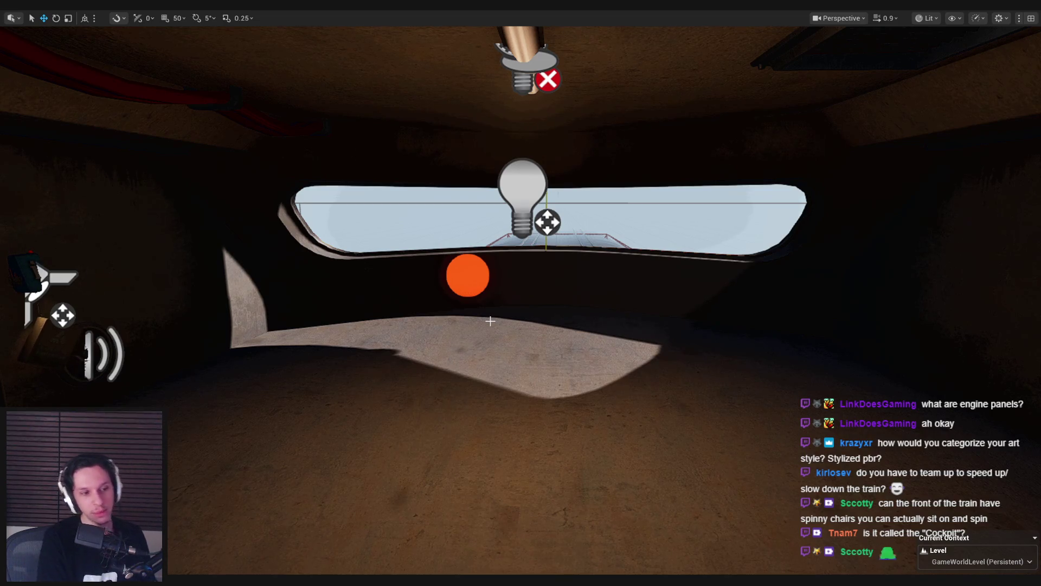
# Step: Fly the Unreal viewport around the train cabin, facing the window wall, seats and windshield
pyautogui.moveTo(490, 321)
pyautogui.mouseDown(button='right')
pyautogui.moveTo(504, 331)
pyautogui.moveTo(482, 362)
pyautogui.mouseUp(button='right')
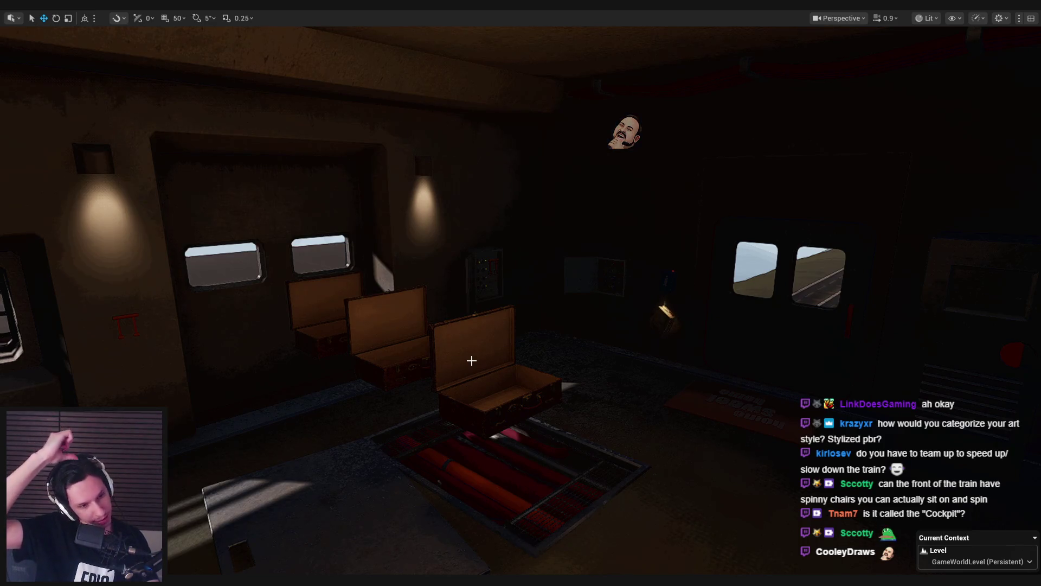
pyautogui.moveTo(471, 360); pyautogui.dragTo(471, 361, button='right')
pyautogui.moveTo(329, 206); pyautogui.dragTo(329, 206, button='right')
pyautogui.moveTo(582, 281); pyautogui.dragTo(582, 280, button='right')
pyautogui.moveTo(611, 318); pyautogui.dragTo(615, 322, button='right')
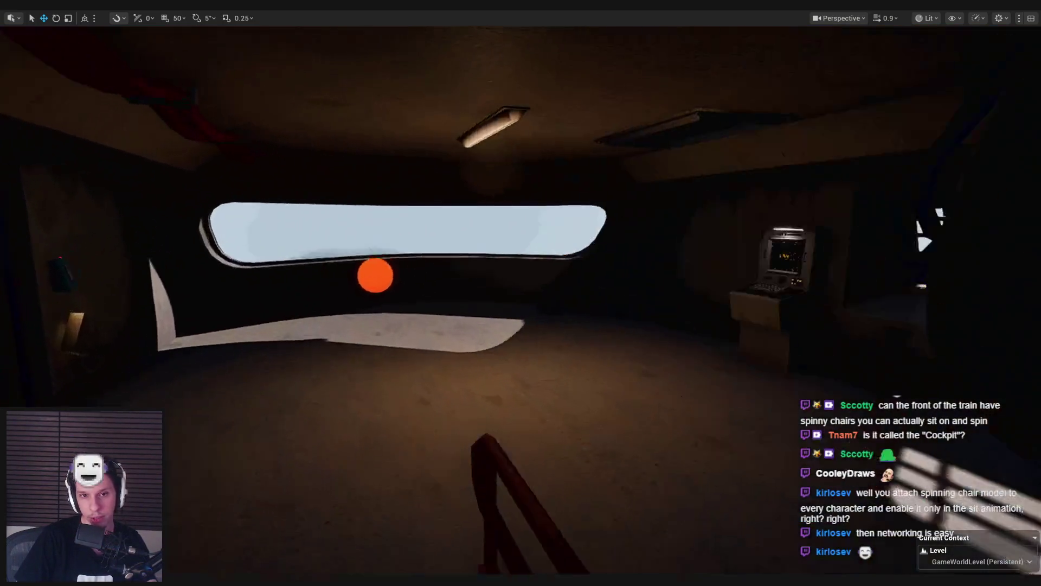
# Step: Keep flying through the cockpit past the central machinery, ceiling and route display
pyautogui.moveTo(615, 321); pyautogui.dragTo(615, 321, button='right')
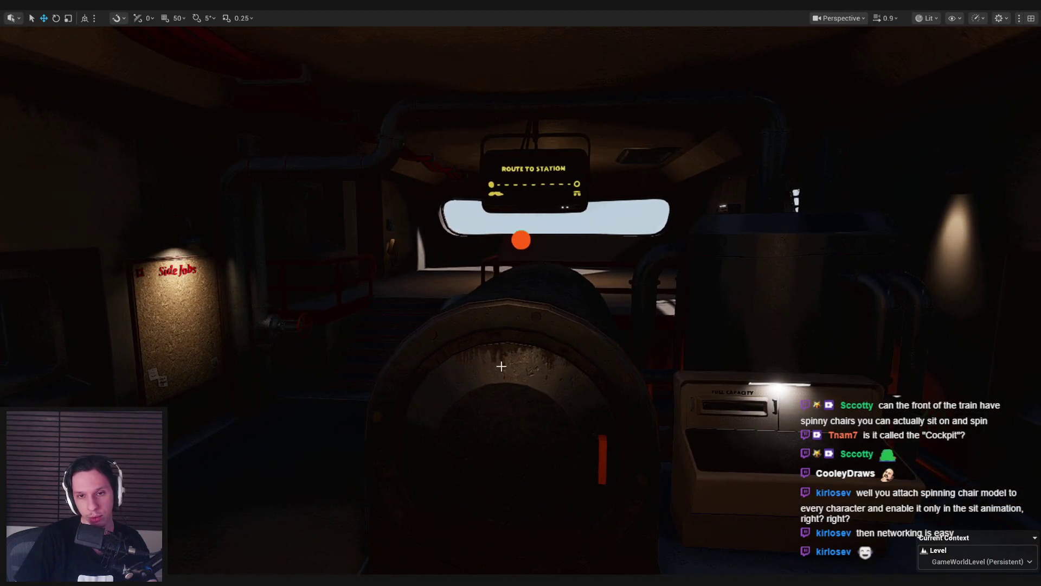
pyautogui.moveTo(505, 405); pyautogui.dragTo(505, 405, button='right')
pyautogui.moveTo(501, 368)
pyautogui.mouseDown(button='right')
pyautogui.moveTo(555, 358)
pyautogui.moveTo(558, 345)
pyautogui.moveTo(441, 310)
pyautogui.moveTo(546, 275)
pyautogui.mouseUp(button='right')
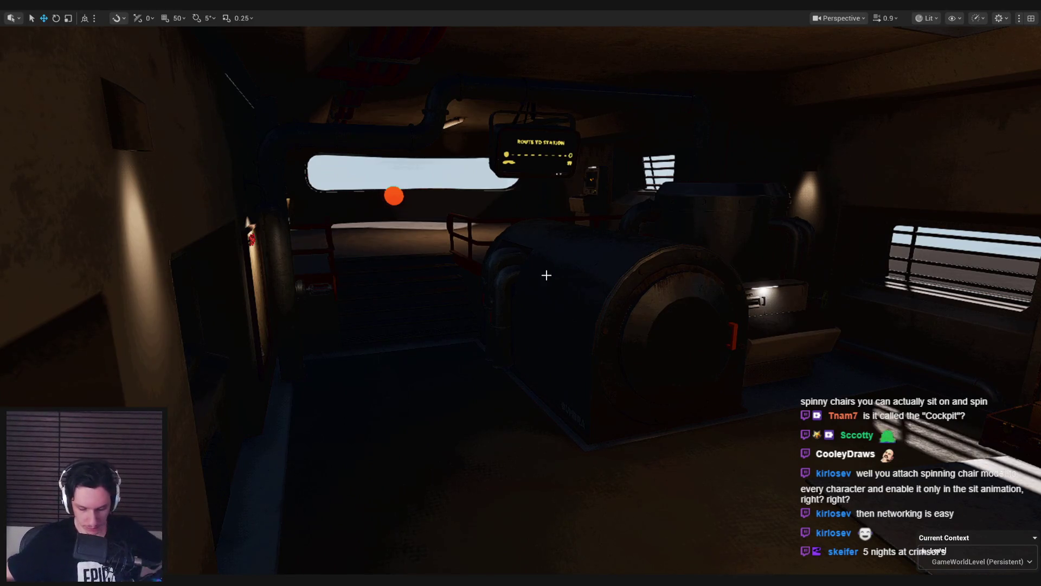
pyautogui.moveTo(546, 275)
pyautogui.mouseDown(button='right')
pyautogui.moveTo(465, 210)
pyautogui.moveTo(486, 188)
pyautogui.moveTo(472, 300)
pyautogui.moveTo(381, 339)
pyautogui.mouseUp(button='right')
pyautogui.moveTo(347, 411); pyautogui.dragTo(347, 411, button='right')
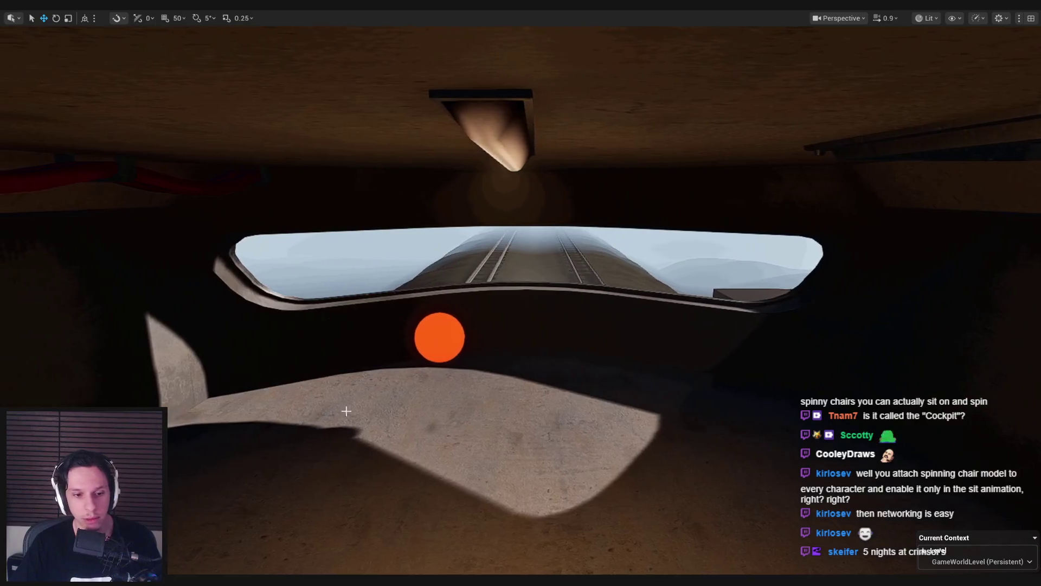
pyautogui.moveTo(532, 309); pyautogui.dragTo(532, 309, button='right')
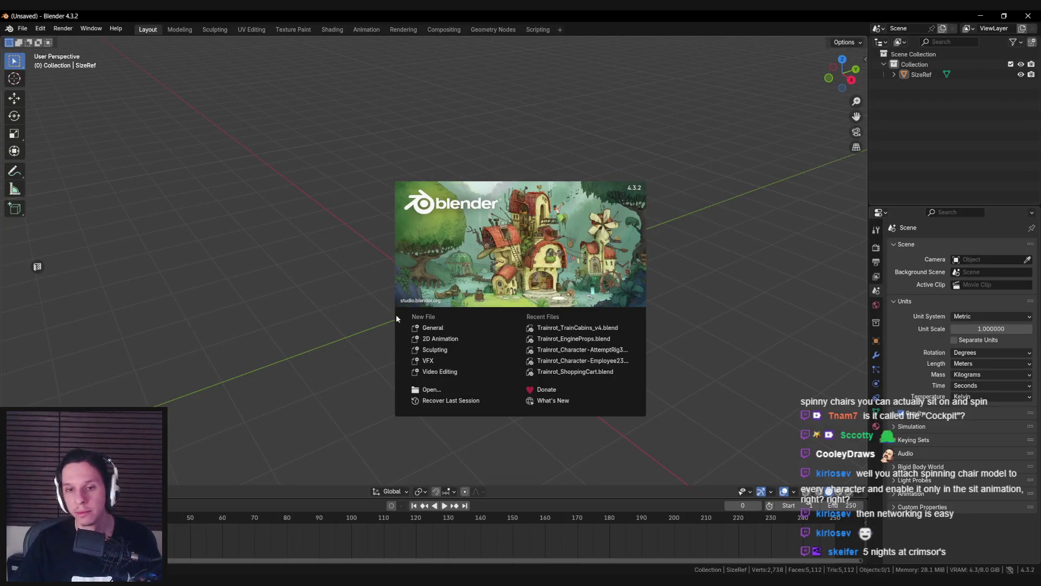
# Step: Open Trainrot_TrainCabins_v4.blend and Trainrot_EngineProps.blend from recent files in two Blender windows
pyautogui.click(570, 328)
pyautogui.rightClick(203, 583)
pyautogui.click(186, 531)
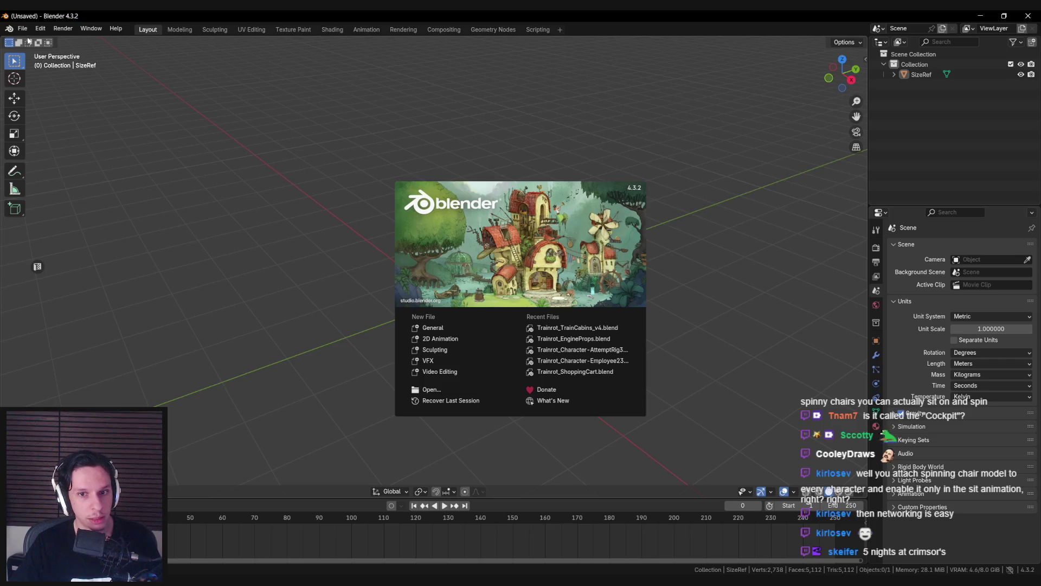
pyautogui.click(22, 30)
pyautogui.click(22, 29)
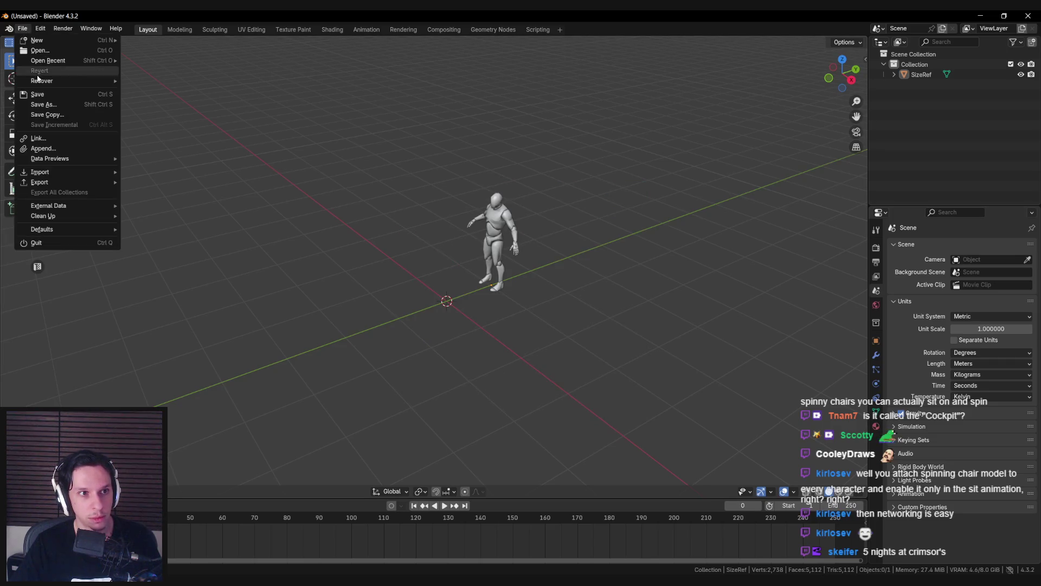
pyautogui.moveTo(48, 61)
pyautogui.click(178, 64)
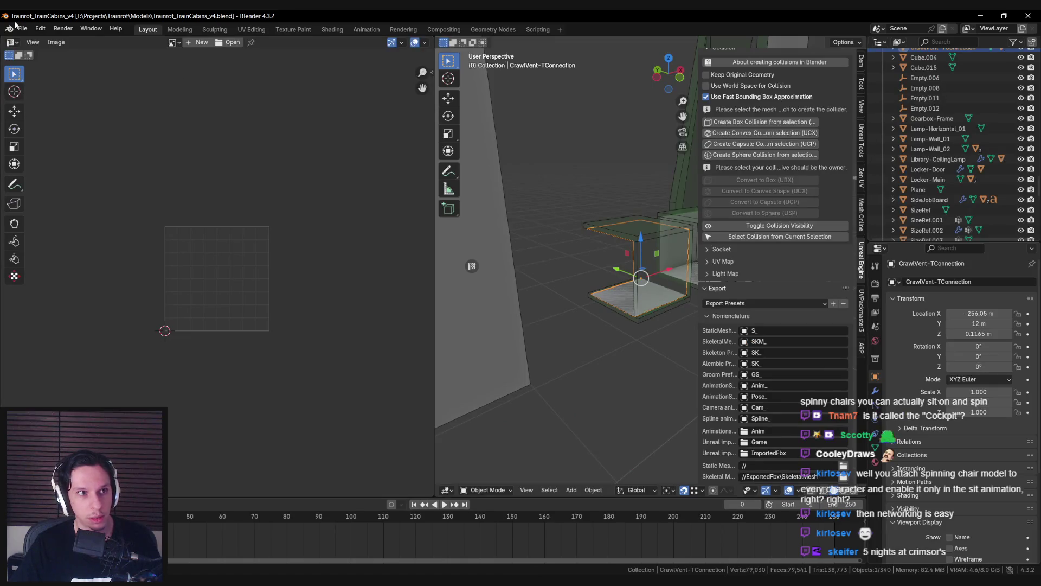
pyautogui.click(22, 28)
pyautogui.click(179, 71)
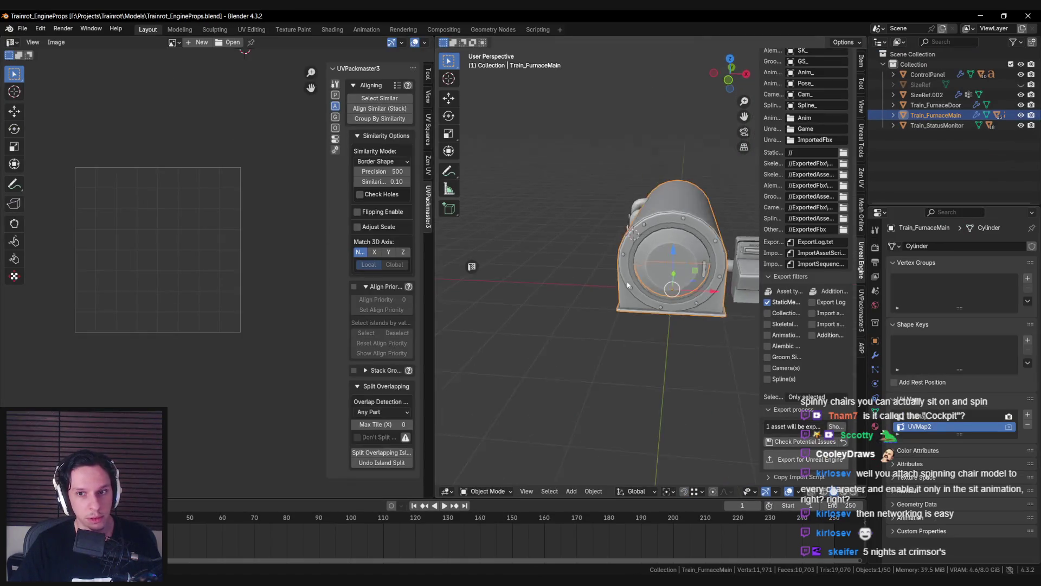
# Step: In EngineProps, hide the side panel and let the 3D view replace the UV editor
pyautogui.press('n')
pyautogui.scroll(-3, 685, 304)
pyautogui.keyDown('ctrl'); pyautogui.scroll(-5, 731, 289); pyautogui.keyUp('ctrl')
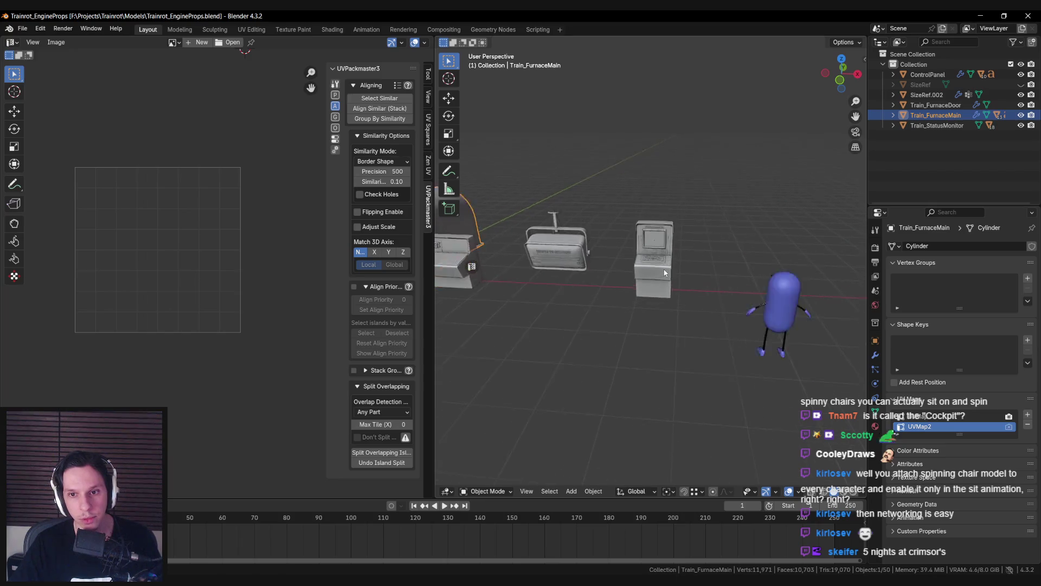
pyautogui.scroll(3, 666, 272)
pyautogui.moveTo(436, 271); pyautogui.dragTo(6, 244)
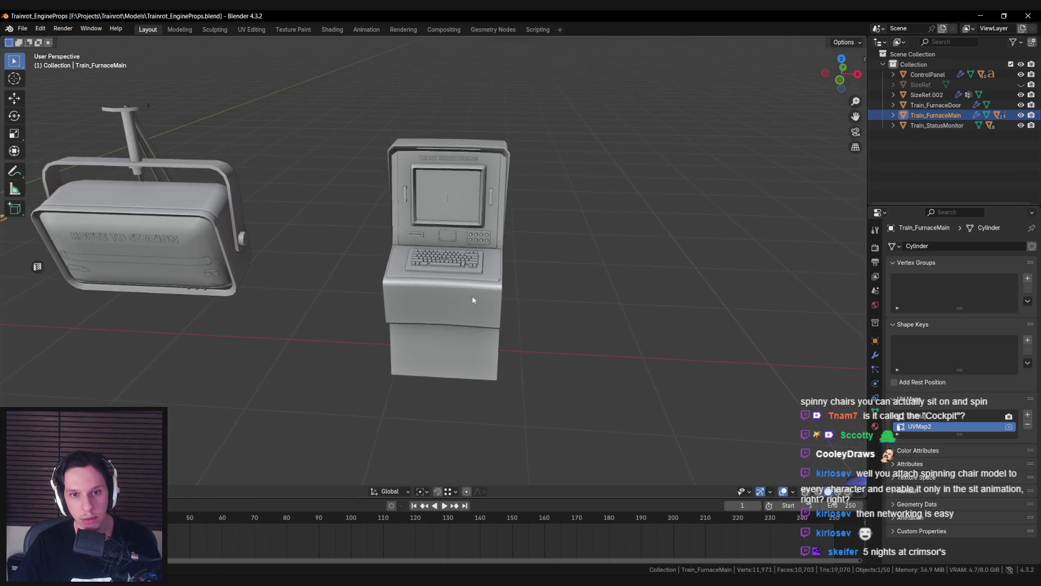
pyautogui.keyDown('ctrl'); pyautogui.scroll(3, 194, 128); pyautogui.keyUp('ctrl')
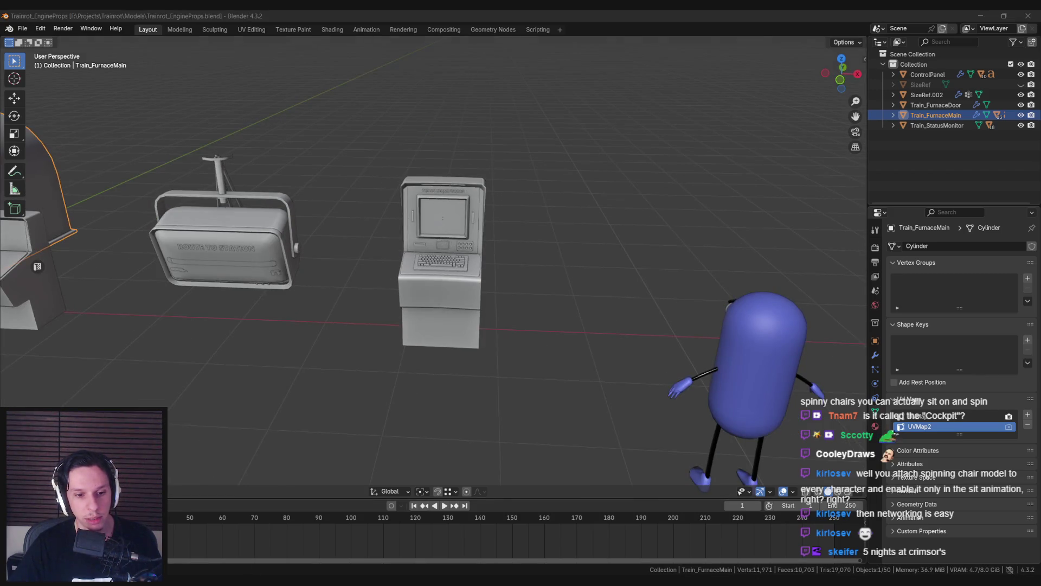
# Step: In the train cabins window, hide the side panel and select Cabin-Engine and Cabin-Engine.001
pyautogui.hotkey('alt', 'Tab')
pyautogui.press('n')
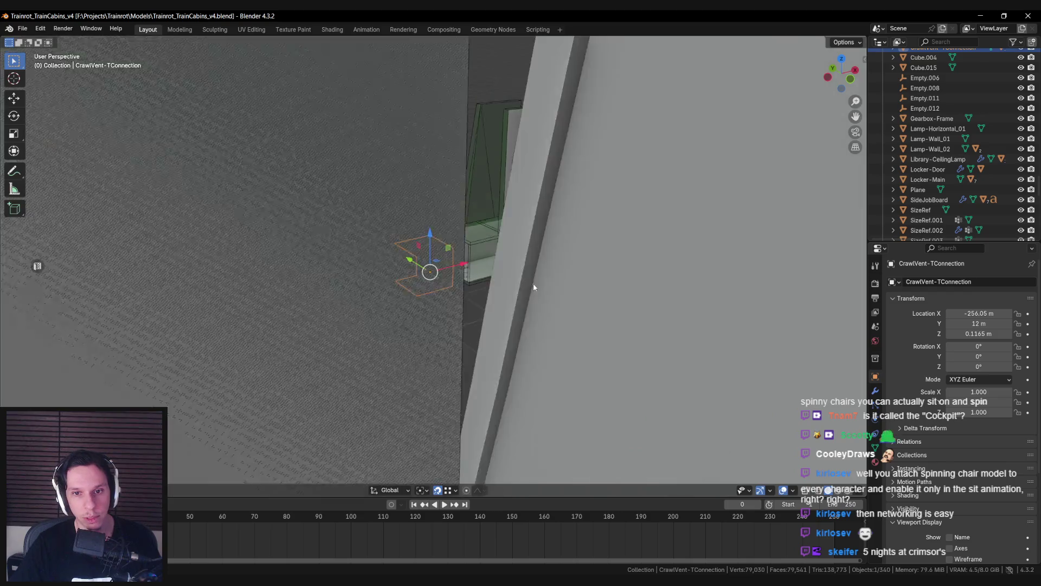
pyautogui.scroll(-8, 716, 324)
pyautogui.moveTo(672, 291)
pyautogui.keyDown('shift'); pyautogui.mouseDown(button='middle')
pyautogui.moveTo(228, 309)
pyautogui.moveTo(691, 305)
pyautogui.moveTo(425, 314)
pyautogui.mouseUp(button='middle'); pyautogui.keyUp('shift')
pyautogui.scroll(10, 425, 314)
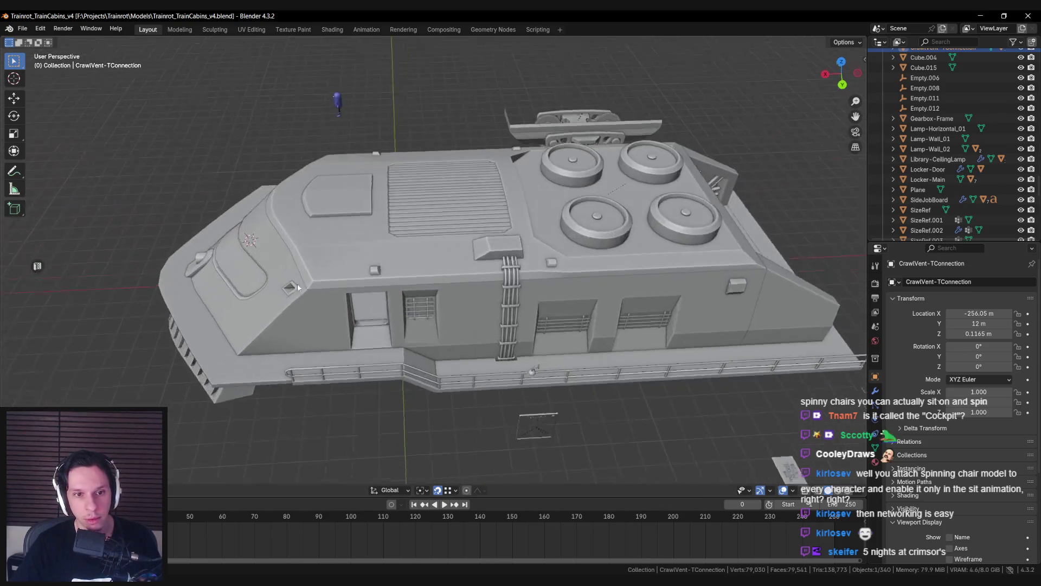
pyautogui.moveTo(298, 285); pyautogui.dragTo(471, 233, button='middle')
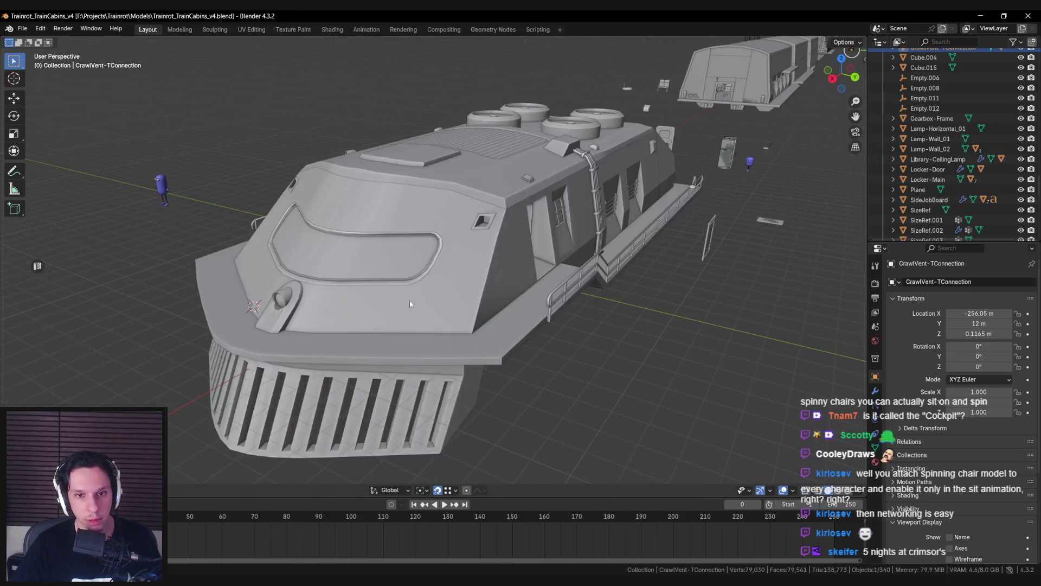
pyautogui.click(453, 272)
pyautogui.scroll(8, 453, 271)
pyautogui.moveTo(453, 271)
pyautogui.mouseDown(button='middle')
pyautogui.moveTo(447, 284)
pyautogui.moveTo(418, 274)
pyautogui.mouseUp(button='middle')
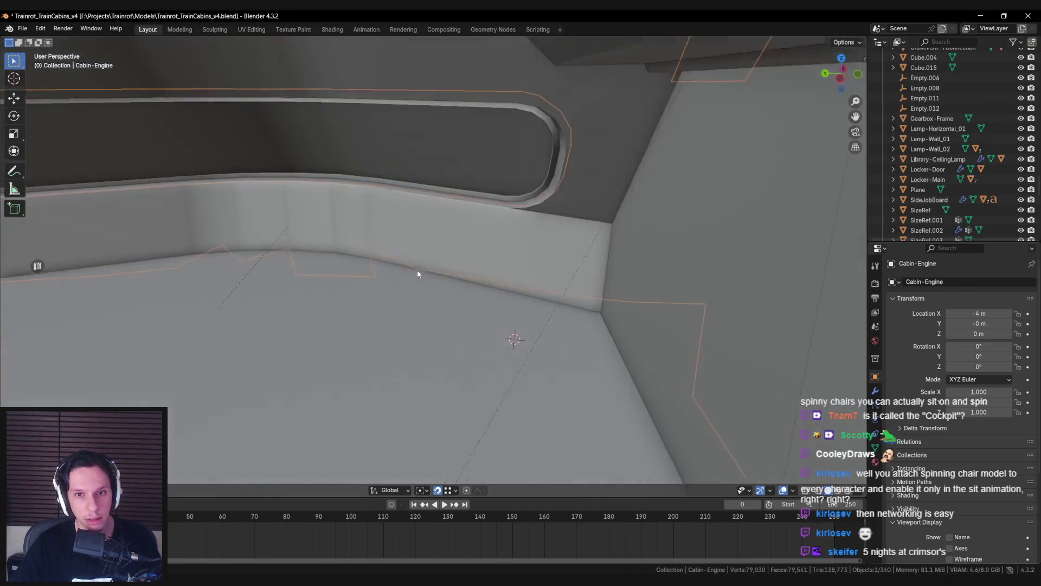
pyautogui.click(395, 210)
pyautogui.moveTo(396, 211)
pyautogui.mouseDown(button='middle')
pyautogui.moveTo(423, 214)
pyautogui.moveTo(409, 212)
pyautogui.mouseUp(button='middle')
# Step: Copy the cabin objects and paste them into the EngineProps scene
pyautogui.hotkey('ctrl', 'c')
pyautogui.click(411, 211)
pyautogui.hotkey('alt', 'Tab')
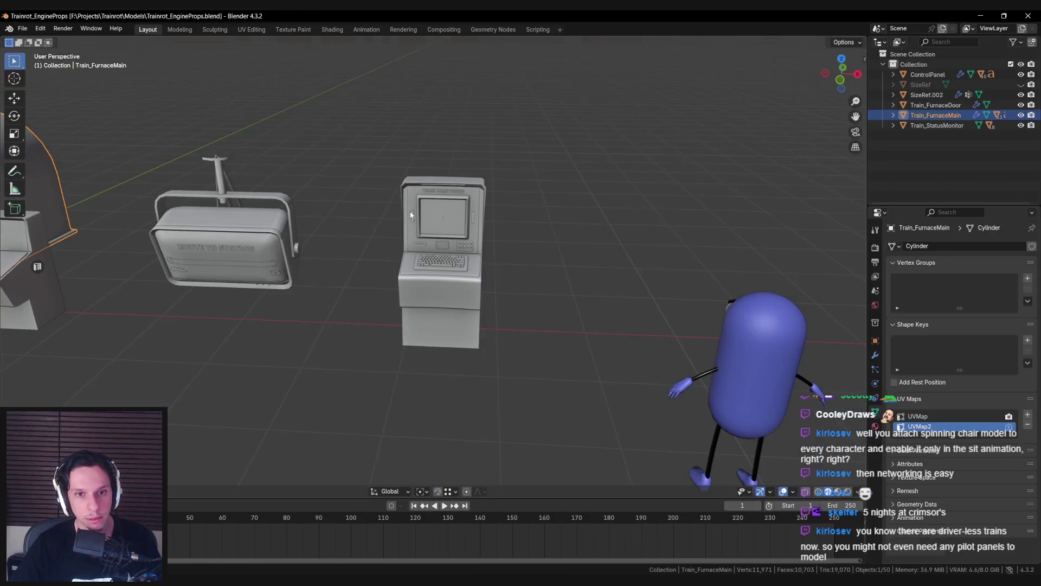
pyautogui.hotkey('ctrl', 'v')
pyautogui.scroll(-4, 407, 219)
pyautogui.moveTo(408, 219)
pyautogui.mouseDown(button='middle')
pyautogui.moveTo(428, 249)
pyautogui.moveTo(387, 263)
pyautogui.mouseUp(button='middle')
pyautogui.scroll(-3, 402, 252)
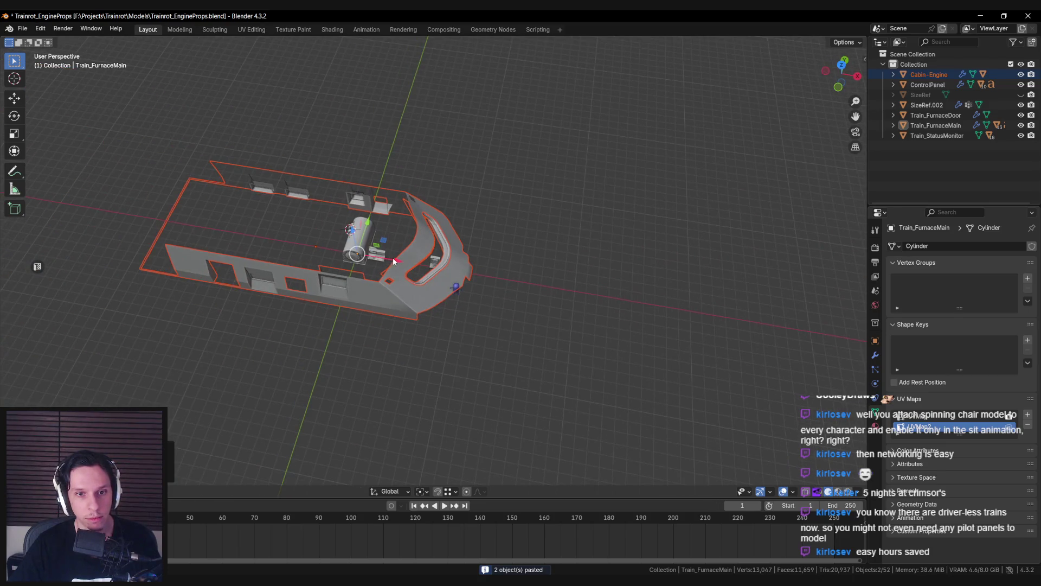
# Step: Rotate the pasted cabin about Z so it runs along the other ground axis
pyautogui.press('r')
pyautogui.press('z')
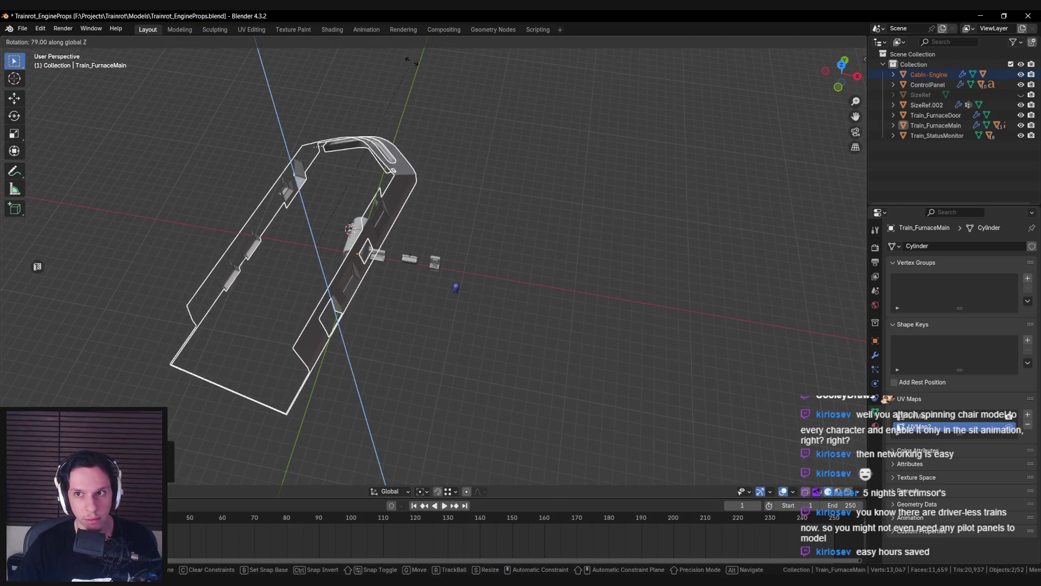
pyautogui.click(411, 60)
pyautogui.moveTo(411, 63)
pyautogui.mouseDown(button='middle')
pyautogui.moveTo(499, 144)
pyautogui.moveTo(540, 127)
pyautogui.moveTo(438, 155)
pyautogui.moveTo(424, 190)
pyautogui.moveTo(379, 136)
pyautogui.mouseUp(button='middle')
pyautogui.press('r')
pyautogui.press('z')
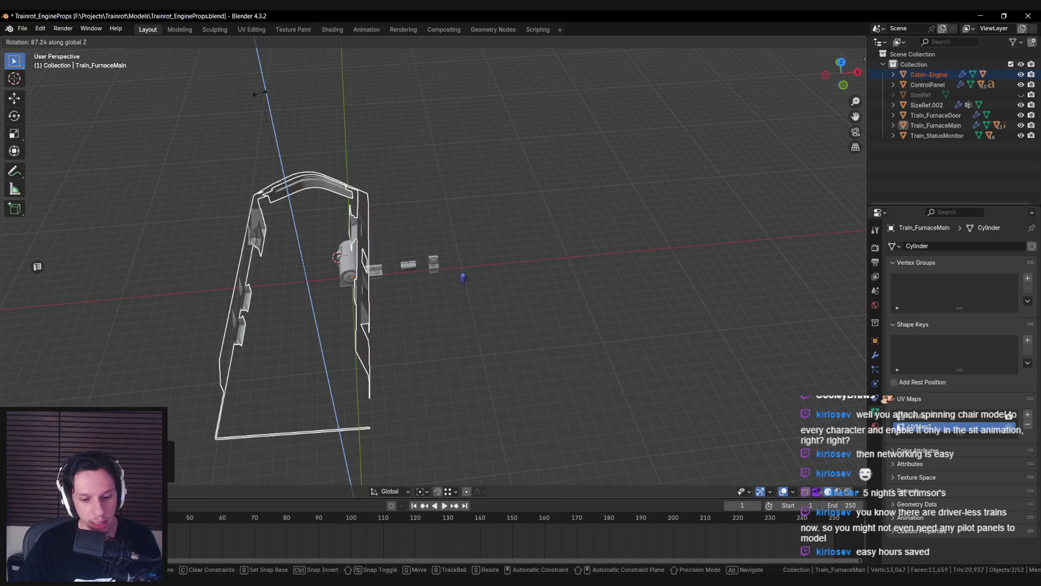
pyautogui.write('90')
pyautogui.click(287, 245)
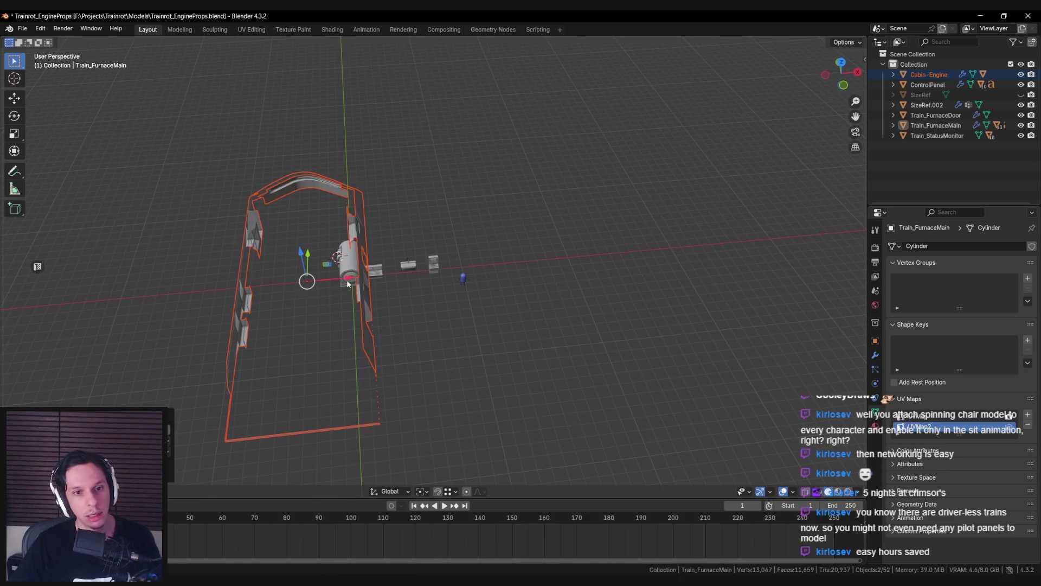
# Step: Move the cabin shell away from the furnace and engine props
pyautogui.press('g')
pyautogui.click(498, 243)
pyautogui.moveTo(498, 243); pyautogui.dragTo(425, 263, button='middle')
pyautogui.press('g')
pyautogui.click(441, 260)
pyautogui.press('g')
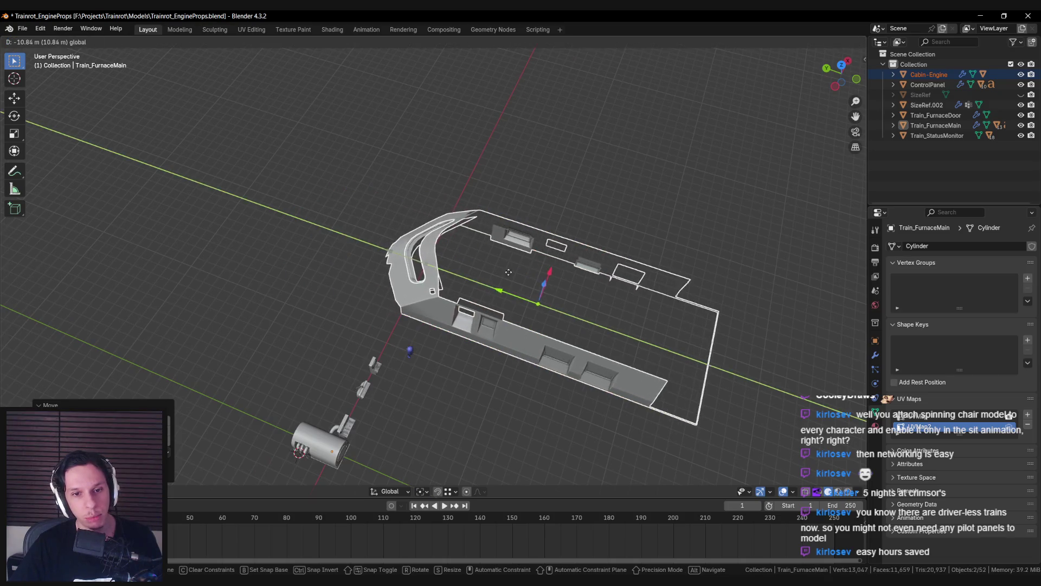
pyautogui.click(488, 273)
pyautogui.moveTo(488, 274); pyautogui.dragTo(426, 291, button='middle')
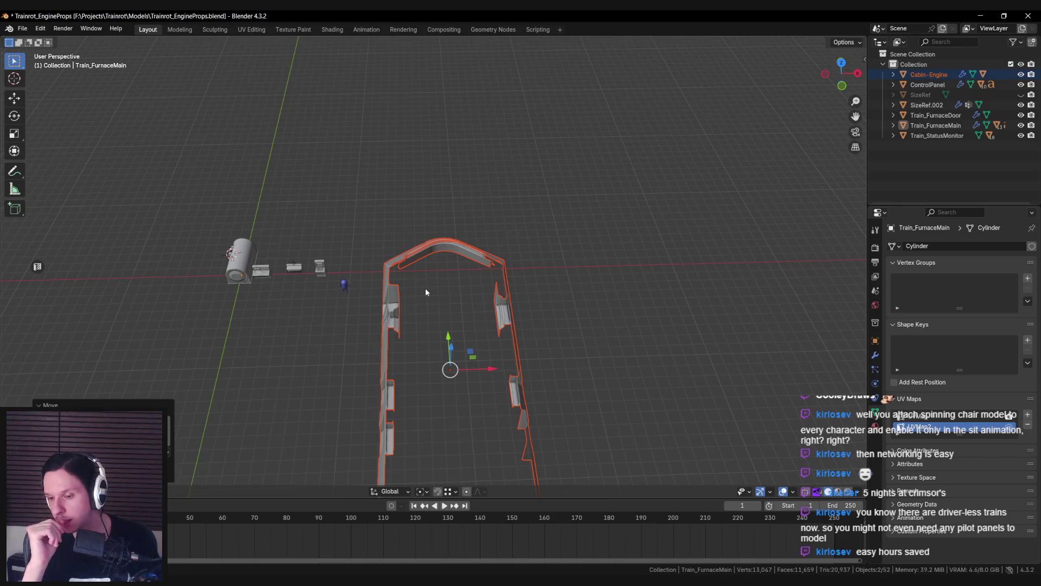
pyautogui.moveTo(425, 292)
pyautogui.mouseDown(button='middle')
pyautogui.moveTo(583, 282)
pyautogui.moveTo(526, 340)
pyautogui.mouseUp(button='middle')
# Step: Move the SizeRef.002 mannequin along the ground plane, then reselect the Cabin-Engine shell
pyautogui.click(607, 284)
pyautogui.press('g')
pyautogui.hotkey('shift', 'z')
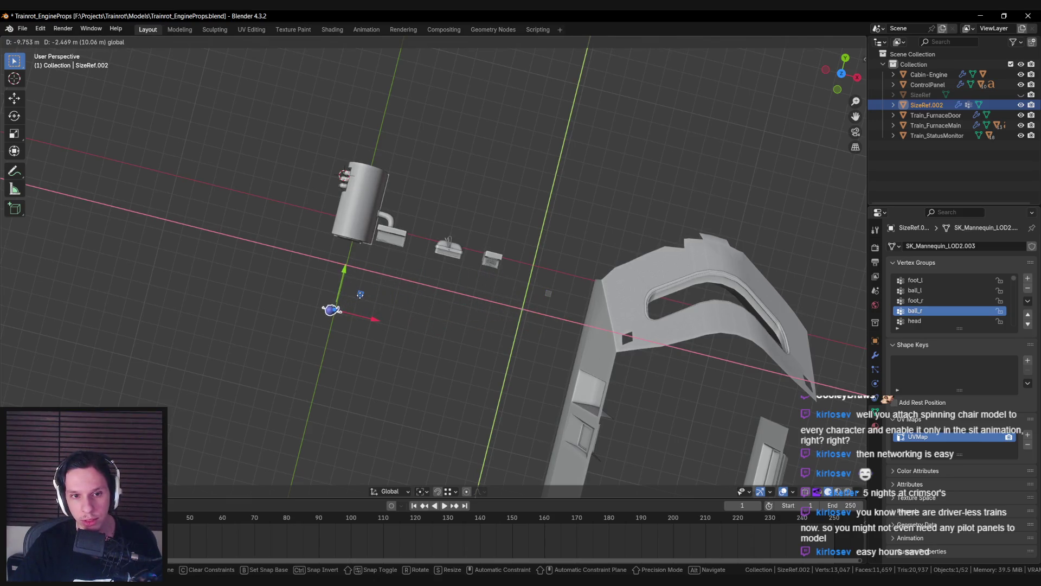
pyautogui.press('Escape')
pyautogui.scroll(-4, 577, 325)
pyautogui.click(576, 325)
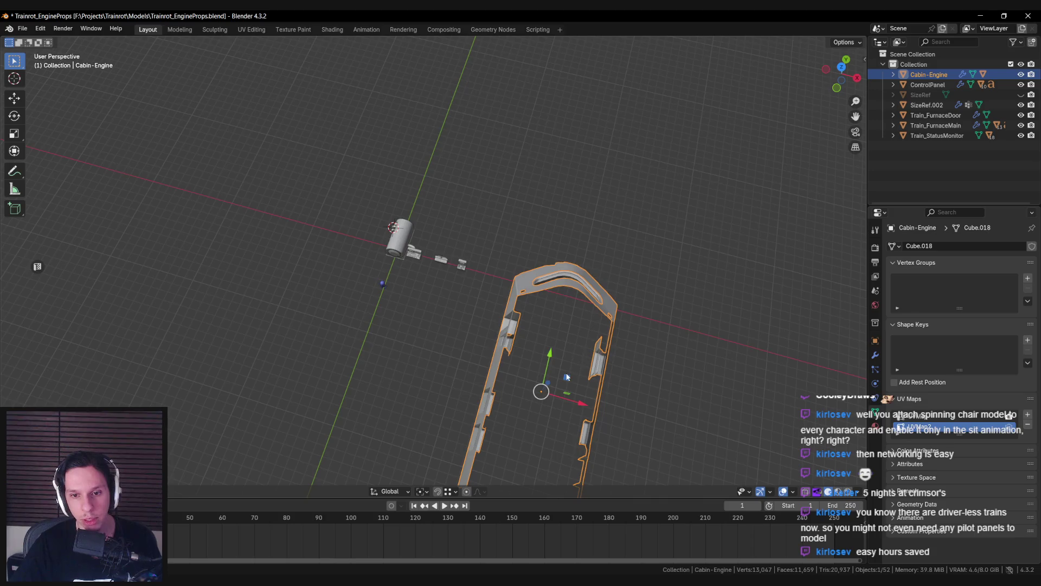
# Step: Edit the cabin shell's mesh and box-select its rear faces in wireframe view
pyautogui.press('g')
pyautogui.click(549, 334)
pyautogui.press('Tab')
pyautogui.moveTo(549, 334)
pyautogui.mouseDown(button='middle')
pyautogui.moveTo(585, 309)
pyautogui.moveTo(475, 231)
pyautogui.moveTo(306, 277)
pyautogui.moveTo(206, 277)
pyautogui.mouseUp(button='middle')
pyautogui.hotkey('shift', 'z')
pyautogui.moveTo(202, 276); pyautogui.dragTo(270, 480)
pyautogui.moveTo(270, 480)
pyautogui.mouseDown(button='middle')
pyautogui.moveTo(430, 355)
pyautogui.moveTo(216, 252)
pyautogui.mouseUp(button='middle')
pyautogui.press('b')
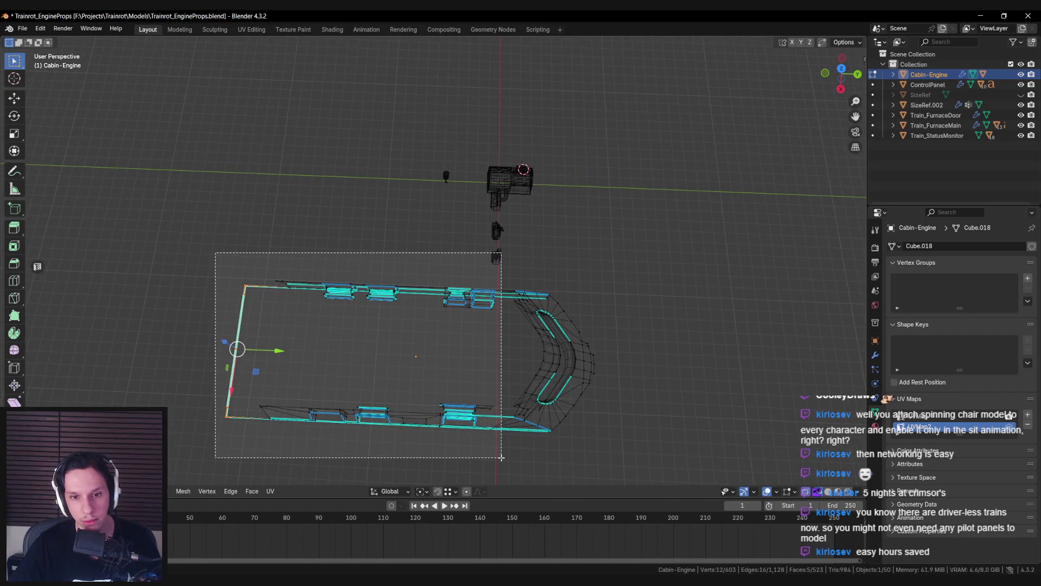
pyautogui.moveTo(501, 457); pyautogui.dragTo(501, 457)
# Step: Delete the selected cabin faces and remaining geometry, then return to object mode
pyautogui.press('x')
pyautogui.click(500, 425)
pyautogui.moveTo(499, 425)
pyautogui.mouseDown(button='middle')
pyautogui.moveTo(481, 297)
pyautogui.moveTo(500, 232)
pyautogui.moveTo(505, 260)
pyautogui.moveTo(534, 256)
pyautogui.moveTo(511, 278)
pyautogui.moveTo(528, 272)
pyautogui.moveTo(481, 278)
pyautogui.moveTo(508, 283)
pyautogui.moveTo(467, 297)
pyautogui.mouseUp(button='middle')
pyautogui.scroll(3, 505, 260)
pyautogui.press('x')
pyautogui.click(511, 279)
pyautogui.press('Tab')
pyautogui.scroll(-3, 529, 272)
# Step: Switch to a front wireframe view and select the cabin shell and inner dashboard frame
pyautogui.hotkey('alt', 'Tab')
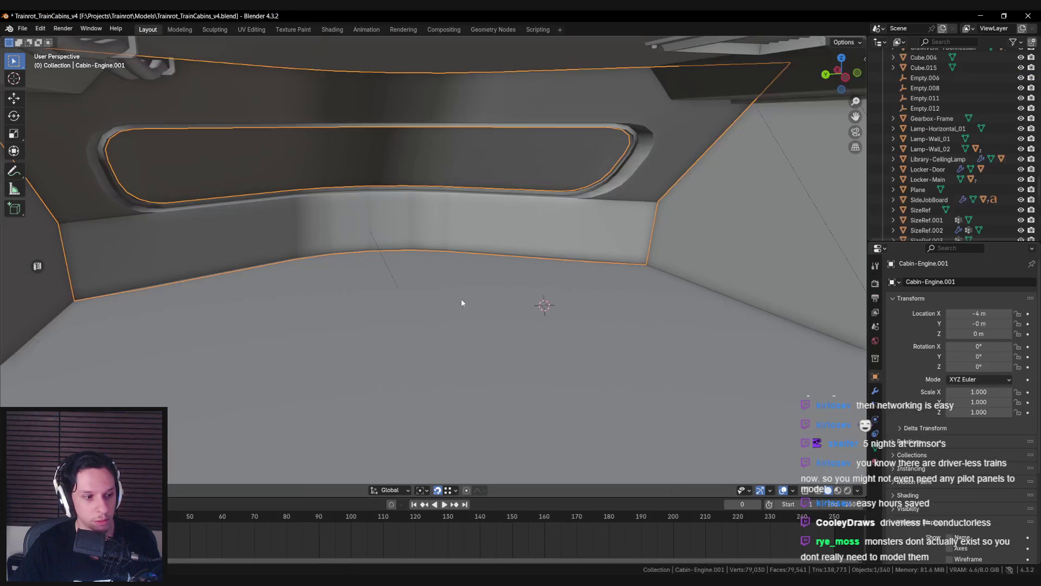
pyautogui.hotkey('alt', 'Tab')
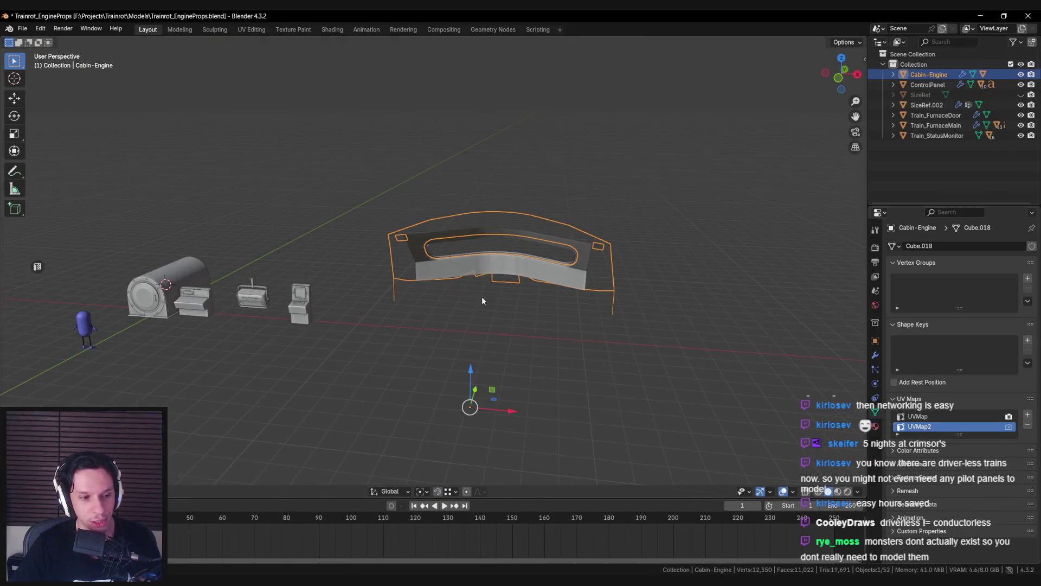
pyautogui.press('KP_1')
pyautogui.scroll(2, 535, 206)
pyautogui.hotkey('shift', 'z')
pyautogui.click(514, 171)
pyautogui.moveTo(427, 59); pyautogui.dragTo(790, 267)
pyautogui.hotkey('shift', 'z')
pyautogui.click(519, 196)
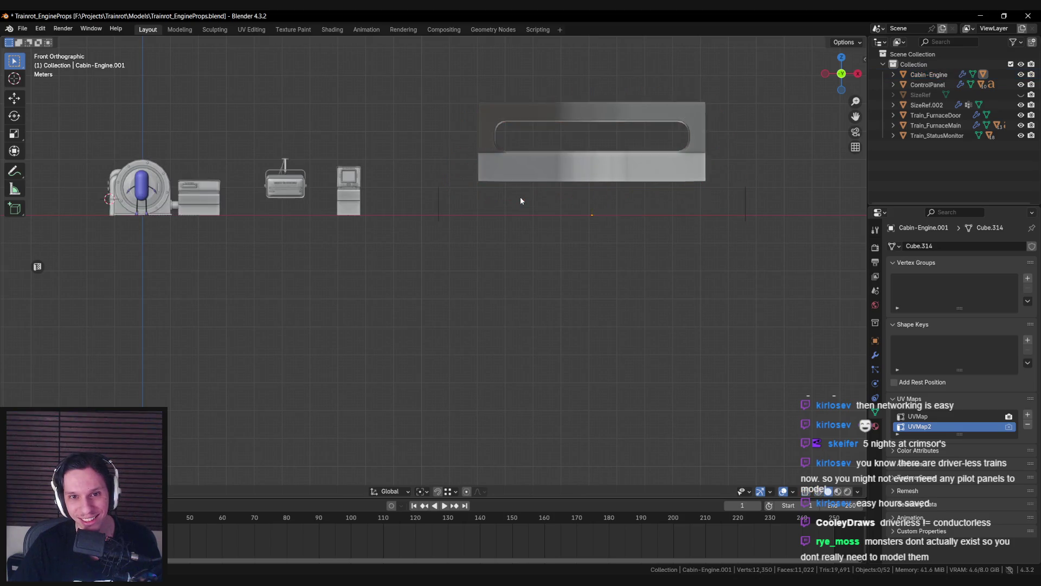
pyautogui.moveTo(520, 197); pyautogui.dragTo(551, 228, button='middle')
# Step: Clear the inner dashboard frame's parent with Alt+P and delete the outer cabin shell
pyautogui.press('Delete')
pyautogui.moveTo(509, 185); pyautogui.dragTo(534, 175, button='middle')
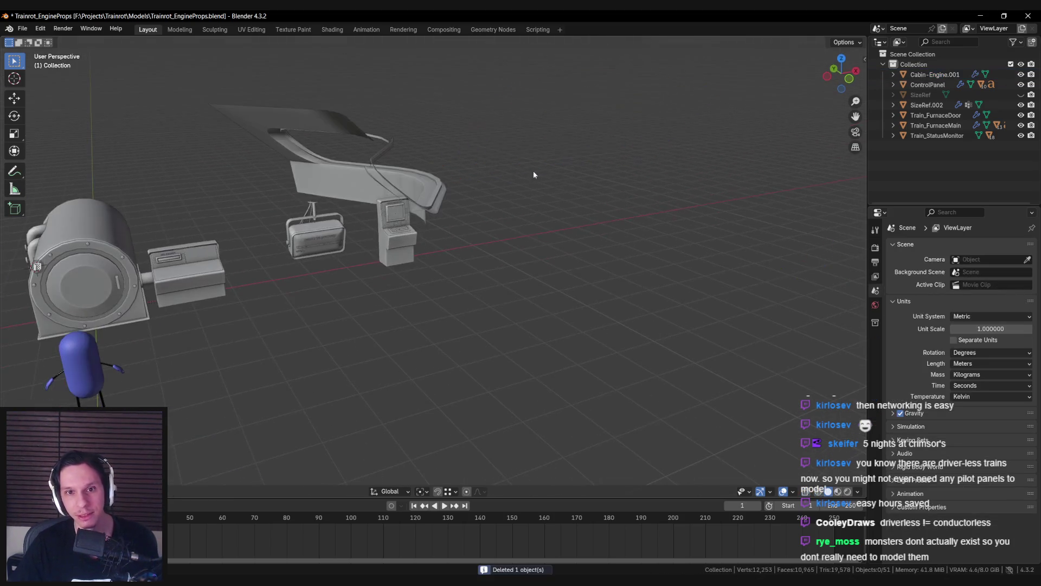
pyautogui.hotkey('ctrl', 'z')
pyautogui.click(520, 153)
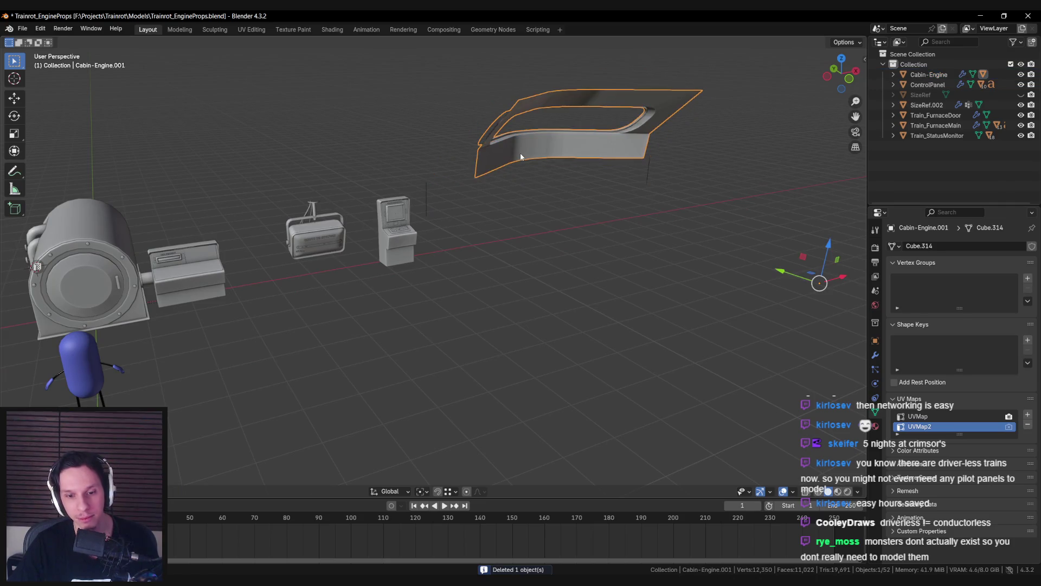
pyautogui.hotkey('alt', 'p')
pyautogui.click(533, 163)
pyautogui.moveTo(522, 164)
pyautogui.mouseDown(button='middle')
pyautogui.moveTo(506, 196)
pyautogui.moveTo(434, 178)
pyautogui.moveTo(479, 200)
pyautogui.moveTo(545, 189)
pyautogui.moveTo(374, 197)
pyautogui.moveTo(292, 310)
pyautogui.moveTo(386, 304)
pyautogui.mouseUp(button='middle')
pyautogui.press('Delete')
# Step: Lower the dashboard frame's mesh along Z so its bottom rests on the ground
pyautogui.click(293, 310)
pyautogui.hotkey('shift', 'z')
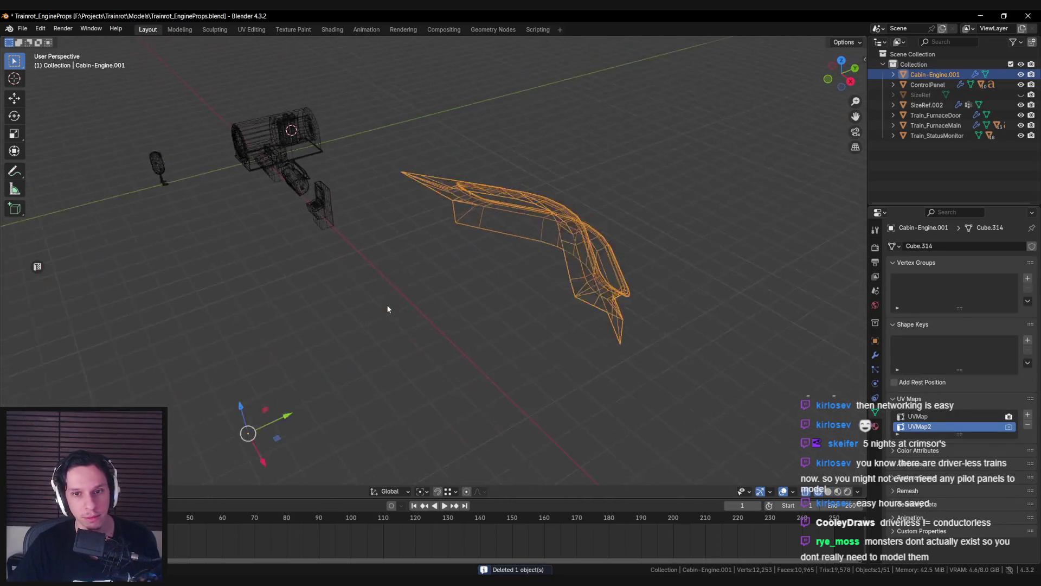
pyautogui.hotkey('shift', 'z')
pyautogui.press('KP_1')
pyautogui.press('Tab')
pyautogui.press('a')
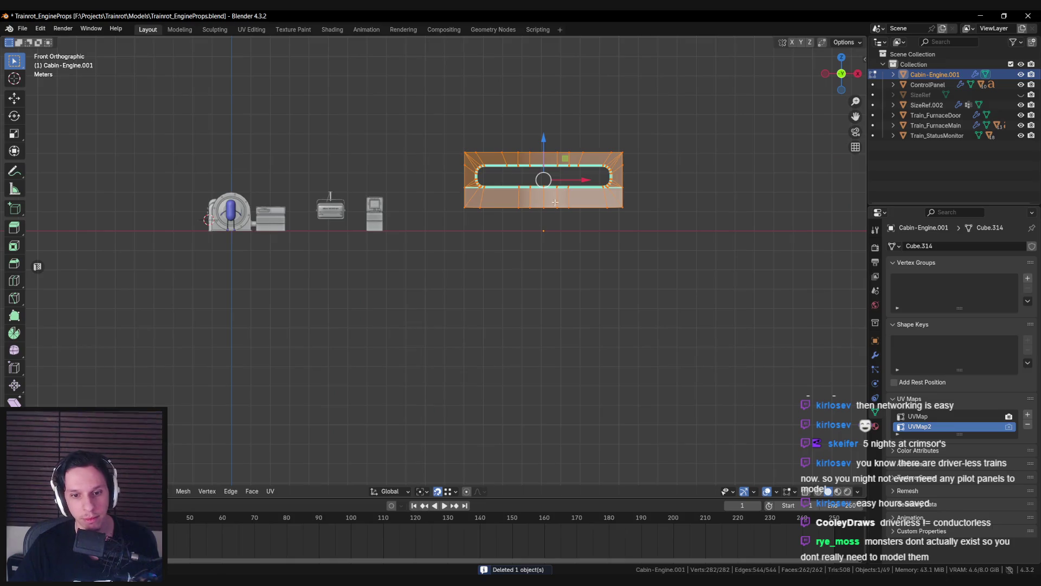
pyautogui.press('g')
pyautogui.press('z')
pyautogui.click(583, 210)
pyautogui.press('Tab')
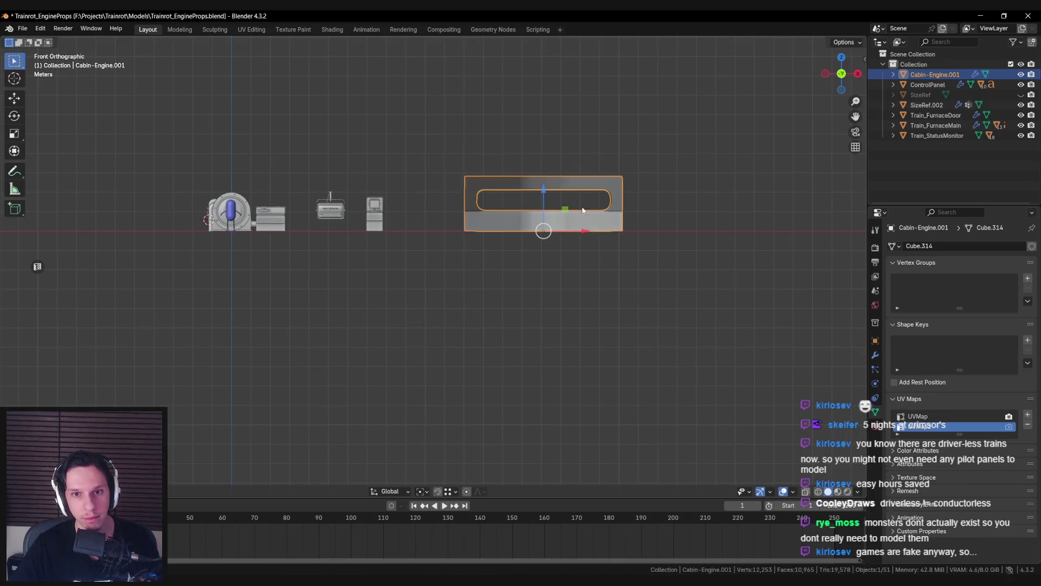
# Step: Move the dashboard frame along X and then Y to sit beside the props
pyautogui.press('g')
pyautogui.press('x')
pyautogui.click(522, 234)
pyautogui.moveTo(523, 235)
pyautogui.mouseDown(button='middle')
pyautogui.moveTo(512, 301)
pyautogui.moveTo(488, 274)
pyautogui.moveTo(589, 251)
pyautogui.mouseUp(button='middle')
pyautogui.press('g')
pyautogui.press('y')
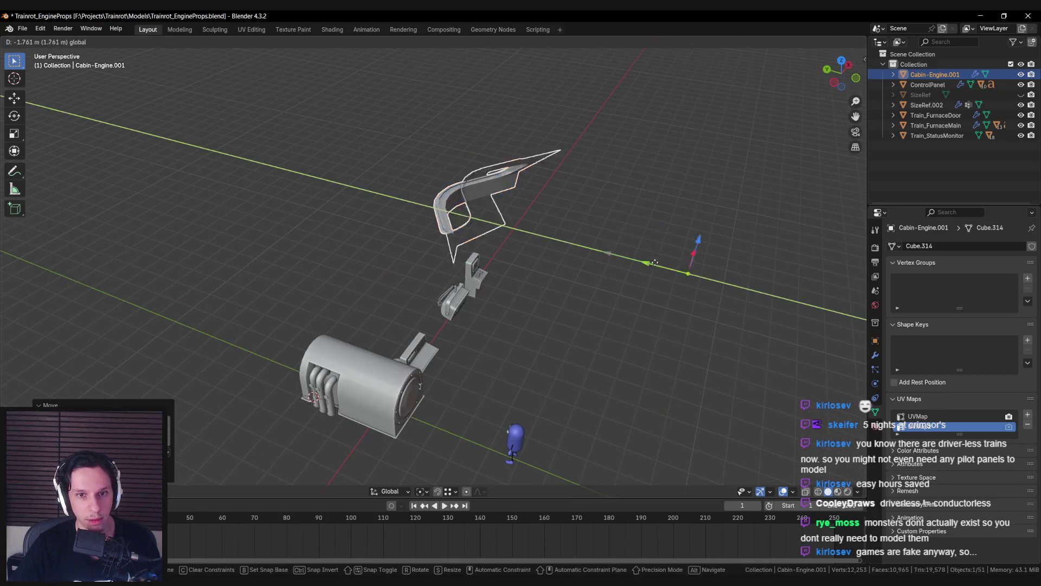
pyautogui.click(673, 270)
pyautogui.moveTo(673, 270)
pyautogui.mouseDown(button='middle')
pyautogui.moveTo(588, 262)
pyautogui.moveTo(519, 327)
pyautogui.moveTo(461, 289)
pyautogui.mouseUp(button='middle')
pyautogui.click(460, 290)
# Step: Frame the control panel prop in wireframe, then bring up the reference image board
pyautogui.scroll(3, 461, 290)
pyautogui.scroll(1, 460, 290)
pyautogui.click(328, 282)
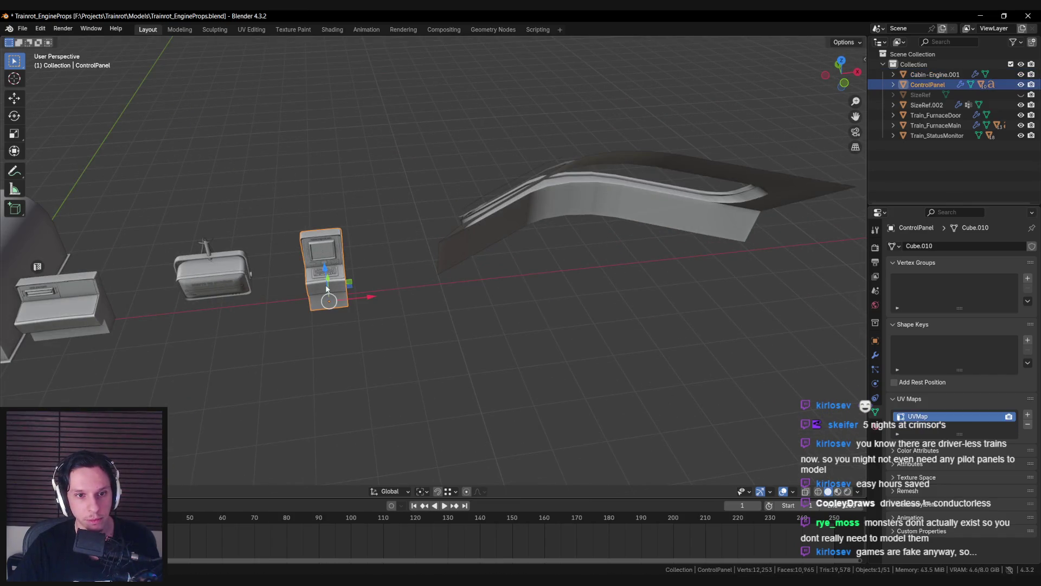
pyautogui.press('KP_Decimal')
pyautogui.hotkey('shift', 'z')
pyautogui.hotkey('shift', 'z')
pyautogui.moveTo(421, 247)
pyautogui.mouseDown(button='middle')
pyautogui.moveTo(416, 256)
pyautogui.moveTo(359, 240)
pyautogui.moveTo(342, 285)
pyautogui.moveTo(368, 282)
pyautogui.mouseUp(button='middle')
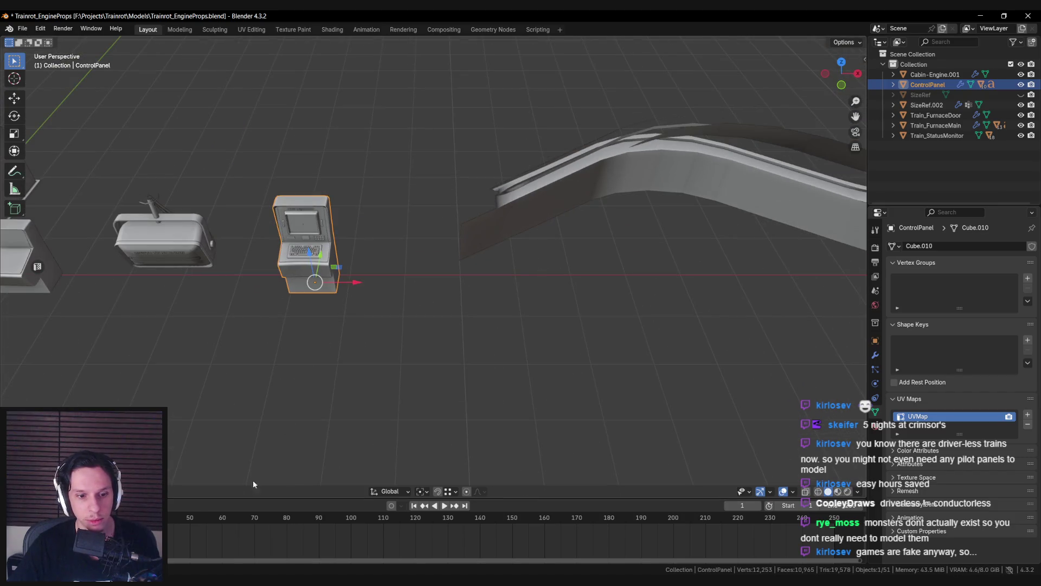
pyautogui.hotkey('alt', 'Tab')
pyautogui.scroll(-3, 574, 360)
pyautogui.scroll(6, 619, 390)
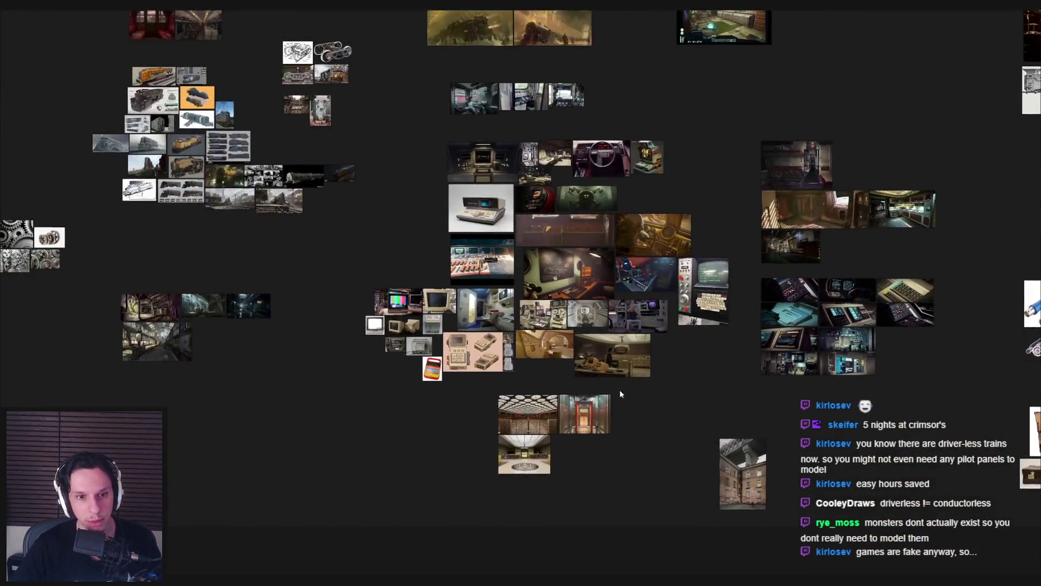
pyautogui.moveTo(565, 302)
pyautogui.mouseDown(button='middle')
pyautogui.moveTo(547, 314)
pyautogui.moveTo(465, 309)
pyautogui.mouseUp(button='middle')
pyautogui.scroll(-1, 465, 309)
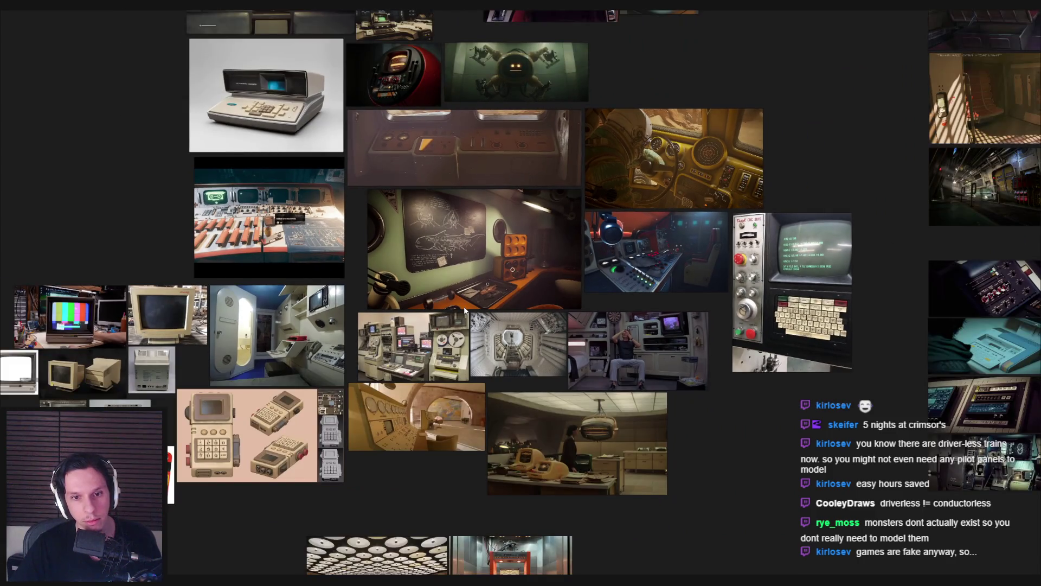
pyautogui.scroll(-1, 465, 309)
pyautogui.moveTo(464, 310); pyautogui.dragTo(351, 310, button='middle')
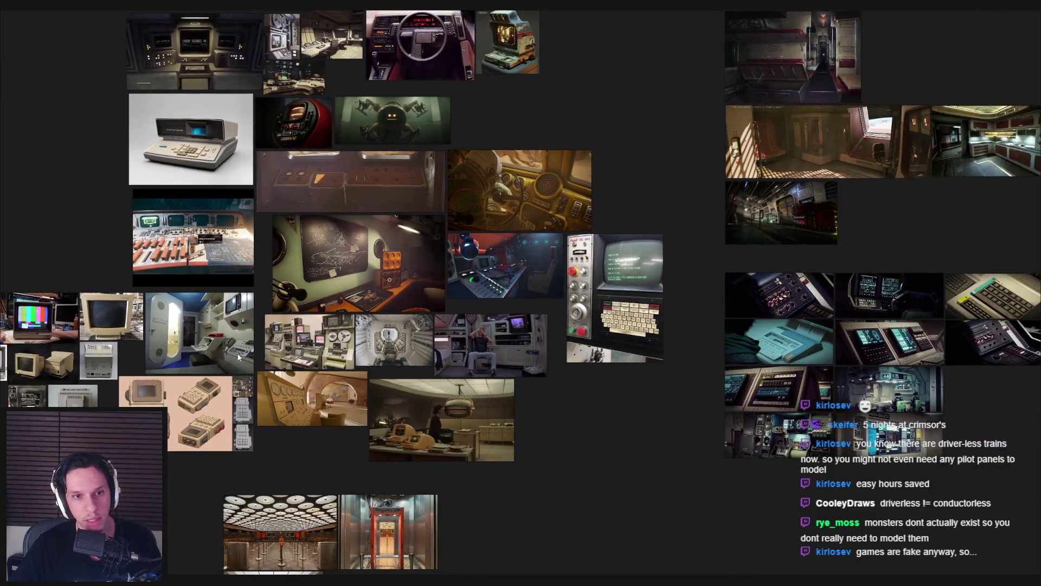
pyautogui.hotkey('alt', 'Tab')
pyautogui.moveTo(498, 196); pyautogui.dragTo(375, 268, button='middle')
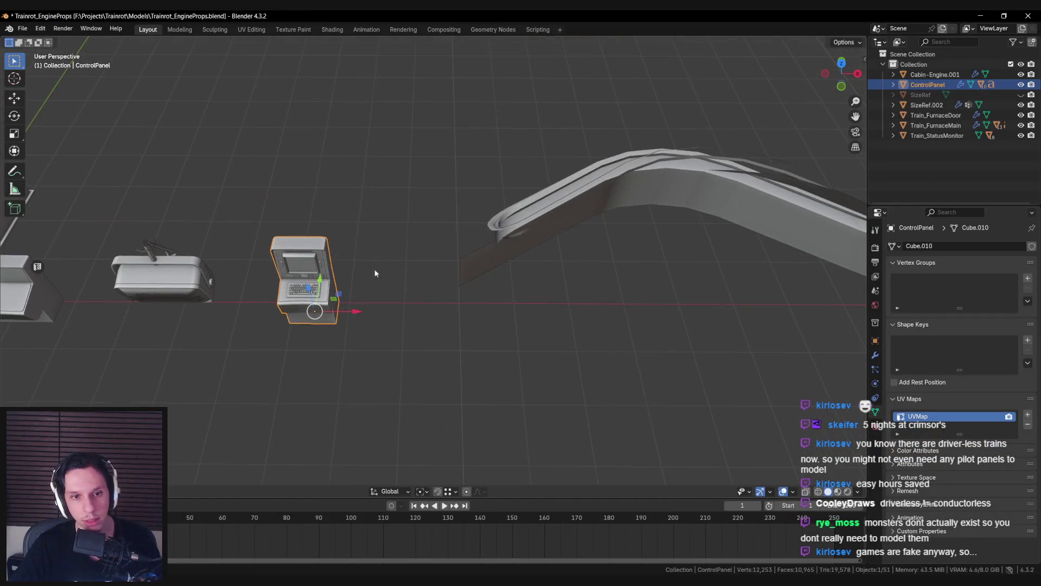
# Step: Duplicate the ControlPanel and slide the copy right along X
pyautogui.hotkey('shift', 'd')
pyautogui.rightClick(371, 272)
pyautogui.moveTo(355, 316); pyautogui.dragTo(658, 333)
pyautogui.moveTo(657, 332)
pyautogui.mouseDown(button='middle')
pyautogui.moveTo(510, 354)
pyautogui.moveTo(551, 314)
pyautogui.moveTo(534, 193)
pyautogui.moveTo(408, 223)
pyautogui.moveTo(282, 273)
pyautogui.moveTo(379, 276)
pyautogui.moveTo(477, 252)
pyautogui.moveTo(552, 259)
pyautogui.moveTo(469, 271)
pyautogui.moveTo(384, 232)
pyautogui.mouseUp(button='middle')
pyautogui.scroll(4, 433, 282)
# Step: In Edit Mode, select the copy's top monitor frame and delete its vertices
pyautogui.press('Tab')
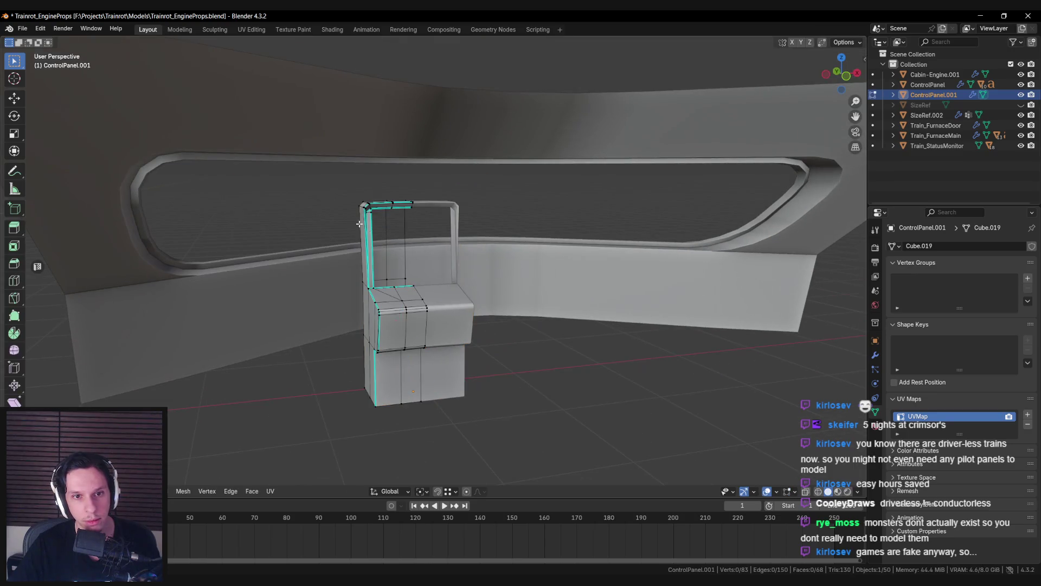
pyautogui.hotkey('alt', 'z')
pyautogui.moveTo(313, 179); pyautogui.dragTo(448, 232)
pyautogui.hotkey('alt', 'z')
pyautogui.moveTo(448, 232)
pyautogui.mouseDown(button='middle')
pyautogui.moveTo(469, 258)
pyautogui.moveTo(461, 255)
pyautogui.moveTo(441, 337)
pyautogui.mouseUp(button='middle')
pyautogui.press('x')
pyautogui.click(418, 233)
# Step: Check the frame removal, redo it, and delete the remaining selected faces
pyautogui.scroll(6, 432, 295)
pyautogui.moveTo(446, 251)
pyautogui.mouseDown(button='middle')
pyautogui.moveTo(383, 255)
pyautogui.moveTo(415, 316)
pyautogui.mouseUp(button='middle')
pyautogui.hotkey('ctrl', 'z')
pyautogui.scroll(-4, 358, 251)
pyautogui.hotkey('ctrl', 'shift', 'z')
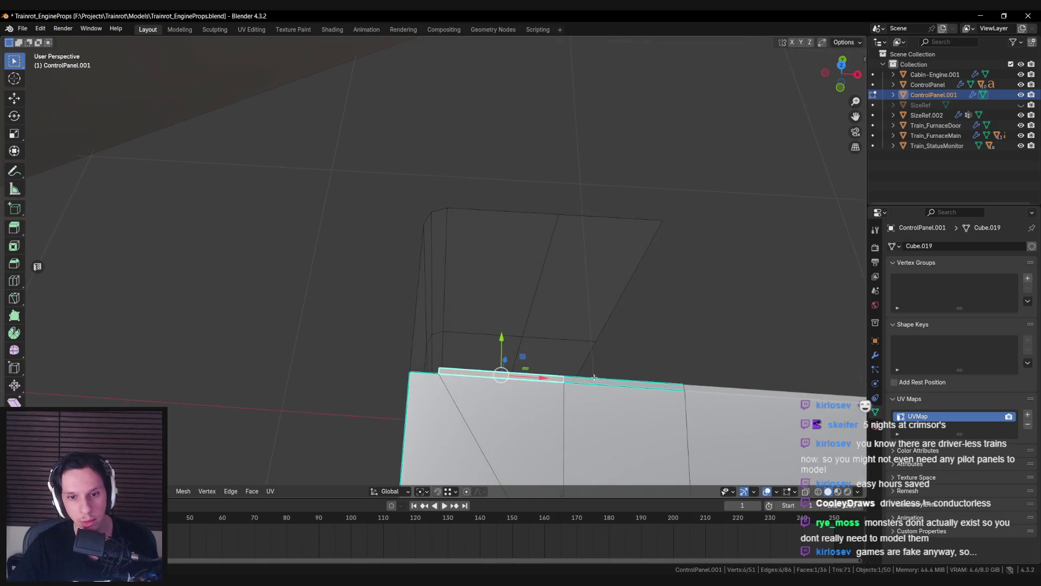
pyautogui.press('x')
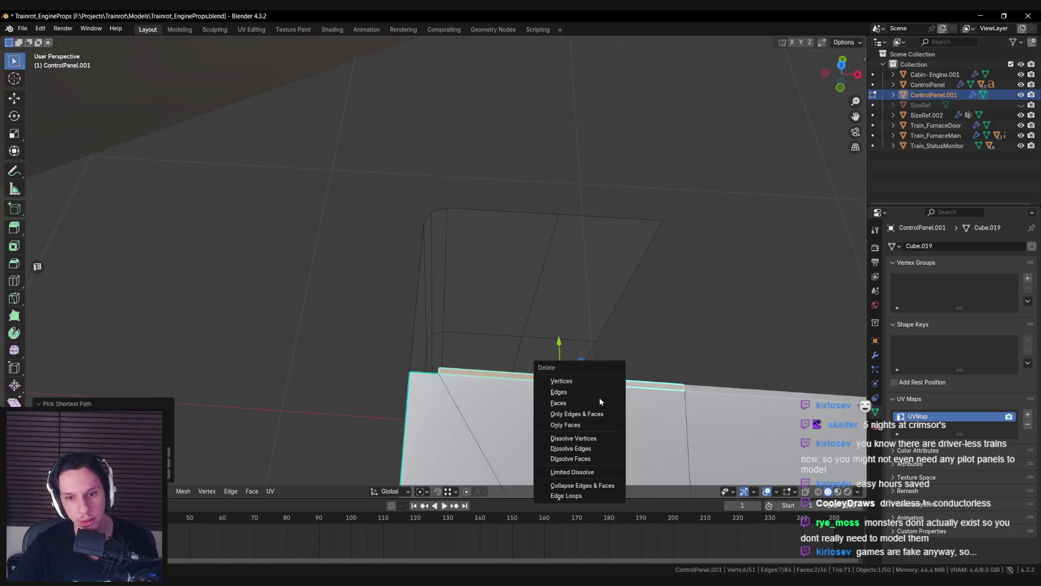
pyautogui.click(599, 401)
# Step: Fill the open holes, including the triangular gap, with new faces
pyautogui.press('f')
pyautogui.press('f')
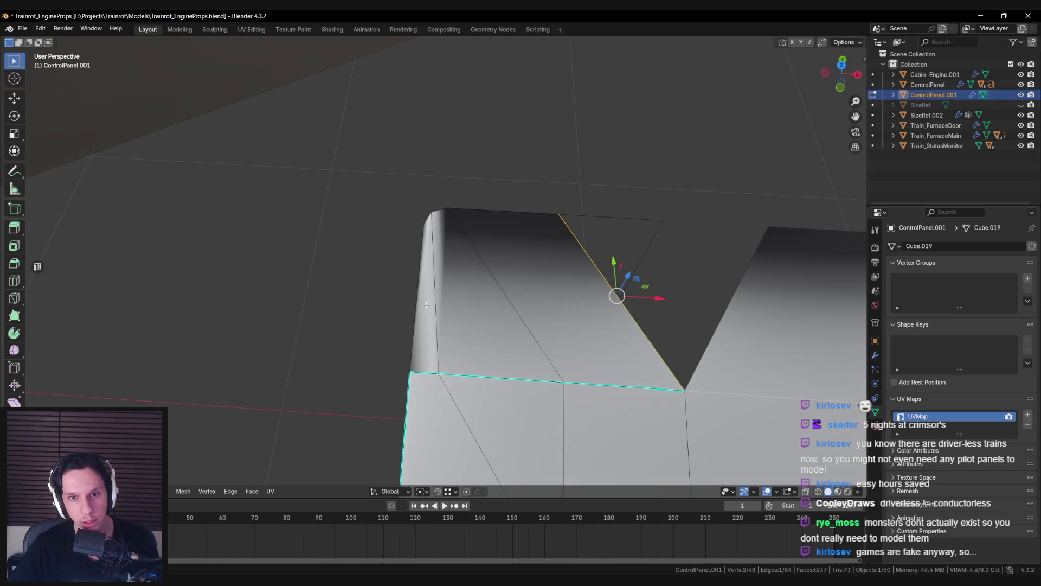
pyautogui.press('f')
pyautogui.hotkey('ctrl', 'z')
pyautogui.moveTo(558, 343); pyautogui.dragTo(573, 297, button='middle')
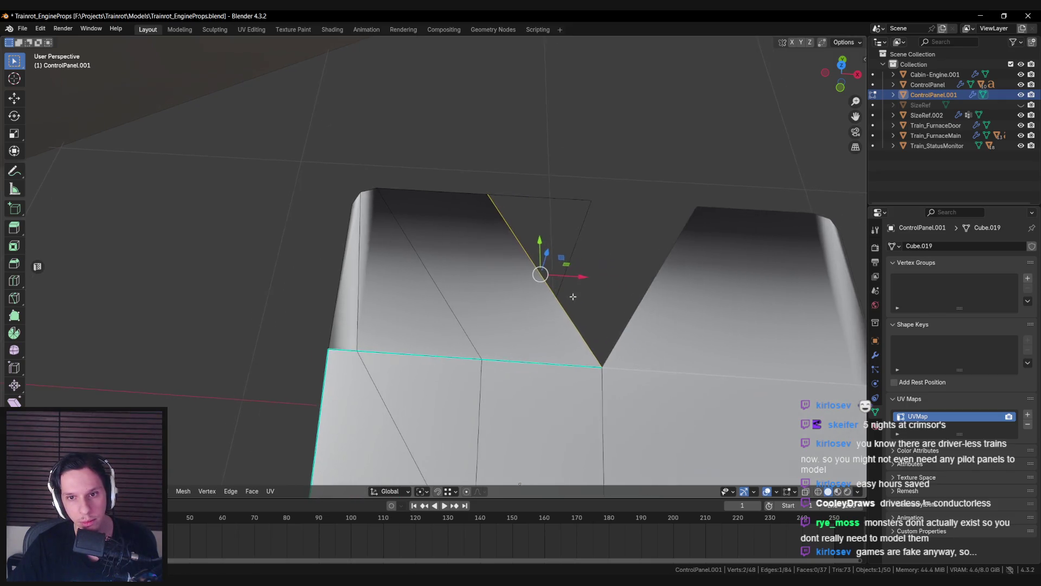
pyautogui.press('f')
# Step: Mark the selected edges sharp and return to Object Mode
pyautogui.moveTo(556, 216); pyautogui.dragTo(456, 314, button='middle')
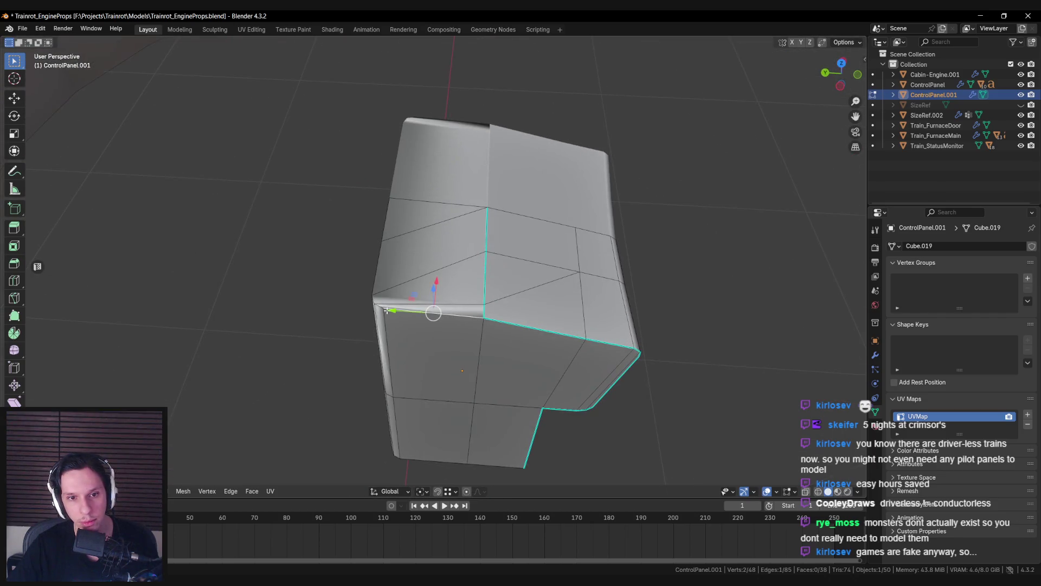
pyautogui.hotkey('ctrl', 'e')
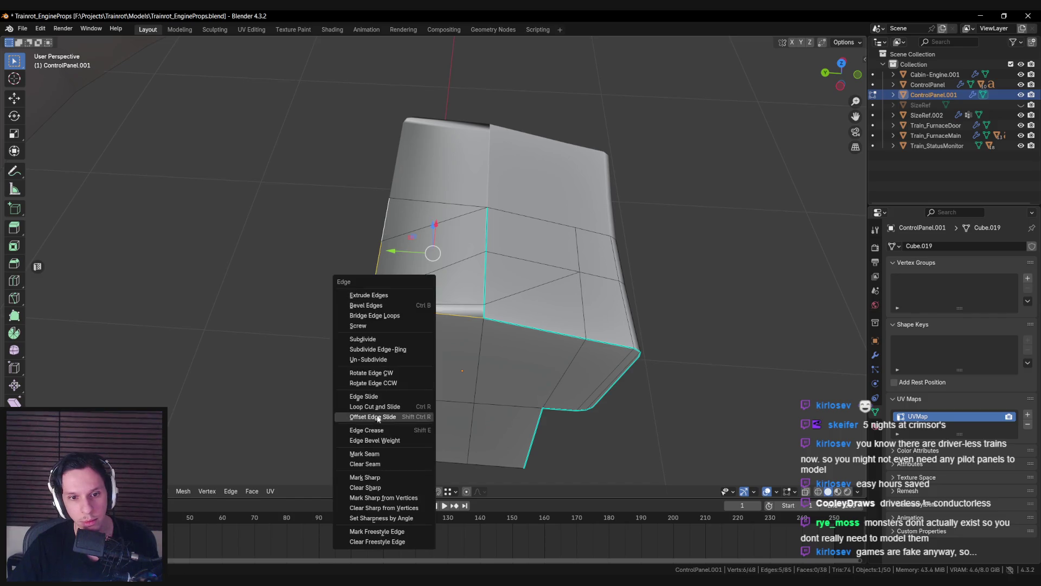
pyautogui.click(374, 480)
pyautogui.press('Tab')
pyautogui.moveTo(374, 480); pyautogui.dragTo(389, 287, button='middle')
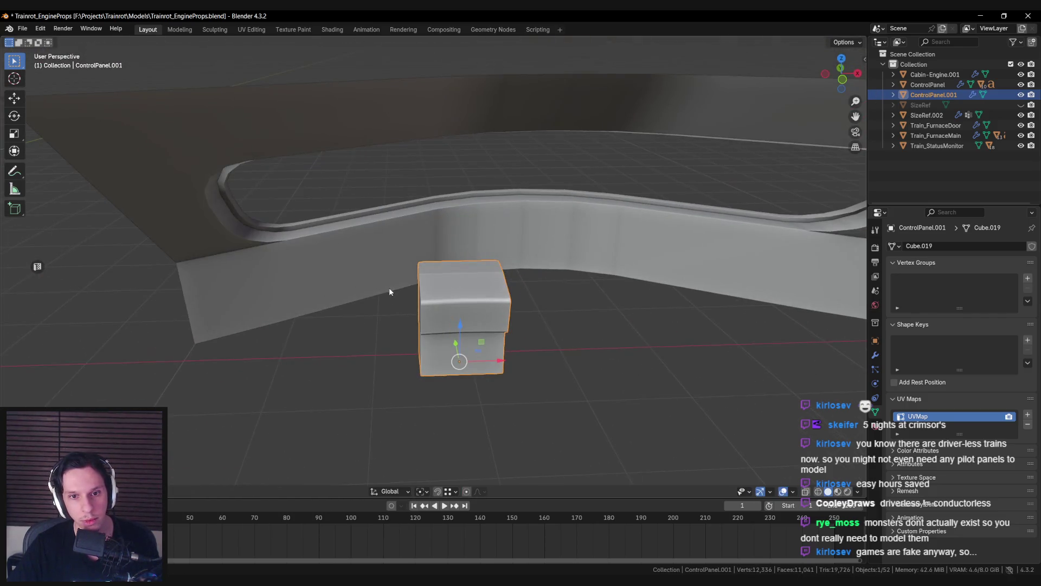
# Step: In front view, box-select the panel's top vertices and flatten them with S Z 0
pyautogui.scroll(2, 389, 271)
pyautogui.press('KP_1')
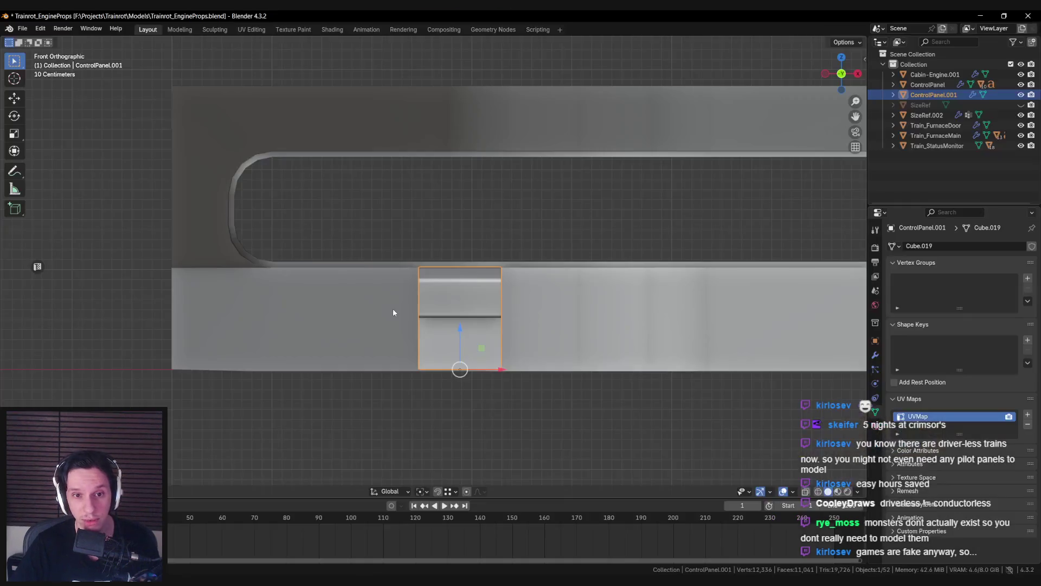
pyautogui.scroll(12, 427, 286)
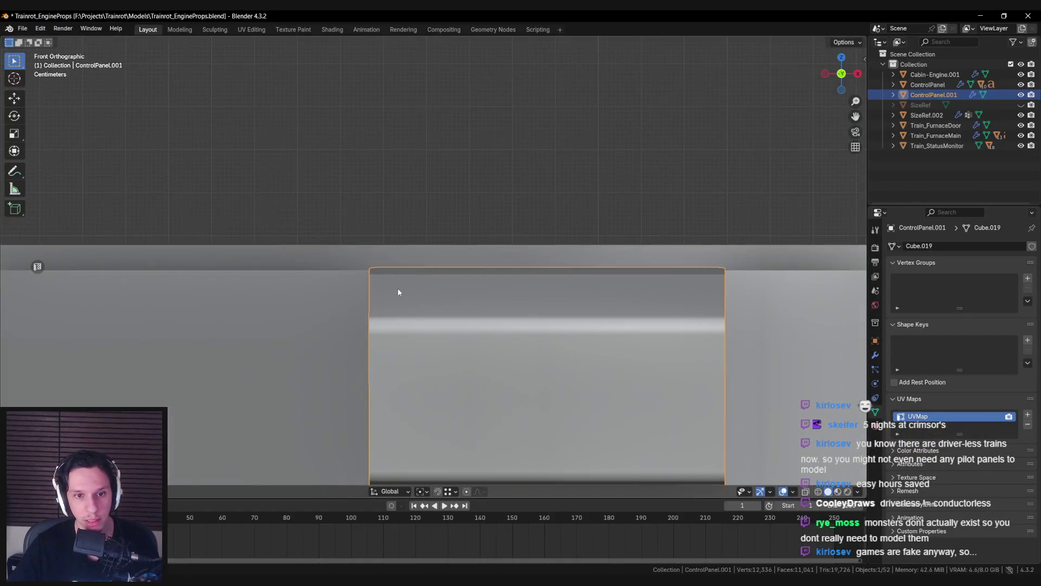
pyautogui.scroll(-5, 359, 292)
pyautogui.press('Tab')
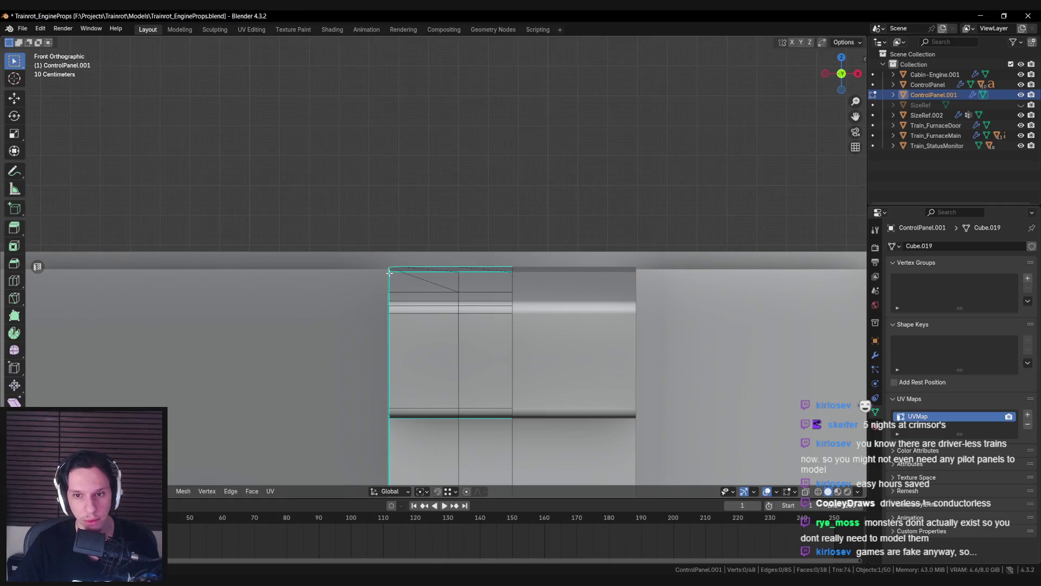
pyautogui.scroll(2, 395, 279)
pyautogui.hotkey('alt', 'z')
pyautogui.moveTo(349, 249); pyautogui.dragTo(554, 284)
pyautogui.hotkey('alt', 'z')
pyautogui.write('sz')
pyautogui.write('0')
pyautogui.press('Return')
# Step: Lower the upper section by moving it and scaling it along Z, then exit Edit Mode
pyautogui.moveTo(567, 290); pyautogui.dragTo(382, 275, button='middle')
pyautogui.hotkey('alt', 'a')
pyautogui.moveTo(426, 303); pyautogui.dragTo(469, 280, button='middle')
pyautogui.moveTo(383, 227); pyautogui.dragTo(380, 239)
pyautogui.press('s')
pyautogui.press('z')
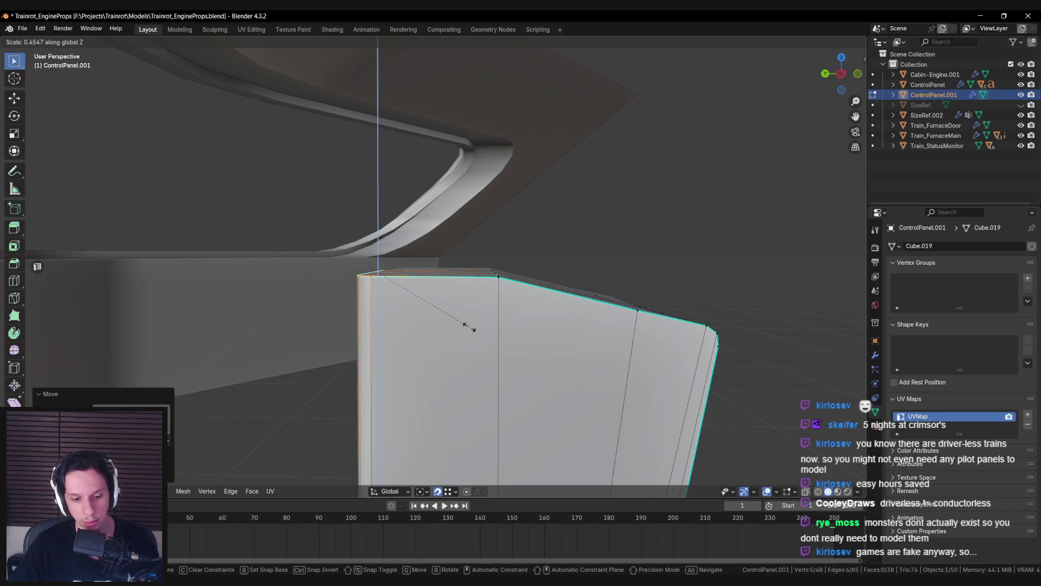
pyautogui.click(469, 327)
pyautogui.press('Tab')
pyautogui.moveTo(469, 326)
pyautogui.mouseDown(button='middle')
pyautogui.moveTo(420, 305)
pyautogui.moveTo(392, 351)
pyautogui.mouseUp(button='middle')
pyautogui.press('KP_1')
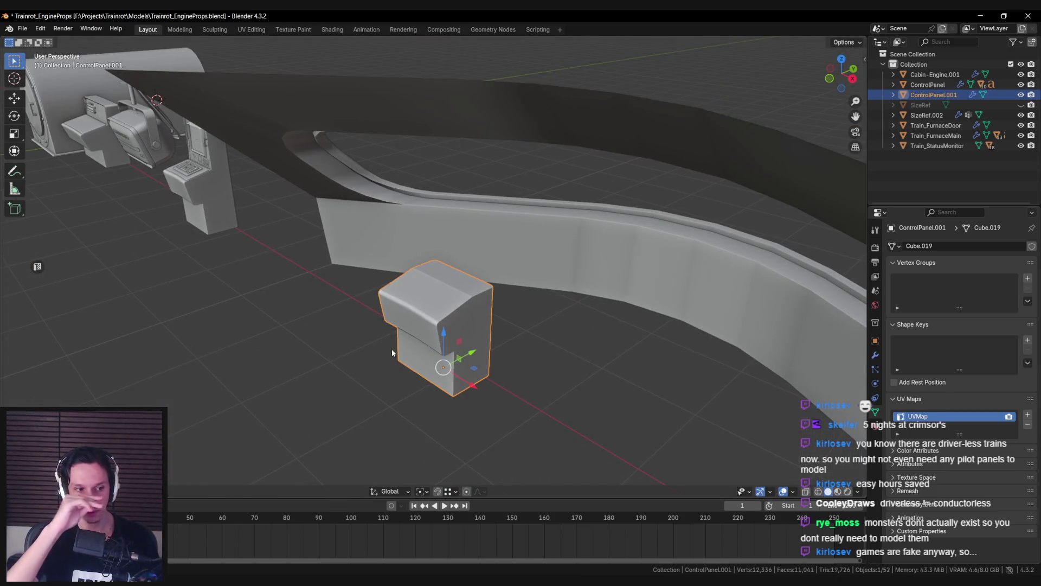
# Step: Save the file with Ctrl+S
pyautogui.scroll(-3, 392, 353)
pyautogui.moveTo(392, 352)
pyautogui.mouseDown(button='middle')
pyautogui.moveTo(434, 347)
pyautogui.moveTo(364, 339)
pyautogui.moveTo(461, 340)
pyautogui.mouseUp(button='middle')
pyautogui.scroll(2, 435, 341)
pyautogui.scroll(-2, 435, 341)
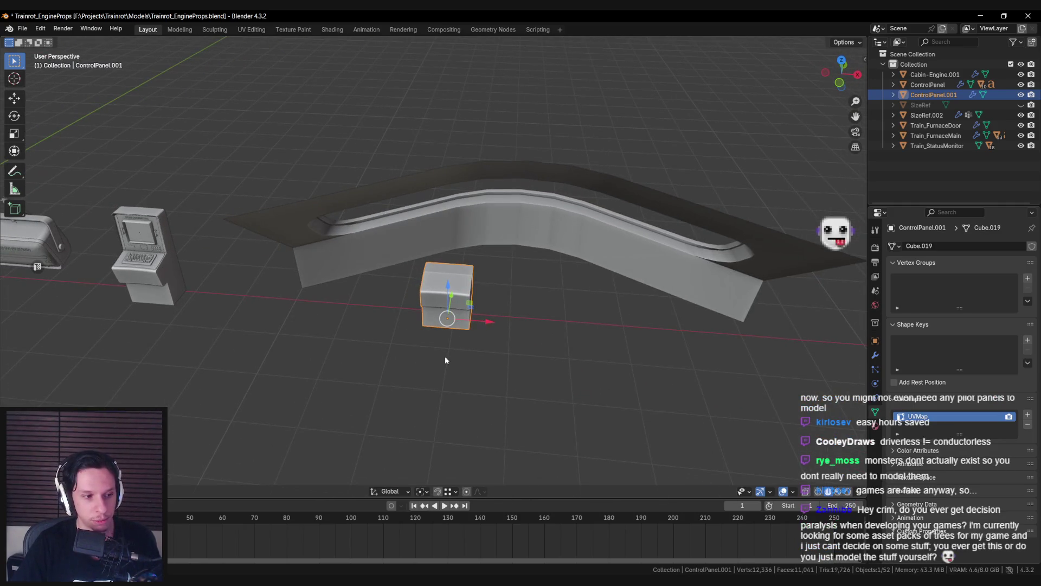
pyautogui.hotkey('ctrl', 's')
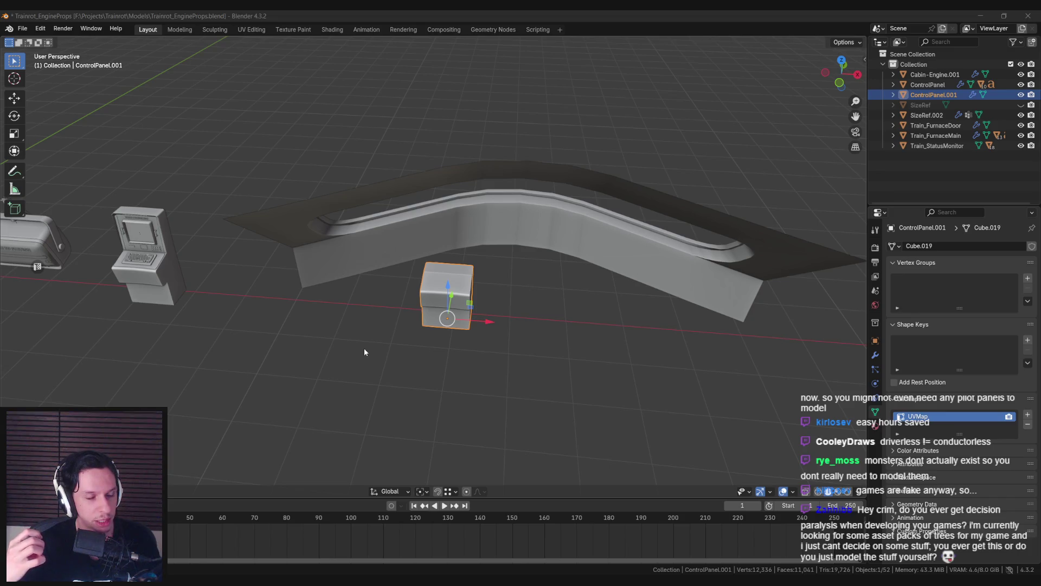
# Step: Enable snapping and shift the block right along X toward the curved console
pyautogui.moveTo(375, 348)
pyautogui.mouseDown(button='middle')
pyautogui.moveTo(396, 302)
pyautogui.moveTo(423, 332)
pyautogui.moveTo(382, 340)
pyautogui.moveTo(518, 356)
pyautogui.moveTo(455, 253)
pyautogui.moveTo(396, 230)
pyautogui.moveTo(537, 291)
pyautogui.moveTo(502, 328)
pyautogui.moveTo(506, 317)
pyautogui.moveTo(295, 326)
pyautogui.moveTo(372, 345)
pyautogui.moveTo(428, 341)
pyautogui.mouseUp(button='middle')
pyautogui.press('Tab')
pyautogui.press('Tab')
pyautogui.scroll(3, 396, 231)
pyautogui.press('Tab')
pyautogui.press('Tab')
pyautogui.scroll(-3, 518, 312)
pyautogui.scroll(2, 295, 325)
pyautogui.hotkey('shift', 'Tab')
pyautogui.moveTo(395, 366); pyautogui.dragTo(526, 364)
pyautogui.moveTo(526, 364)
pyautogui.mouseDown(button='middle')
pyautogui.moveTo(425, 257)
pyautogui.moveTo(450, 355)
pyautogui.mouseUp(button='middle')
pyautogui.hotkey('shift', 'ctrl', 'Tab')
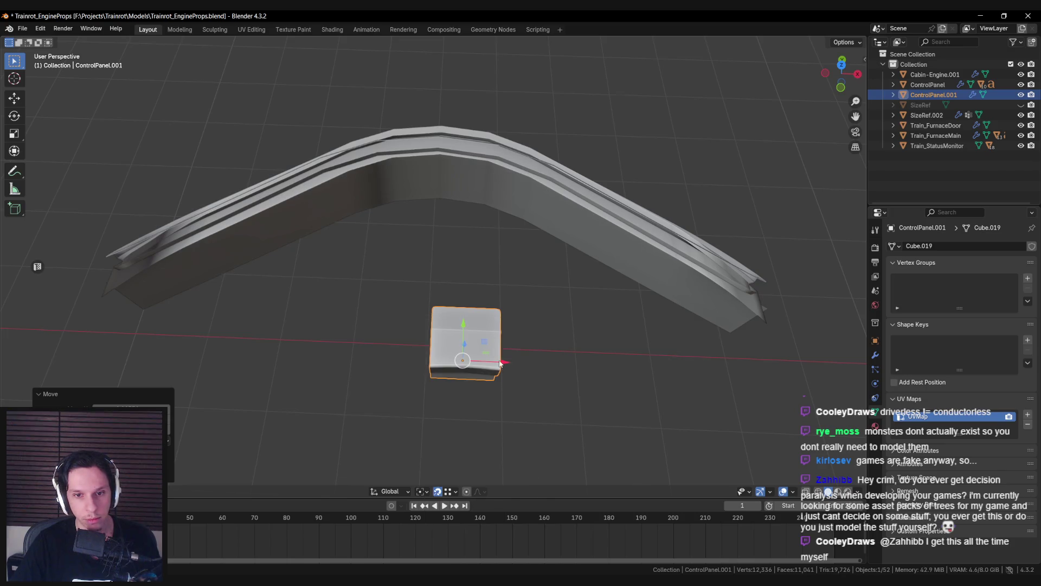
# Step: Move the cube along X, then along Y to sit under the console's bend
pyautogui.press('g')
pyautogui.press('x')
pyautogui.click(441, 353)
pyautogui.hotkey('shift', 'ctrl', 'Tab')
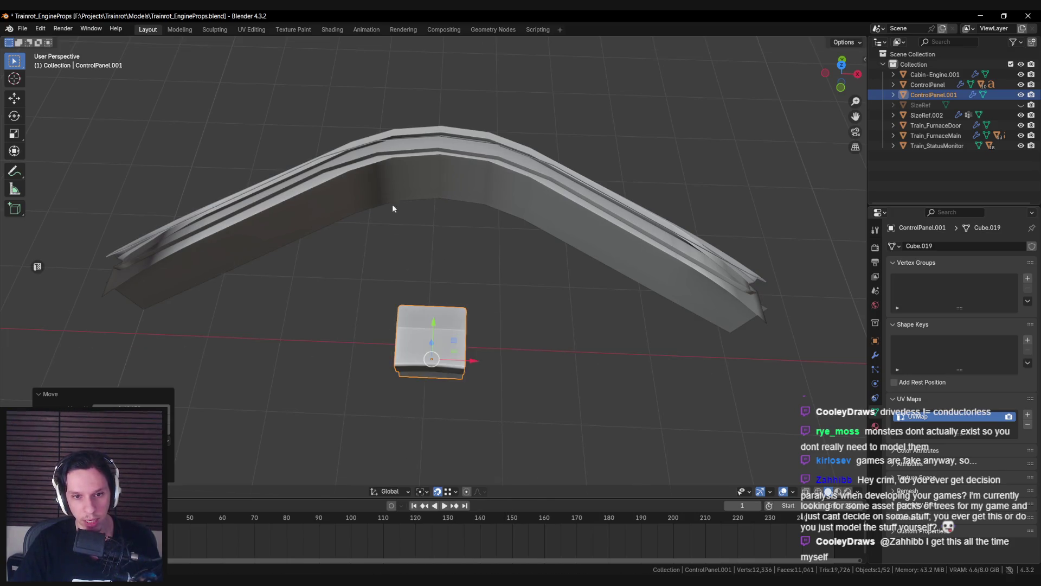
pyautogui.moveTo(392, 204); pyautogui.dragTo(430, 328, button='middle')
pyautogui.press('g')
pyautogui.press('y')
pyautogui.click(349, 232)
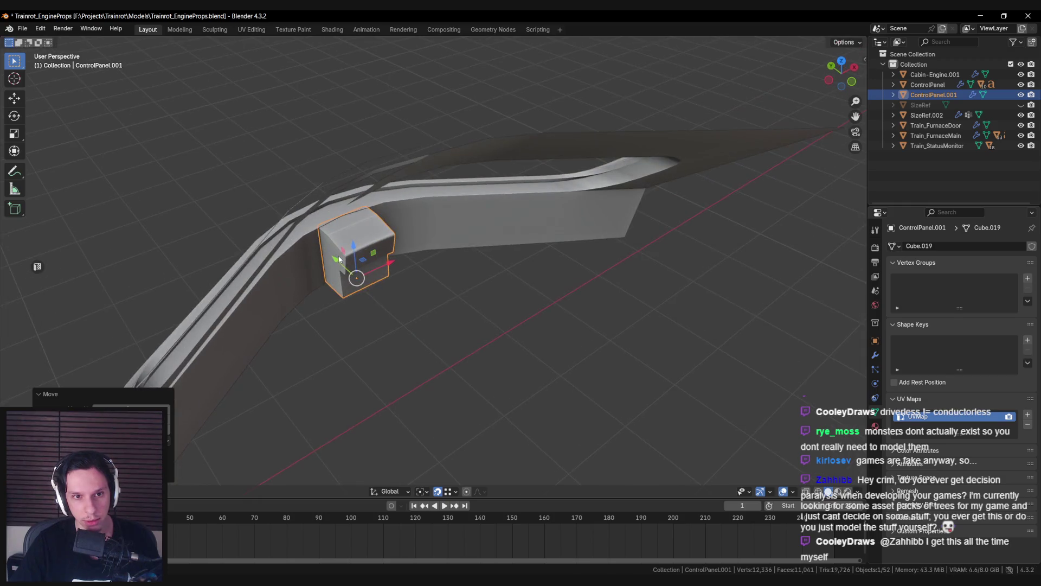
pyautogui.moveTo(349, 232); pyautogui.dragTo(385, 275, button='middle')
# Step: In Edit Mode, select the left two vertex columns and pull them left and down
pyautogui.press('Tab')
pyautogui.scroll(3, 447, 281)
pyautogui.moveTo(448, 281)
pyautogui.mouseDown(button='middle')
pyautogui.moveTo(398, 270)
pyautogui.moveTo(436, 250)
pyautogui.moveTo(426, 260)
pyautogui.mouseUp(button='middle')
pyautogui.hotkey('shift', 'z')
pyautogui.hotkey('shift', 'z')
# Step: Delete the selected half of the vertices and extrude the remaining edges along X
pyautogui.hotkey('shift', 'z')
pyautogui.moveTo(382, 205); pyautogui.dragTo(449, 347)
pyautogui.hotkey('shift', 'z')
pyautogui.moveTo(451, 242); pyautogui.dragTo(404, 277)
pyautogui.moveTo(404, 277)
pyautogui.mouseDown(button='middle')
pyautogui.moveTo(454, 282)
pyautogui.moveTo(457, 230)
pyautogui.moveTo(446, 199)
pyautogui.moveTo(458, 223)
pyautogui.moveTo(461, 198)
pyautogui.moveTo(453, 229)
pyautogui.mouseUp(button='middle')
pyautogui.hotkey('shift', 'z')
pyautogui.hotkey('shift', 'z')
pyautogui.click(442, 206)
pyautogui.moveTo(548, 293)
pyautogui.mouseDown(button='middle')
pyautogui.moveTo(555, 306)
pyautogui.moveTo(544, 318)
pyautogui.moveTo(553, 302)
pyautogui.moveTo(502, 320)
pyautogui.mouseUp(button='middle')
pyautogui.hotkey('shift', 'z')
pyautogui.hotkey('shift', 'z')
pyautogui.press('e')
pyautogui.press('g')
pyautogui.press('x')
pyautogui.click(505, 317)
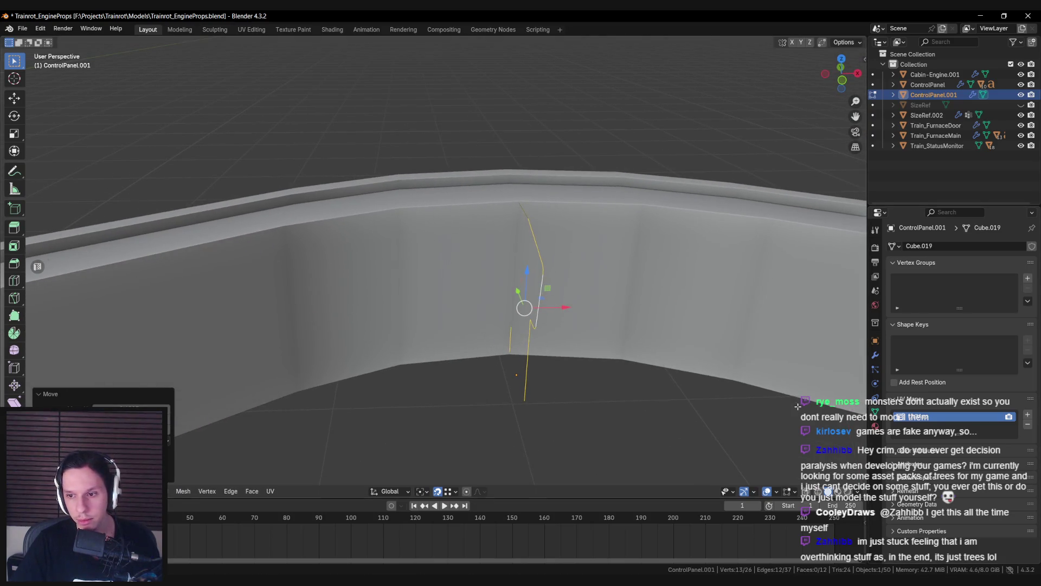
# Step: Show the Mirror modifier and slide the half left so the mirrored side joins it
pyautogui.click(875, 354)
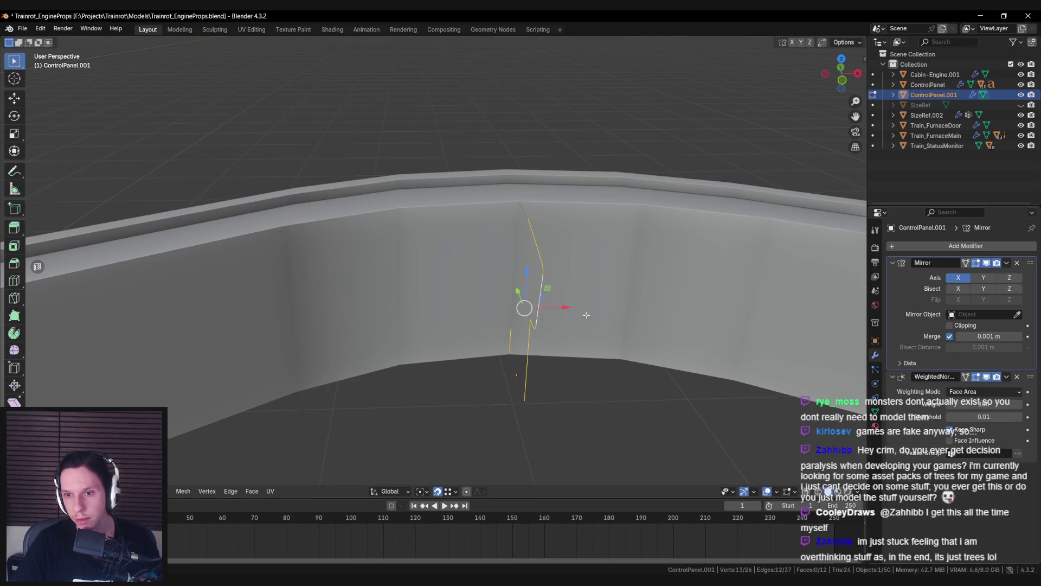
pyautogui.moveTo(566, 307); pyautogui.dragTo(445, 312)
pyautogui.press('a')
pyautogui.hotkey('alt', 'a')
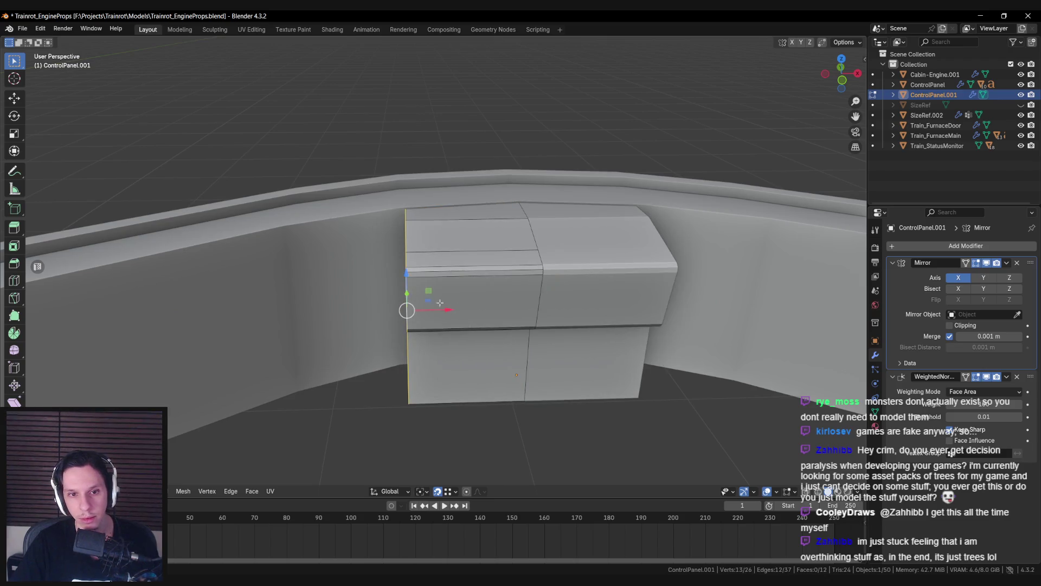
pyautogui.hotkey('shift', 'z')
pyautogui.hotkey('shift', 'z')
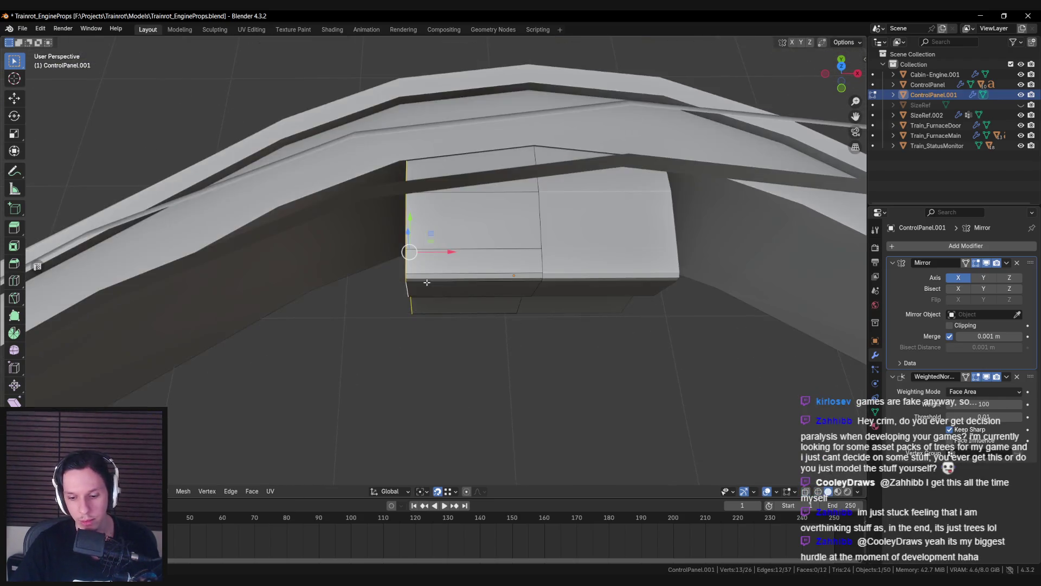
pyautogui.press('KP_7')
pyautogui.hotkey('shift', 'z')
pyautogui.moveTo(426, 184); pyautogui.dragTo(420, 190)
pyautogui.hotkey('shift', 'z')
pyautogui.moveTo(420, 190); pyautogui.dragTo(557, 145, button='middle')
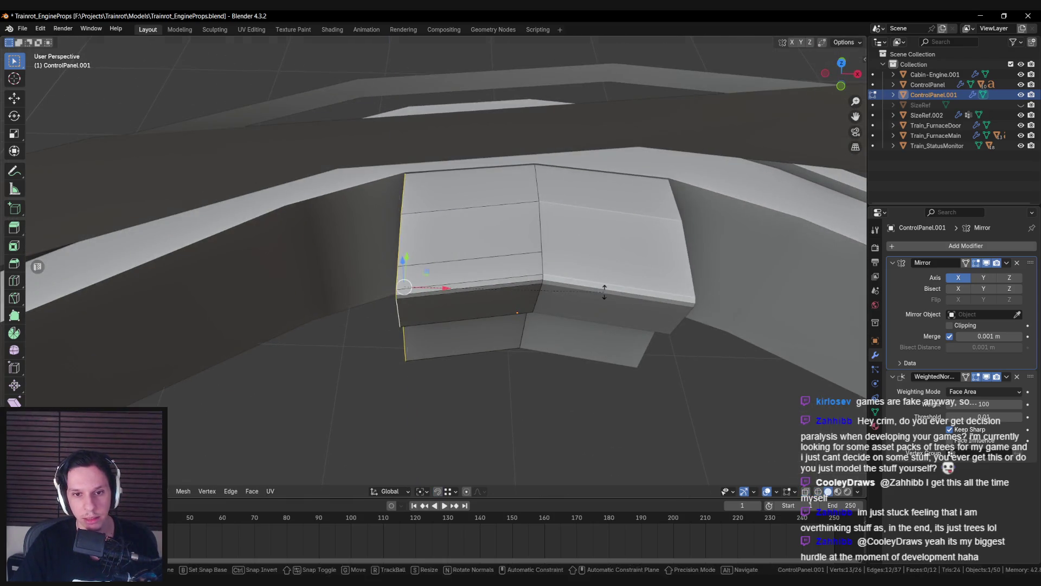
# Step: Rotate the selected part around Z and reposition it in the horizontal plane
pyautogui.press('z')
pyautogui.press('Escape')
pyautogui.moveTo(583, 236)
pyautogui.mouseDown(button='middle')
pyautogui.moveTo(488, 260)
pyautogui.moveTo(423, 254)
pyautogui.moveTo(429, 239)
pyautogui.moveTo(450, 256)
pyautogui.mouseUp(button='middle')
pyautogui.press('g')
pyautogui.hotkey('shift', 'z')
pyautogui.click(436, 222)
pyautogui.hotkey('shift', 'z')
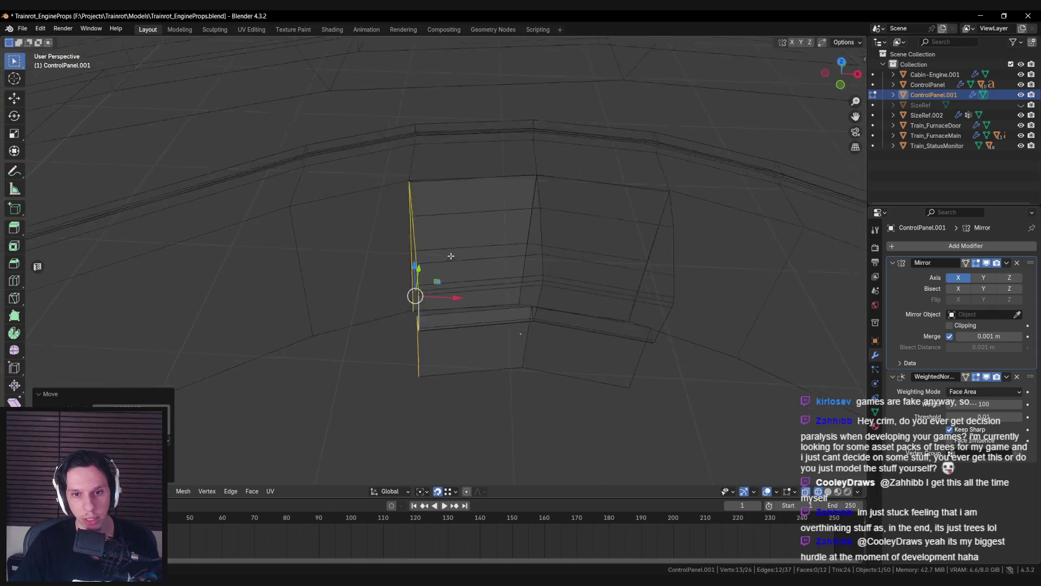
pyautogui.hotkey('shift', 'z')
# Step: From top view, push the centre vertices along Y and select the left-edge vertices
pyautogui.press('KP_7')
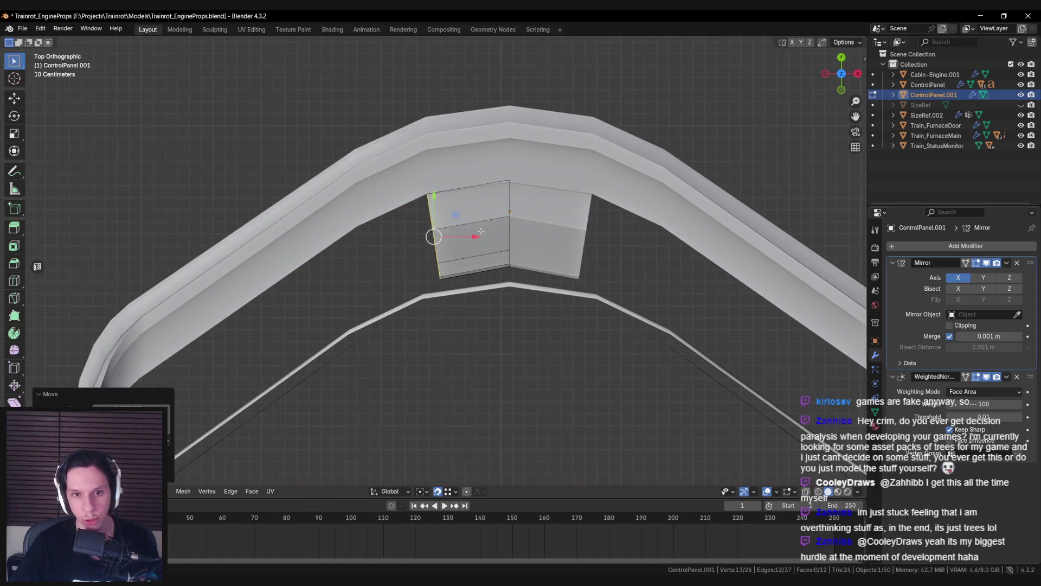
pyautogui.scroll(3, 481, 231)
pyautogui.hotkey('shift', 'z')
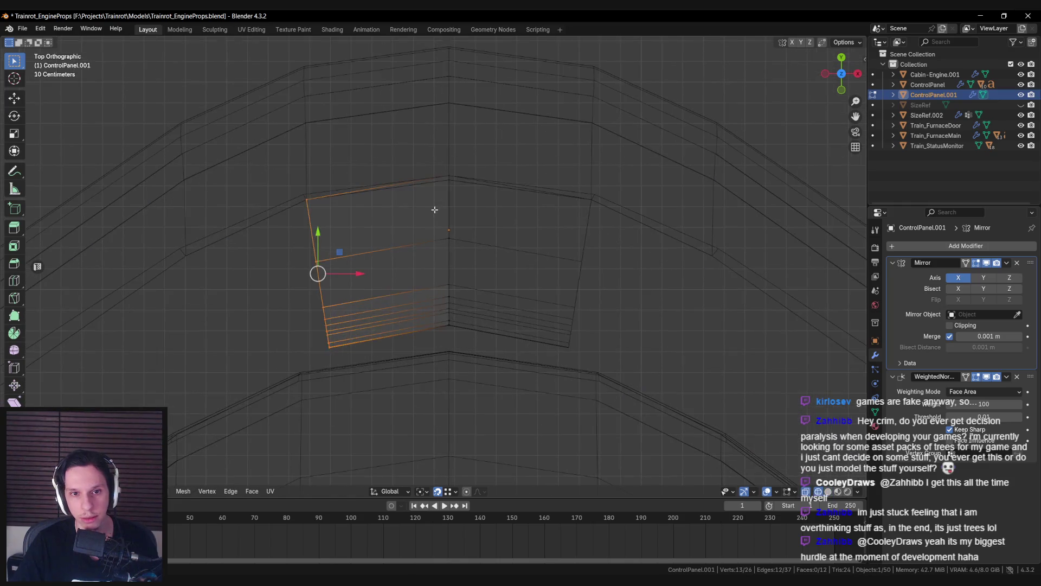
pyautogui.moveTo(502, 375); pyautogui.dragTo(503, 377)
pyautogui.hotkey('shift', 'z')
pyautogui.moveTo(447, 212); pyautogui.dragTo(449, 184)
pyautogui.keyDown('shift'); pyautogui.moveTo(450, 184); pyautogui.dragTo(547, 168, button='middle'); pyautogui.keyUp('shift')
pyautogui.hotkey('shift', 'z')
pyautogui.moveTo(372, 158); pyautogui.dragTo(428, 304)
pyautogui.hotkey('shift', 'z')
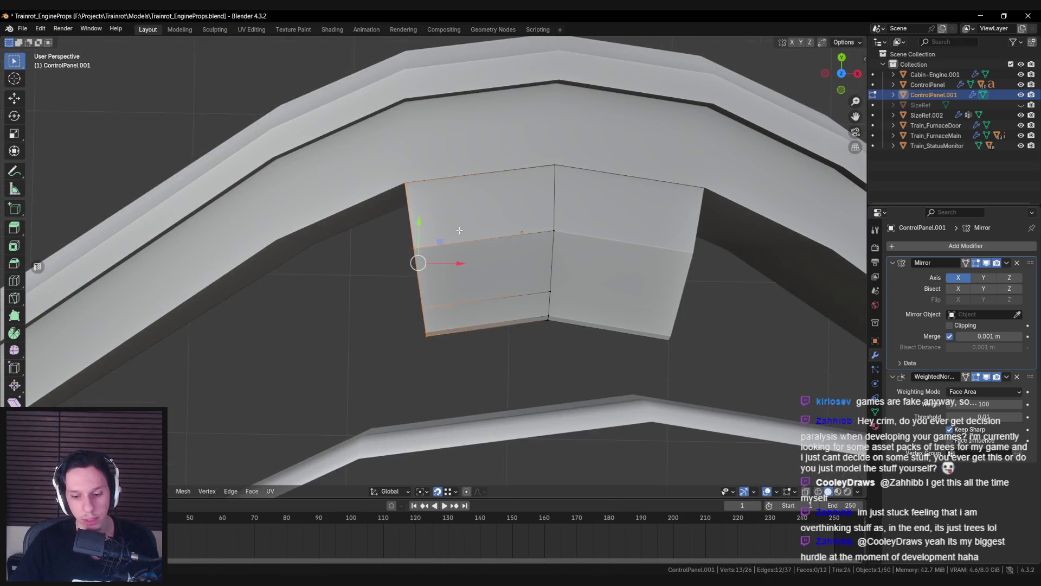
pyautogui.press('KP_7')
# Step: Extrude the left edge into a new section and rotate it around Z to follow the curve
pyautogui.press('e')
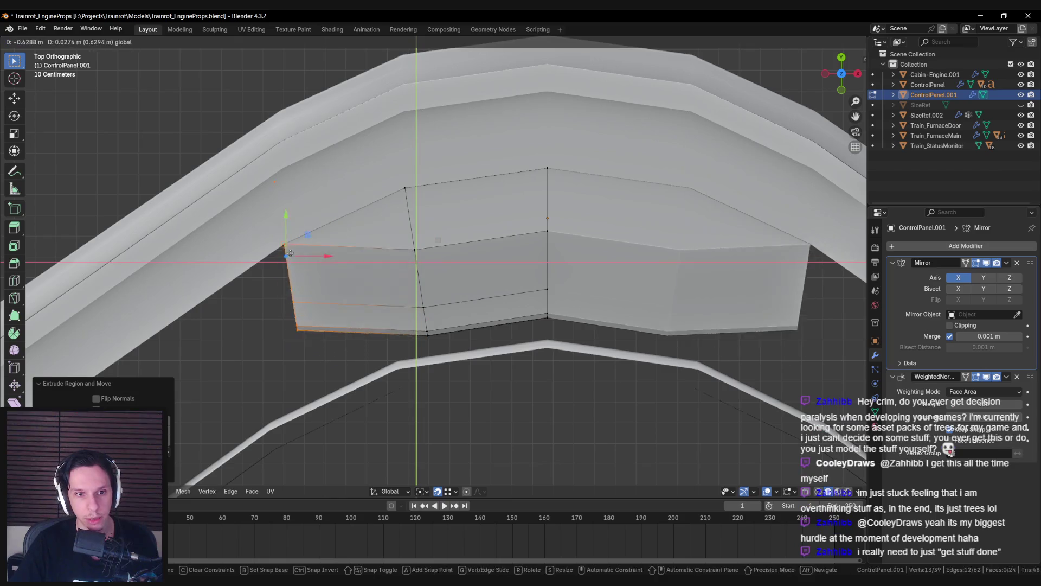
pyautogui.click(283, 252)
pyautogui.press('r')
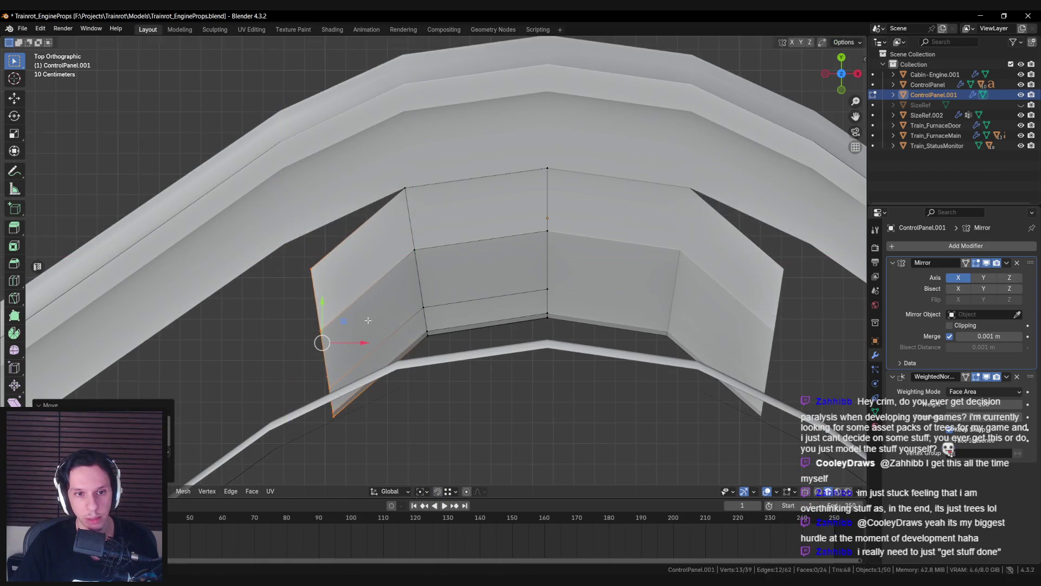
pyautogui.click(396, 284)
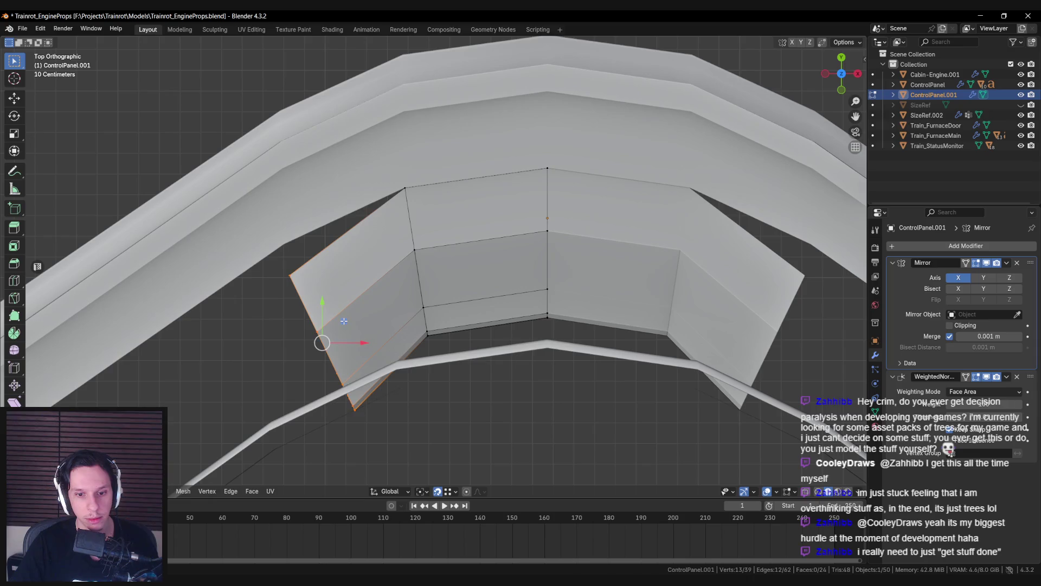
pyautogui.scroll(-2, 399, 293)
pyautogui.scroll(-1, 399, 294)
# Step: Box-select the left half's vertices in see-through mode and rotate them to follow the curve
pyautogui.hotkey('alt', 'a')
pyautogui.press('Tab')
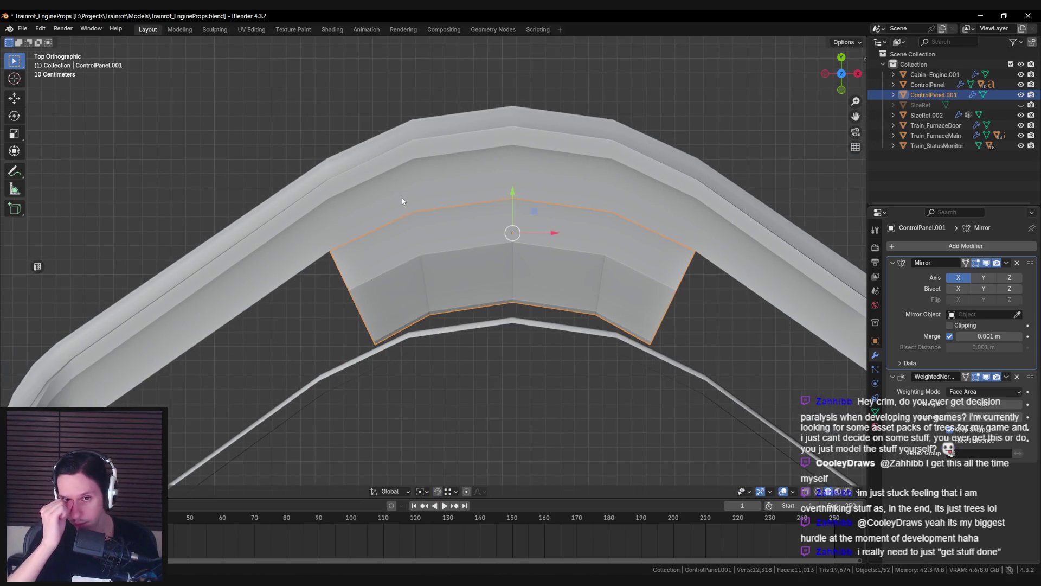
pyautogui.press('Tab')
pyautogui.hotkey('alt', 'z')
pyautogui.moveTo(401, 211)
pyautogui.mouseDown()
pyautogui.moveTo(461, 325)
pyautogui.moveTo(539, 325)
pyautogui.mouseUp()
pyautogui.hotkey('alt', 'z')
pyautogui.press('r')
pyautogui.click(443, 273)
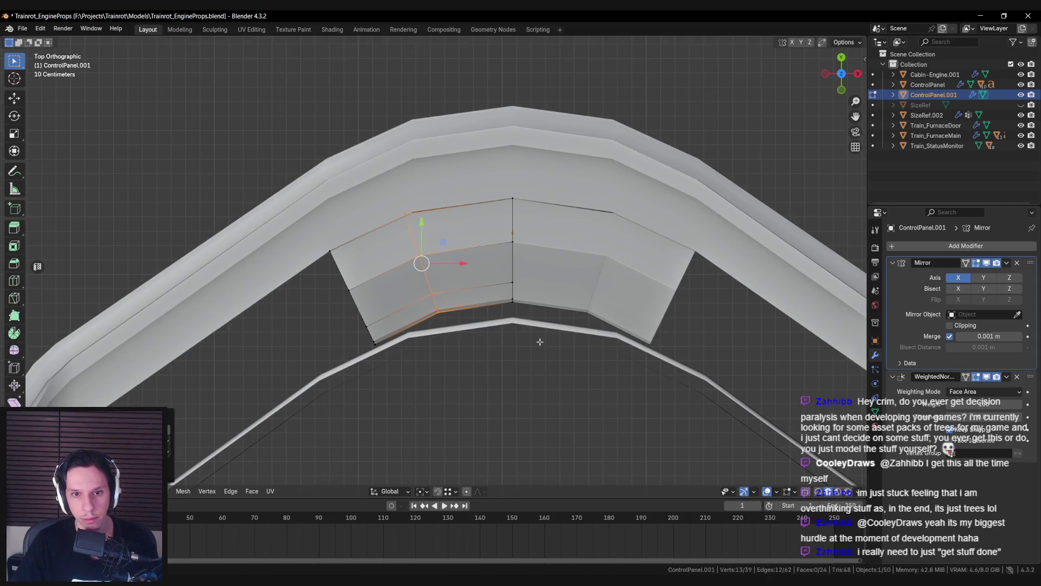
# Step: Select the outer edge vertices and move them along the curve with snapping on
pyautogui.press('Tab')
pyautogui.press('Tab')
pyautogui.keyDown('shift'); pyautogui.moveTo(443, 271); pyautogui.dragTo(509, 236, button='middle'); pyautogui.keyUp('shift')
pyautogui.hotkey('alt', 'a')
pyautogui.hotkey('alt', 'z')
pyautogui.moveTo(357, 195); pyautogui.dragTo(458, 366)
pyautogui.hotkey('alt', 'z')
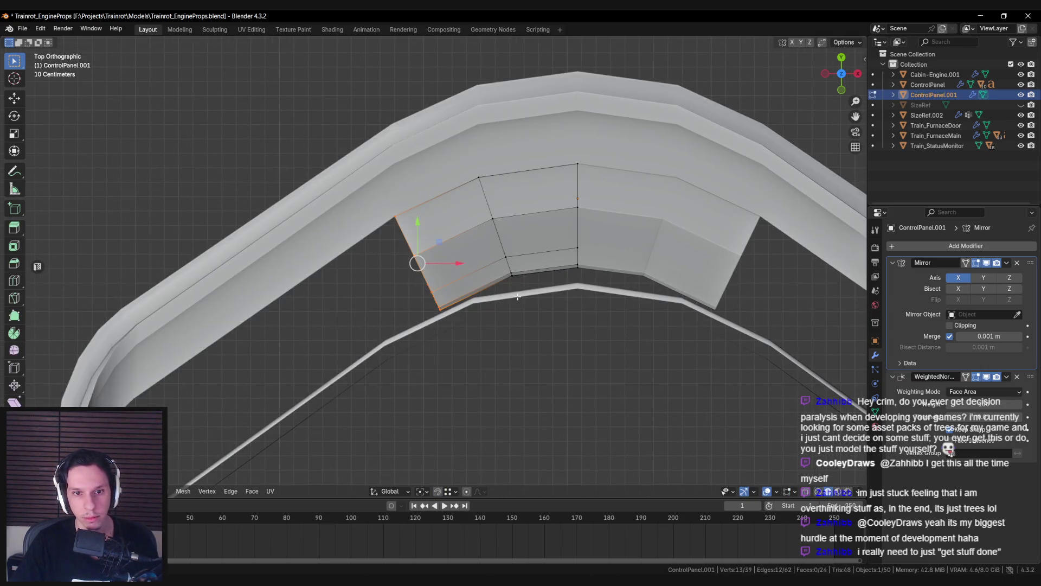
pyautogui.hotkey('shift', 'Tab')
pyautogui.moveTo(435, 245); pyautogui.dragTo(437, 238)
pyautogui.moveTo(437, 238); pyautogui.dragTo(506, 215, button='middle')
# Step: Extrude the outer edge again and move the new section down-left along the console in Top view
pyautogui.press('e')
pyautogui.rightClick(573, 234)
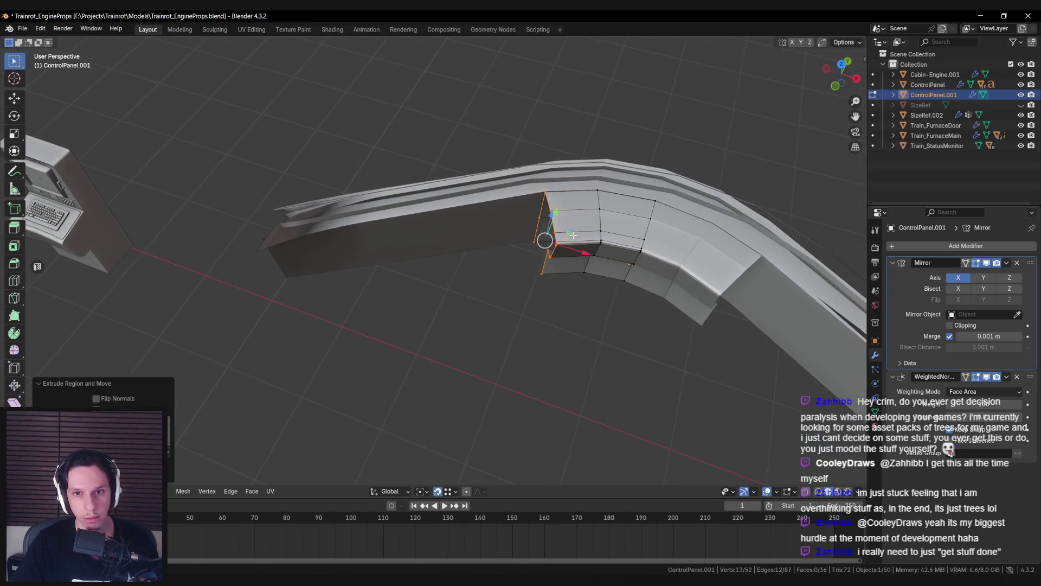
pyautogui.moveTo(574, 239); pyautogui.dragTo(565, 275, button='middle')
pyautogui.press('KP_7')
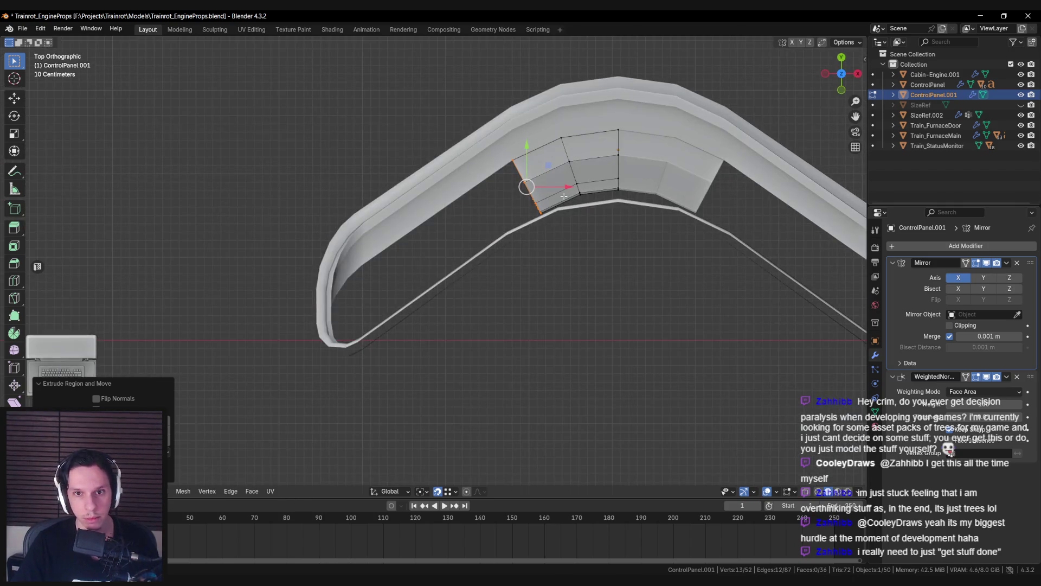
pyautogui.press('g')
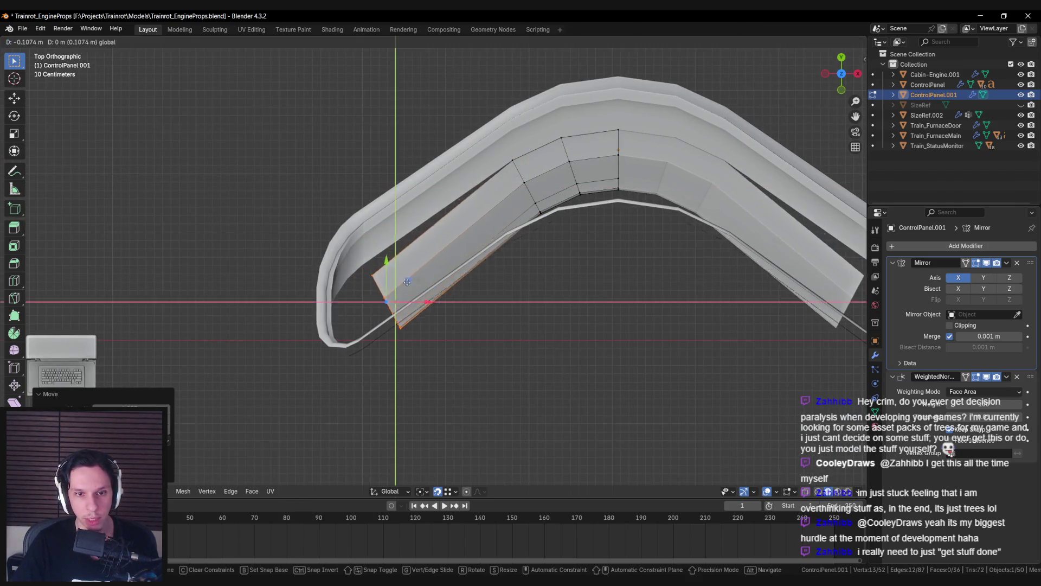
pyautogui.click(414, 284)
pyautogui.scroll(6, 460, 282)
pyautogui.moveTo(486, 278)
pyautogui.mouseDown(button='middle')
pyautogui.moveTo(488, 323)
pyautogui.moveTo(353, 340)
pyautogui.moveTo(365, 250)
pyautogui.moveTo(423, 212)
pyautogui.moveTo(414, 250)
pyautogui.moveTo(455, 295)
pyautogui.mouseUp(button='middle')
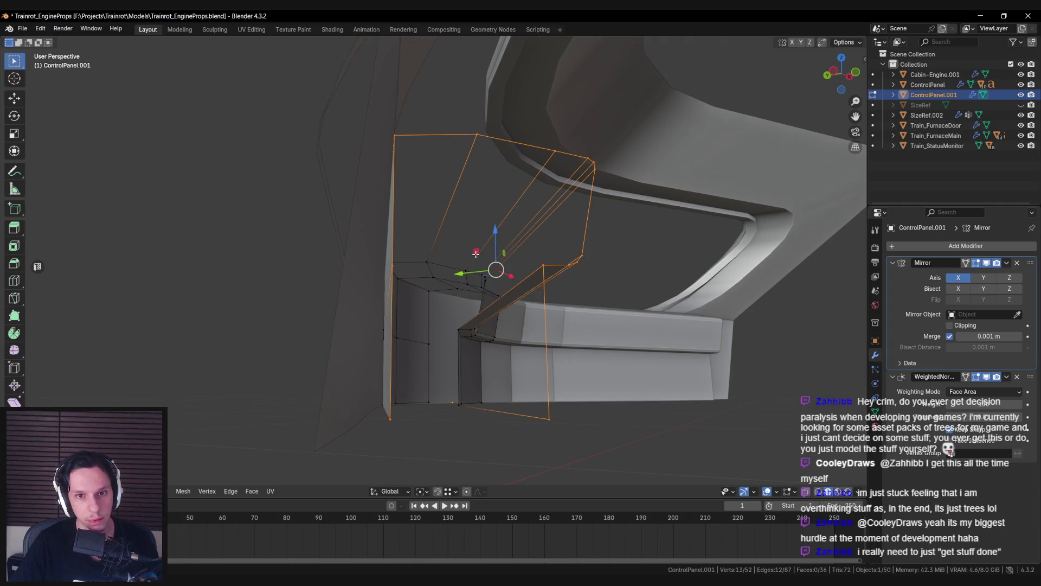
pyautogui.moveTo(486, 276); pyautogui.dragTo(494, 271)
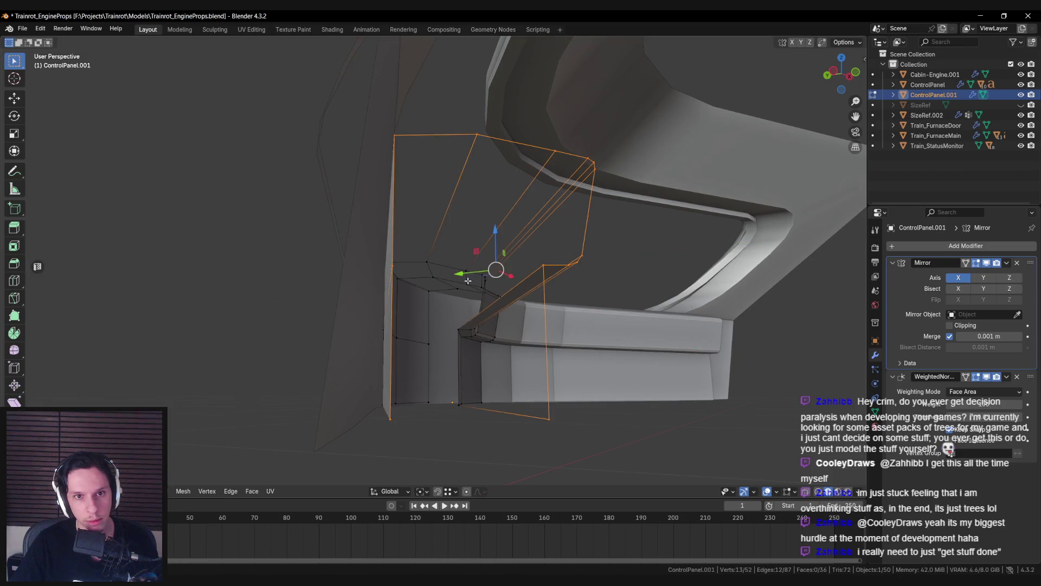
pyautogui.moveTo(494, 271); pyautogui.dragTo(459, 306, button='middle')
pyautogui.scroll(-5, 459, 306)
# Step: Review the curved panel, compare it against the cab in the Unreal level, then return to Blender
pyautogui.press('Tab')
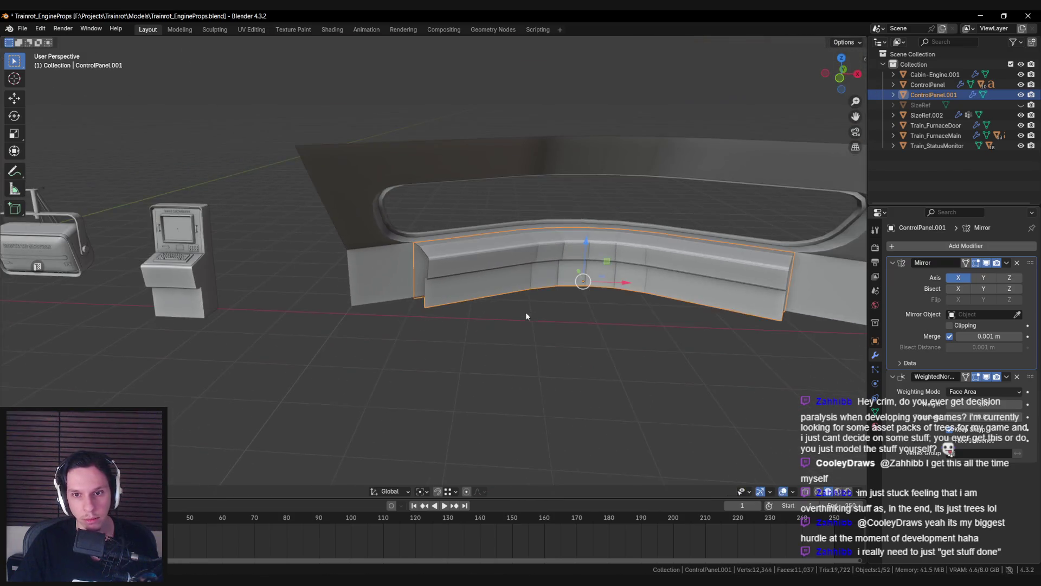
pyautogui.click(447, 356)
pyautogui.scroll(-5, 447, 356)
pyautogui.scroll(5, 458, 321)
pyautogui.moveTo(458, 320)
pyautogui.mouseDown(button='middle')
pyautogui.moveTo(471, 271)
pyautogui.moveTo(463, 302)
pyautogui.moveTo(354, 304)
pyautogui.mouseUp(button='middle')
pyautogui.hotkey('alt', 'Tab')
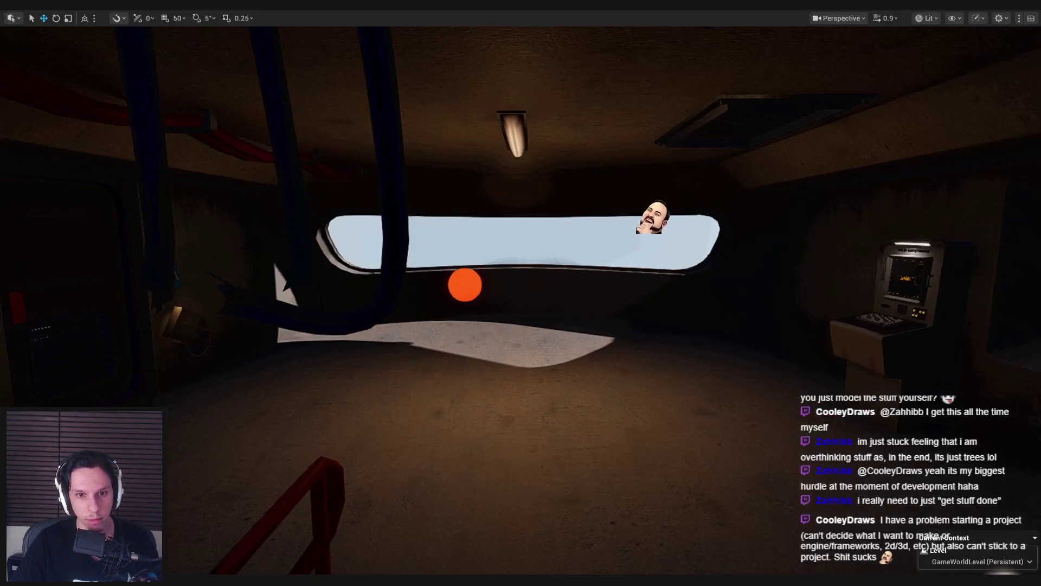
pyautogui.moveTo(195, 534); pyautogui.dragTo(196, 535, button='right')
pyautogui.moveTo(247, 579)
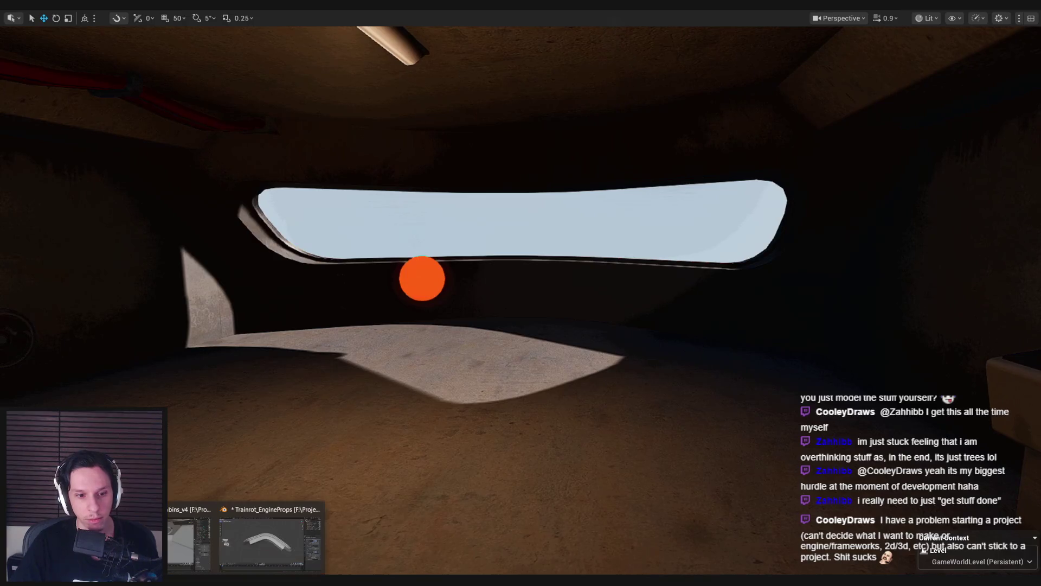
pyautogui.click(278, 553)
pyautogui.press('KP_7')
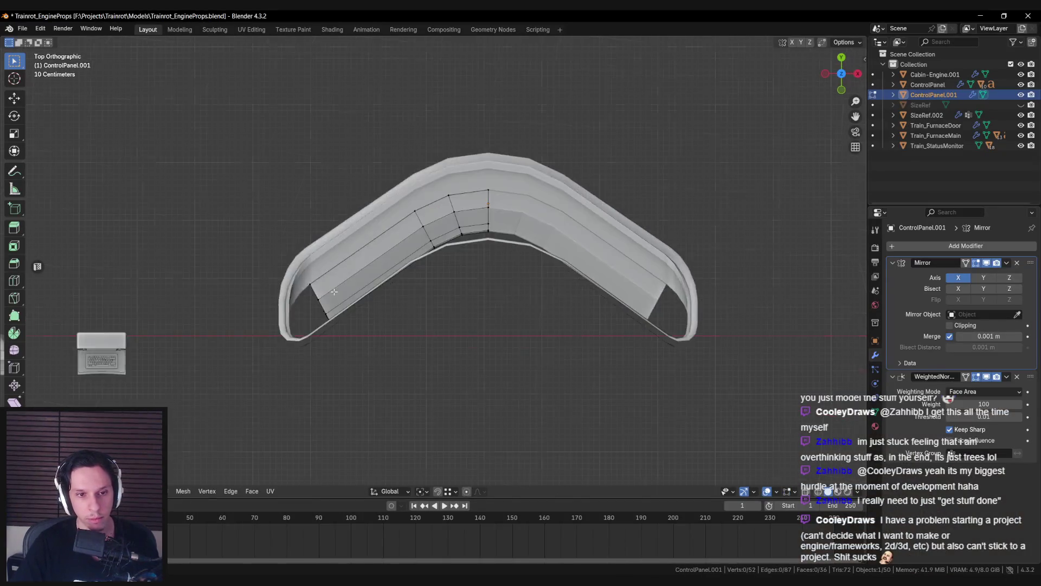
# Step: Select the panel's left end edge loop, extrude it, and rotate it around Z
pyautogui.hotkey('shift', 'z')
pyautogui.scroll(3, 328, 284)
pyautogui.keyDown('alt'); pyautogui.click(459, 249); pyautogui.keyUp('alt')
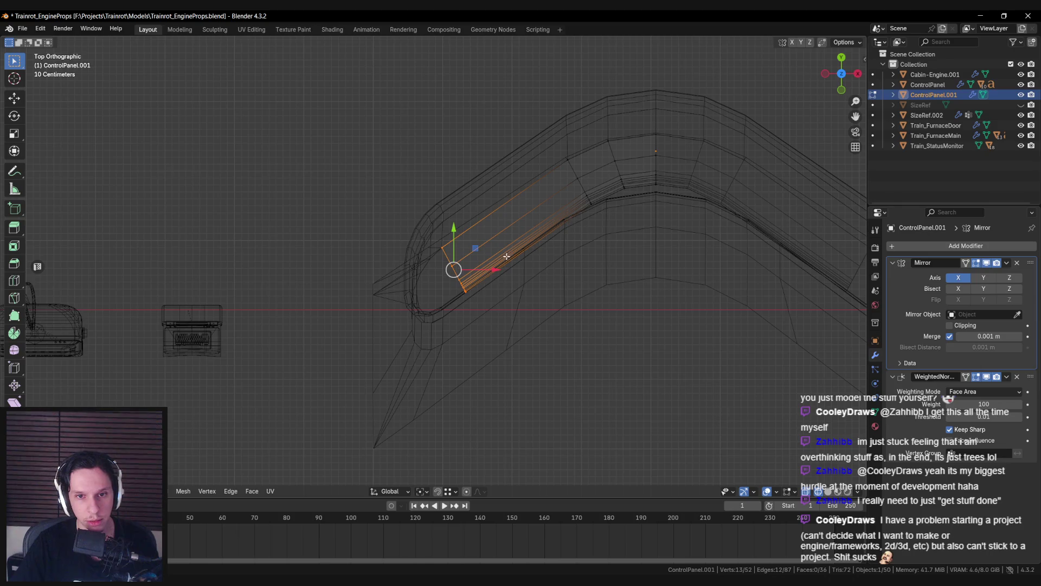
pyautogui.press('e')
pyautogui.hotkey('shift', 'z')
pyautogui.moveTo(539, 281); pyautogui.dragTo(572, 307, button='middle')
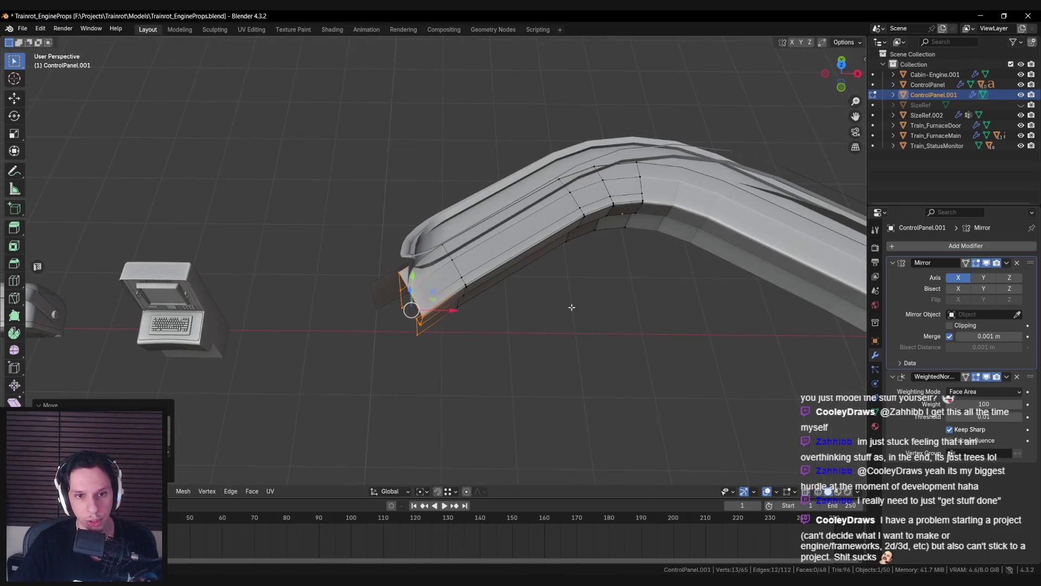
pyautogui.press('r')
pyautogui.press('z')
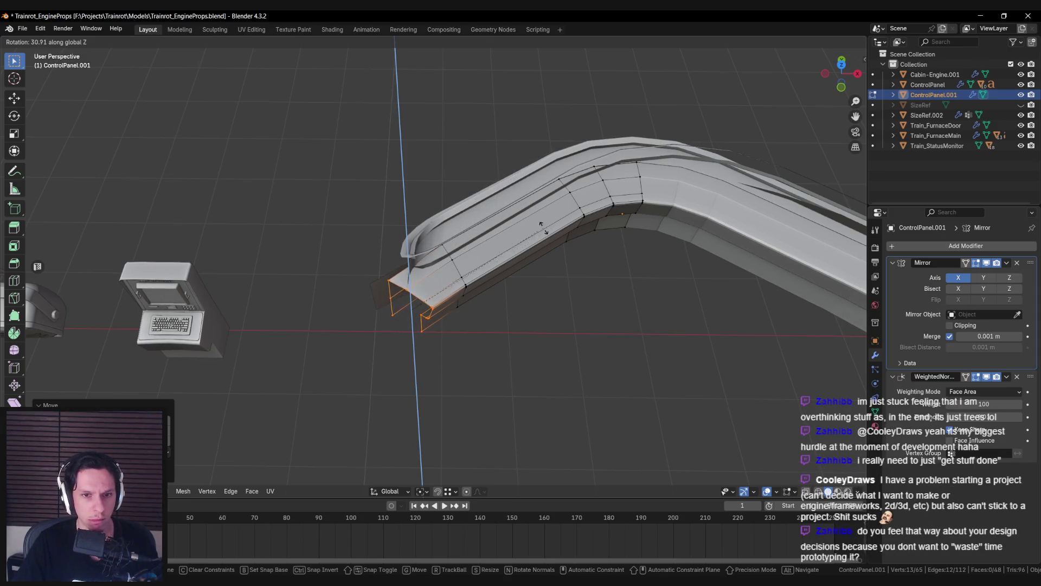
pyautogui.click(557, 217)
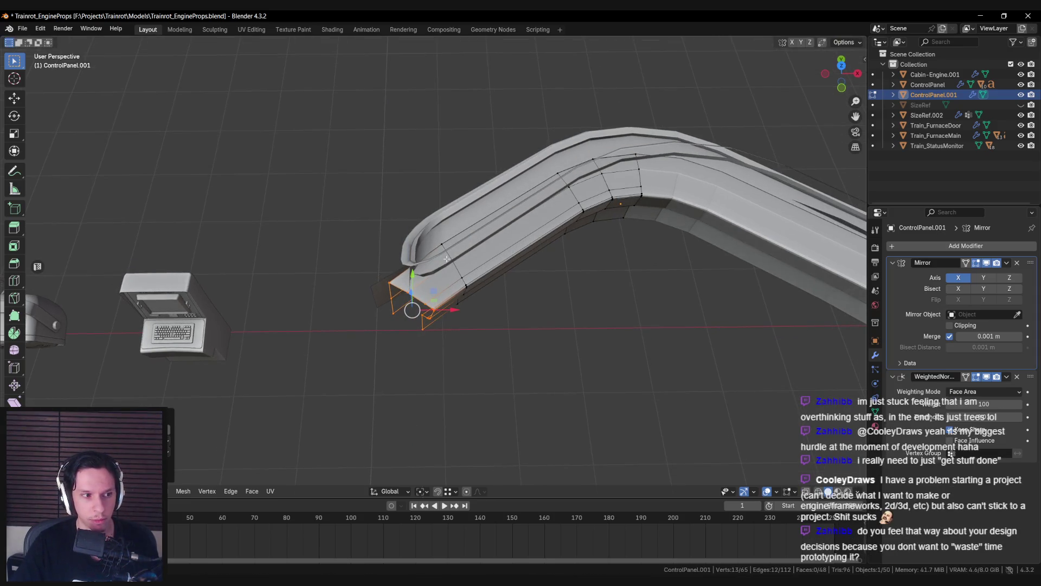
# Step: Move the selected end vertices into place from Top view
pyautogui.press('KP_7')
pyautogui.hotkey('shift', 'z')
pyautogui.scroll(2, 494, 250)
pyautogui.hotkey('shift', 'z')
pyautogui.moveTo(491, 256)
pyautogui.mouseDown(button='middle')
pyautogui.moveTo(439, 262)
pyautogui.moveTo(481, 265)
pyautogui.mouseUp(button='middle')
pyautogui.press('g')
pyautogui.click(425, 259)
# Step: Select the vertices at the console's end and rotate them around Z so the leg angles outward
pyautogui.hotkey('alt', 'a')
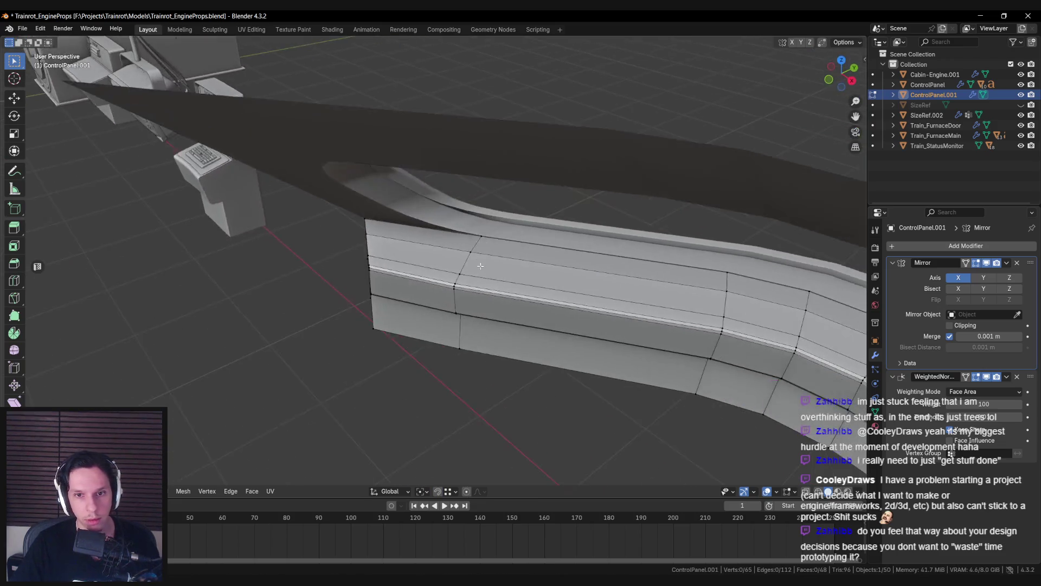
pyautogui.scroll(-3, 480, 265)
pyautogui.hotkey('shift', 'z')
pyautogui.keyDown('alt'); pyautogui.click(477, 293); pyautogui.keyUp('alt')
pyautogui.hotkey('shift', 'z')
pyautogui.press('r')
pyautogui.press('z')
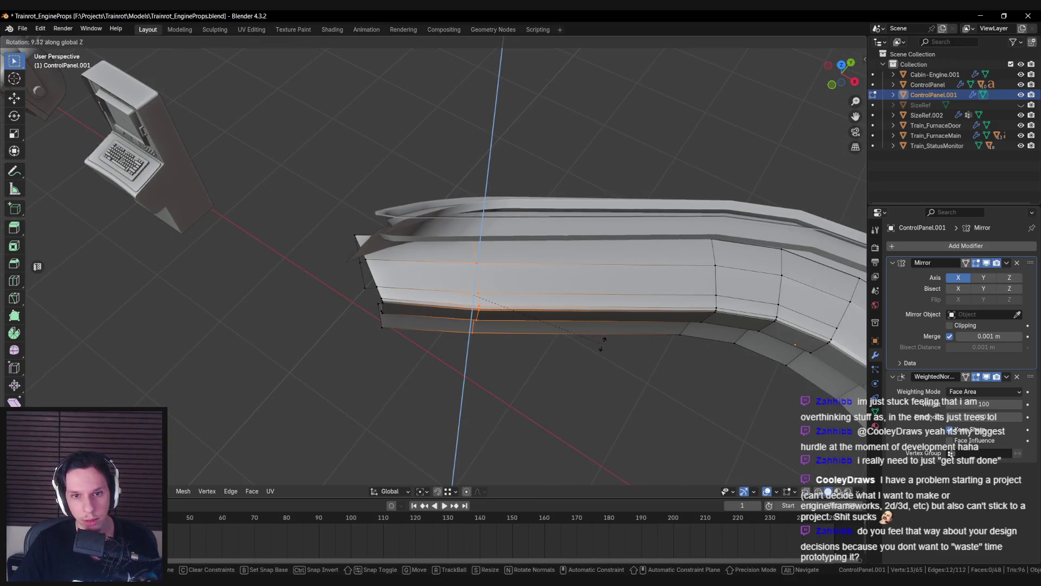
pyautogui.click(602, 341)
# Step: Paint-select the tip vertices and slide them onto the red X axis line in Top view
pyautogui.hotkey('shift', 'z')
pyautogui.press('KP_7')
pyautogui.scroll(2, 491, 258)
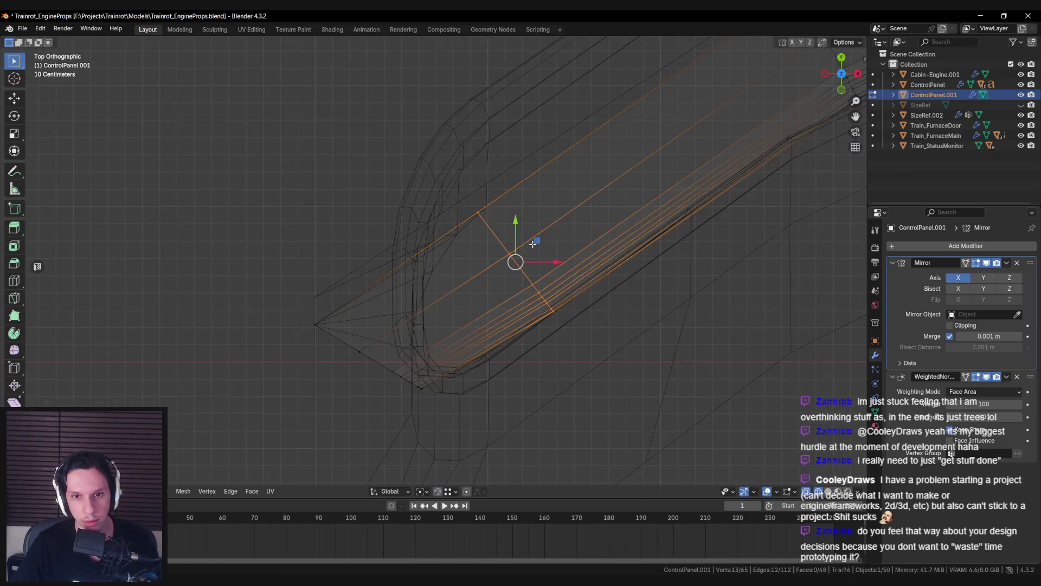
pyautogui.hotkey('shift', 'z')
pyautogui.scroll(-1, 550, 245)
pyautogui.hotkey('shift', 'z')
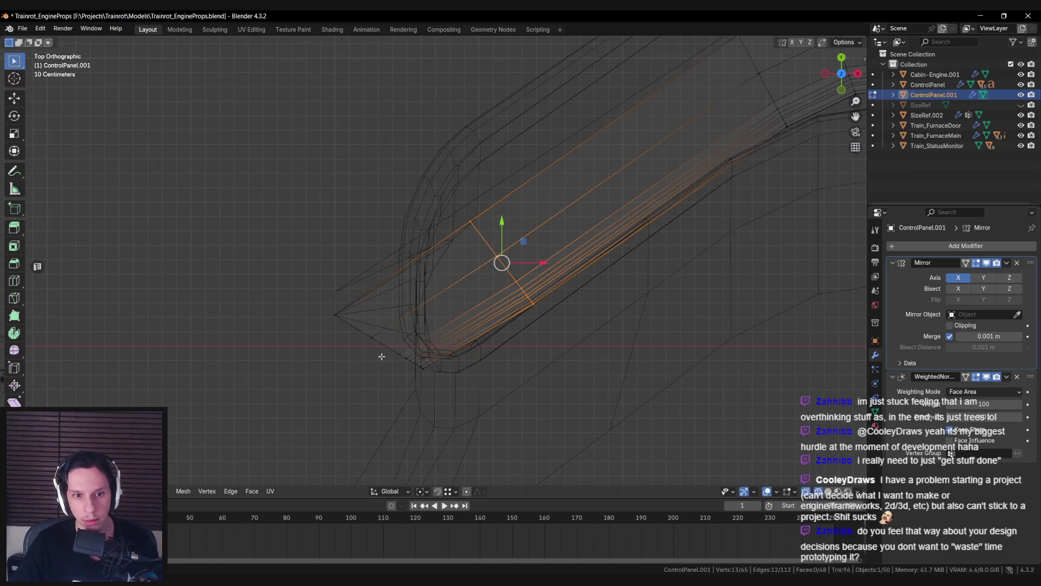
pyautogui.hotkey('shift', 'z')
pyautogui.scroll(-2, 385, 315)
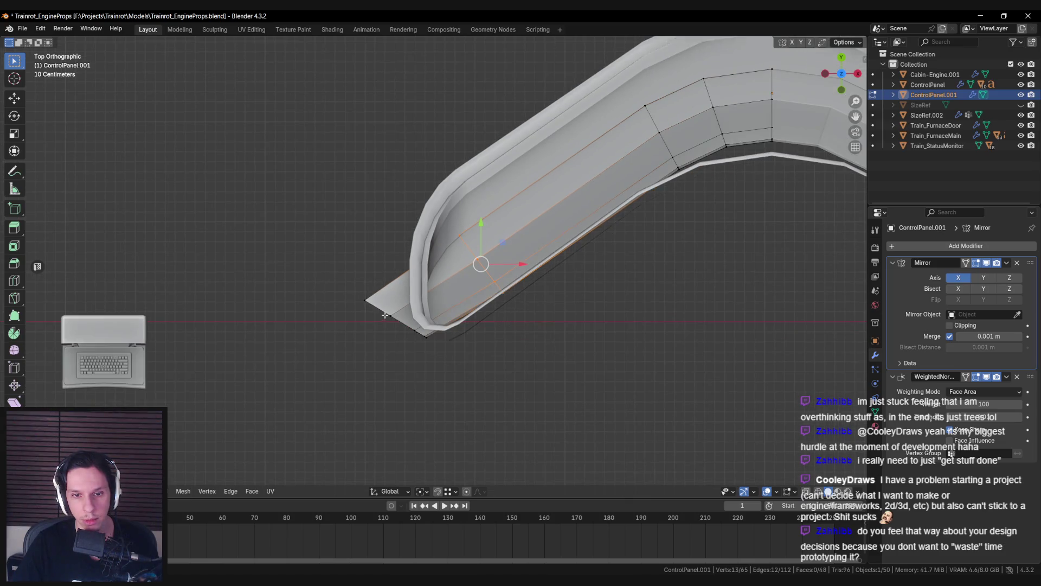
pyautogui.moveTo(387, 313)
pyautogui.mouseDown(button='middle')
pyautogui.moveTo(480, 152)
pyautogui.moveTo(481, 325)
pyautogui.moveTo(434, 309)
pyautogui.moveTo(396, 320)
pyautogui.moveTo(383, 302)
pyautogui.moveTo(367, 309)
pyautogui.moveTo(418, 332)
pyautogui.mouseUp(button='middle')
pyautogui.hotkey('alt', 'a')
pyautogui.press('c')
pyautogui.hotkey('alt', 'z')
pyautogui.moveTo(418, 333)
pyautogui.mouseDown()
pyautogui.moveTo(433, 330)
pyautogui.moveTo(432, 313)
pyautogui.mouseUp()
pyautogui.hotkey('alt', 'z')
pyautogui.press('KP_7')
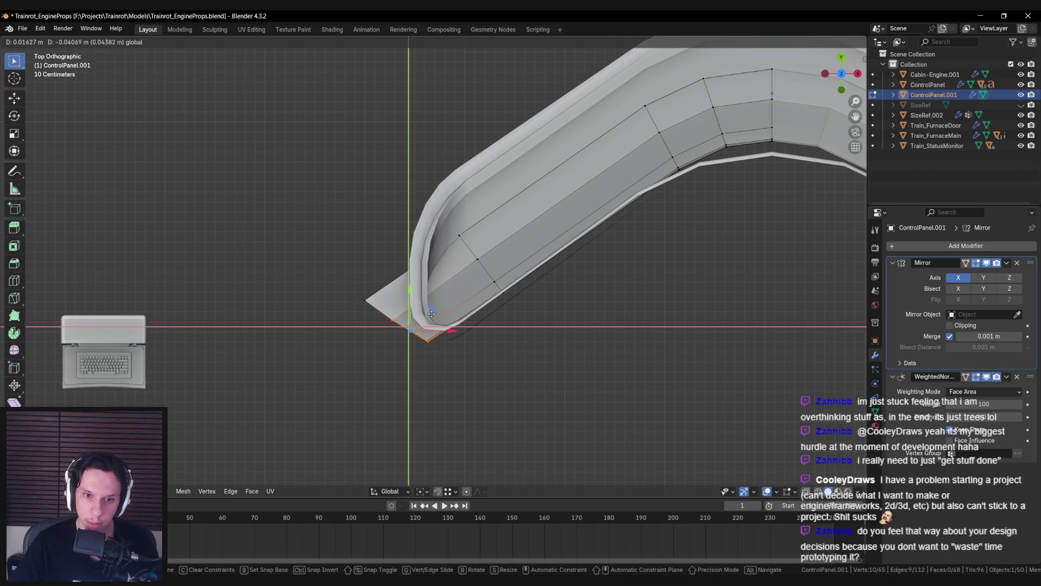
pyautogui.moveTo(432, 314); pyautogui.dragTo(433, 313)
pyautogui.hotkey('alt', 'a')
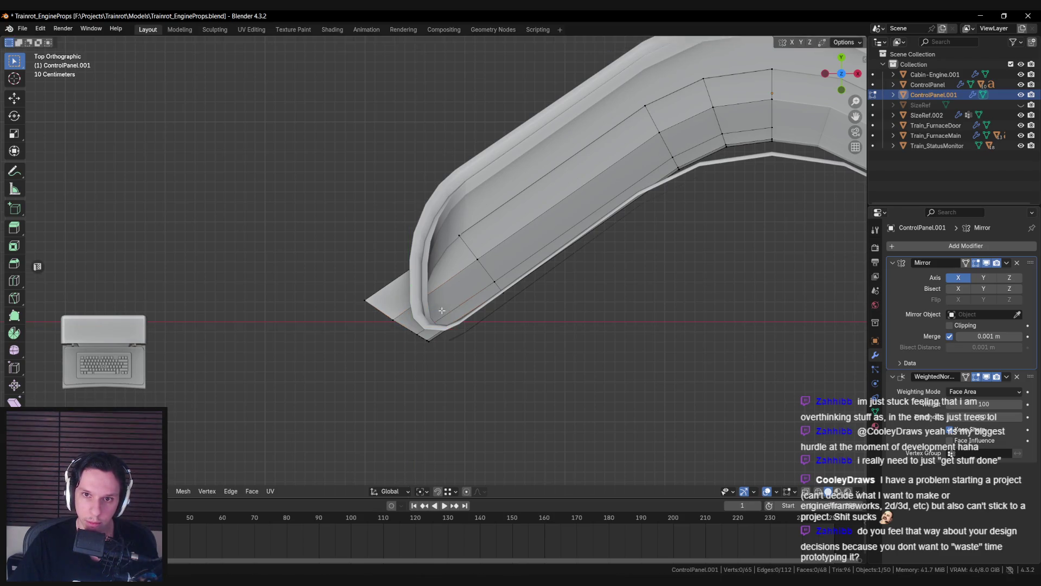
# Step: Select the lower front edge loop, move it into position, and leave Edit Mode
pyautogui.press('Tab')
pyautogui.moveTo(488, 342)
pyautogui.mouseDown(button='middle')
pyautogui.moveTo(467, 280)
pyautogui.moveTo(496, 213)
pyautogui.moveTo(497, 175)
pyautogui.moveTo(512, 233)
pyautogui.moveTo(488, 302)
pyautogui.moveTo(509, 311)
pyautogui.mouseUp(button='middle')
pyautogui.press('Tab')
pyautogui.keyDown('alt'); pyautogui.click(478, 204); pyautogui.keyUp('alt')
pyautogui.keyDown('alt'); pyautogui.click(491, 311); pyautogui.keyUp('alt')
pyautogui.press('g')
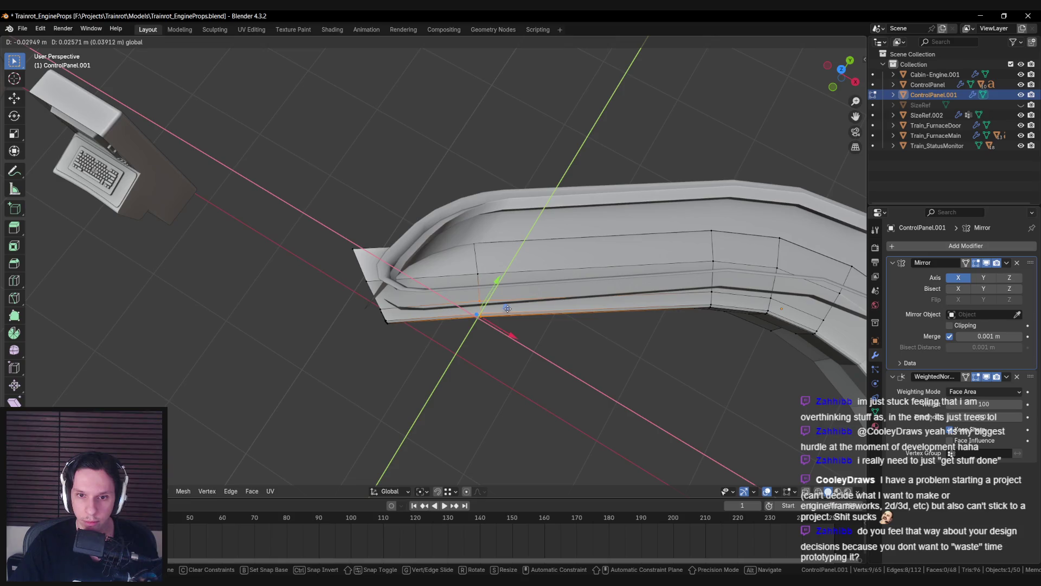
pyautogui.click(508, 309)
pyautogui.press('Tab')
pyautogui.moveTo(508, 309)
pyautogui.mouseDown(button='middle')
pyautogui.moveTo(509, 348)
pyautogui.moveTo(644, 308)
pyautogui.moveTo(412, 255)
pyautogui.moveTo(380, 260)
pyautogui.moveTo(467, 298)
pyautogui.moveTo(451, 324)
pyautogui.moveTo(456, 310)
pyautogui.mouseUp(button='middle')
pyautogui.scroll(-2, 444, 263)
pyautogui.scroll(3, 444, 264)
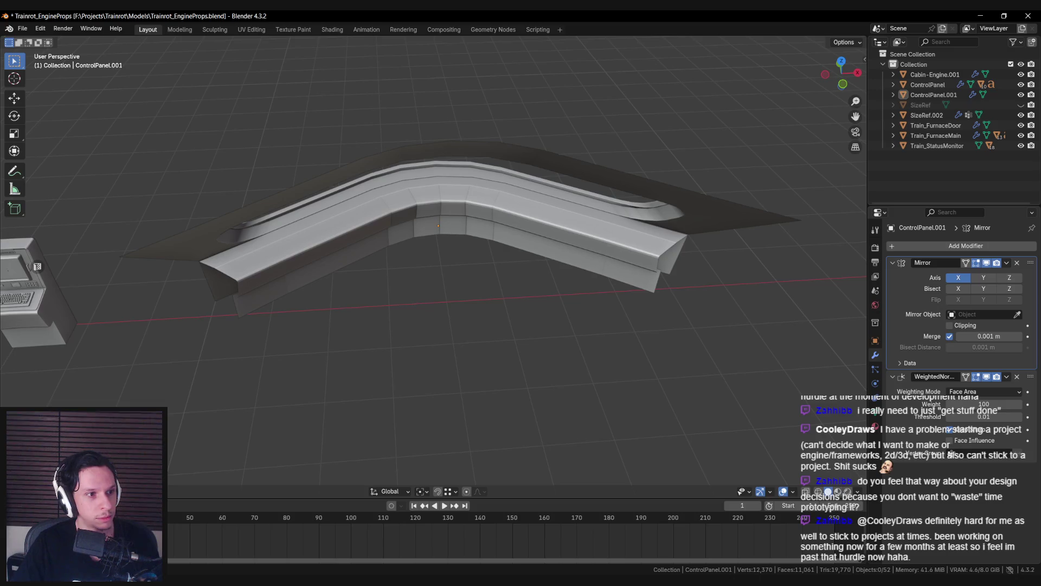
# Step: Mark the console's top front edge loop sharp and shade the console smooth
pyautogui.moveTo(338, 283)
pyautogui.mouseDown(button='middle')
pyautogui.moveTo(336, 264)
pyautogui.moveTo(375, 341)
pyautogui.mouseUp(button='middle')
pyautogui.click(331, 269)
pyautogui.press('Tab')
pyautogui.scroll(3, 363, 308)
pyautogui.keyDown('alt'); pyautogui.click(363, 308); pyautogui.keyUp('alt')
pyautogui.hotkey('ctrl', 'e')
pyautogui.click(375, 341)
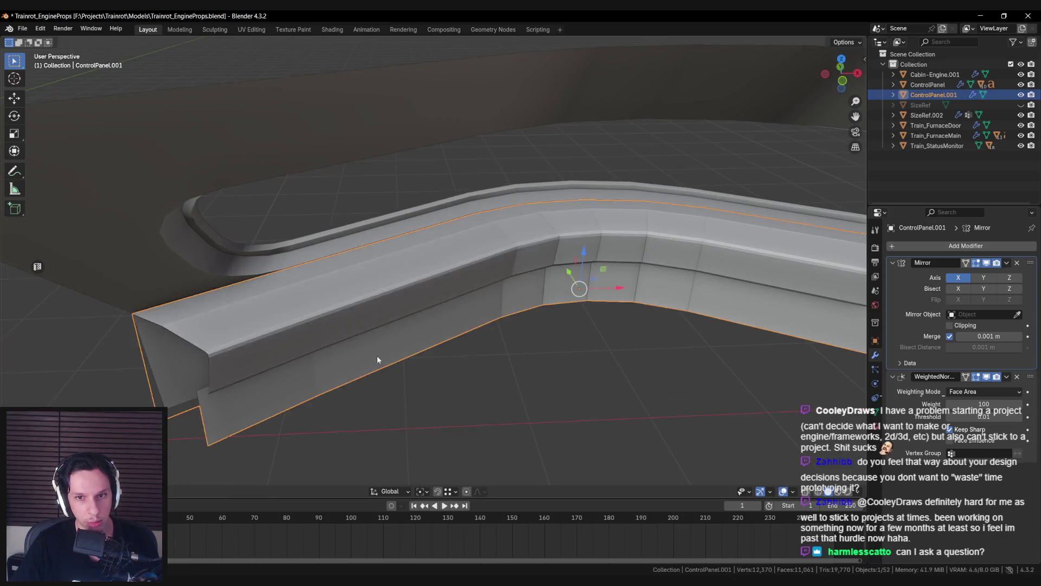
pyautogui.press('Tab')
pyautogui.rightClick(376, 337)
pyautogui.click(374, 337)
# Step: Mark the second top edge loop of the console sharp as well
pyautogui.press('Tab')
pyautogui.hotkey('ctrl', 'e')
pyautogui.click(303, 308)
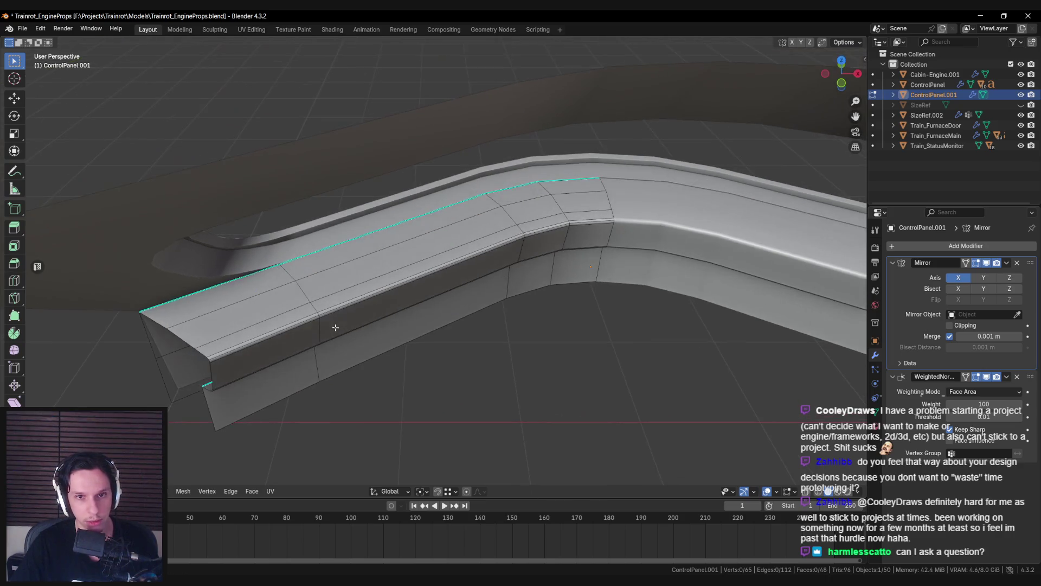
pyautogui.press('Tab')
pyautogui.scroll(-3, 373, 304)
# Step: From a frontal close-up, mark the remaining upper-rim edges sharp and check the rim
pyautogui.moveTo(373, 303)
pyautogui.mouseDown(button='middle')
pyautogui.moveTo(386, 321)
pyautogui.moveTo(515, 319)
pyautogui.moveTo(524, 292)
pyautogui.moveTo(562, 302)
pyautogui.moveTo(576, 285)
pyautogui.moveTo(573, 300)
pyautogui.mouseUp(button='middle')
pyautogui.scroll(3, 366, 300)
pyautogui.click(365, 300)
pyautogui.scroll(-3, 422, 314)
pyautogui.scroll(2, 515, 319)
pyautogui.press('Tab')
pyautogui.scroll(3, 515, 324)
pyautogui.hotkey('ctrl', 'e')
pyautogui.click(554, 301)
pyautogui.hotkey('alt', 'a')
pyautogui.scroll(-2, 569, 292)
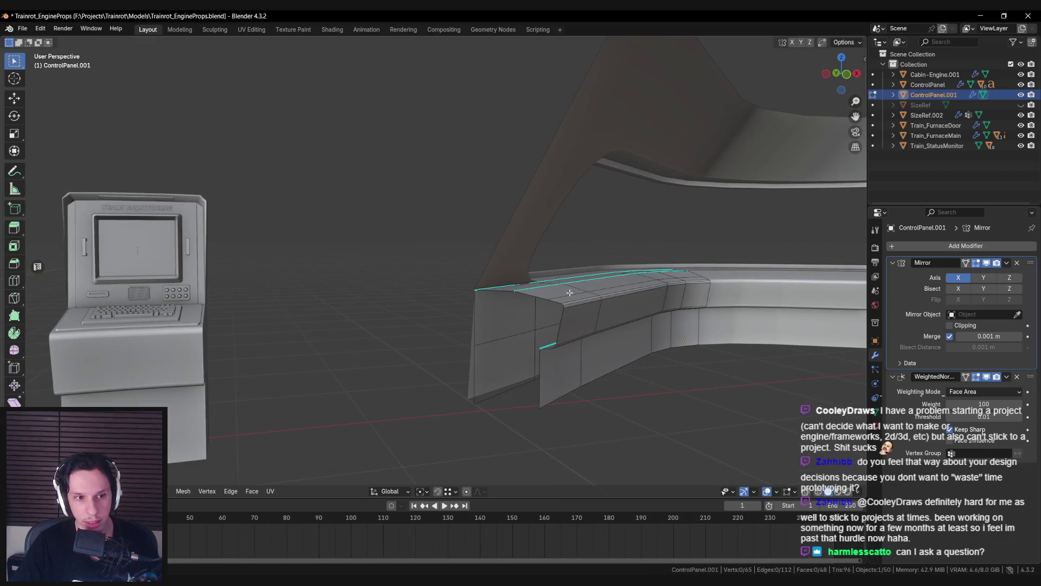
pyautogui.scroll(3, 566, 296)
pyautogui.moveTo(565, 296); pyautogui.dragTo(514, 342, button='middle')
pyautogui.press('Tab')
pyautogui.scroll(-3, 515, 343)
pyautogui.scroll(2, 416, 343)
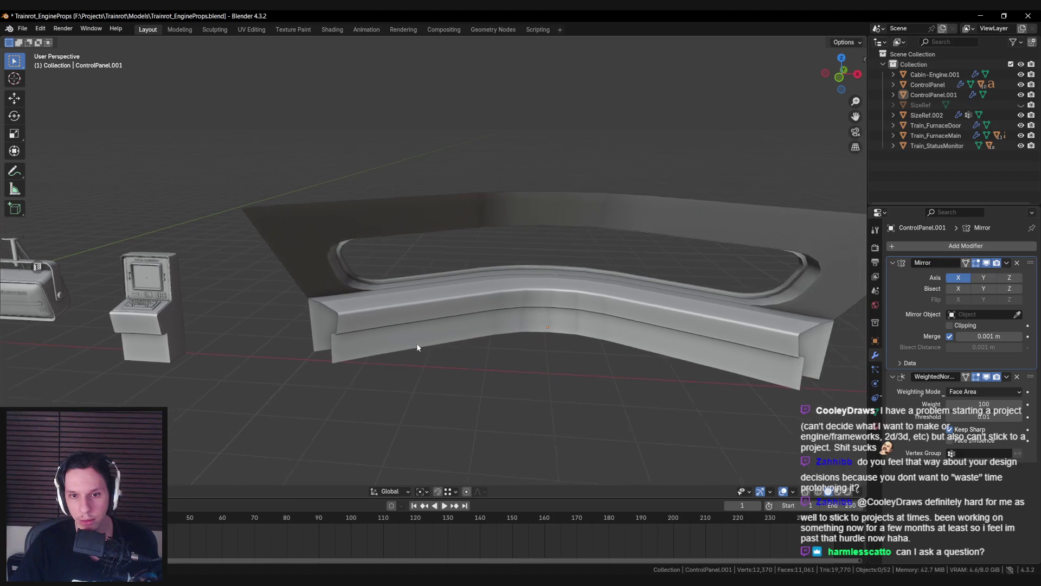
pyautogui.moveTo(421, 337); pyautogui.dragTo(421, 372, button='middle')
pyautogui.scroll(5, 394, 293)
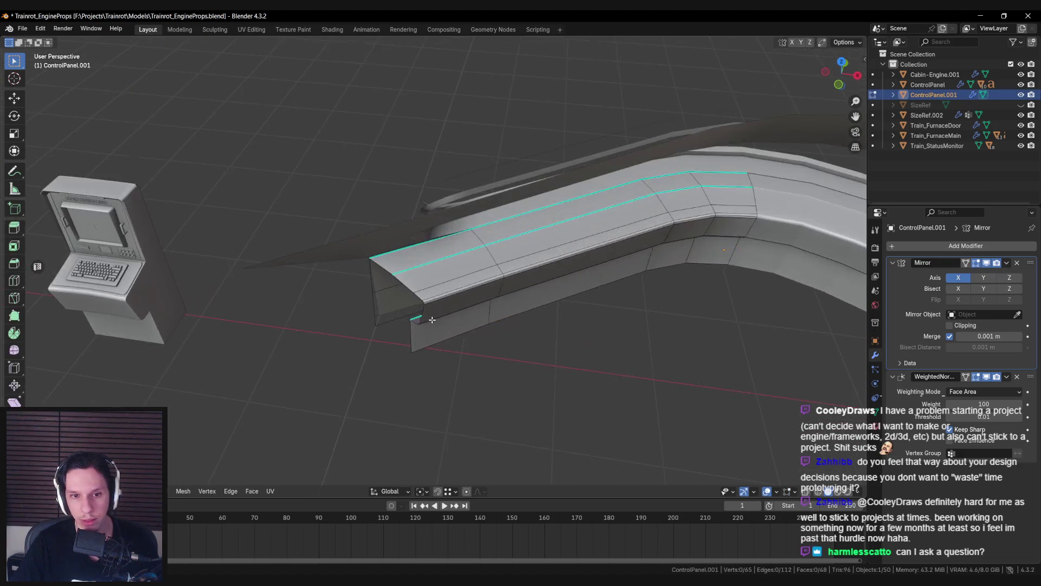
pyautogui.scroll(-5, 395, 290)
pyautogui.scroll(3, 395, 290)
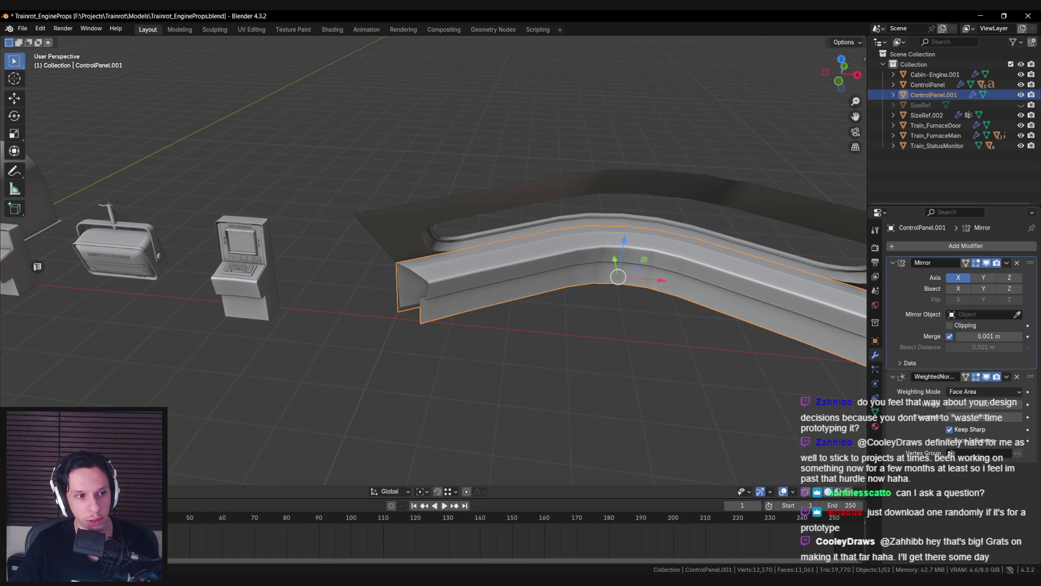
# Step: Toggle the modifier's viewport display off and on to check the shading, then save Trainrot_EngineProps.blend
pyautogui.moveTo(347, 315)
pyautogui.mouseDown(button='middle')
pyautogui.moveTo(434, 287)
pyautogui.moveTo(417, 319)
pyautogui.moveTo(418, 267)
pyautogui.moveTo(516, 302)
pyautogui.mouseUp(button='middle')
pyautogui.click(417, 319)
pyautogui.click(416, 294)
pyautogui.rightClick(521, 298)
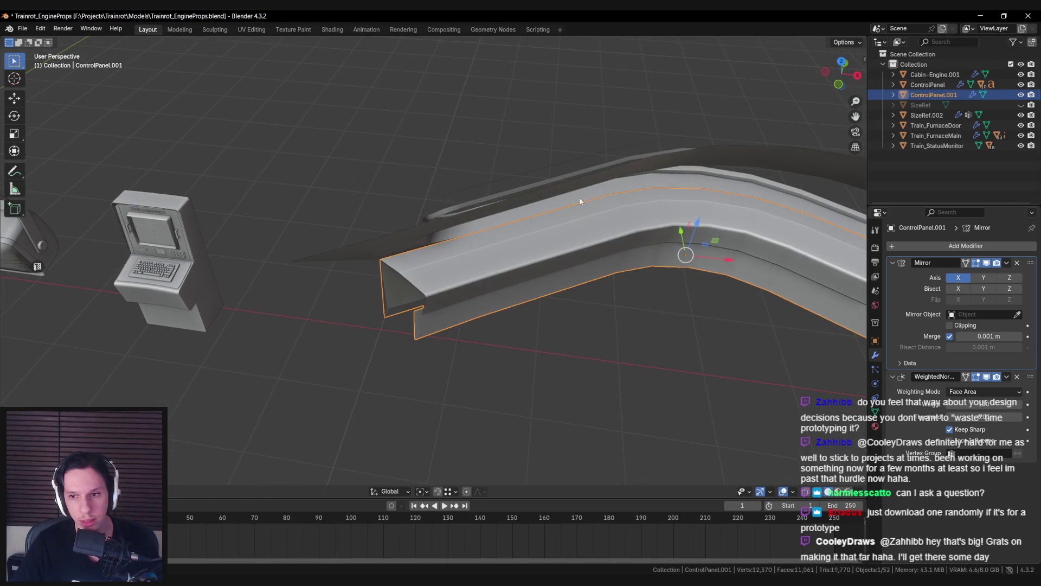
pyautogui.click(986, 377)
pyautogui.click(987, 377)
pyautogui.click(616, 327)
pyautogui.moveTo(616, 326)
pyautogui.mouseDown(button='middle')
pyautogui.moveTo(595, 283)
pyautogui.moveTo(594, 317)
pyautogui.mouseUp(button='middle')
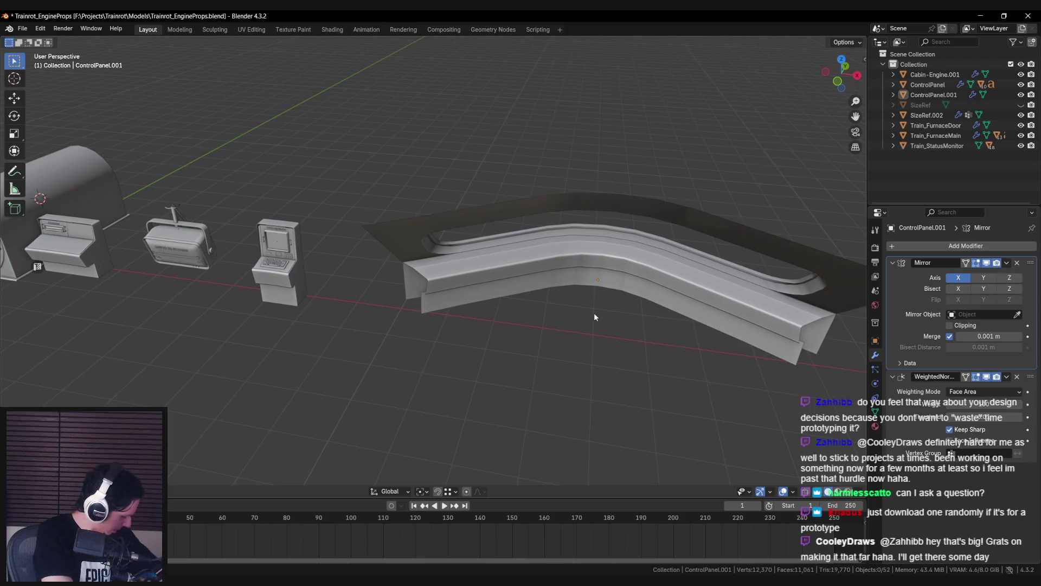
pyautogui.click(505, 276)
pyautogui.moveTo(504, 277)
pyautogui.mouseDown(button='middle')
pyautogui.moveTo(378, 225)
pyautogui.moveTo(374, 278)
pyautogui.moveTo(459, 265)
pyautogui.moveTo(409, 265)
pyautogui.mouseUp(button='middle')
pyautogui.scroll(3, 409, 266)
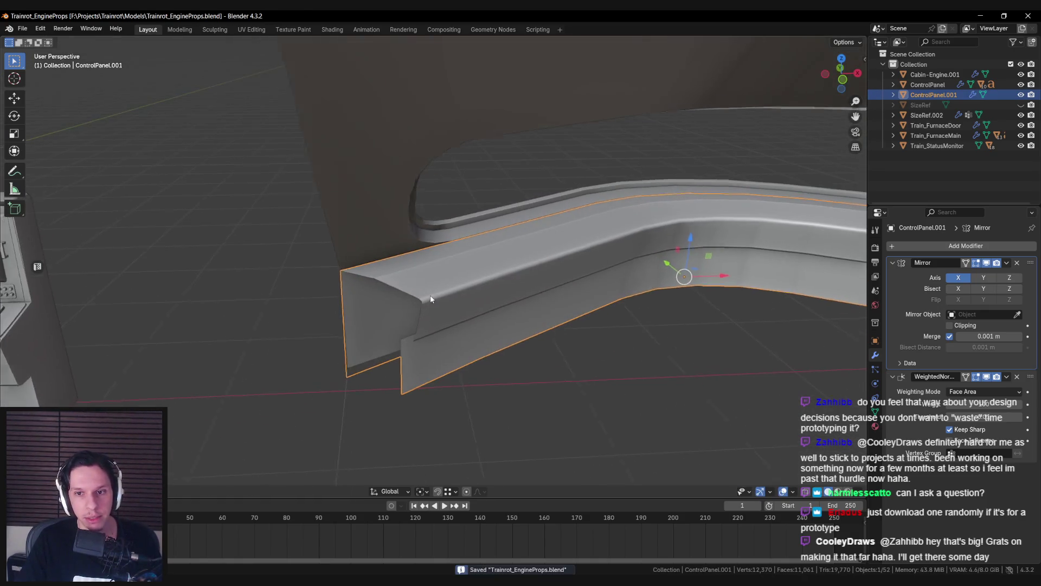
pyautogui.hotkey('ctrl', 's')
pyautogui.hotkey('alt', 'Tab')
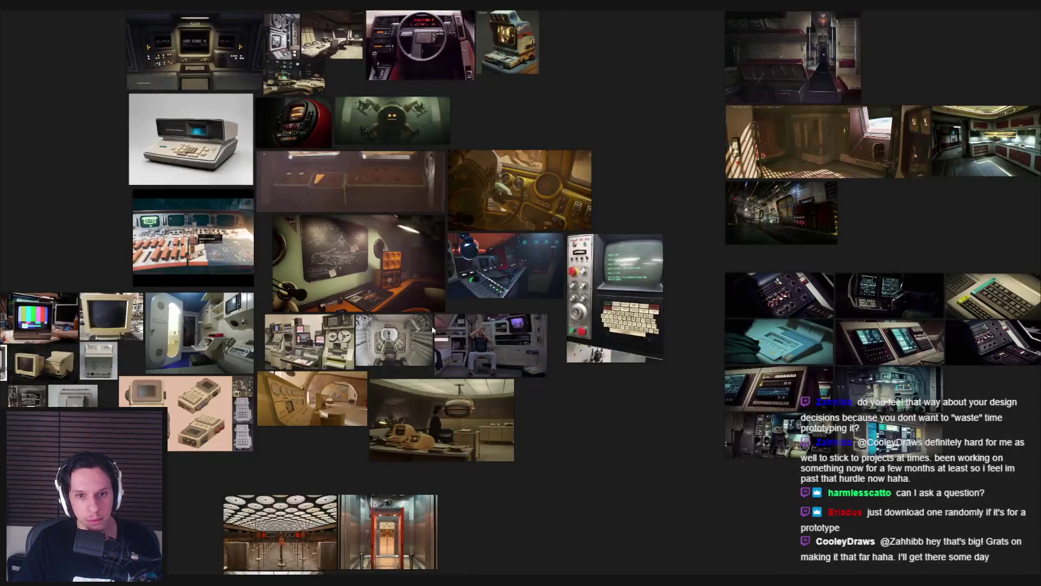
pyautogui.scroll(2, 432, 329)
pyautogui.scroll(2, 432, 329)
pyautogui.scroll(-3, 548, 239)
pyautogui.scroll(1, 445, 309)
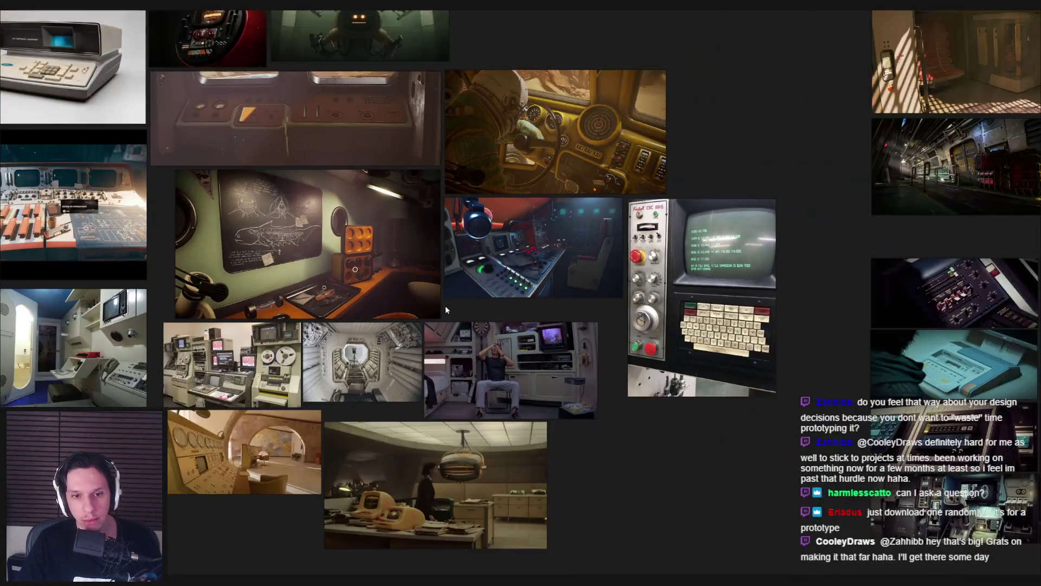
pyautogui.scroll(-3, 445, 304)
pyautogui.scroll(2, 411, 402)
pyautogui.scroll(5, 411, 401)
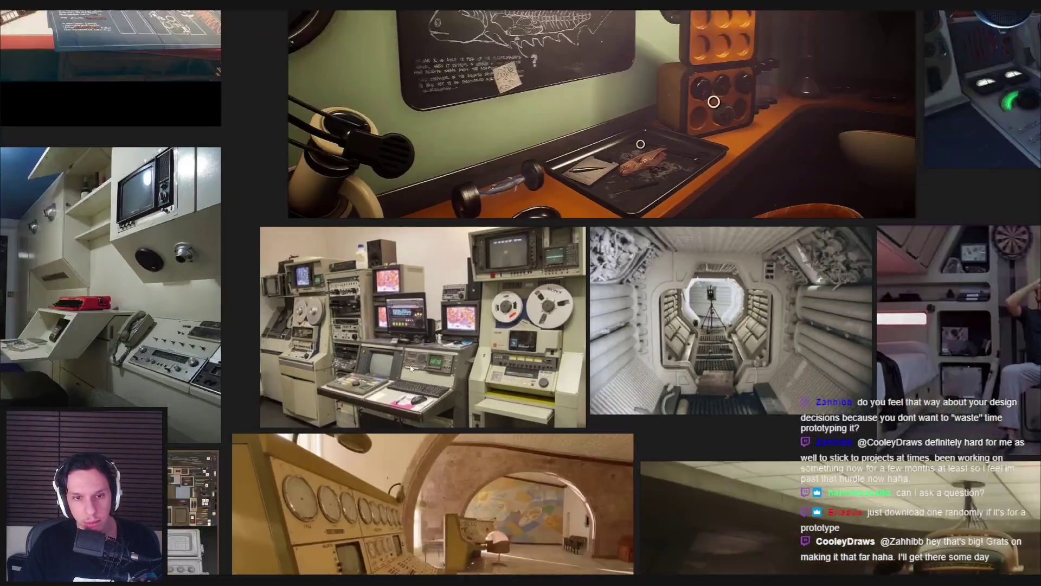
pyautogui.scroll(-2, 411, 369)
pyautogui.moveTo(410, 368); pyautogui.dragTo(494, 395, button='middle')
pyautogui.moveTo(174, 411); pyautogui.dragTo(327, 413, button='middle')
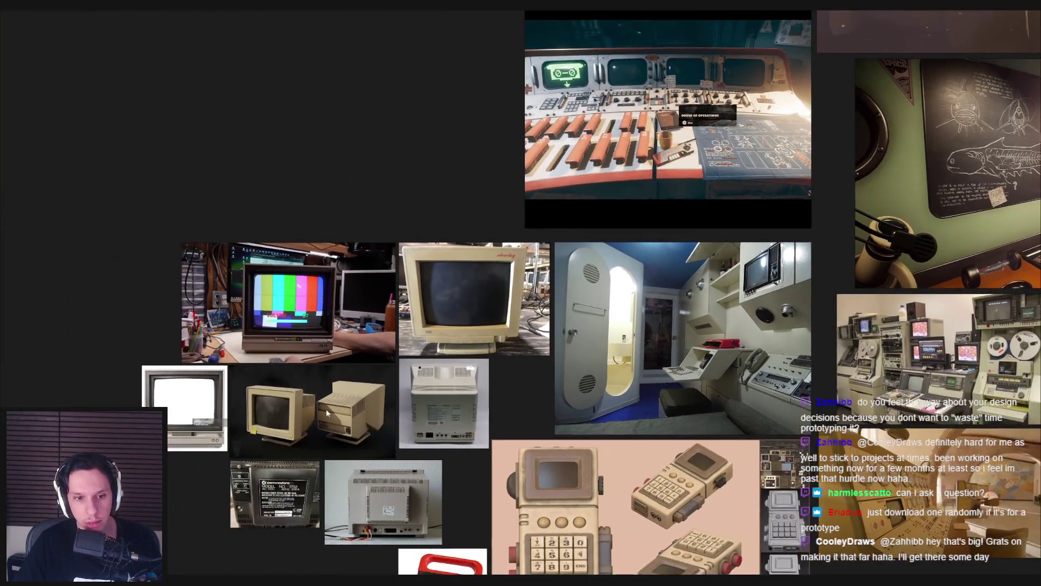
pyautogui.scroll(-1, 327, 413)
pyautogui.moveTo(482, 360); pyautogui.dragTo(305, 440, button='middle')
pyautogui.scroll(3, 342, 426)
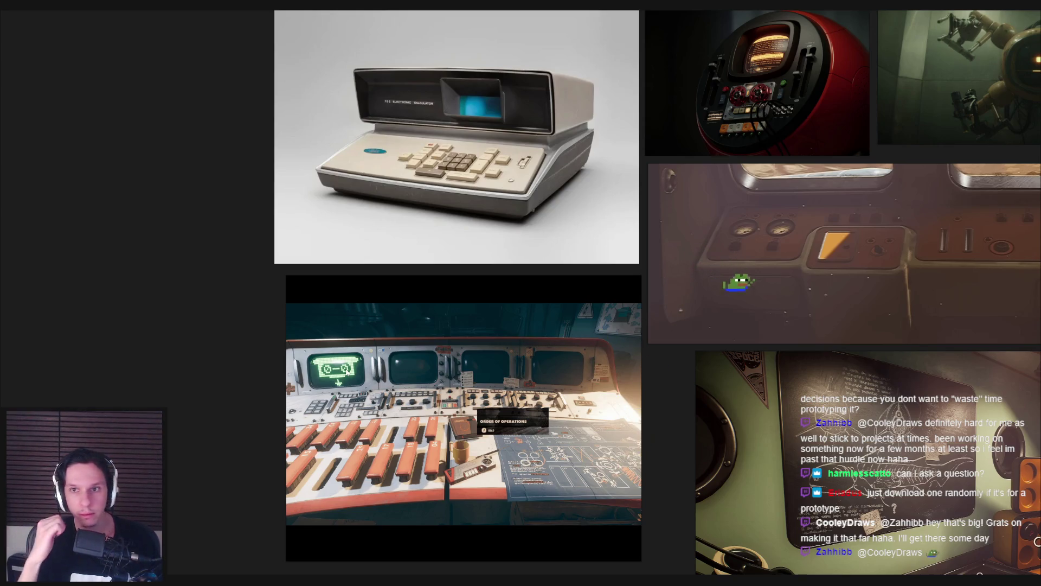
pyautogui.hotkey('alt', 'Tab')
pyautogui.scroll(-5, 463, 272)
pyautogui.moveTo(463, 272)
pyautogui.mouseDown(button='middle')
pyautogui.moveTo(441, 308)
pyautogui.moveTo(418, 298)
pyautogui.moveTo(414, 323)
pyautogui.mouseUp(button='middle')
pyautogui.hotkey('ctrl', 's')
pyautogui.moveTo(304, 412)
pyautogui.mouseDown(button='middle')
pyautogui.moveTo(343, 348)
pyautogui.moveTo(565, 363)
pyautogui.moveTo(382, 356)
pyautogui.moveTo(373, 338)
pyautogui.mouseUp(button='middle')
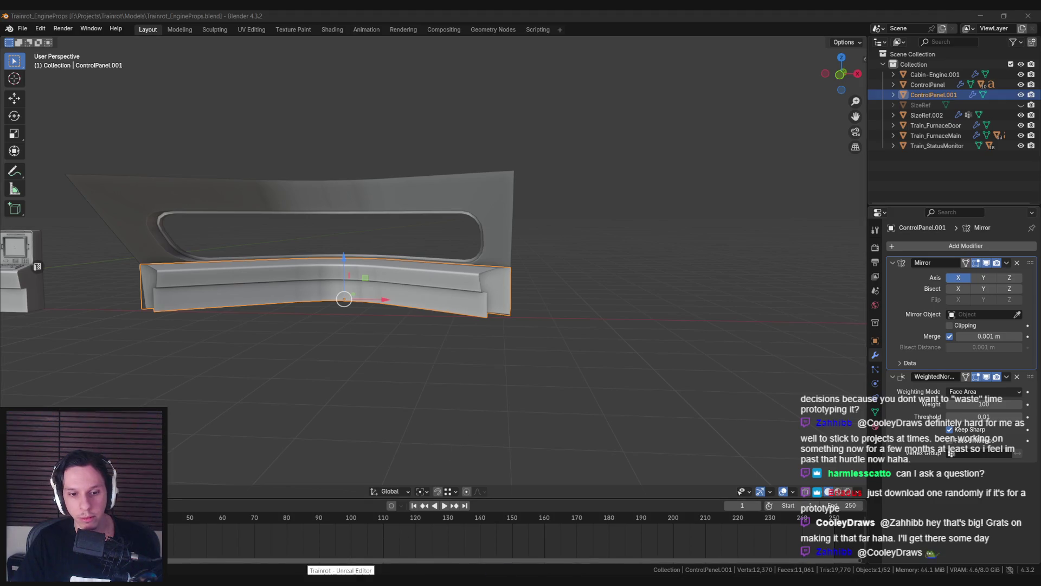
pyautogui.hotkey('alt', 'Tab')
pyautogui.moveTo(433, 292); pyautogui.dragTo(439, 320)
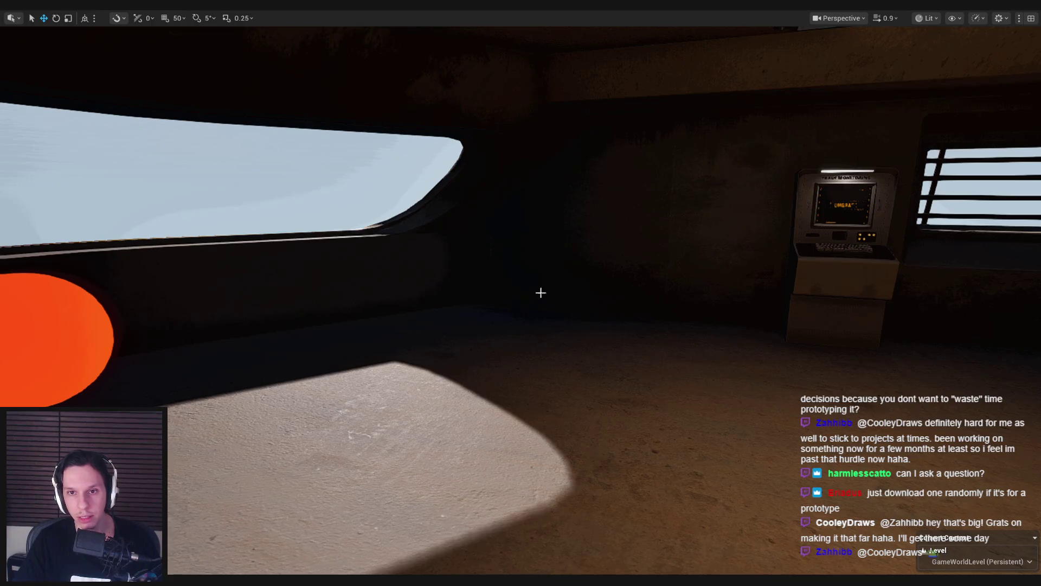
pyautogui.moveTo(618, 359); pyautogui.dragTo(602, 324)
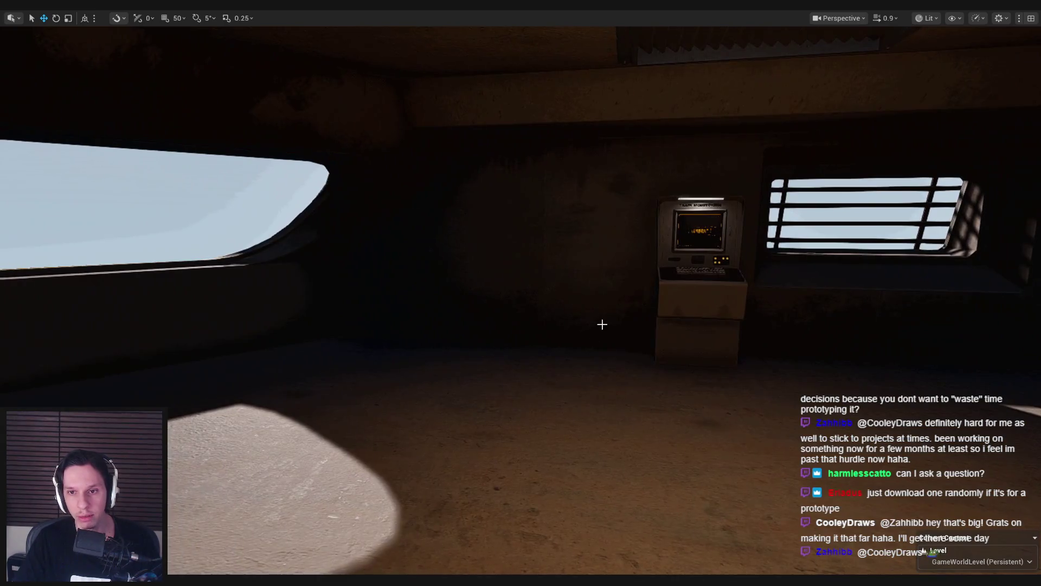
pyautogui.hotkey('alt', 'Tab')
pyautogui.moveTo(475, 320)
pyautogui.mouseDown(button='middle')
pyautogui.moveTo(504, 303)
pyautogui.moveTo(486, 282)
pyautogui.mouseUp(button='middle')
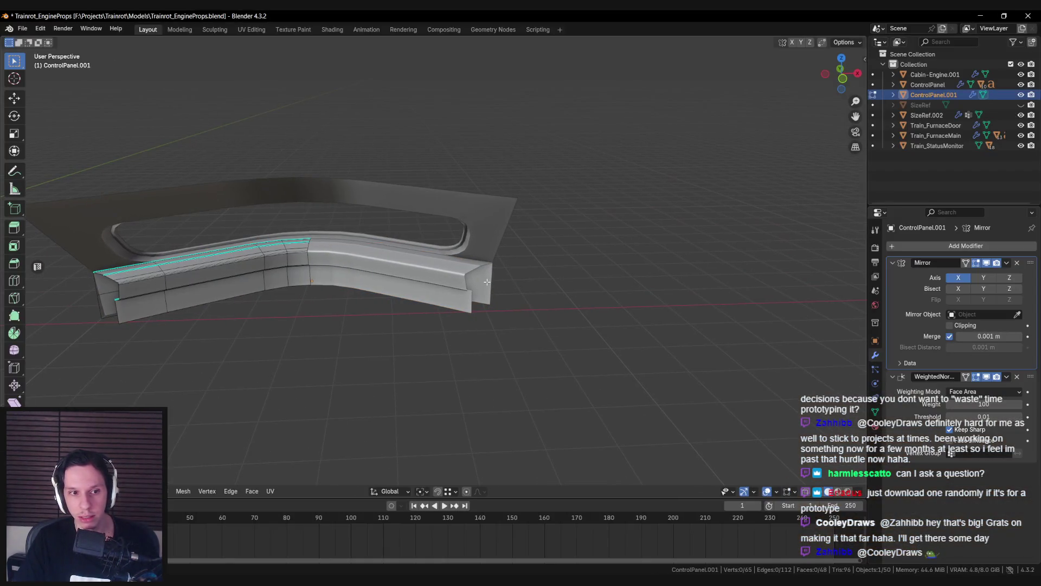
# Step: In top view, duplicate the small ControlPanel box and rotate the copy around Z
pyautogui.press('KP_7')
pyautogui.press('Tab')
pyautogui.click(251, 259)
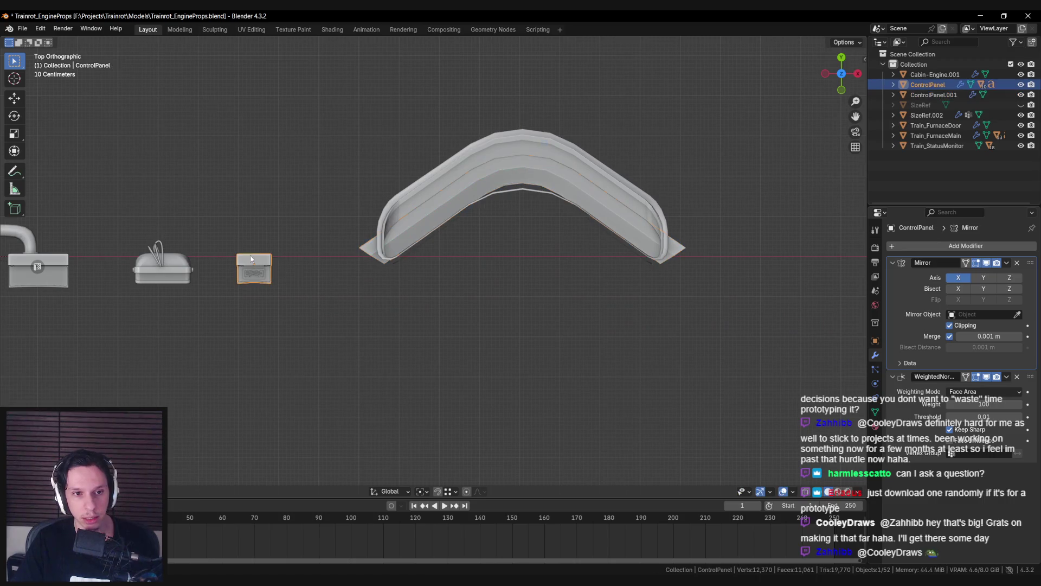
pyautogui.keyDown('shift'); pyautogui.moveTo(276, 262); pyautogui.dragTo(246, 277, button='middle'); pyautogui.keyUp('shift')
pyautogui.hotkey('shift', 'd')
pyautogui.click(586, 325)
pyautogui.press('r')
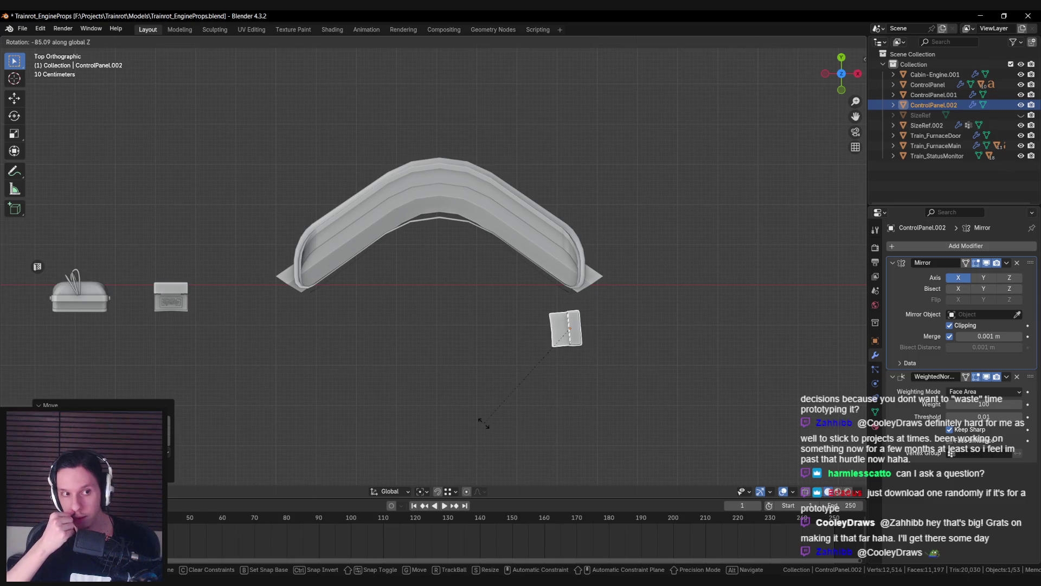
pyautogui.click(483, 422)
# Step: Roughly place ControlPanel.002 and check the bent ControlPanel.001 in wireframe top view
pyautogui.moveTo(482, 421)
pyautogui.keyDown('shift'); pyautogui.mouseDown(button='middle')
pyautogui.moveTo(392, 375)
pyautogui.moveTo(477, 243)
pyautogui.moveTo(507, 299)
pyautogui.moveTo(488, 260)
pyautogui.moveTo(457, 250)
pyautogui.mouseUp(button='middle'); pyautogui.keyUp('shift')
pyautogui.press('g')
pyautogui.click(498, 283)
pyautogui.click(457, 250)
pyautogui.moveTo(562, 271)
pyautogui.mouseDown(button='middle')
pyautogui.moveTo(499, 288)
pyautogui.moveTo(499, 308)
pyautogui.moveTo(488, 308)
pyautogui.mouseUp(button='middle')
pyautogui.press('KP_7')
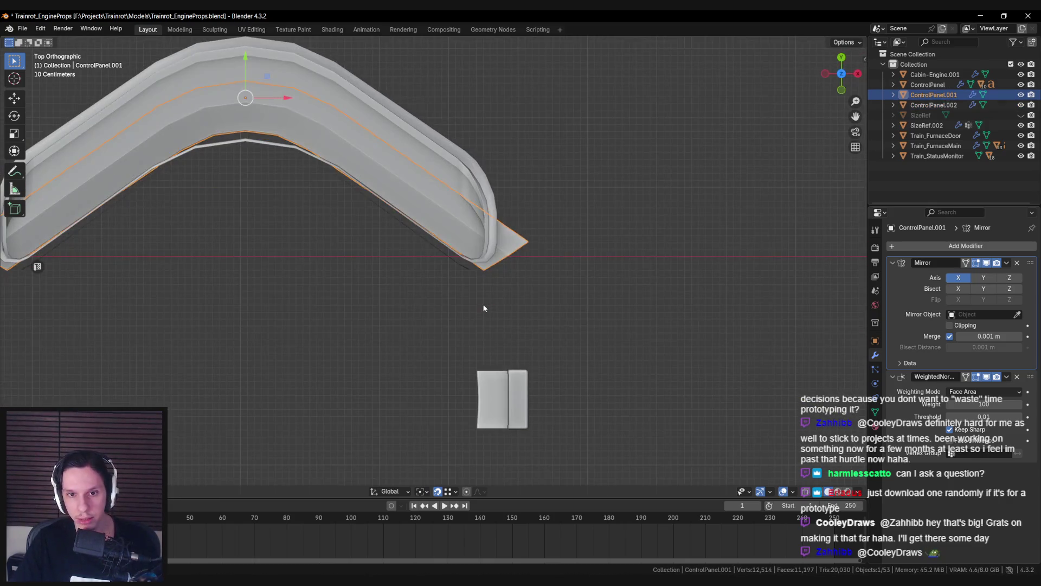
pyautogui.press('Tab')
pyautogui.hotkey('shift', 'z')
pyautogui.scroll(-3, 430, 275)
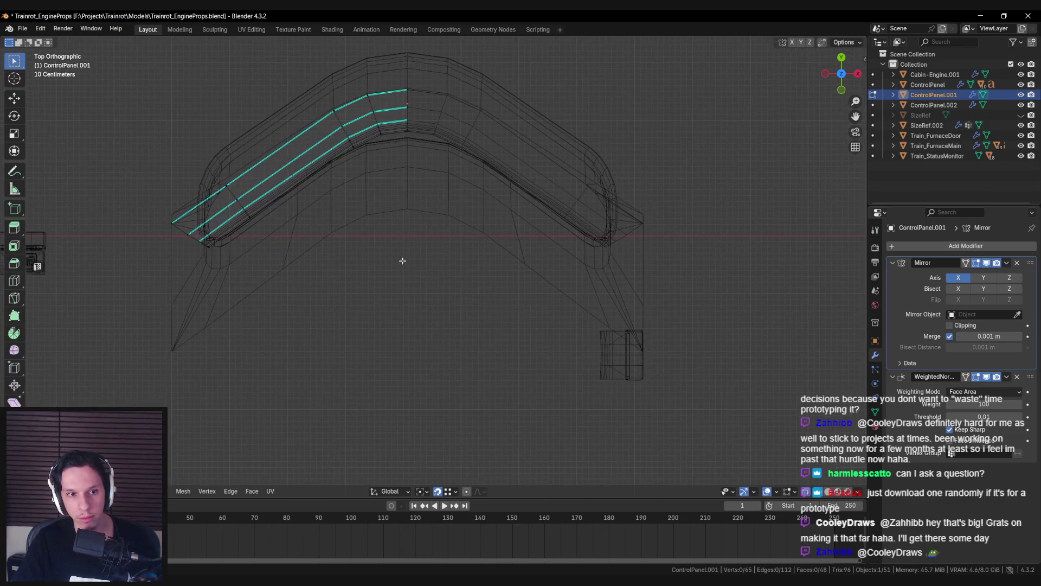
pyautogui.press('Tab')
# Step: Rotate ControlPanel.002 by 80 degrees around Z
pyautogui.click(609, 353)
pyautogui.hotkey('shift', 'z')
pyautogui.scroll(-2, 596, 369)
pyautogui.write('r')
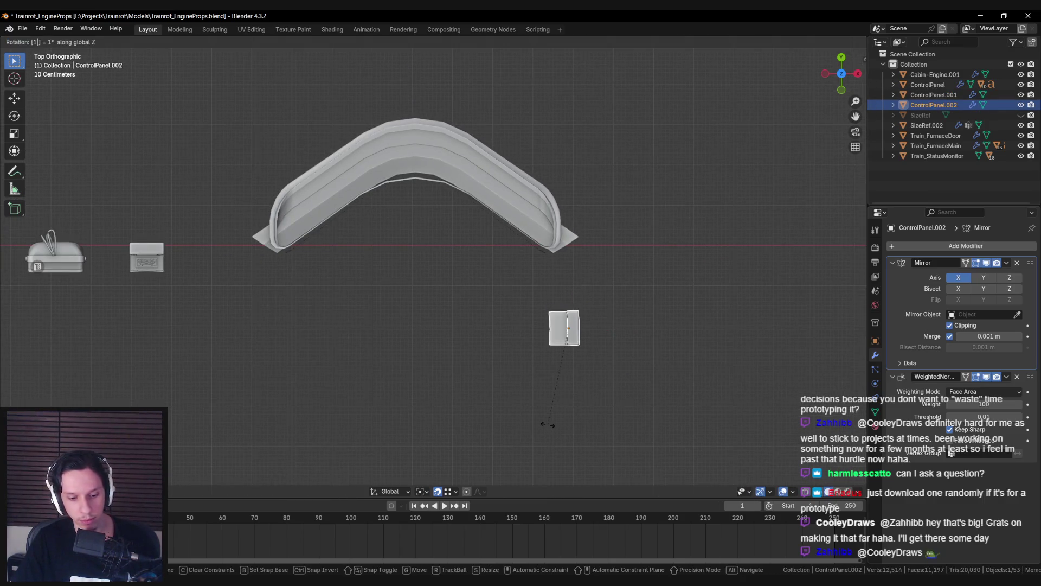
pyautogui.write('80')
pyautogui.press('Return')
# Step: Move ControlPanel.002 and snap it along Y just below the console's left end
pyautogui.press('g')
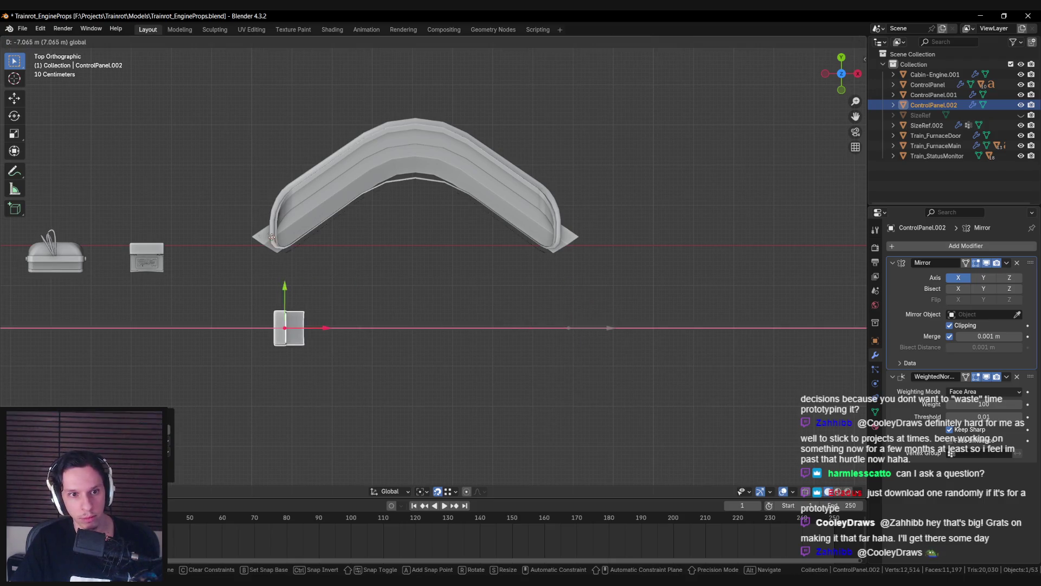
pyautogui.click(251, 260)
pyautogui.scroll(2, 251, 260)
pyautogui.press('g')
pyautogui.press('y')
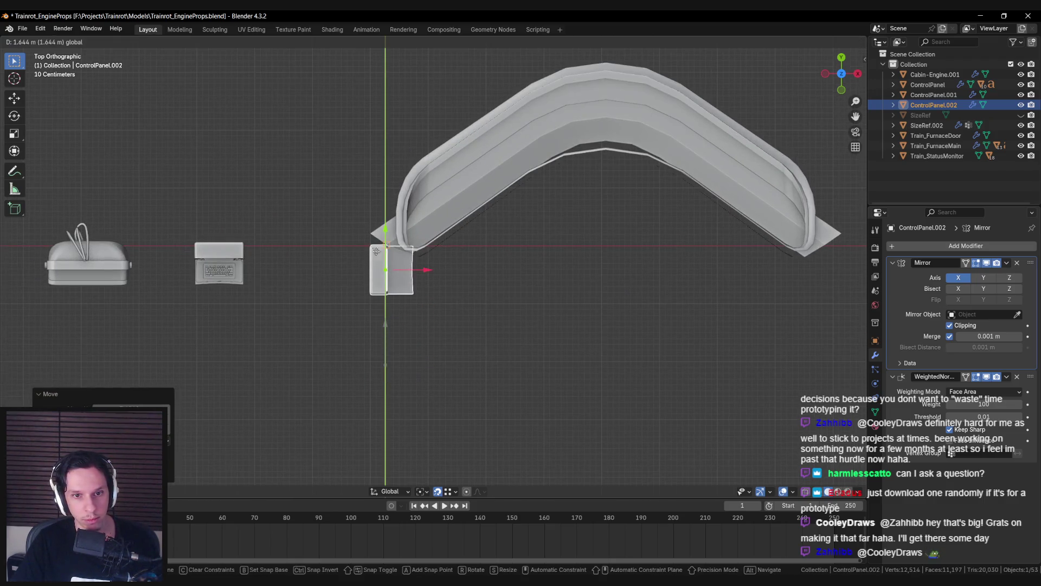
pyautogui.press('ctrl')
pyautogui.scroll(2, 404, 264)
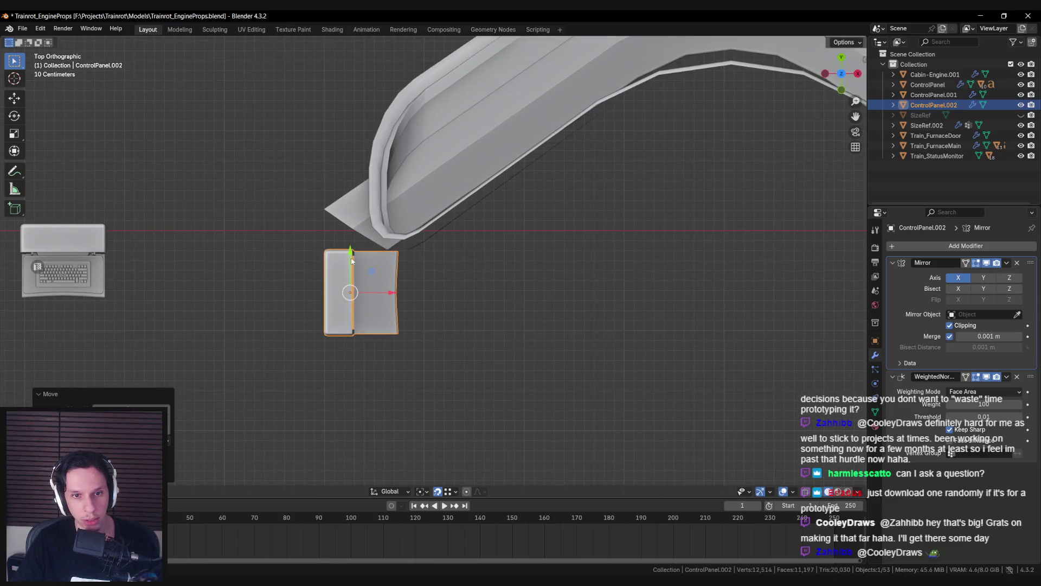
pyautogui.click(352, 260)
pyautogui.click(363, 237)
pyautogui.click(363, 237)
pyautogui.press('Tab')
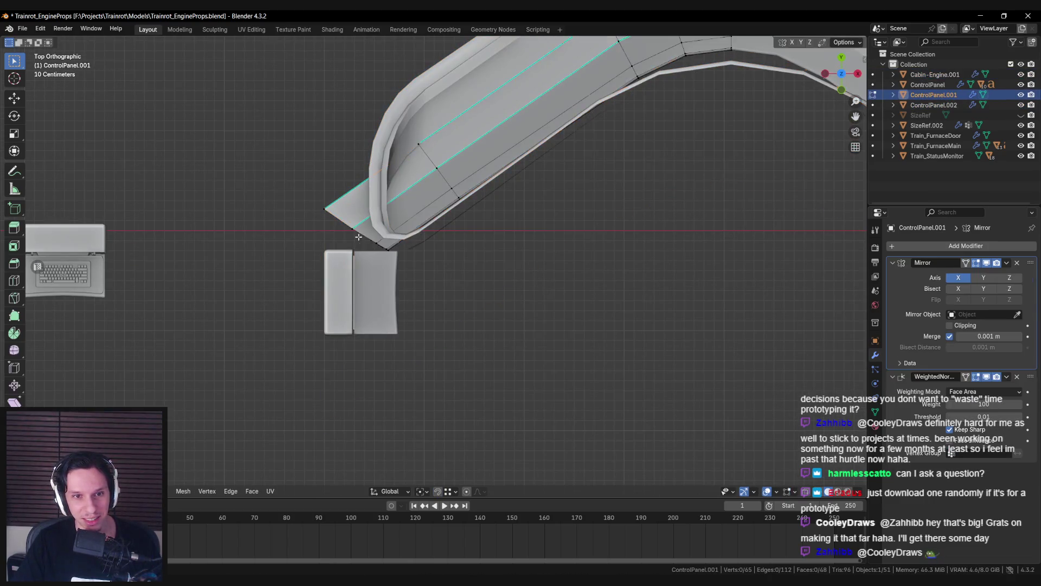
# Step: Select the bent panel's end edge loop and shift it toward the leg box
pyautogui.scroll(3, 420, 298)
pyautogui.hotkey('shift', 'z')
pyautogui.keyDown('alt'); pyautogui.click(428, 293); pyautogui.keyUp('alt')
pyautogui.hotkey('shift', 'z')
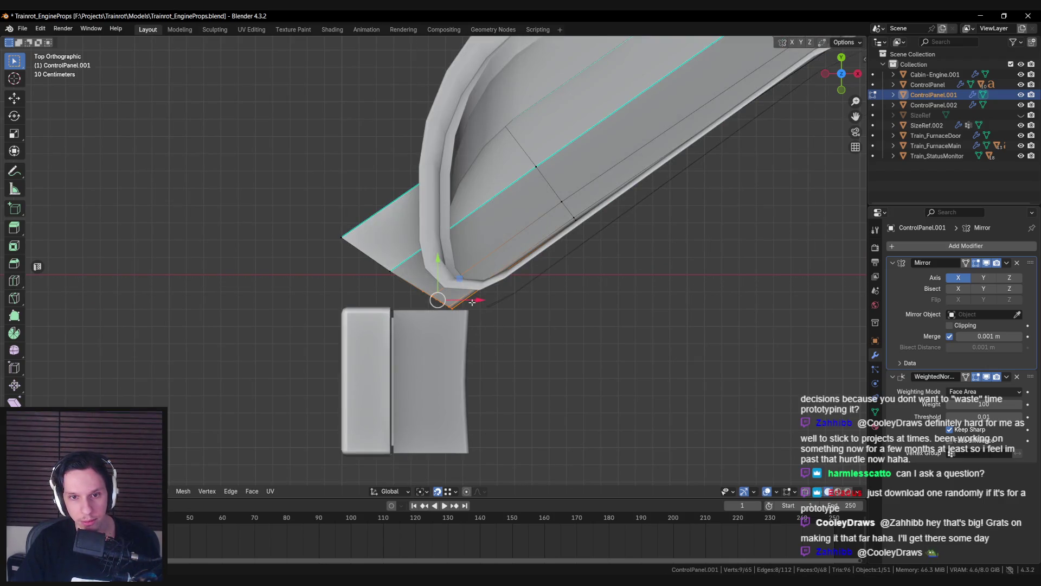
pyautogui.moveTo(477, 300); pyautogui.dragTo(493, 330)
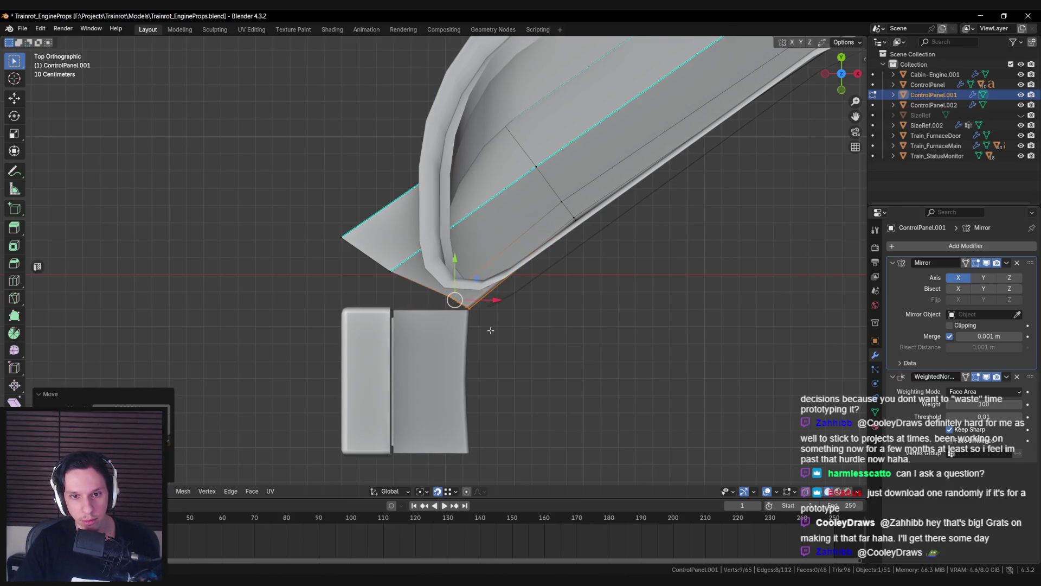
pyautogui.press('r')
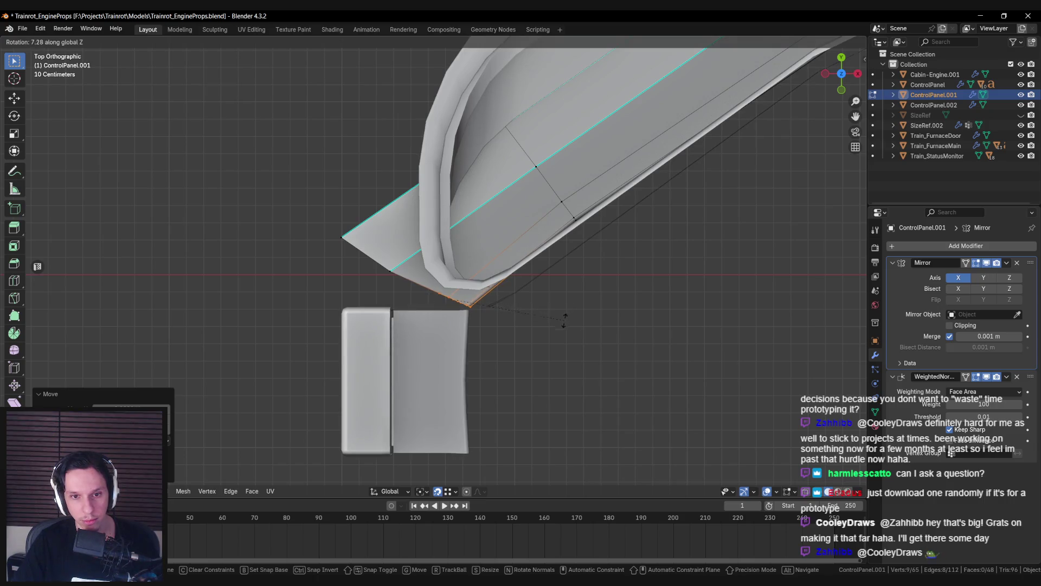
pyautogui.press('Escape')
pyautogui.press('g')
pyautogui.press('x')
pyautogui.press('Escape')
pyautogui.press('g')
pyautogui.press('y')
pyautogui.press('Escape')
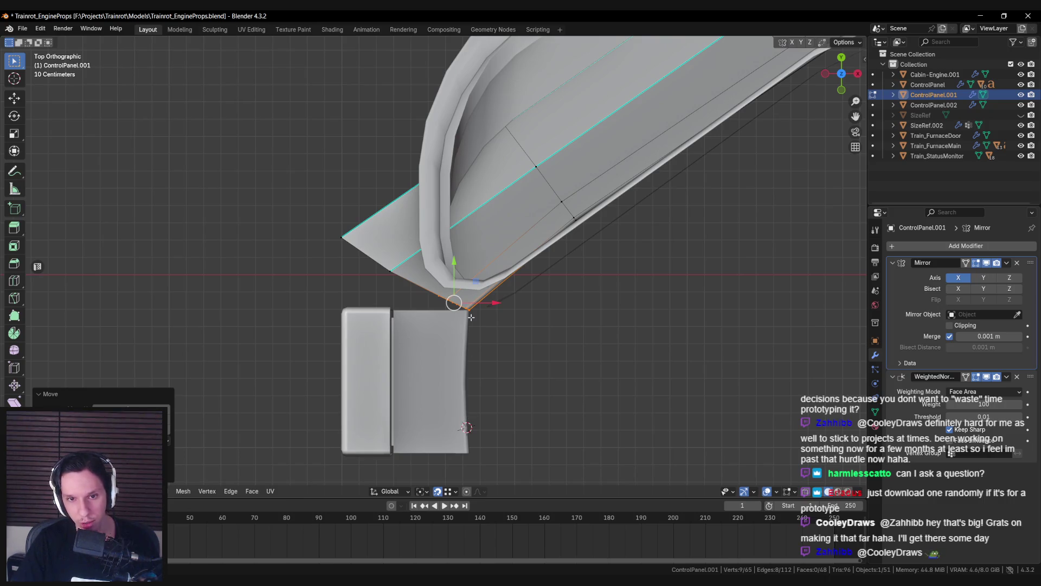
# Step: Move the panel's corner vertex, then along Y, so the end meets the leg
pyautogui.hotkey('alt', 'z')
pyautogui.click(390, 270)
pyautogui.hotkey('alt', 'z')
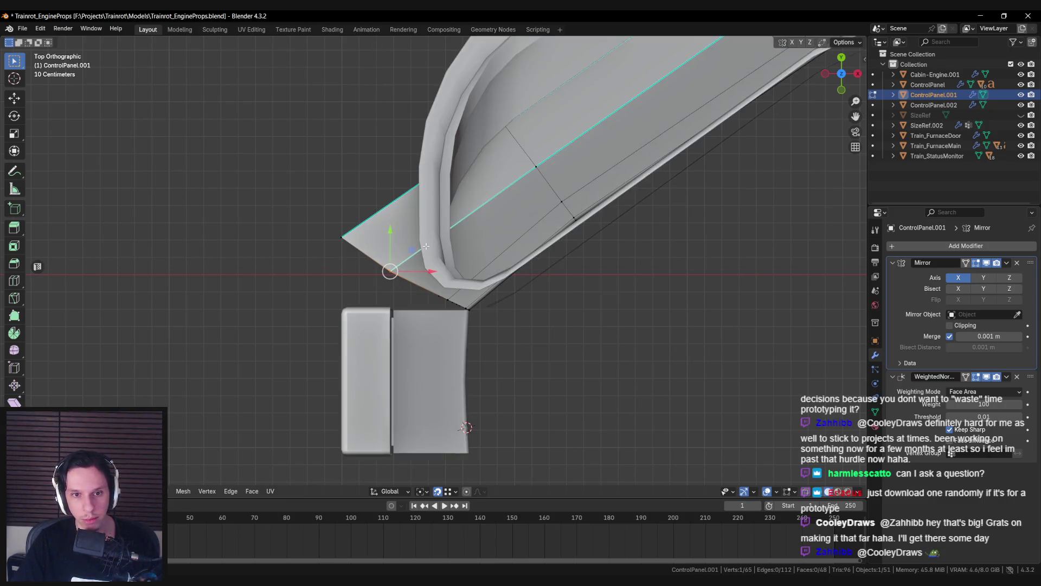
pyautogui.press('g')
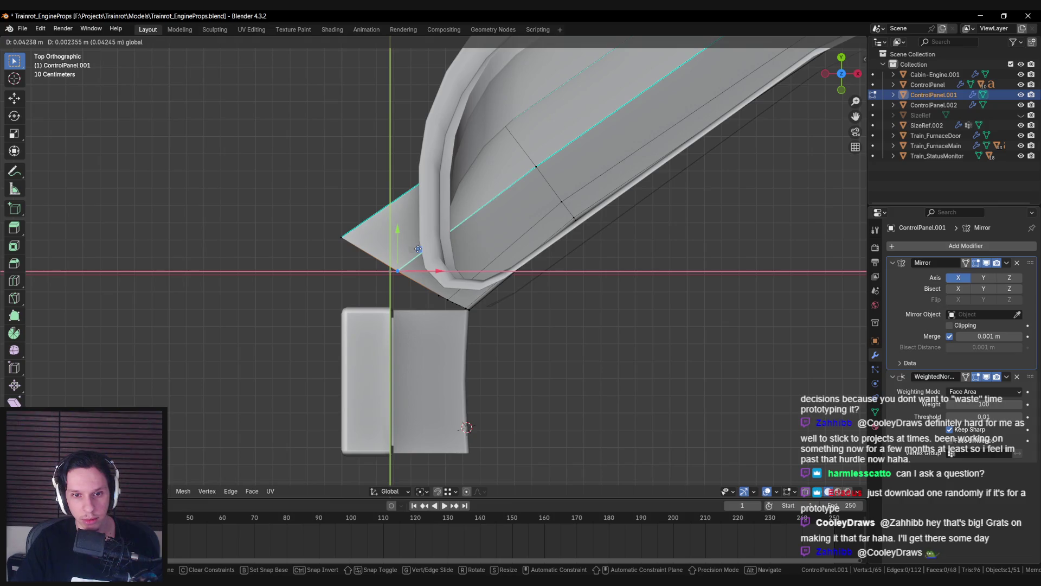
pyautogui.click(416, 248)
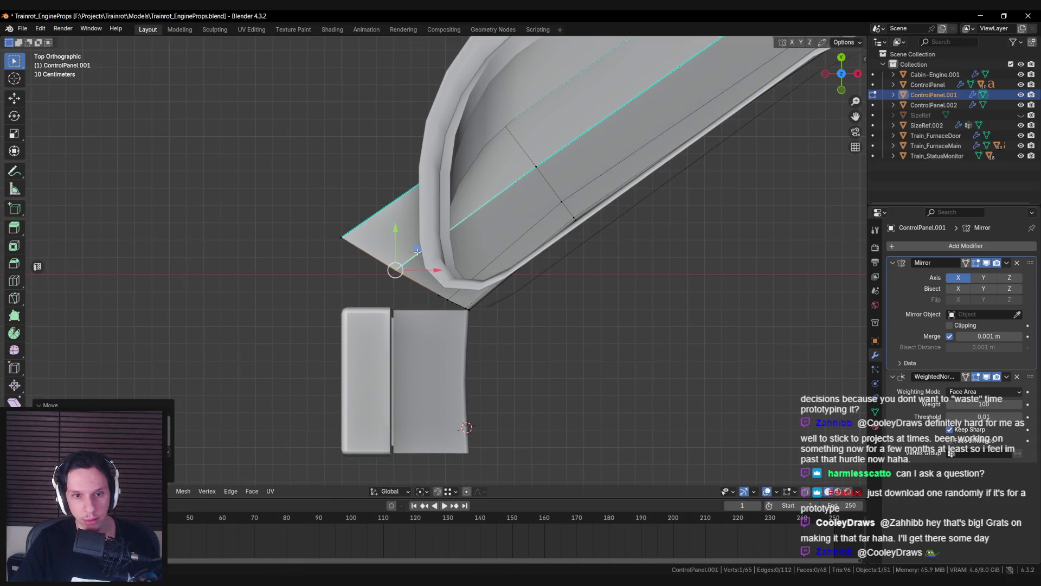
pyautogui.scroll(3, 417, 270)
pyautogui.press('g')
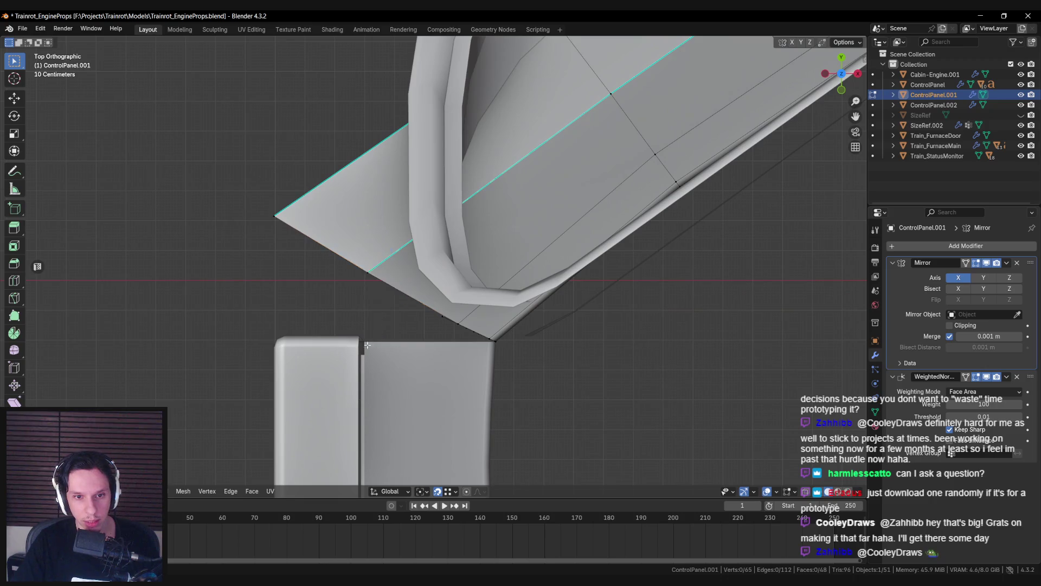
pyautogui.press('y')
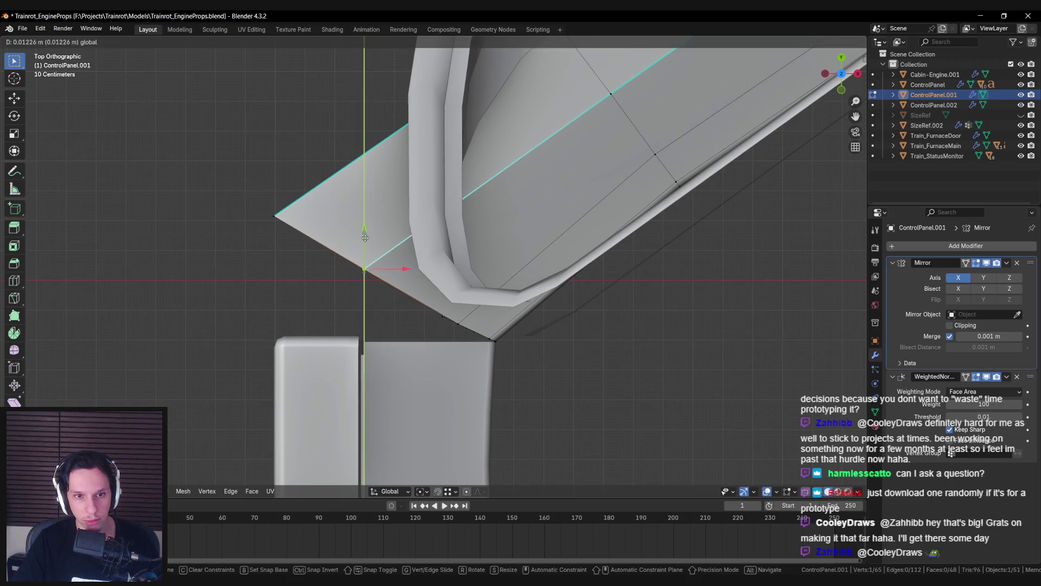
pyautogui.click(366, 239)
pyautogui.scroll(-4, 360, 268)
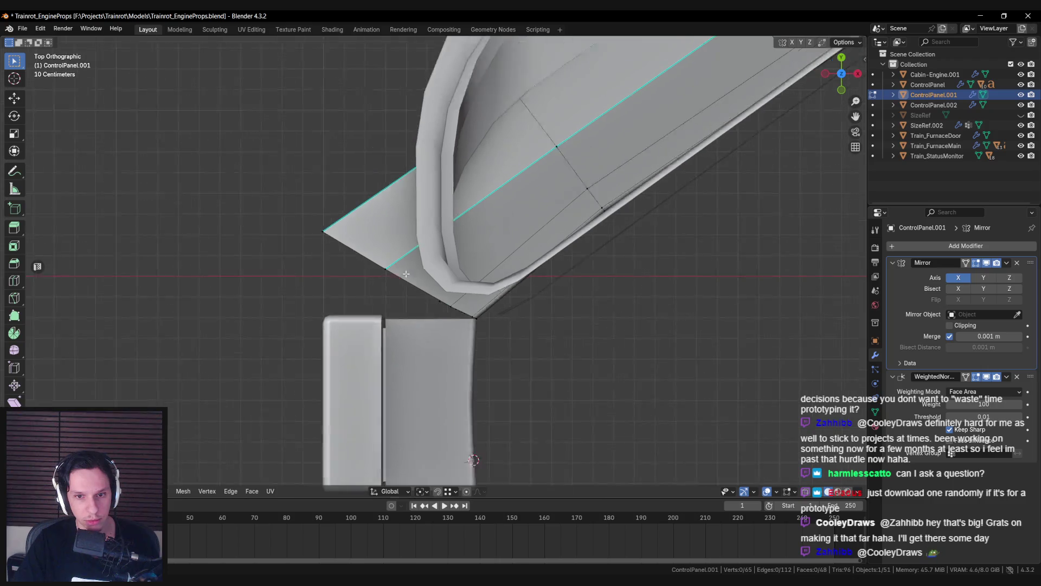
# Step: Compare the console against the cabin interior in the Unreal level
pyautogui.press('Tab')
pyautogui.hotkey('alt', 'Tab')
pyautogui.moveTo(421, 340)
pyautogui.mouseDown(button='right')
pyautogui.moveTo(379, 434)
pyautogui.moveTo(347, 570)
pyautogui.mouseUp(button='right')
pyautogui.hotkey('alt', 'Tab')
pyautogui.scroll(-4, 507, 352)
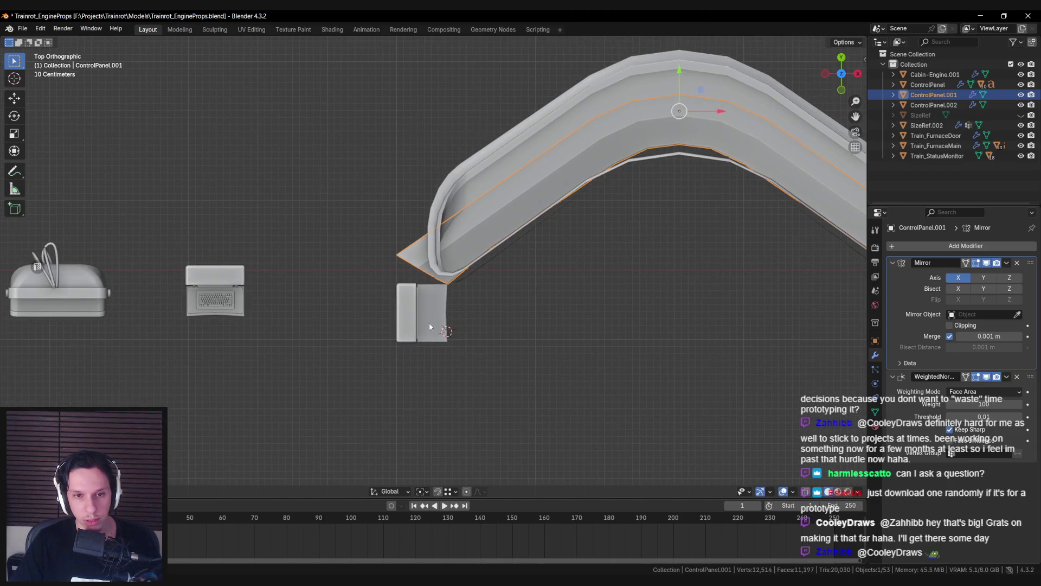
# Step: Move leg box ControlPanel.002 down along Y and duplicate it as ControlPanel.003
pyautogui.click(429, 326)
pyautogui.scroll(-1, 431, 336)
pyautogui.keyDown('shift'); pyautogui.moveTo(434, 350); pyautogui.dragTo(322, 345, button='middle'); pyautogui.keyUp('shift')
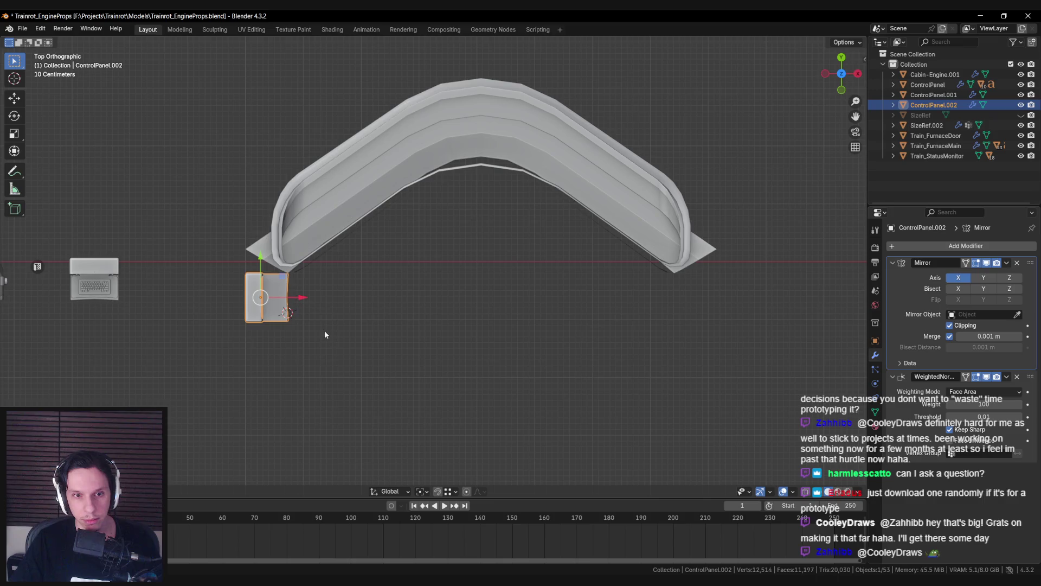
pyautogui.moveTo(260, 265); pyautogui.dragTo(261, 367)
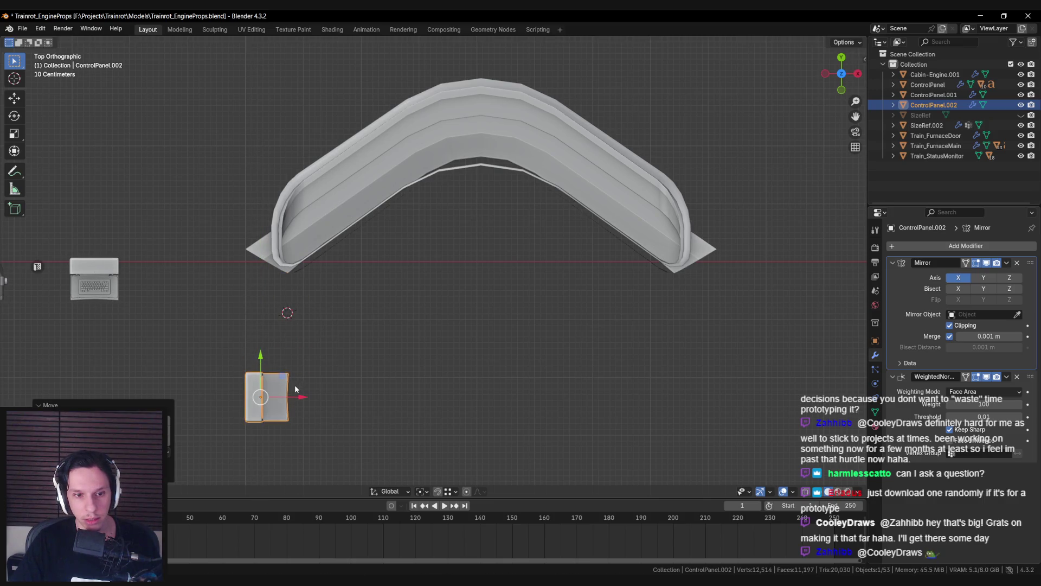
pyautogui.hotkey('shift', 'd')
# Step: Slide the copy along X under the arch's right end, then edit ControlPanel.001 in top view
pyautogui.press('x')
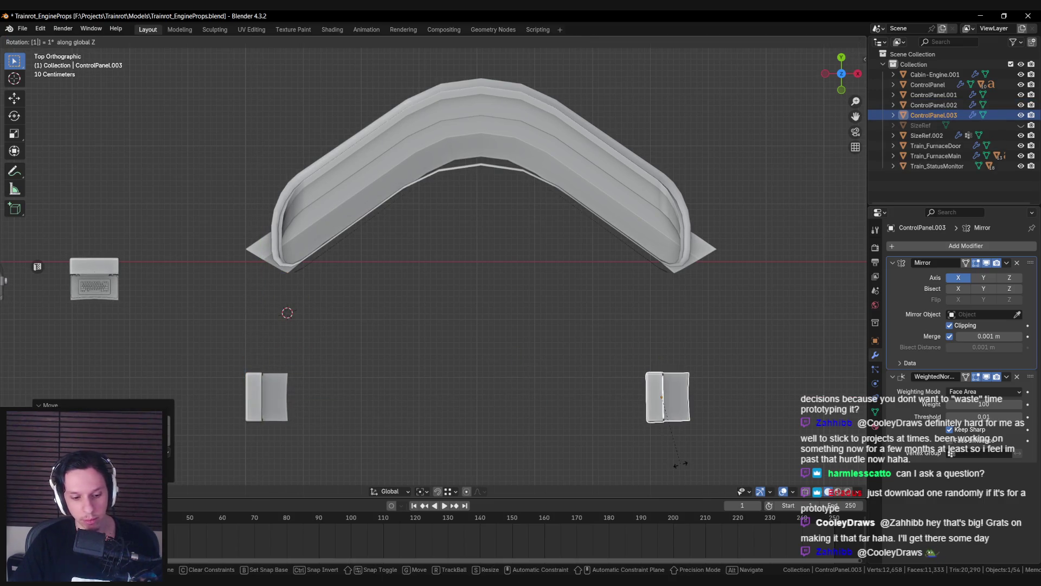
pyautogui.click(683, 462)
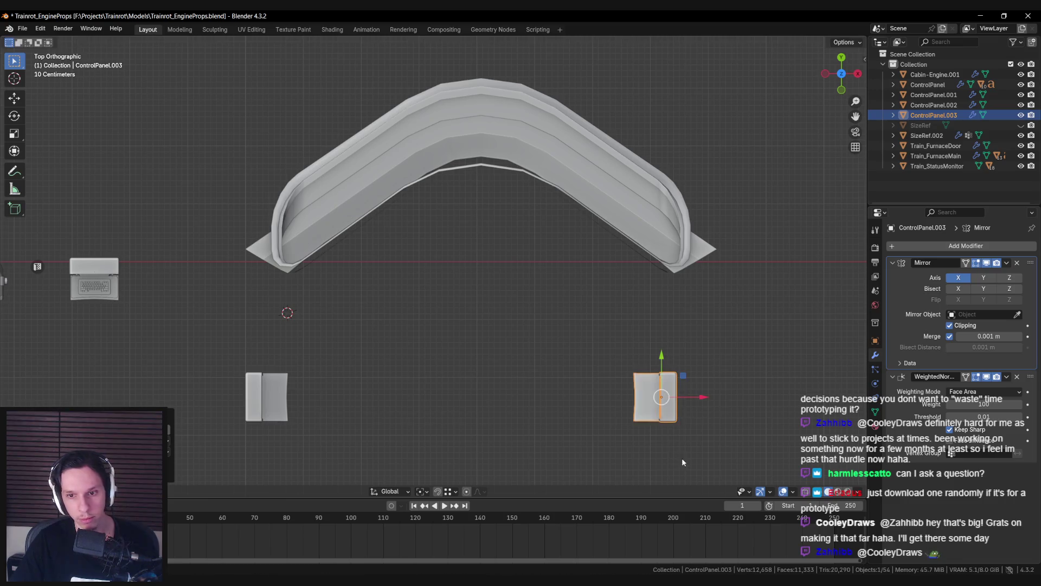
pyautogui.click(630, 362)
pyautogui.moveTo(336, 353)
pyautogui.keyDown('shift'); pyautogui.mouseDown(button='middle')
pyautogui.moveTo(413, 344)
pyautogui.moveTo(448, 313)
pyautogui.moveTo(447, 114)
pyautogui.moveTo(505, 362)
pyautogui.mouseUp(button='middle'); pyautogui.keyUp('shift')
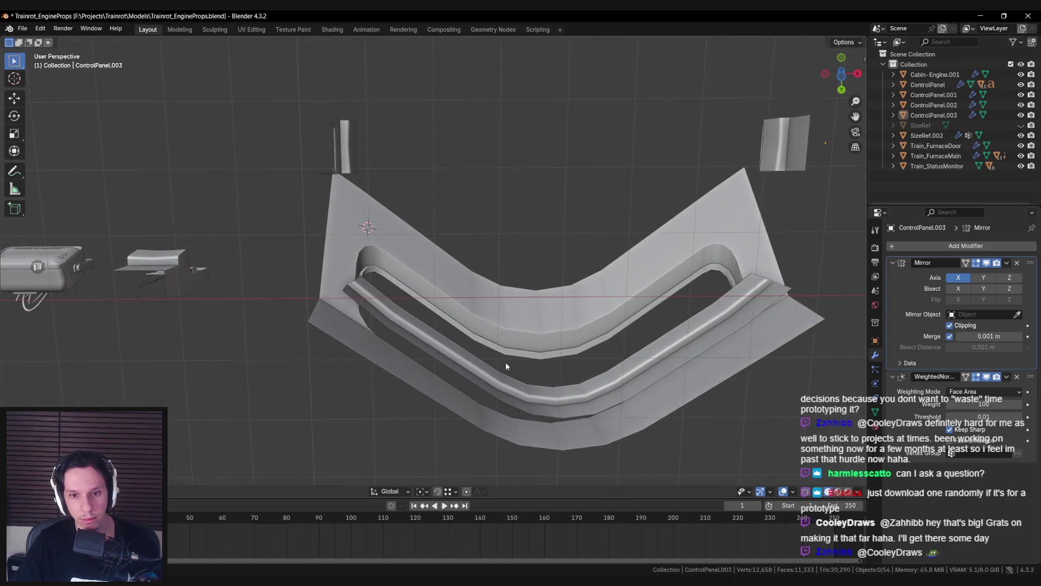
pyautogui.click(506, 363)
pyautogui.press('KP_7')
pyautogui.press('Tab')
# Step: Brush-select vertices around the bent panel's bend in wireframe
pyautogui.scroll(2, 427, 323)
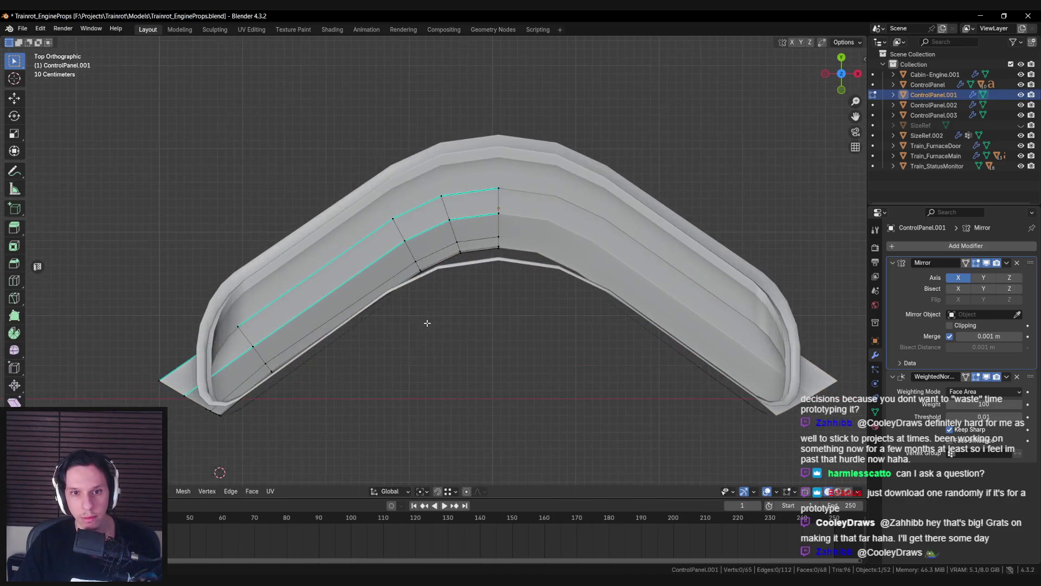
pyautogui.hotkey('shift', 'z')
pyautogui.press('c')
pyautogui.moveTo(404, 246)
pyautogui.mouseDown()
pyautogui.moveTo(434, 227)
pyautogui.moveTo(494, 233)
pyautogui.moveTo(415, 275)
pyautogui.moveTo(453, 239)
pyautogui.moveTo(450, 214)
pyautogui.mouseUp()
pyautogui.press('Escape')
pyautogui.hotkey('shift', 'z')
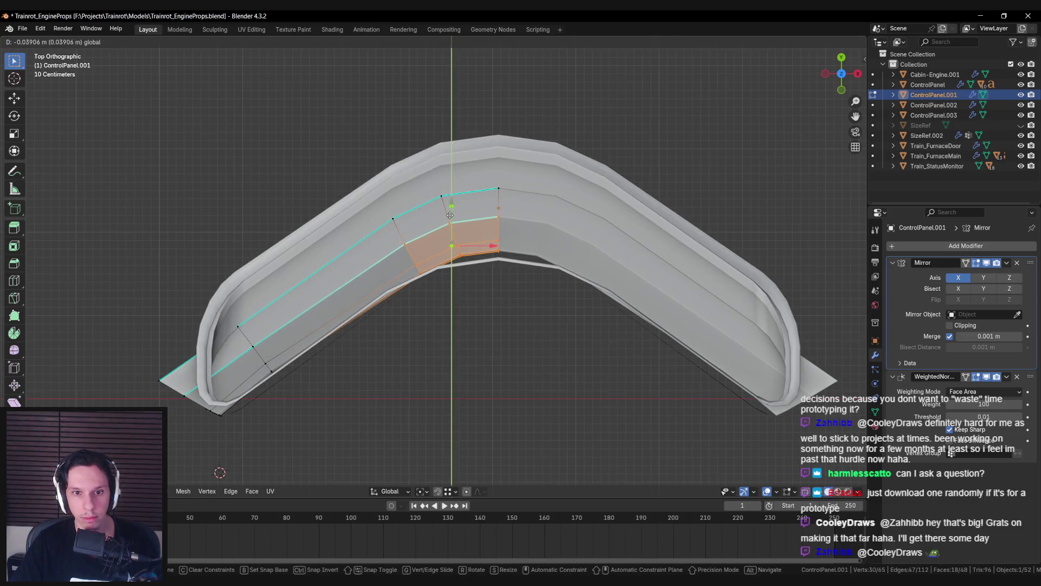
pyautogui.rightClick(450, 215)
# Step: Reselect the bend vertices, rotate them slightly and reposition them
pyautogui.click(450, 222)
pyautogui.hotkey('shift', 'z')
pyautogui.press('c')
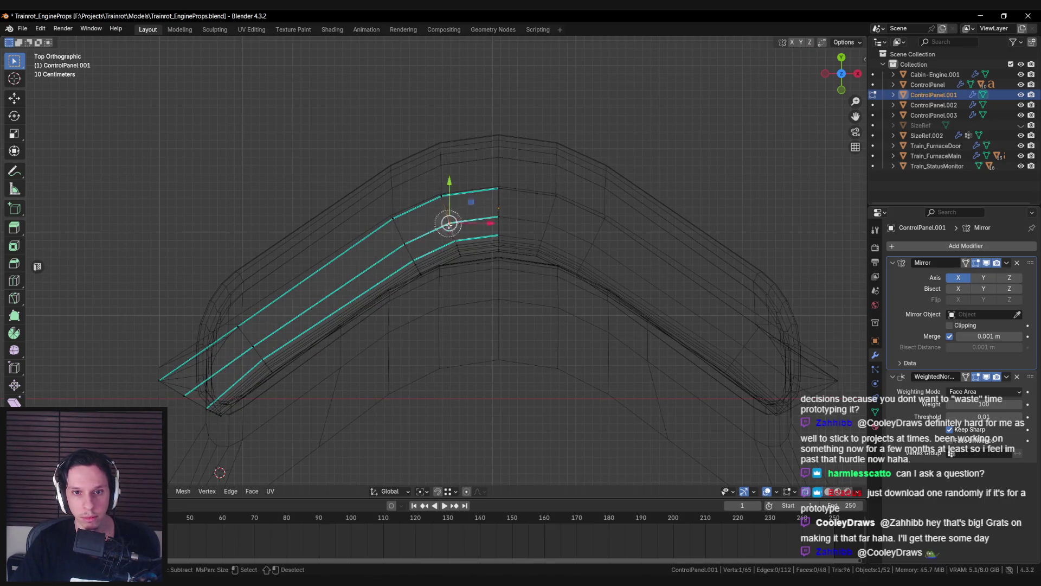
pyautogui.moveTo(449, 223); pyautogui.dragTo(457, 247)
pyautogui.press('Escape')
pyautogui.hotkey('shift', 'z')
pyautogui.press('r')
pyautogui.click(529, 279)
pyautogui.press('g')
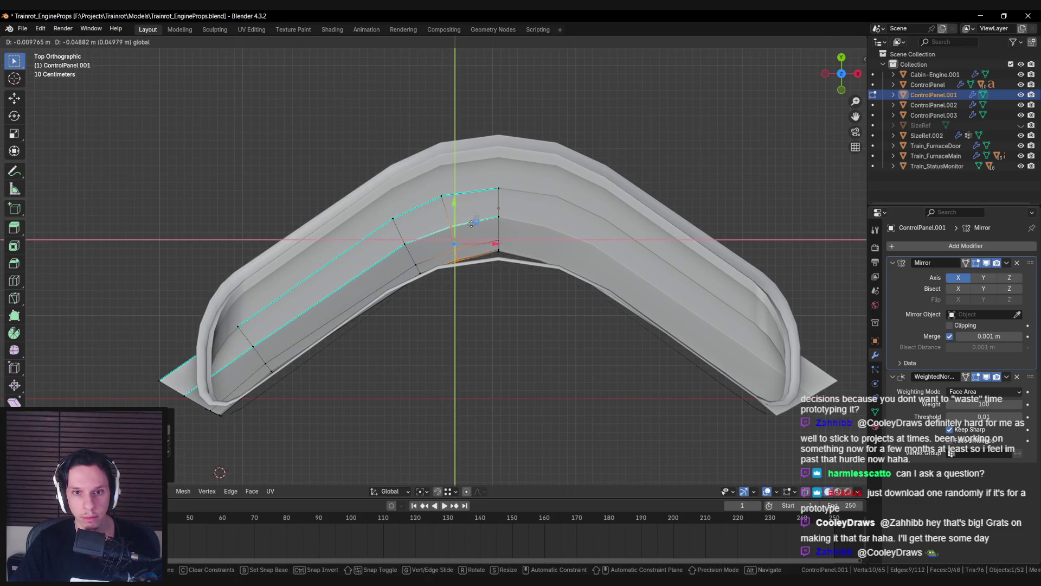
pyautogui.click(472, 223)
# Step: Nudge the selected row of vertices slightly down along Y
pyautogui.hotkey('shift', 'z')
pyautogui.hotkey('shift', 'z')
pyautogui.press('g')
pyautogui.press('y')
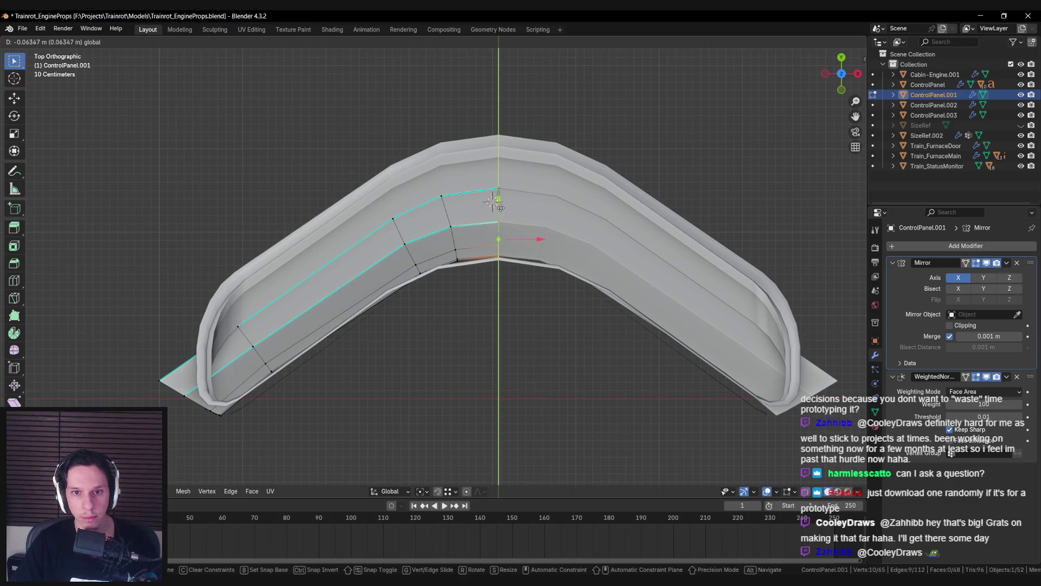
pyautogui.click(495, 204)
pyautogui.hotkey('alt', 'a')
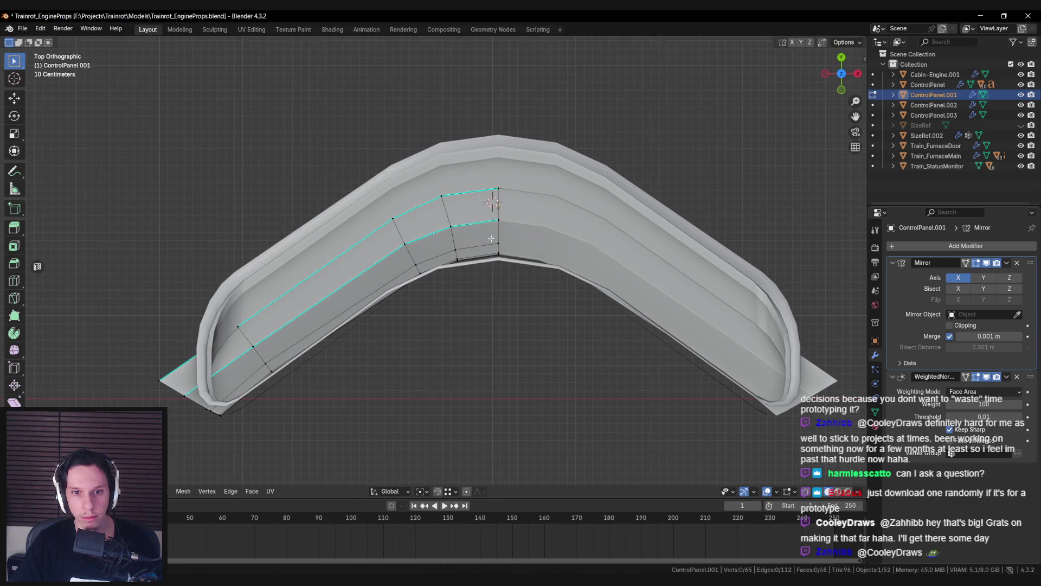
# Step: Switch from the edited mesh to ControlPanel.001 and enter its Edit Mode
pyautogui.press('Tab')
pyautogui.hotkey('alt', 'a')
pyautogui.scroll(-4, 493, 271)
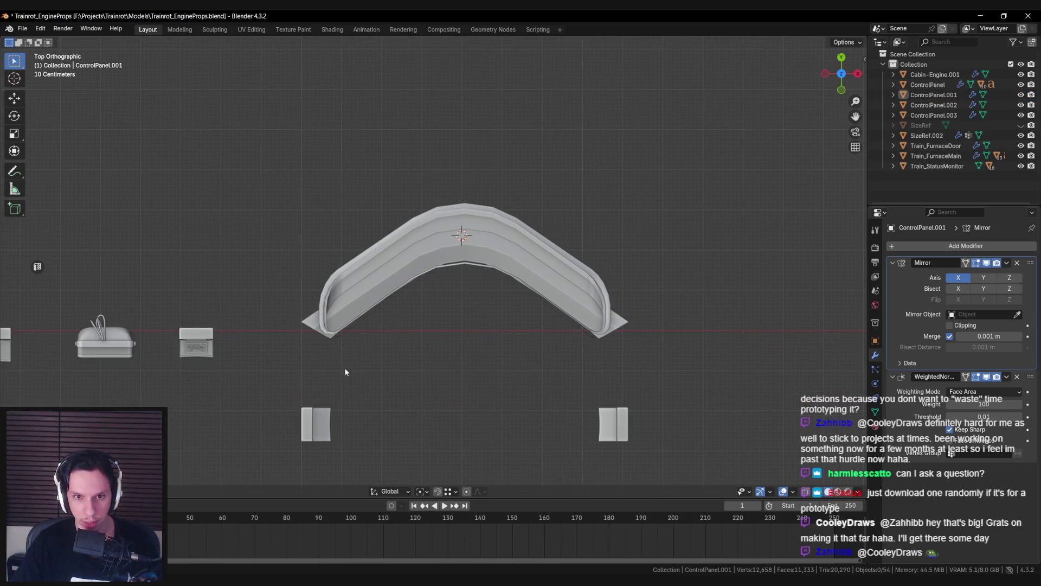
pyautogui.click(310, 327)
pyautogui.press('Tab')
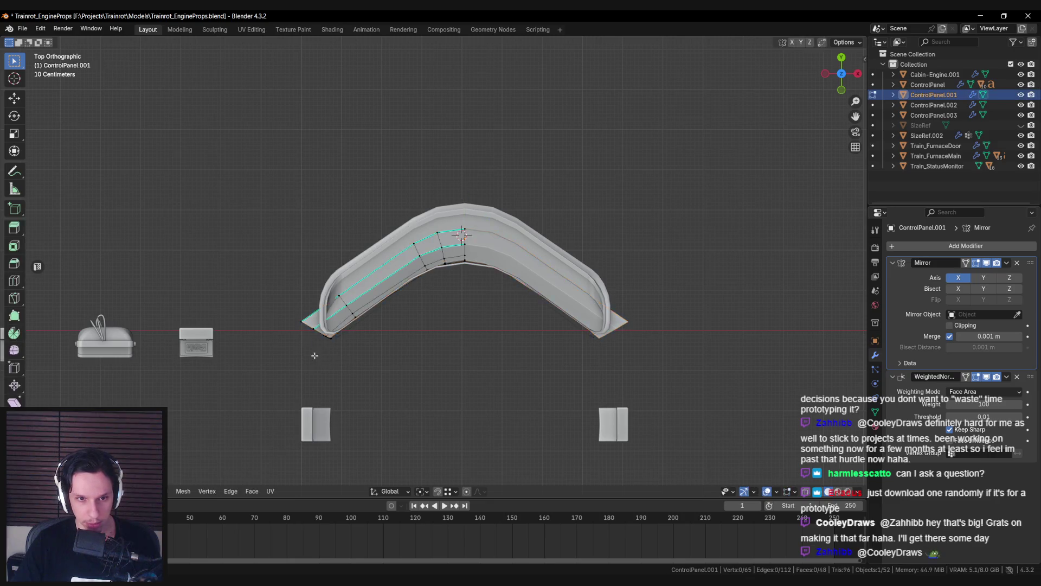
# Step: Extrude the console's end edges into a leg, flatten its bottom with S Y 0, and lengthen it along Y
pyautogui.scroll(3, 315, 356)
pyautogui.keyDown('shift'); pyautogui.moveTo(462, 292); pyautogui.dragTo(447, 238, button='middle'); pyautogui.keyUp('shift')
pyautogui.press('e')
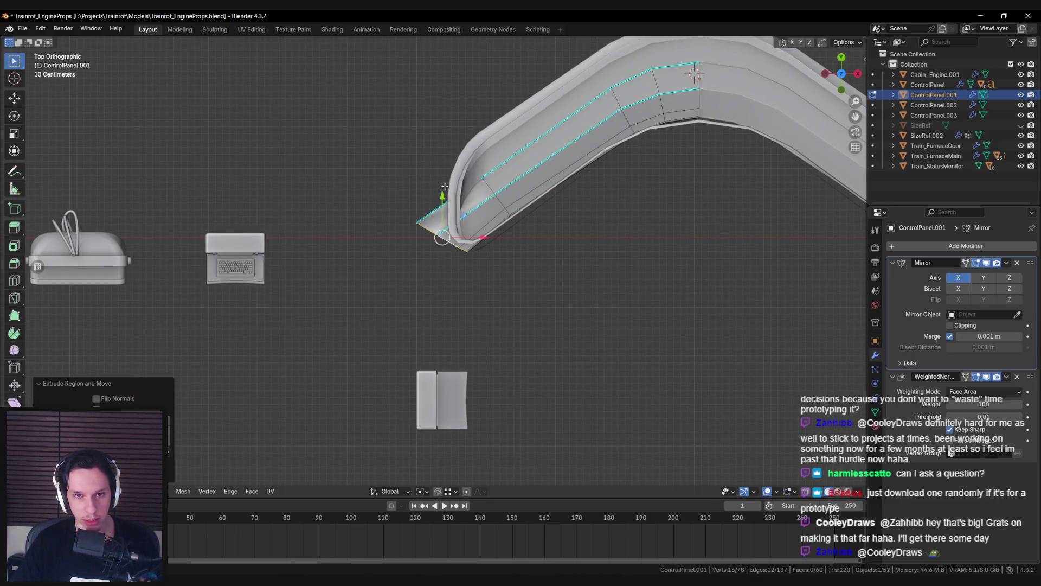
pyautogui.press('s')
pyautogui.press('z')
pyautogui.press('y')
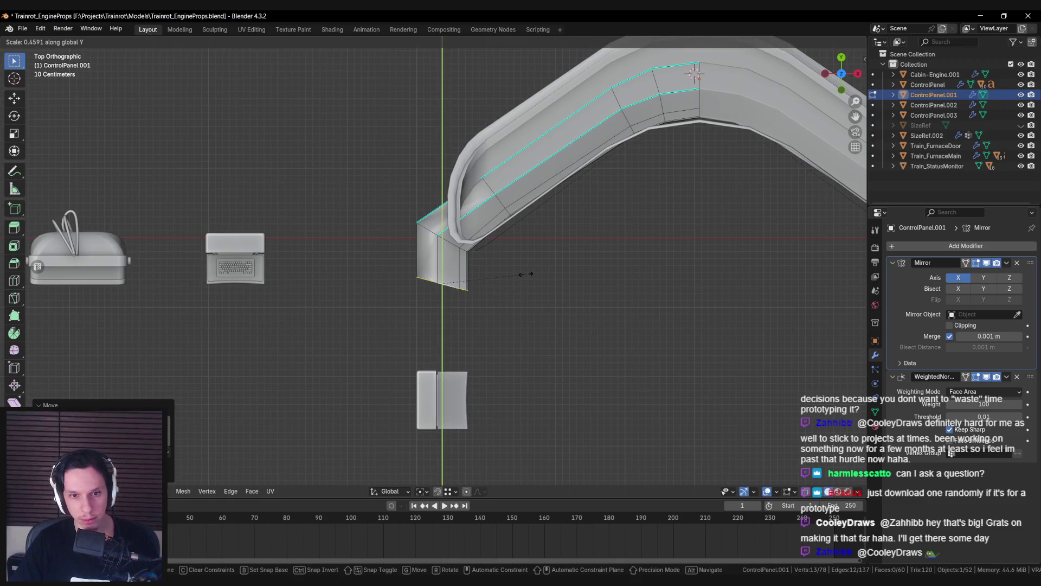
pyautogui.press('Return')
pyautogui.press('g')
pyautogui.press('y')
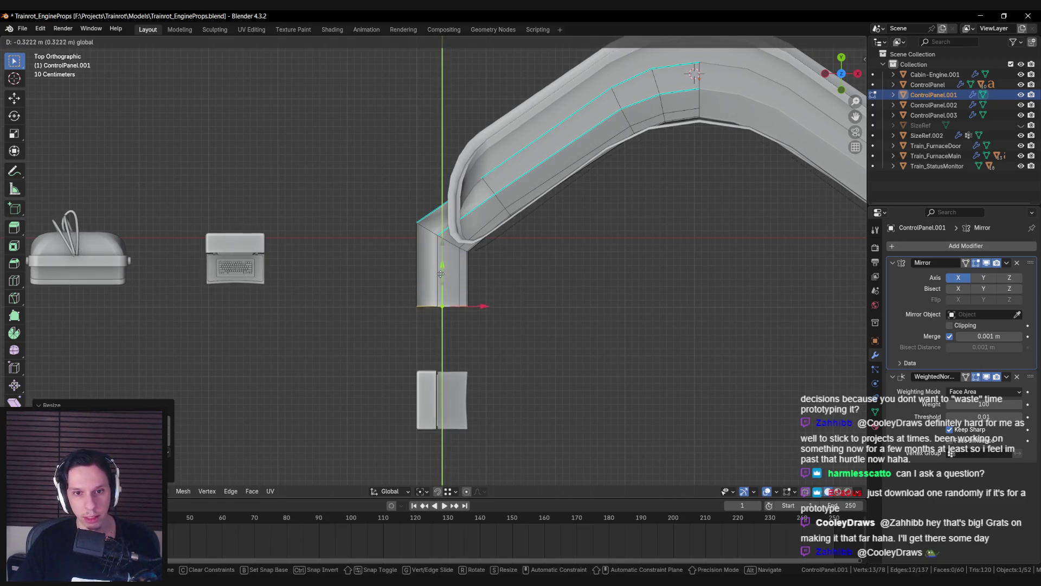
pyautogui.press('Return')
# Step: Mark the leg's new edges sharp and open the N sidebar with the Unreal export settings
pyautogui.hotkey('ctrl', 'e')
pyautogui.click(467, 250)
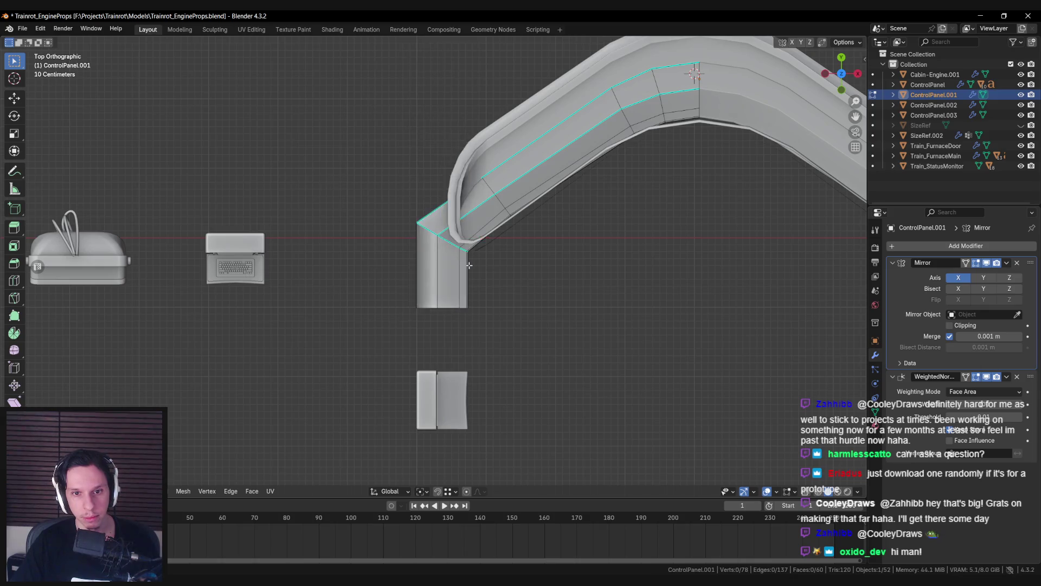
pyautogui.scroll(3, 467, 249)
pyautogui.keyDown('alt'); pyautogui.click(449, 223); pyautogui.keyUp('alt')
pyautogui.keyDown('shift'); pyautogui.moveTo(449, 222); pyautogui.dragTo(449, 261, button='middle'); pyautogui.keyUp('shift')
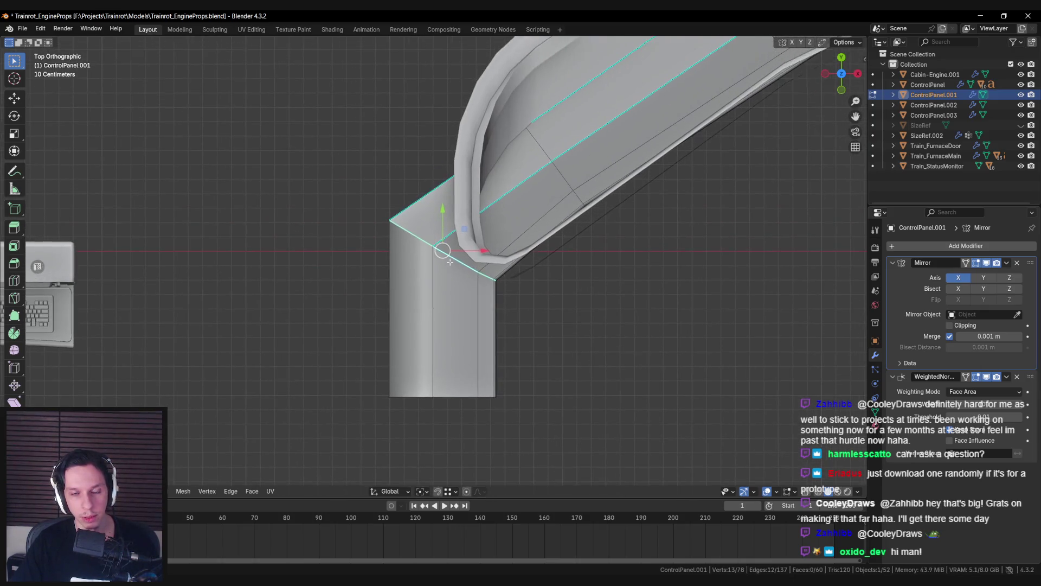
pyautogui.hotkey('alt', 'a')
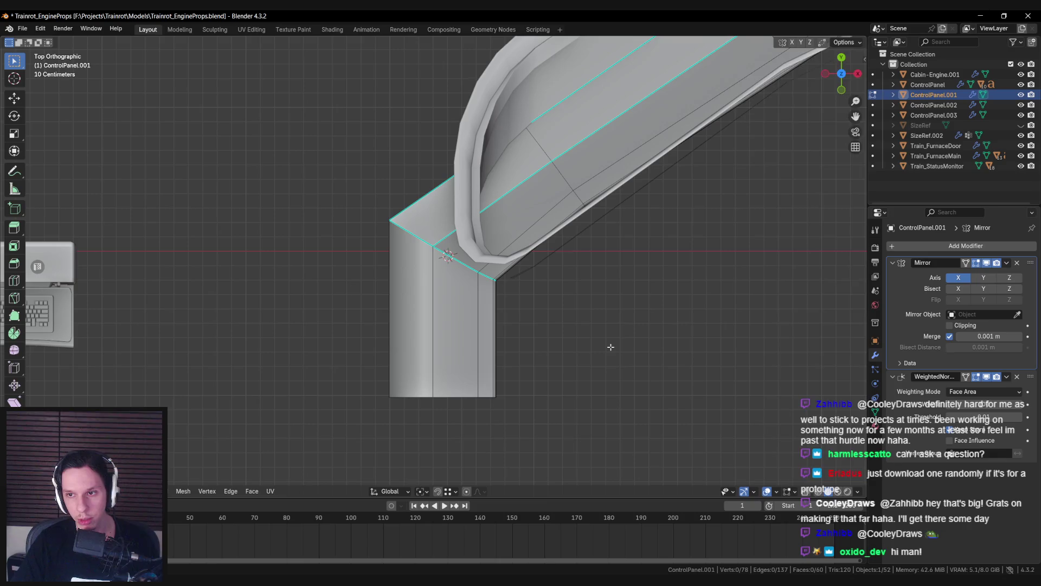
pyautogui.press('n')
pyautogui.scroll(5, 829, 244)
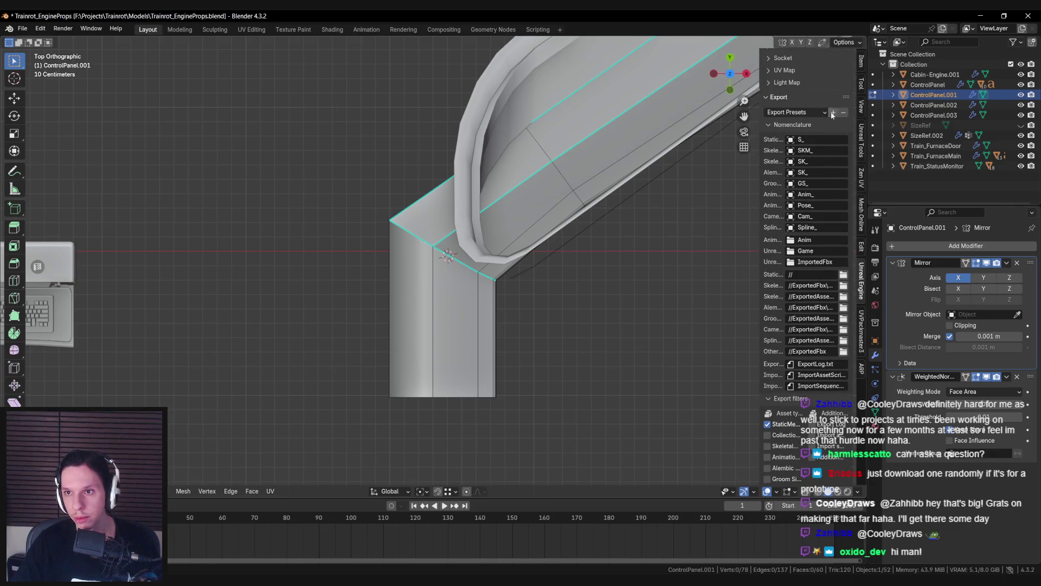
# Step: Set the 3D cursor rotation to 0, 0, 45 in the sidebar's View tab
pyautogui.click(861, 84)
pyautogui.click(863, 104)
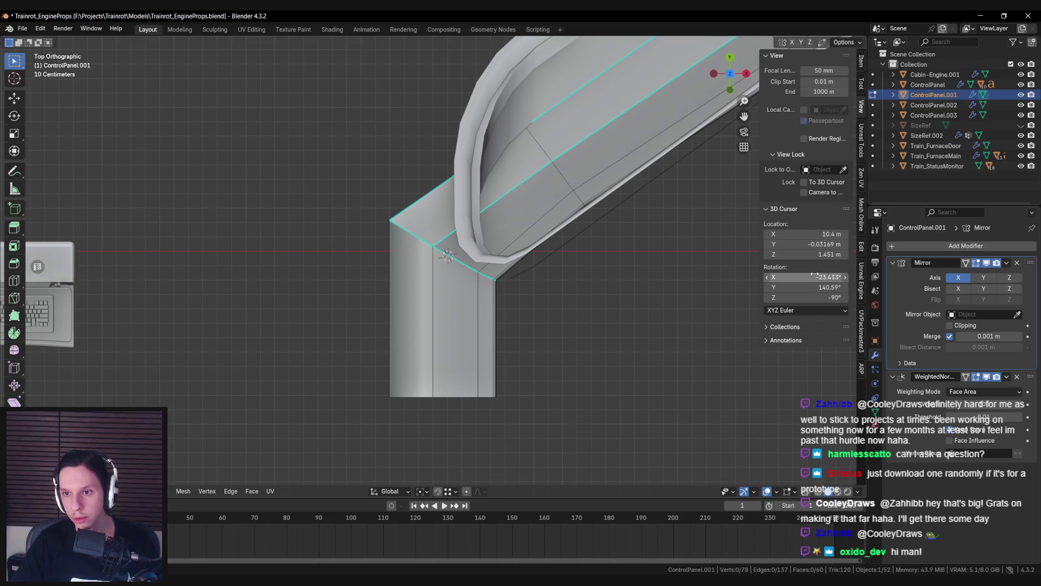
pyautogui.moveTo(815, 276); pyautogui.dragTo(813, 297)
pyautogui.write('0')
pyautogui.press('Return')
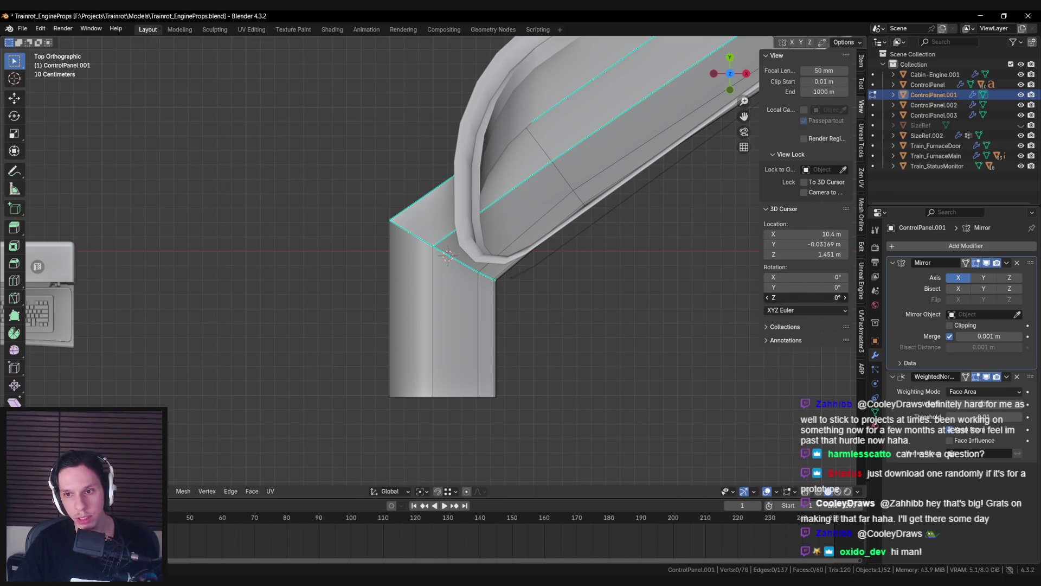
pyautogui.write('45')
pyautogui.press('Return')
# Step: Box-select the leg's corner vertices in X-ray and set the transform orientation to Cursor
pyautogui.press('a')
pyautogui.hotkey('alt', 'a')
pyautogui.hotkey('alt', 'z')
pyautogui.moveTo(364, 208)
pyautogui.mouseDown()
pyautogui.moveTo(520, 305)
pyautogui.moveTo(478, 340)
pyautogui.mouseUp()
pyautogui.hotkey('alt', 'z')
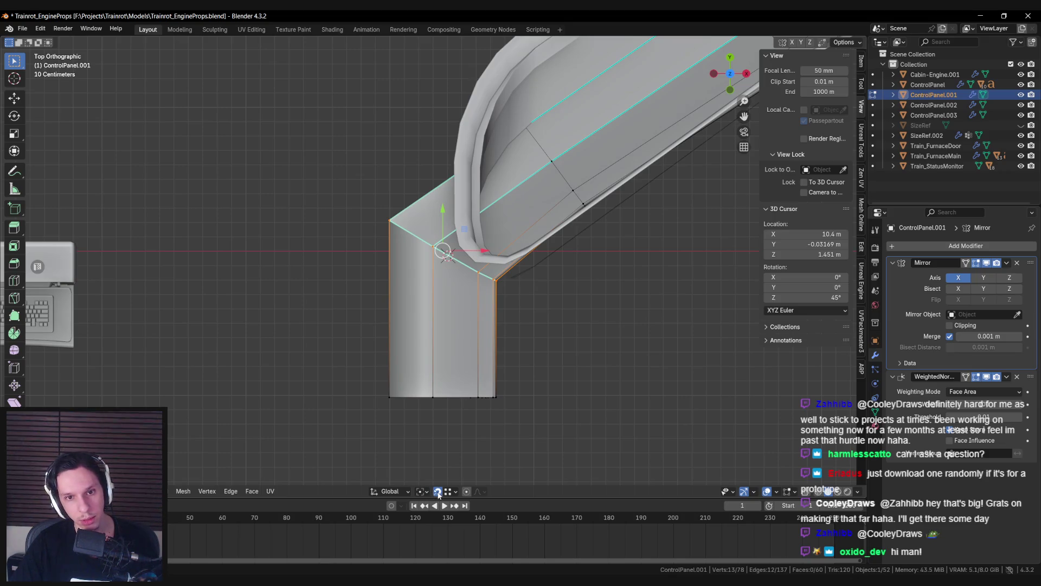
pyautogui.click(390, 491)
pyautogui.click(380, 420)
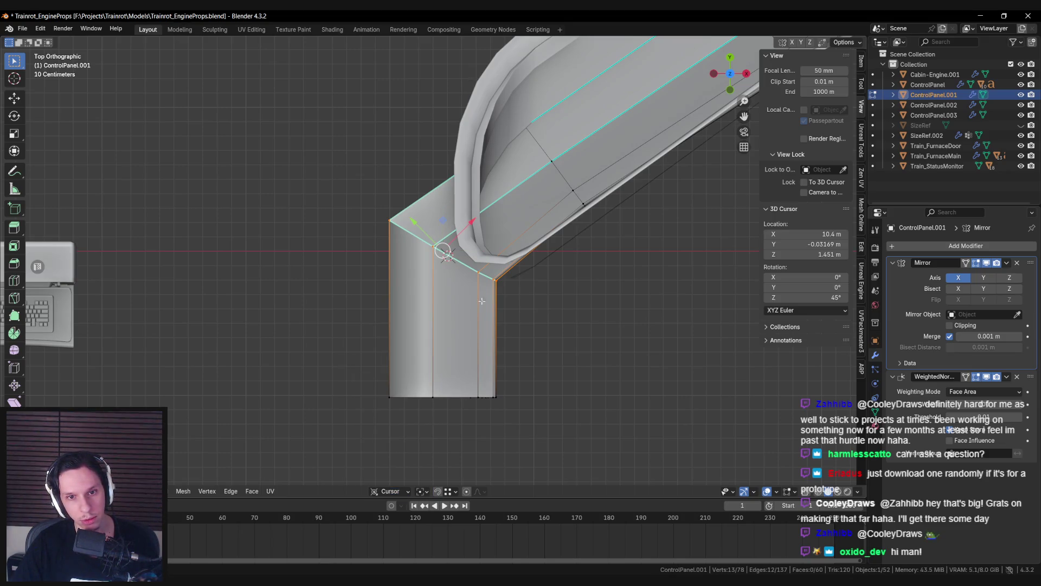
# Step: Scale the ten corner vertices along the cursor's X axis to pull the corner inward
pyautogui.press('s')
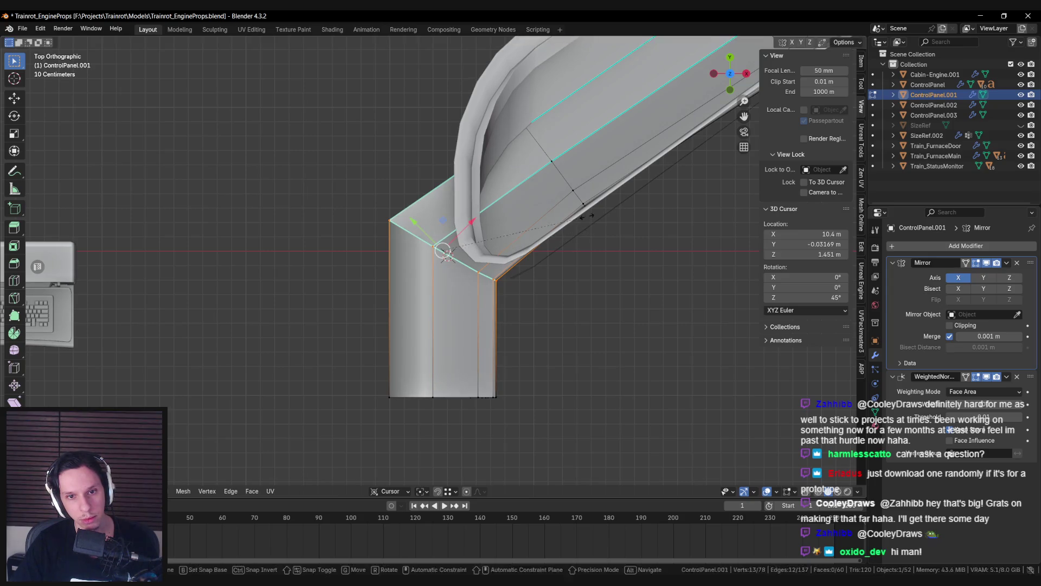
pyautogui.press('x')
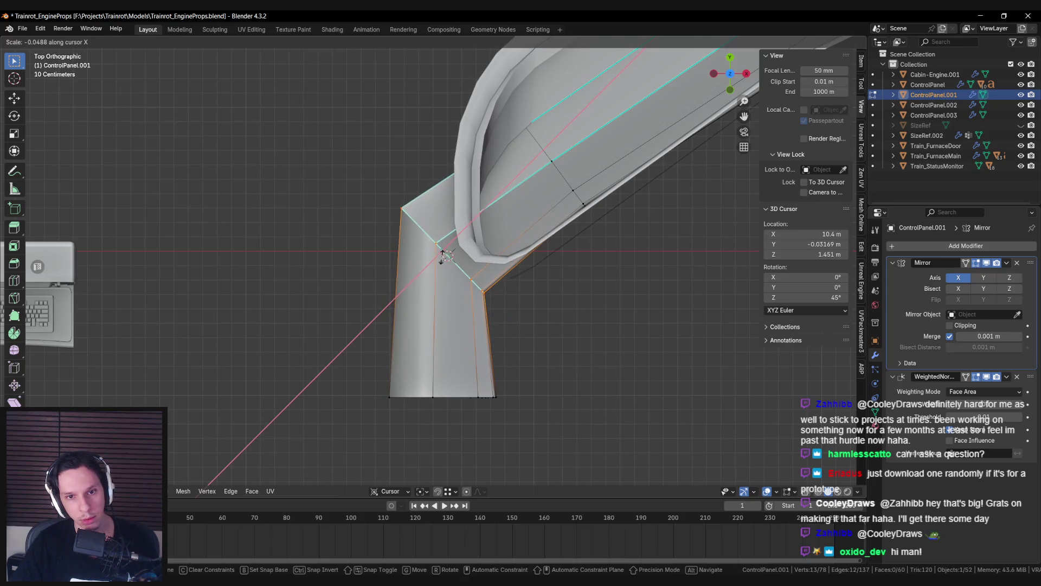
pyautogui.press('Return')
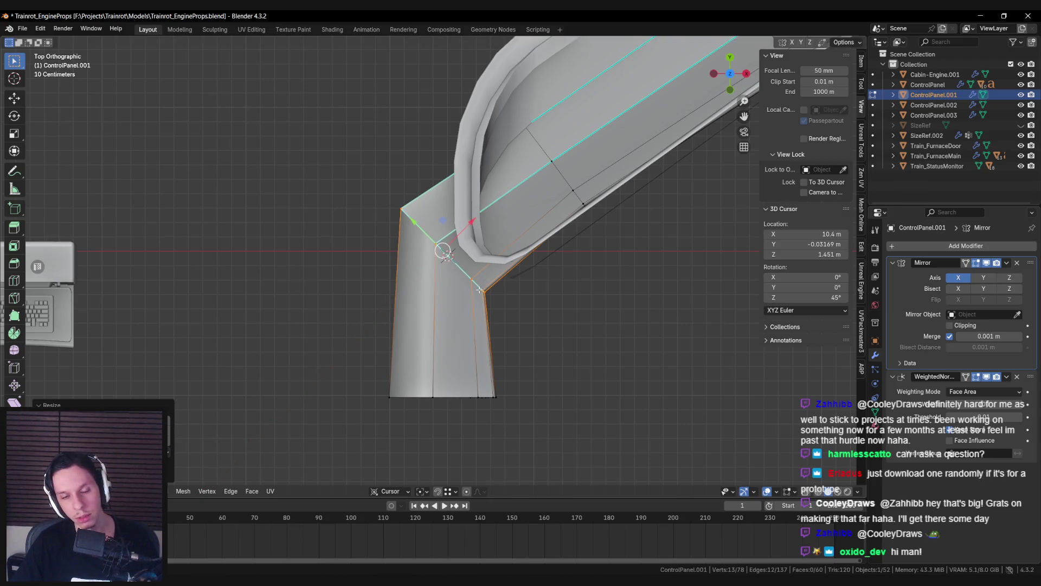
pyautogui.hotkey('ctrl', 'z')
pyautogui.hotkey('alt', 'z')
pyautogui.moveTo(417, 290)
pyautogui.mouseDown()
pyautogui.moveTo(495, 234)
pyautogui.moveTo(538, 224)
pyautogui.mouseUp()
pyautogui.hotkey('alt', 'z')
pyautogui.press('s')
pyautogui.press('x')
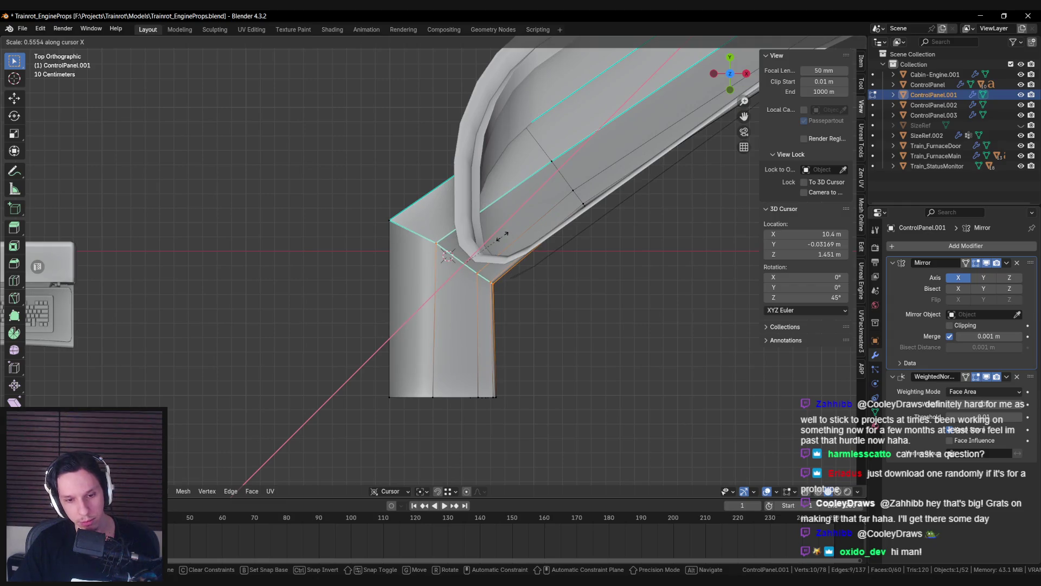
pyautogui.click(502, 237)
# Step: Knife-cut across the corner from the top-left vertex to the leg's right corner
pyautogui.hotkey('alt', 'a')
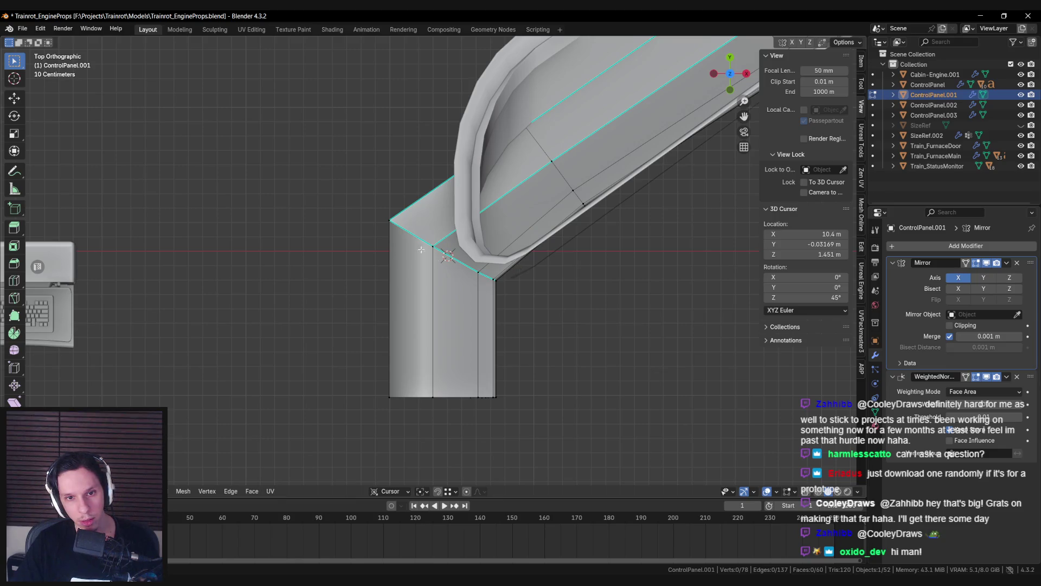
pyautogui.scroll(2, 421, 249)
pyautogui.press('k')
pyautogui.click(370, 200)
pyautogui.click(524, 297)
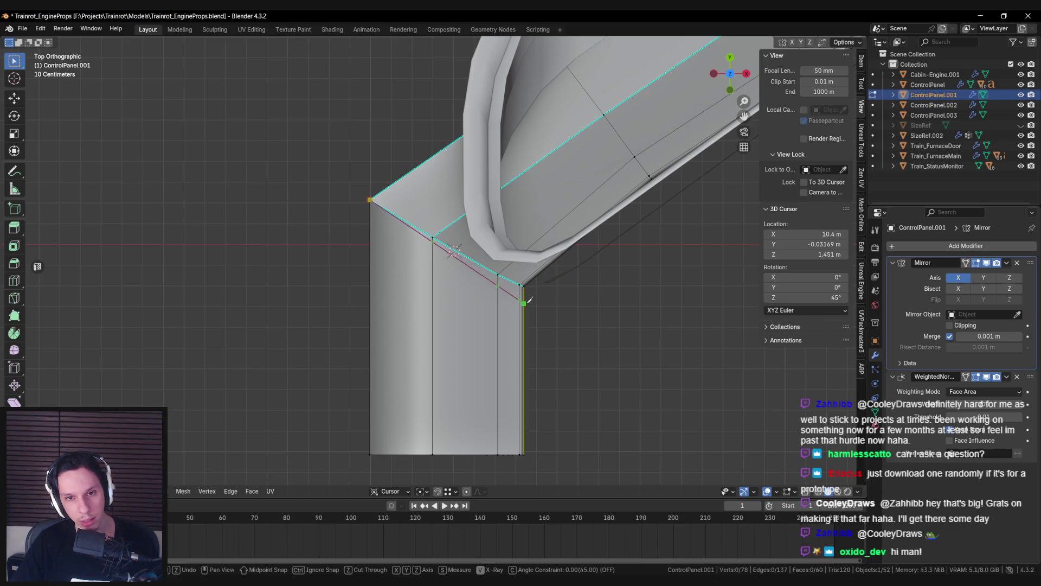
pyautogui.press('Return')
# Step: Paint-select the vertices along the console's inner edge
pyautogui.scroll(-2, 525, 303)
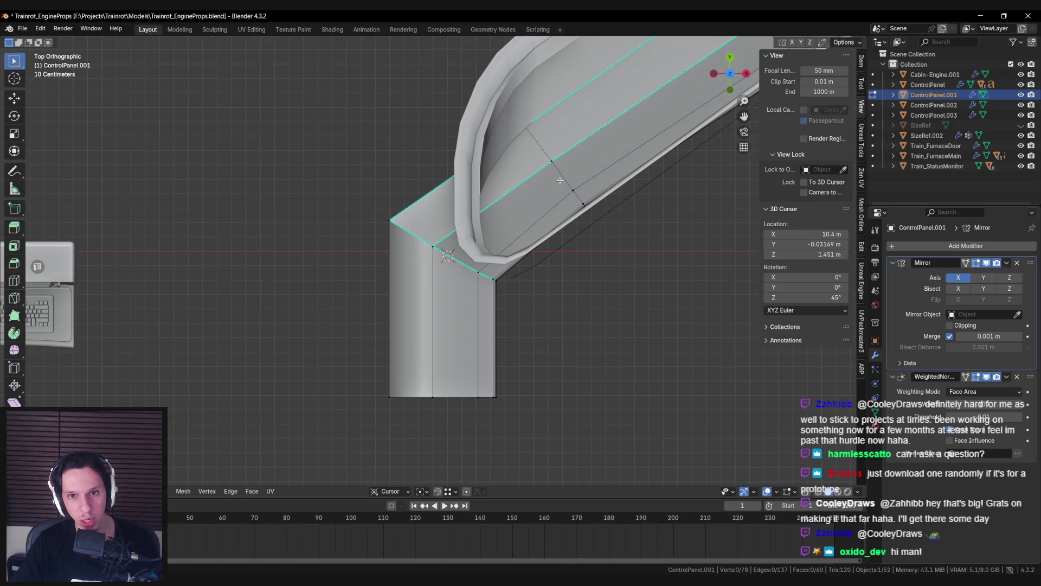
pyautogui.scroll(-1, 559, 180)
pyautogui.keyDown('shift'); pyautogui.moveTo(560, 180); pyautogui.dragTo(385, 260, button='middle'); pyautogui.keyUp('shift')
pyautogui.press('c')
pyautogui.hotkey('shift', 'z')
pyautogui.moveTo(408, 249); pyautogui.dragTo(453, 288)
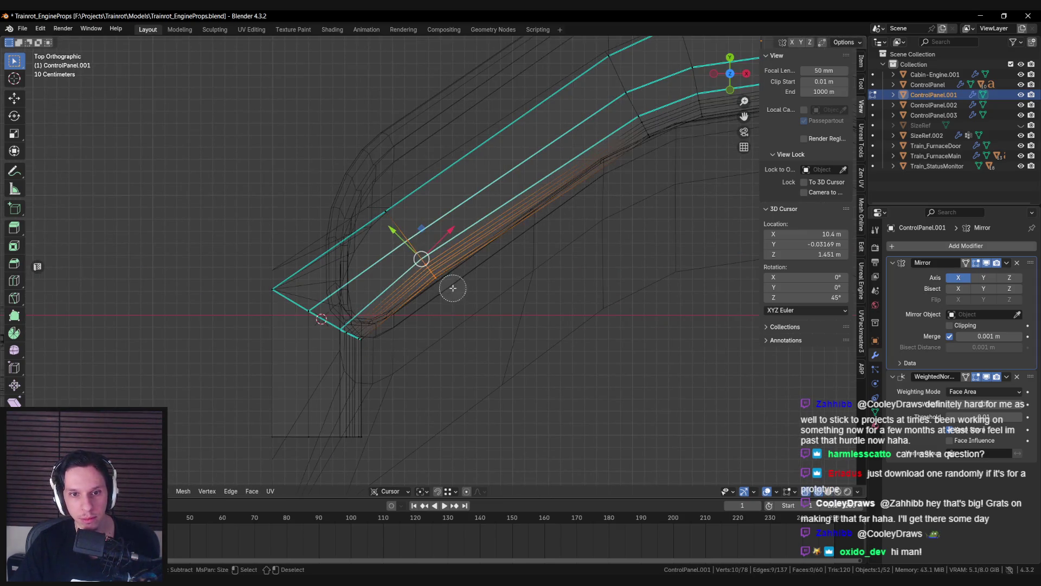
pyautogui.press('Escape')
pyautogui.hotkey('shift', 'z')
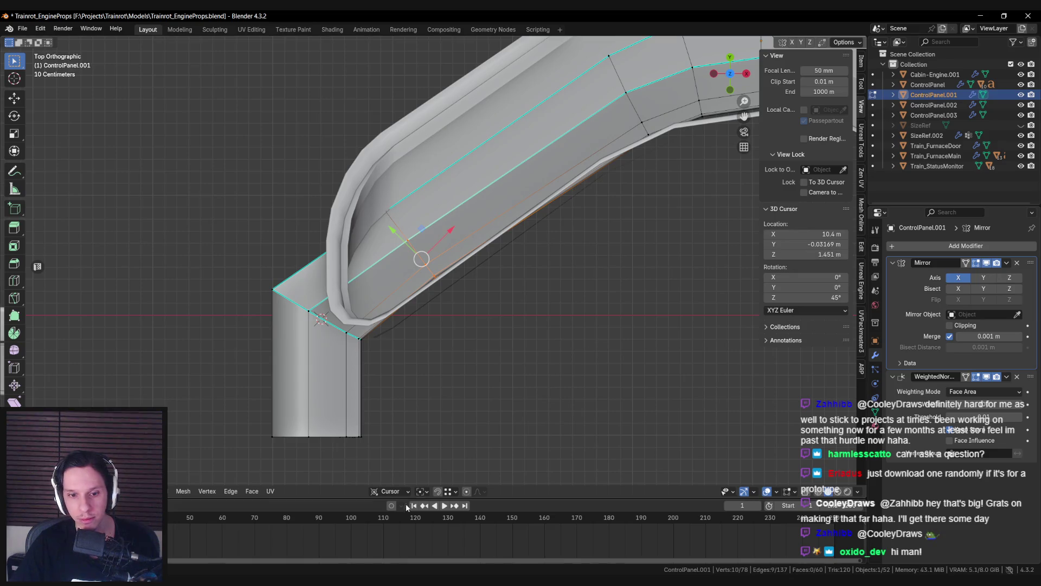
# Step: Switch the transform orientation back to Global and reposition the selected vertices
pyautogui.click(389, 491)
pyautogui.click(383, 363)
pyautogui.press('g')
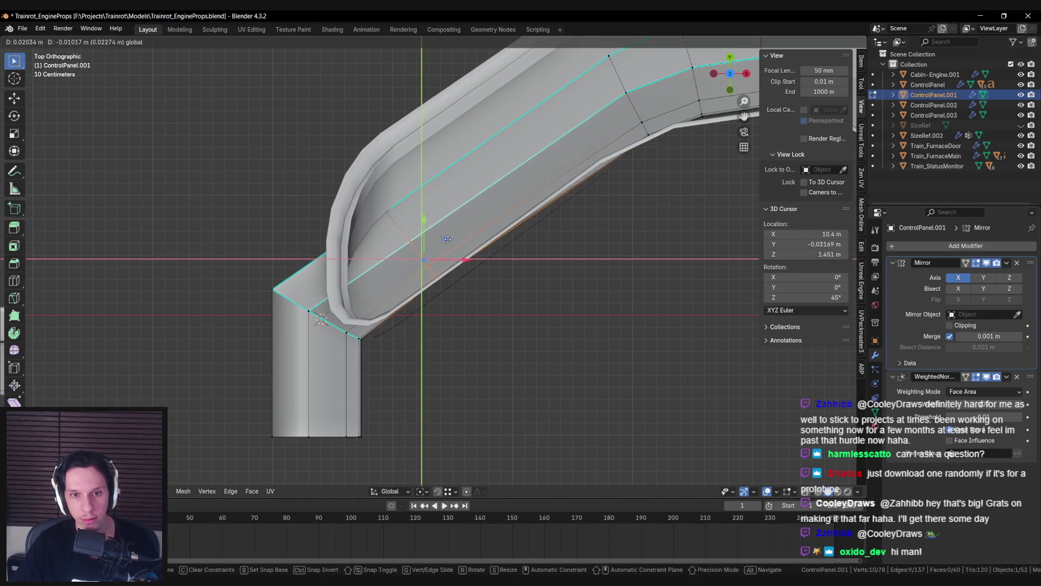
pyautogui.click(446, 241)
pyautogui.hotkey('alt', 'a')
# Step: Mark the leg's corner edges sharp
pyautogui.moveTo(446, 240)
pyautogui.mouseDown(button='middle')
pyautogui.moveTo(419, 320)
pyautogui.moveTo(407, 287)
pyautogui.moveTo(393, 285)
pyautogui.moveTo(459, 333)
pyautogui.moveTo(397, 291)
pyautogui.moveTo(429, 244)
pyautogui.moveTo(429, 189)
pyautogui.mouseUp(button='middle')
pyautogui.keyDown('alt'); pyautogui.click(416, 294); pyautogui.keyUp('alt')
pyautogui.hotkey('ctrl', 'e')
pyautogui.click(418, 320)
pyautogui.hotkey('ctrl', 'e')
pyautogui.click(407, 287)
# Step: Bevel the leg's corner edge loop at 0.178 m with two segments
pyautogui.press('Tab')
pyautogui.scroll(-3, 429, 304)
pyautogui.scroll(-3, 394, 286)
pyautogui.scroll(6, 460, 333)
pyautogui.press('Tab')
pyautogui.keyDown('alt'); pyautogui.click(434, 233); pyautogui.keyUp('alt')
pyautogui.moveTo(433, 233); pyautogui.dragTo(481, 296, button='middle')
pyautogui.moveTo(466, 256); pyautogui.dragTo(558, 232, button='middle')
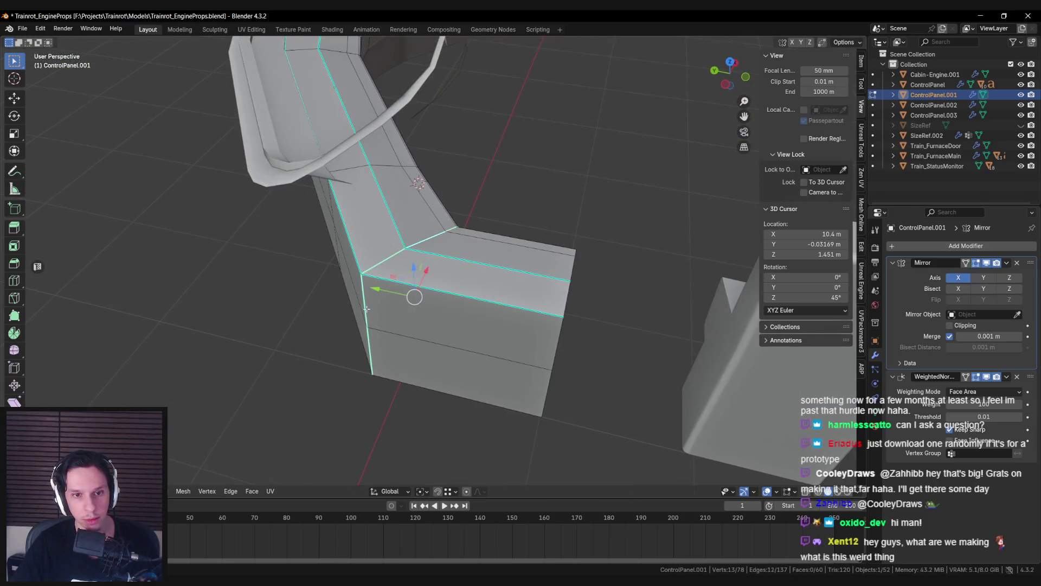
pyautogui.moveTo(385, 329); pyautogui.dragTo(443, 252, button='middle')
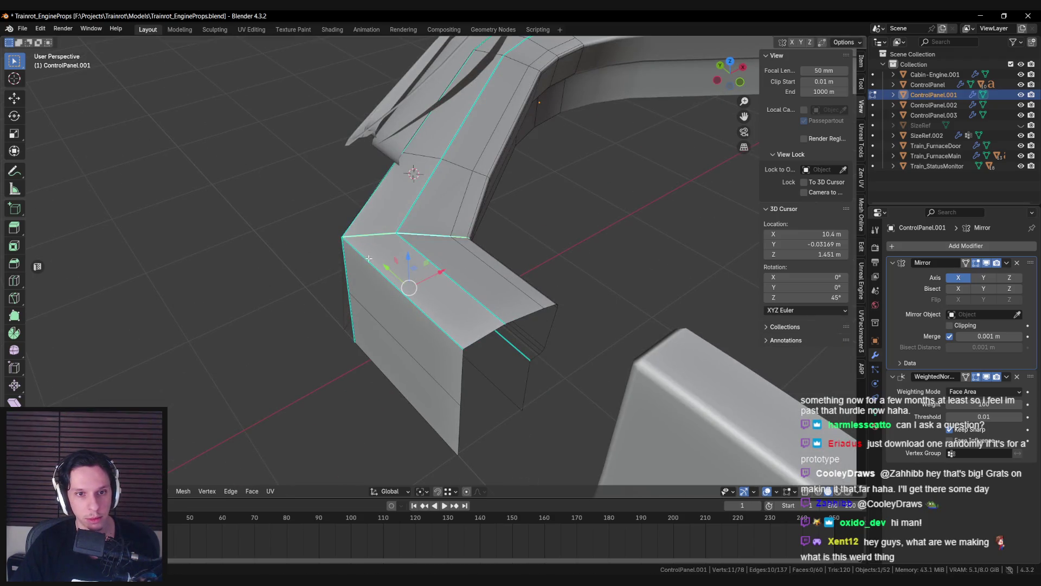
pyautogui.hotkey('ctrl', 'b')
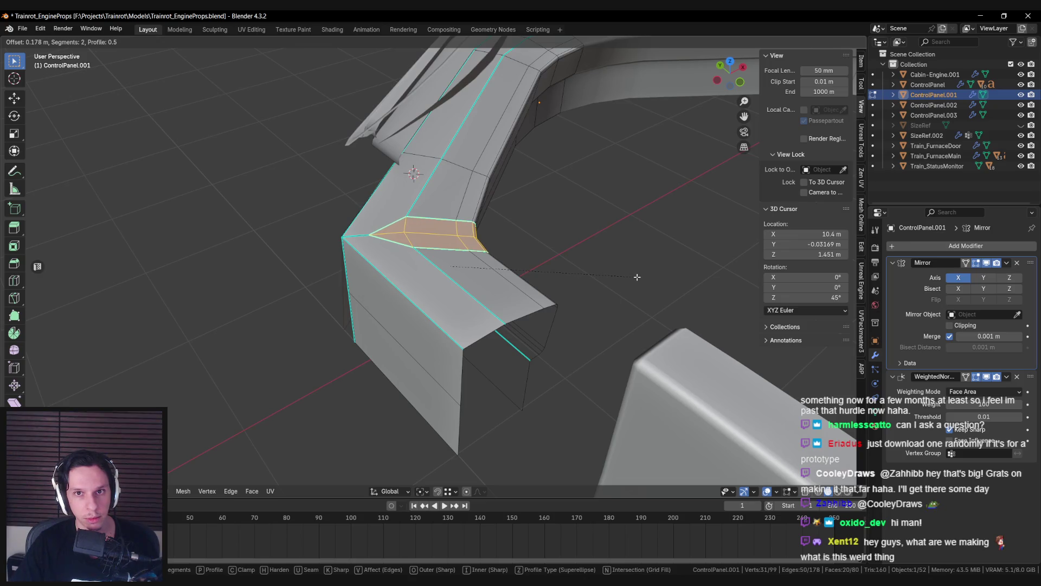
pyautogui.click(638, 277)
# Step: Return to object mode, view the whole console, and select ControlPanel.002
pyautogui.scroll(-3, 556, 271)
pyautogui.press('Tab')
pyautogui.scroll(-3, 560, 273)
pyautogui.moveTo(561, 272)
pyautogui.mouseDown(button='middle')
pyautogui.moveTo(447, 271)
pyautogui.moveTo(440, 260)
pyautogui.mouseUp(button='middle')
pyautogui.press('Tab')
pyautogui.scroll(4, 441, 261)
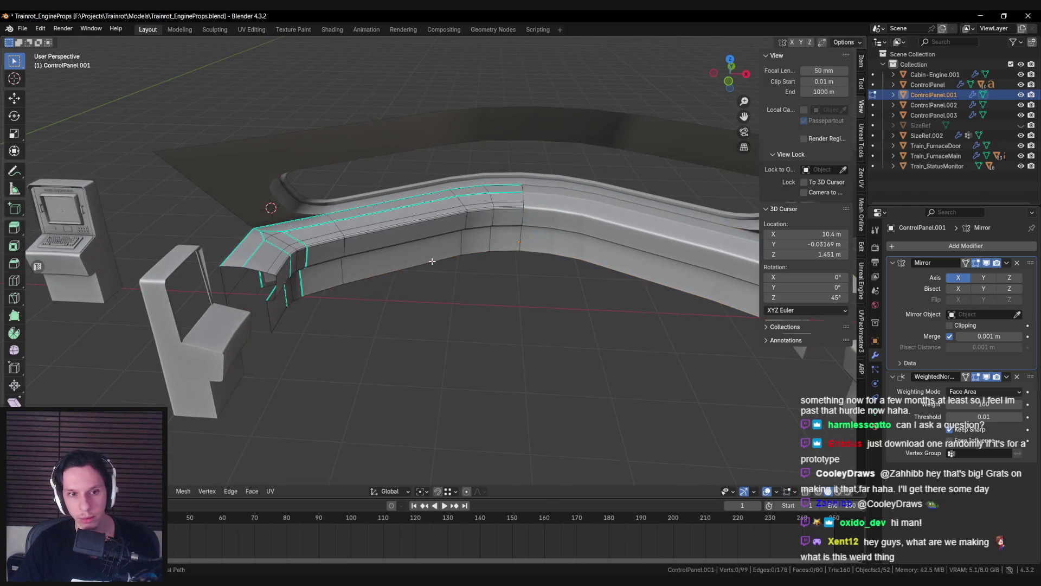
pyautogui.press('Tab')
pyautogui.scroll(-4, 378, 252)
pyautogui.moveTo(395, 272)
pyautogui.mouseDown(button='middle')
pyautogui.moveTo(366, 255)
pyautogui.moveTo(336, 259)
pyautogui.moveTo(454, 308)
pyautogui.moveTo(529, 283)
pyautogui.moveTo(640, 286)
pyautogui.moveTo(565, 314)
pyautogui.moveTo(536, 281)
pyautogui.mouseUp(button='middle')
pyautogui.click(454, 307)
# Step: Delete the left end piece of the console
pyautogui.keyDown('shift'); pyautogui.click(536, 281); pyautogui.keyUp('shift')
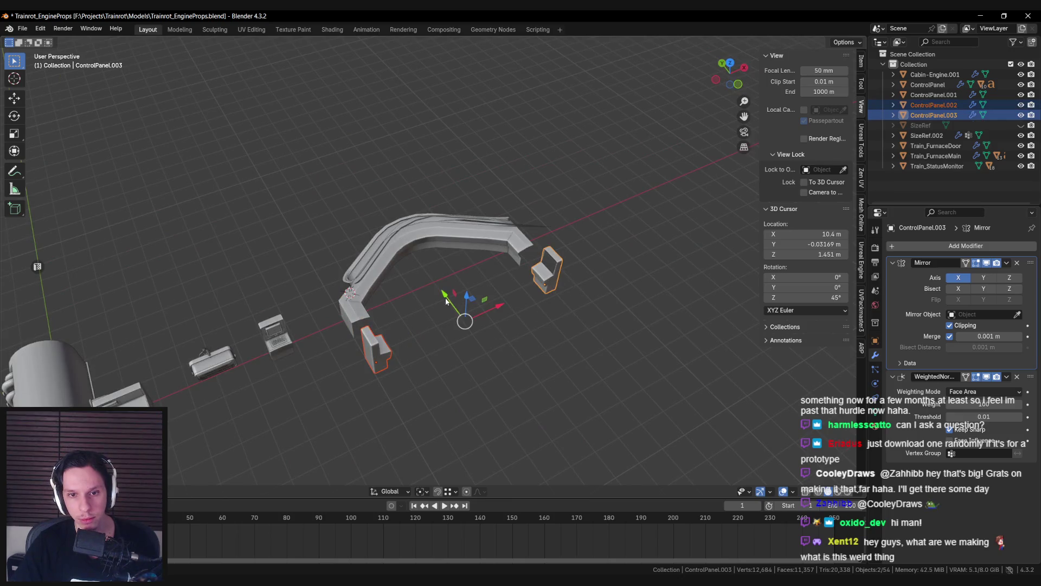
pyautogui.click(379, 353)
pyautogui.press('Delete')
# Step: Remove the Mirror modifier from the curved bench
pyautogui.click(466, 239)
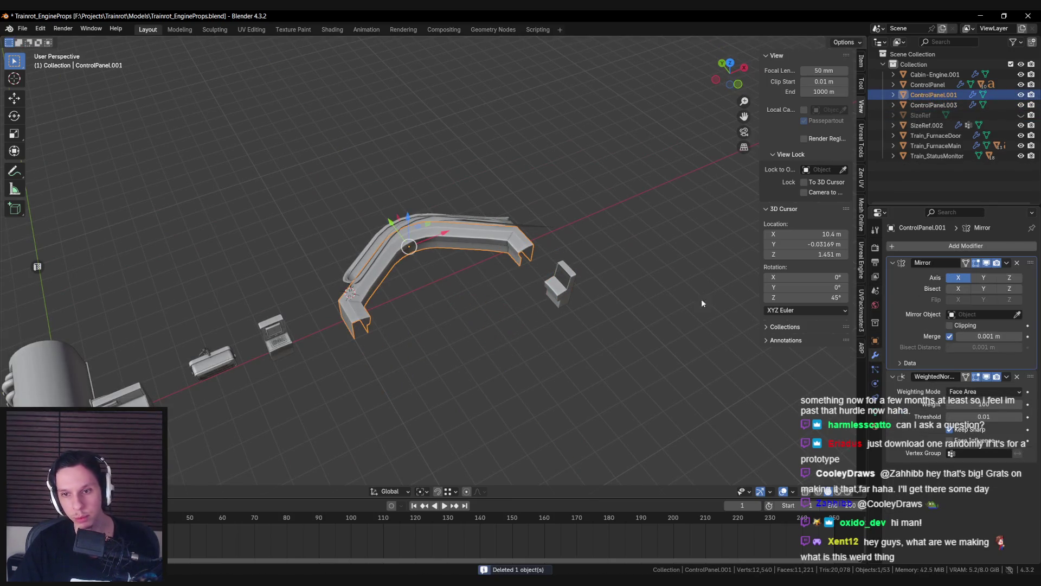
pyautogui.click(1006, 263)
pyautogui.click(976, 274)
# Step: In Edit Mode, move the bench's end loop further out
pyautogui.press('Tab')
pyautogui.scroll(5, 422, 310)
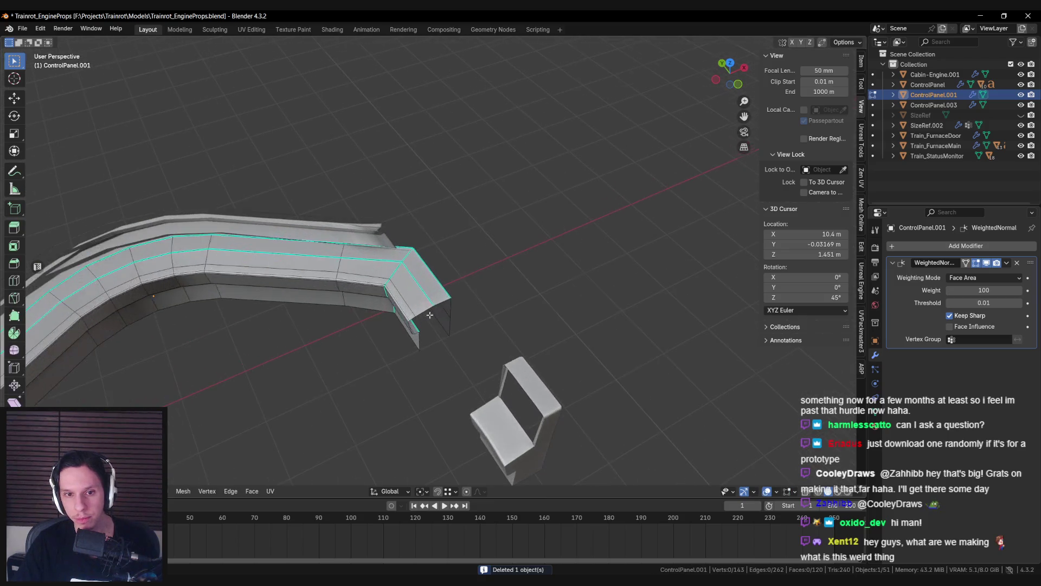
pyautogui.keyDown('alt'); pyautogui.click(422, 310); pyautogui.keyUp('alt')
pyautogui.moveTo(423, 310); pyautogui.dragTo(437, 314, button='middle')
pyautogui.press('Escape')
pyautogui.hotkey('alt', 'a')
pyautogui.moveTo(460, 280); pyautogui.dragTo(322, 316, button='middle')
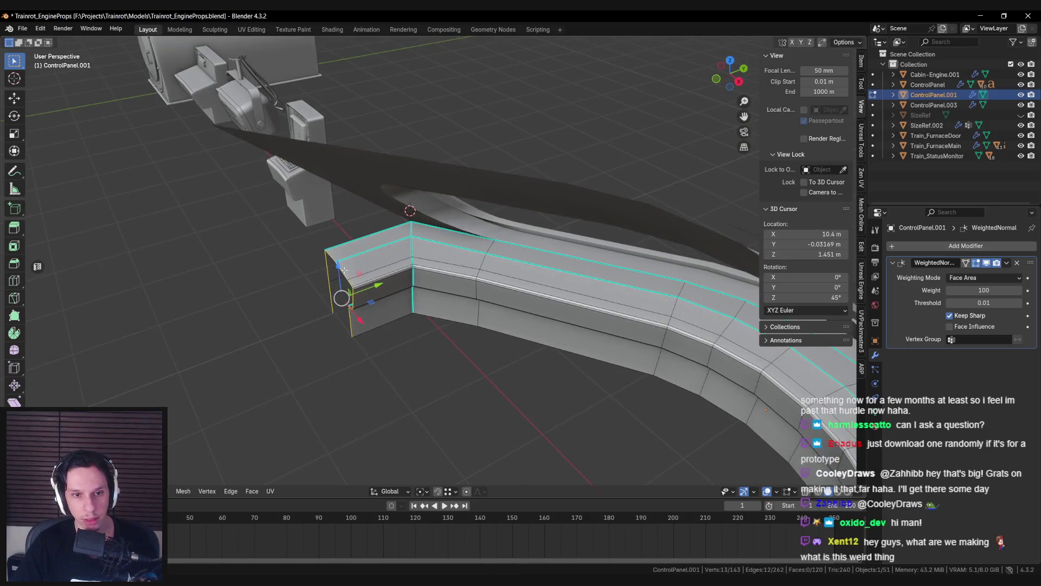
pyautogui.press('g')
pyautogui.click(404, 293)
pyautogui.moveTo(404, 293)
pyautogui.mouseDown(button='middle')
pyautogui.moveTo(482, 309)
pyautogui.moveTo(408, 375)
pyautogui.mouseUp(button='middle')
pyautogui.hotkey('alt', 'a')
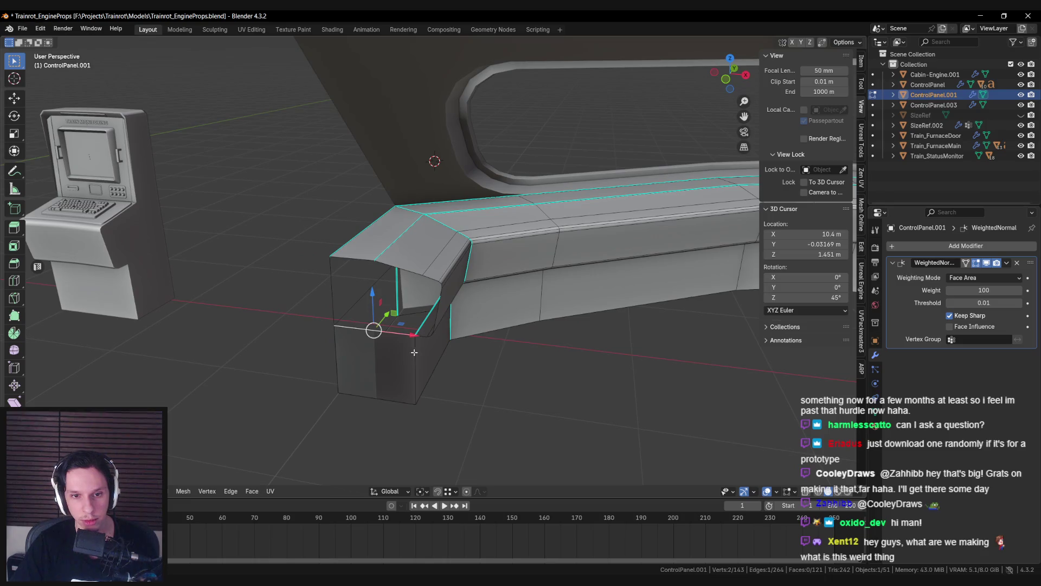
# Step: Mark the lower block's edges and the upper-left vertical edge as sharp
pyautogui.rightClick(340, 359)
pyautogui.click(337, 360)
pyautogui.click(340, 303)
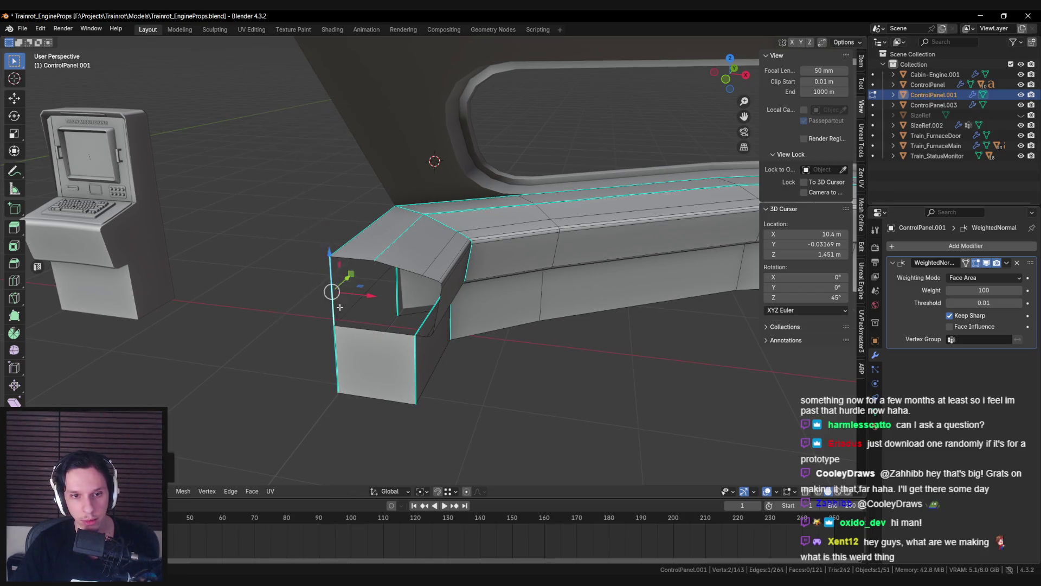
pyautogui.rightClick(439, 302)
pyautogui.click(439, 302)
pyautogui.click(394, 312)
pyautogui.moveTo(394, 312)
pyautogui.mouseDown(button='middle')
pyautogui.moveTo(401, 303)
pyautogui.moveTo(352, 318)
pyautogui.mouseUp(button='middle')
pyautogui.rightClick(307, 354)
pyautogui.click(296, 367)
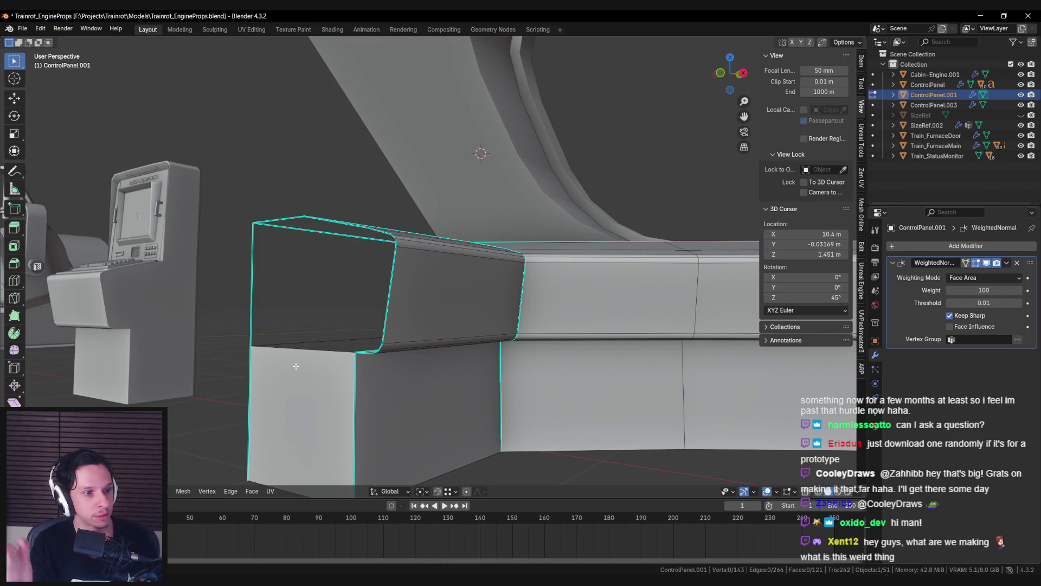
pyautogui.scroll(-8, 296, 366)
pyautogui.press('Tab')
pyautogui.click(363, 364)
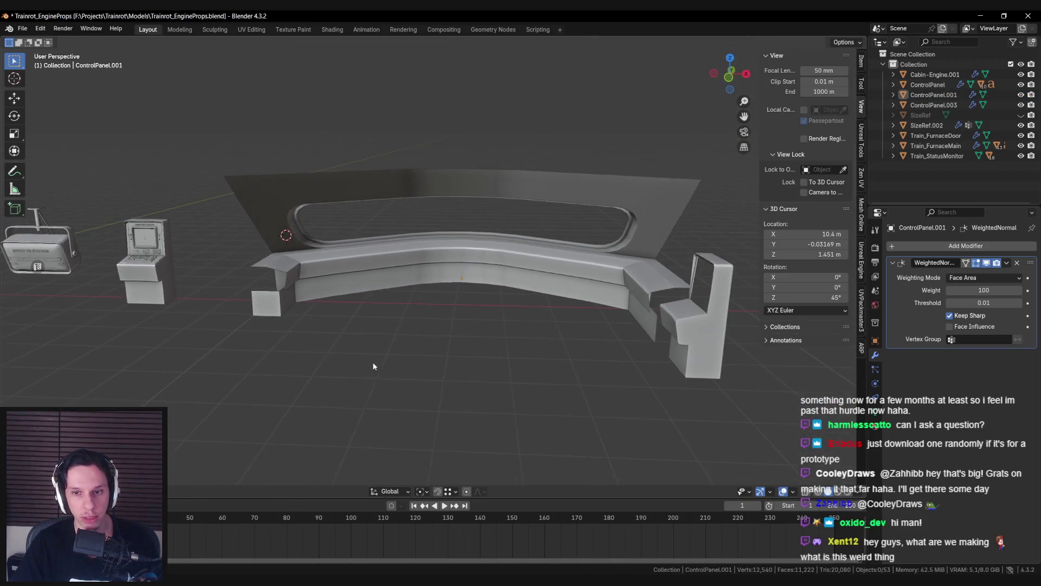
# Step: Add a vertical edge loop near the bench's end
pyautogui.scroll(3, 373, 366)
pyautogui.click(395, 258)
pyautogui.press('Tab')
pyautogui.scroll(1, 382, 257)
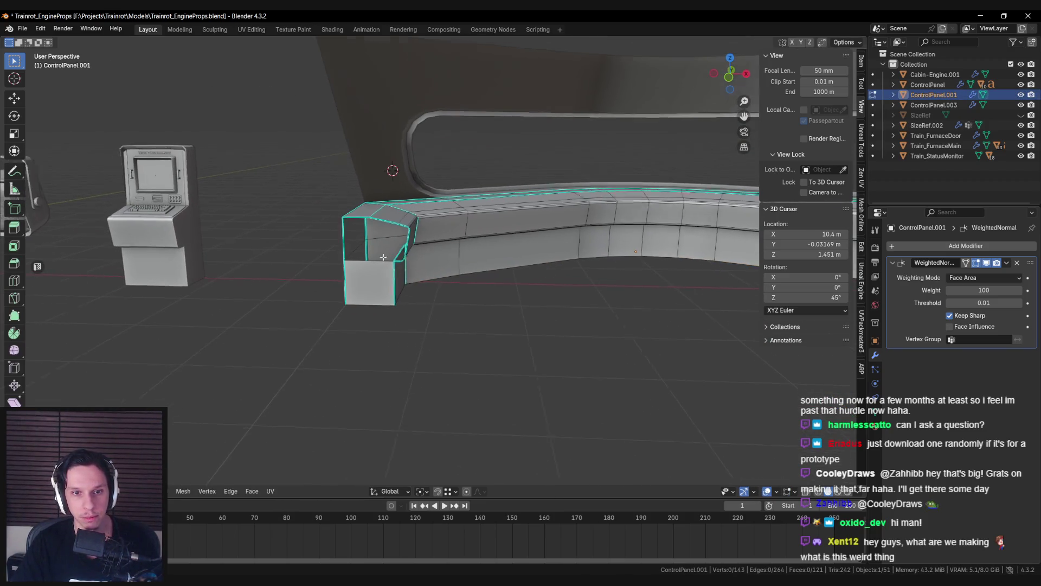
pyautogui.scroll(2, 383, 257)
pyautogui.moveTo(485, 248)
pyautogui.mouseDown(button='middle')
pyautogui.moveTo(463, 349)
pyautogui.moveTo(400, 311)
pyautogui.moveTo(392, 317)
pyautogui.moveTo(466, 333)
pyautogui.mouseUp(button='middle')
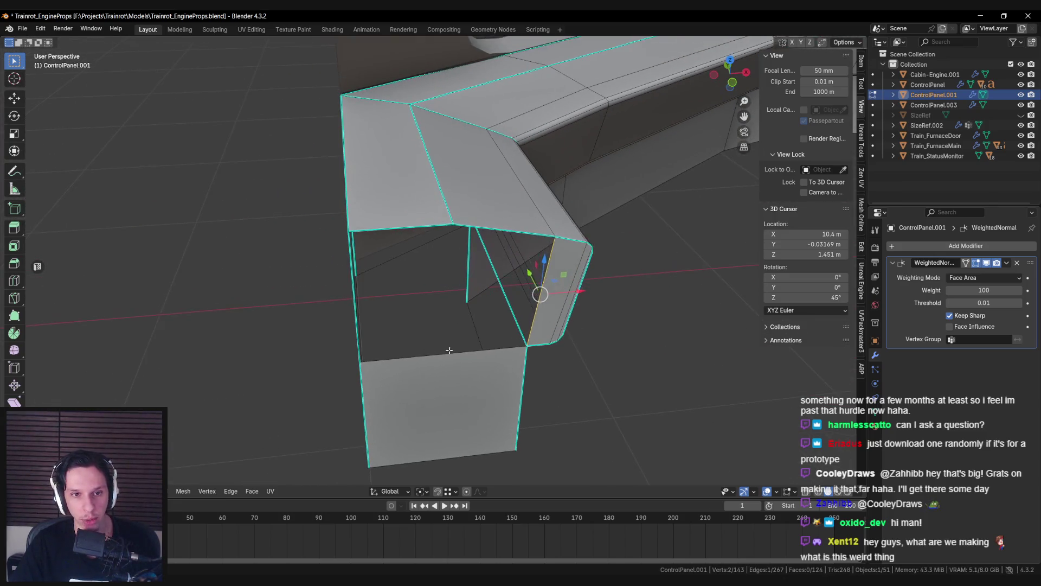
pyautogui.hotkey('ctrl', 'r')
pyautogui.click(433, 369)
pyautogui.moveTo(433, 369); pyautogui.dragTo(394, 358, button='middle')
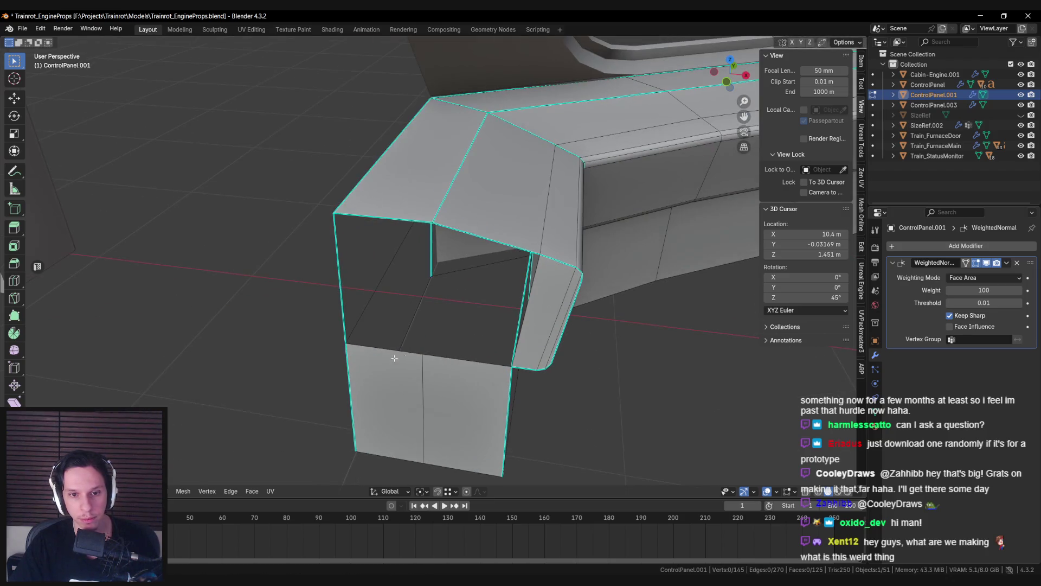
pyautogui.press('Tab')
pyautogui.scroll(-6, 480, 339)
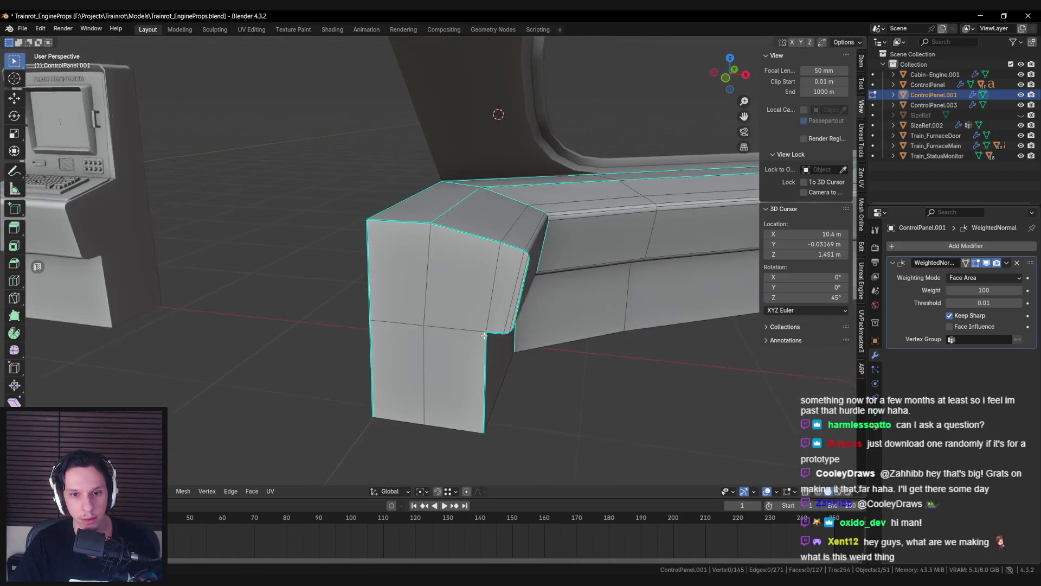
pyautogui.moveTo(479, 334)
pyautogui.mouseDown(button='middle')
pyautogui.moveTo(366, 350)
pyautogui.moveTo(565, 335)
pyautogui.moveTo(402, 309)
pyautogui.moveTo(417, 309)
pyautogui.mouseUp(button='middle')
# Step: Fill the open corner faces at the bench end and mark the corner edges sharp
pyautogui.press('Tab')
pyautogui.scroll(5, 406, 315)
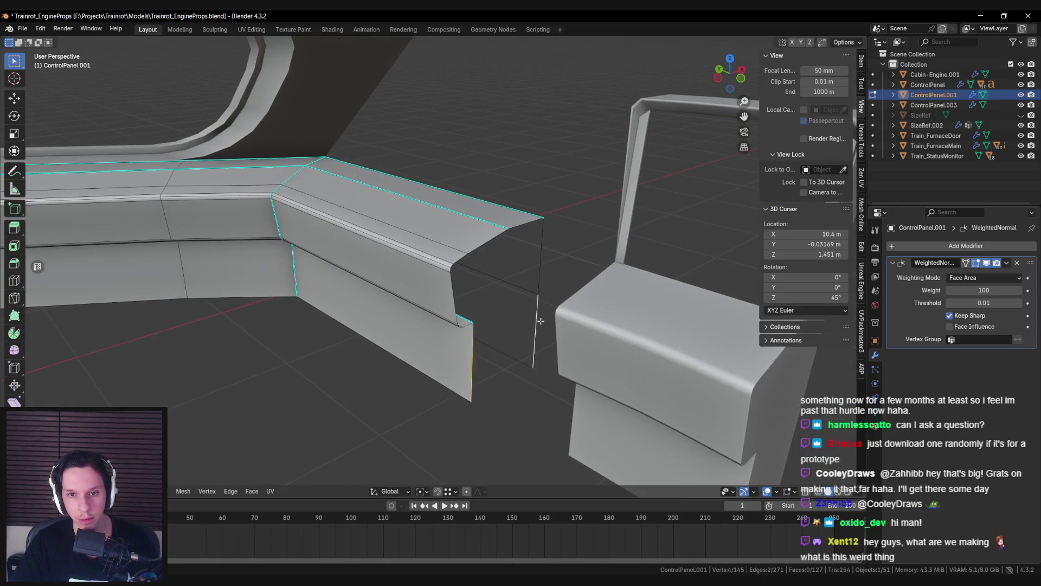
pyautogui.press('f')
pyautogui.hotkey('ctrl', 'r')
pyautogui.click(476, 348)
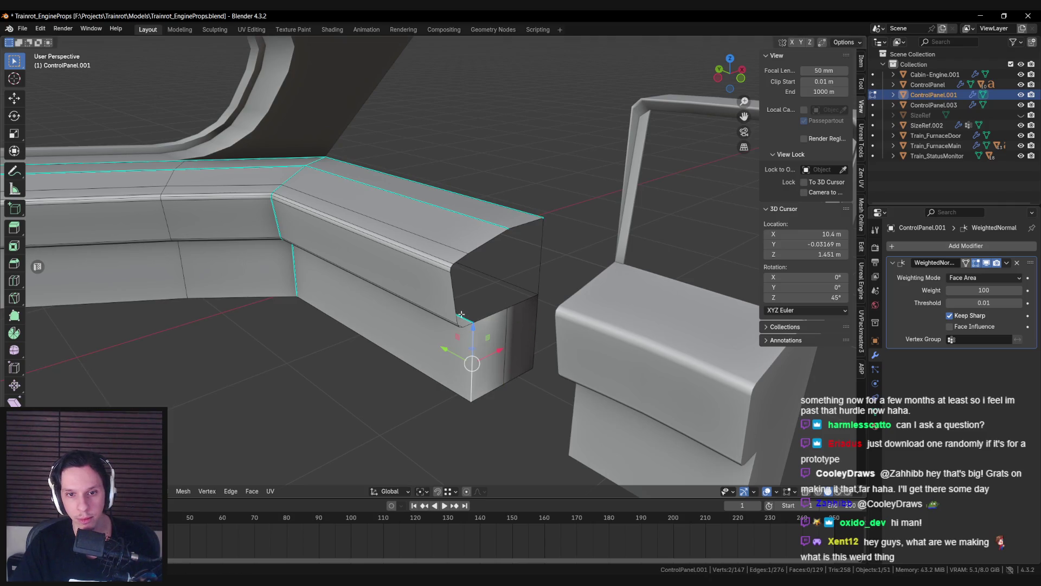
pyautogui.hotkey('ctrl', 'e')
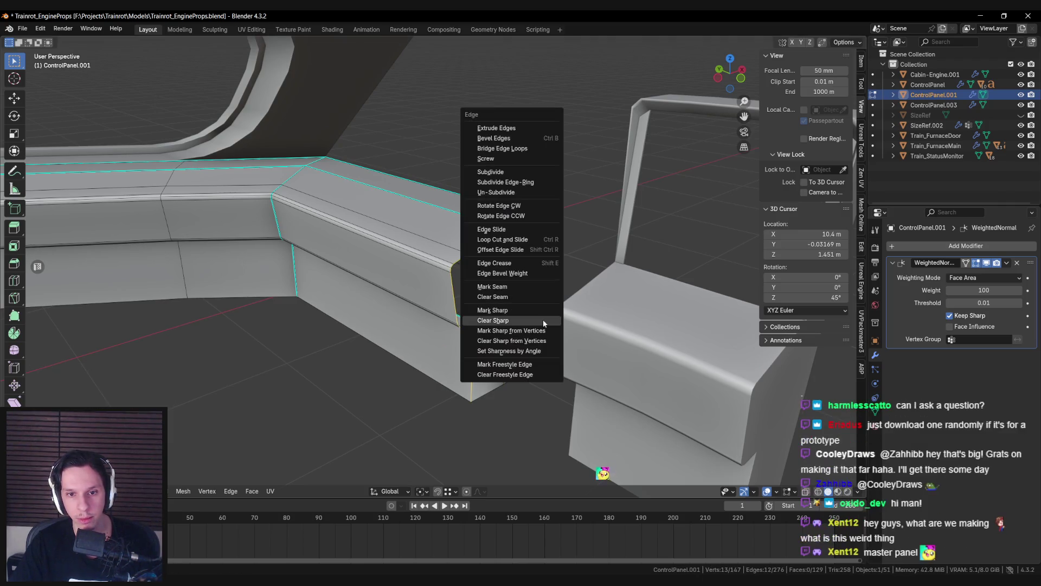
pyautogui.click(540, 312)
pyautogui.hotkey('alt', 'a')
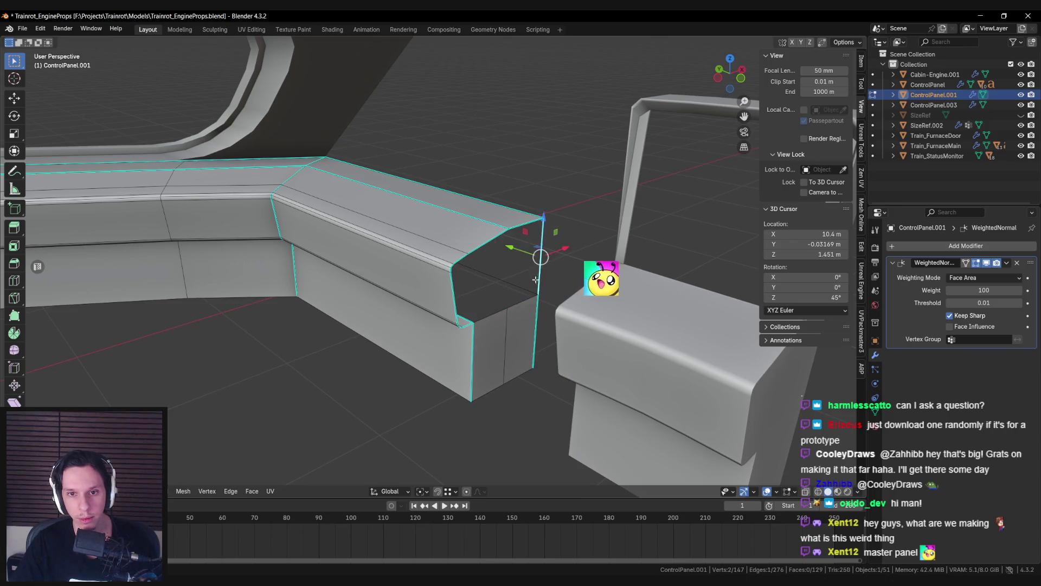
pyautogui.press('f')
pyautogui.hotkey('alt', 'a')
pyautogui.press('f')
pyautogui.hotkey('alt', 'a')
# Step: Using see-through view, select the seven faces at the bench end
pyautogui.moveTo(504, 268)
pyautogui.mouseDown(button='middle')
pyautogui.moveTo(495, 314)
pyautogui.moveTo(464, 321)
pyautogui.mouseUp(button='middle')
pyautogui.press('a')
pyautogui.hotkey('alt', 'a')
pyautogui.hotkey('alt', 'z')
pyautogui.moveTo(430, 256); pyautogui.dragTo(500, 379)
pyautogui.hotkey('alt', 'z')
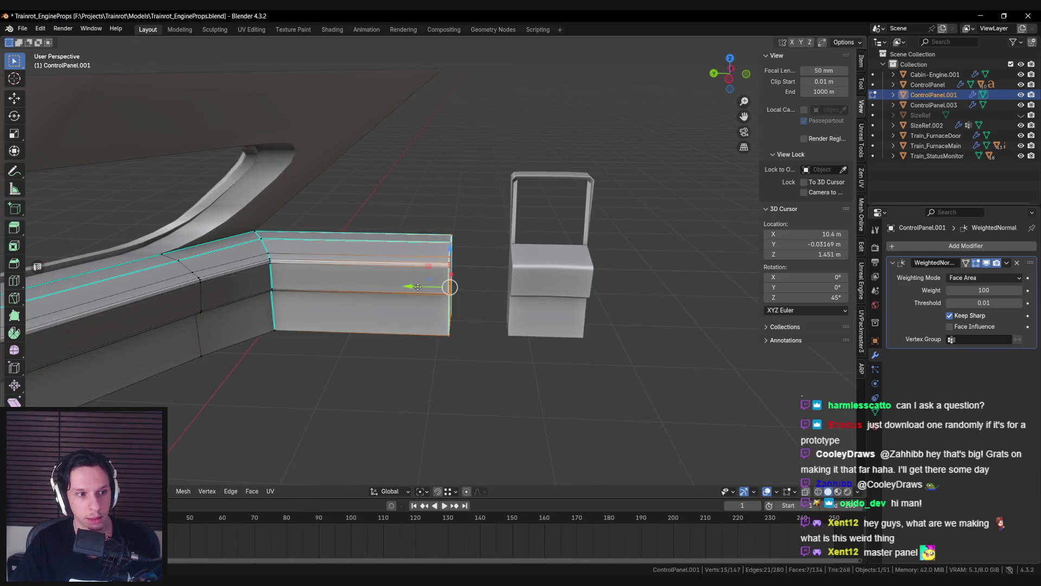
# Step: Slide the bench's end faces out toward the chair and confirm the new length
pyautogui.moveTo(417, 286); pyautogui.dragTo(473, 288)
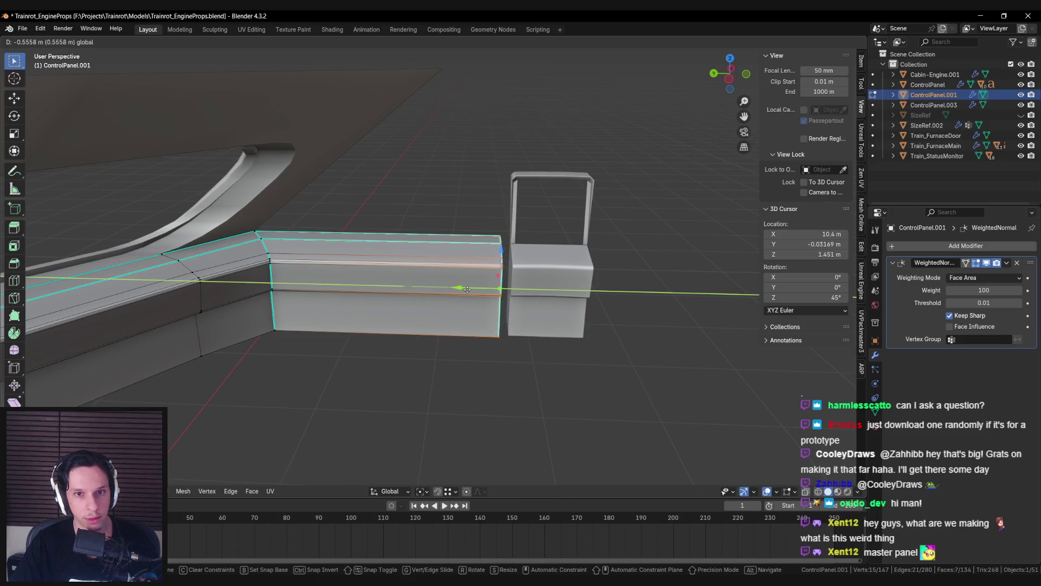
pyautogui.moveTo(458, 291); pyautogui.dragTo(456, 291)
pyautogui.hotkey('alt', 'a')
pyautogui.moveTo(439, 302)
pyautogui.mouseDown(button='middle')
pyautogui.moveTo(391, 306)
pyautogui.moveTo(451, 305)
pyautogui.moveTo(348, 309)
pyautogui.moveTo(449, 281)
pyautogui.moveTo(493, 324)
pyautogui.moveTo(444, 307)
pyautogui.moveTo(437, 323)
pyautogui.moveTo(401, 336)
pyautogui.moveTo(506, 297)
pyautogui.moveTo(240, 245)
pyautogui.mouseUp(button='middle')
# Step: Delete the separate chair piece, ControlPanel.003
pyautogui.press('Tab')
pyautogui.click(494, 323)
pyautogui.press('Tab')
pyautogui.scroll(4, 444, 307)
pyautogui.press('Tab')
pyautogui.scroll(-8, 401, 336)
pyautogui.press('Delete')
pyautogui.keyDown('shift'); pyautogui.moveTo(657, 328); pyautogui.dragTo(563, 326, button='middle'); pyautogui.keyUp('shift')
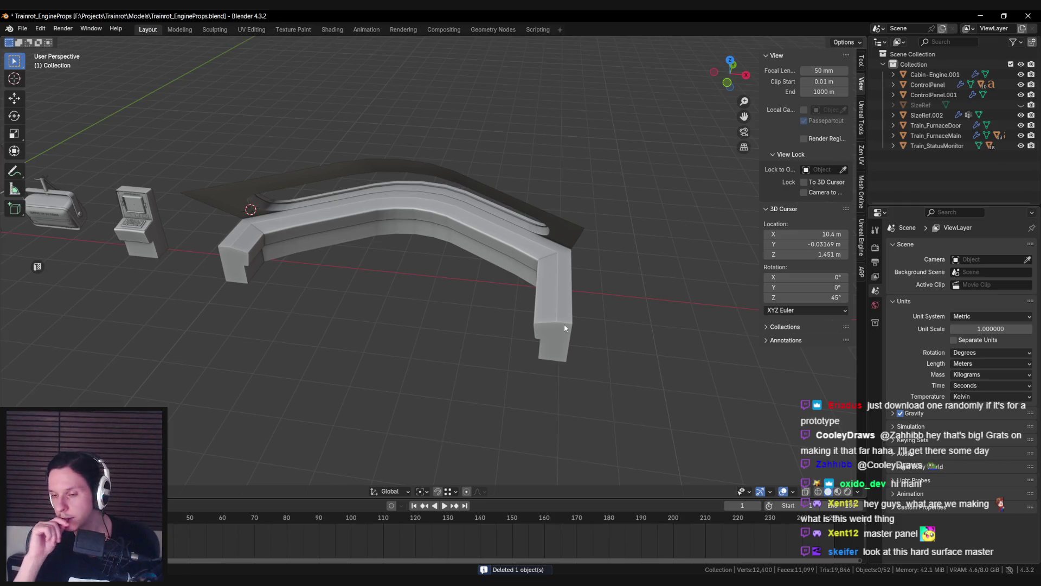
# Step: Inspect the curved console by toggling between Edit and Object Mode
pyautogui.moveTo(564, 327)
pyautogui.mouseDown(button='middle')
pyautogui.moveTo(384, 325)
pyautogui.moveTo(551, 360)
pyautogui.moveTo(444, 332)
pyautogui.moveTo(418, 344)
pyautogui.moveTo(423, 353)
pyautogui.moveTo(467, 325)
pyautogui.moveTo(494, 253)
pyautogui.moveTo(493, 371)
pyautogui.moveTo(469, 374)
pyautogui.mouseUp(button='middle')
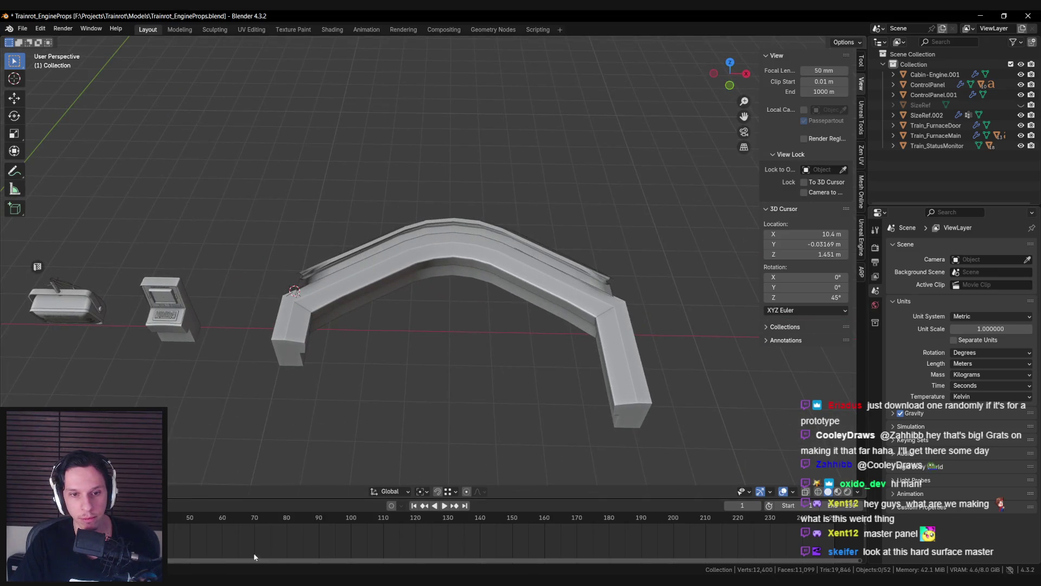
pyautogui.click(449, 268)
pyautogui.press('Tab')
pyautogui.scroll(3, 430, 240)
pyautogui.press('Tab')
pyautogui.press('Tab')
pyautogui.press('Tab')
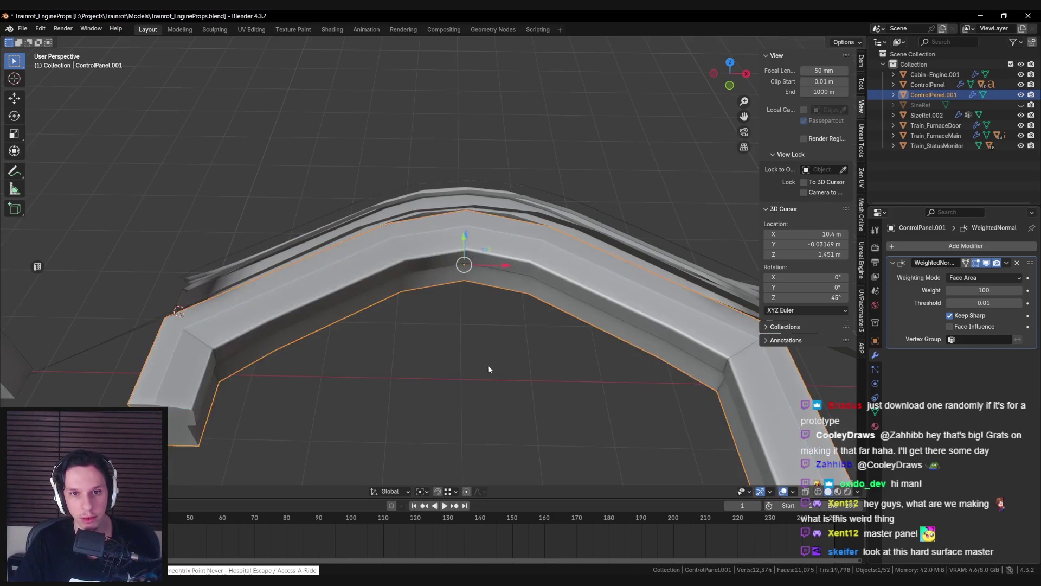
pyautogui.press('Tab')
pyautogui.scroll(-3, 488, 366)
pyautogui.scroll(5, 487, 361)
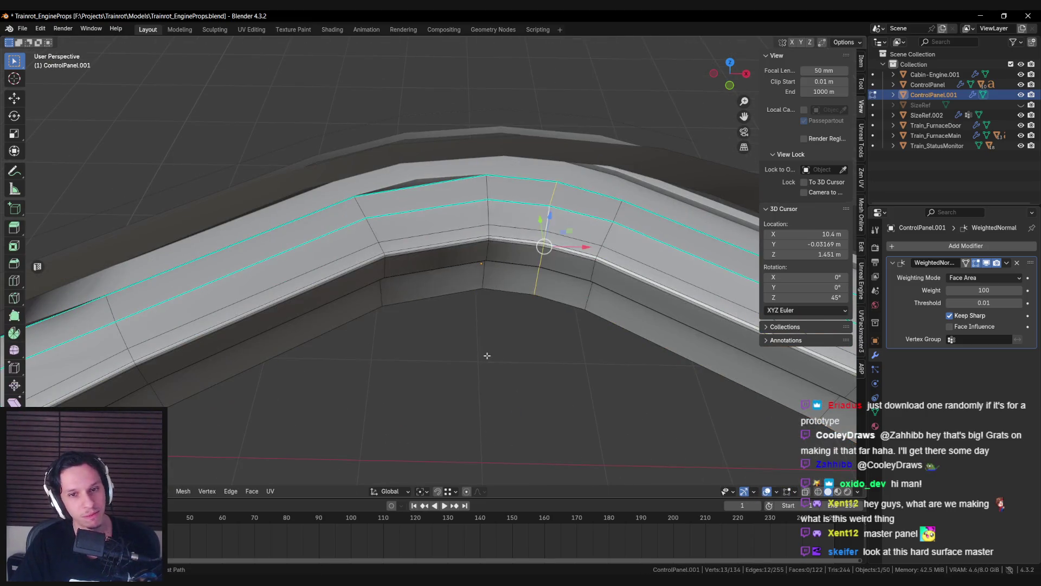
pyautogui.press('Tab')
pyautogui.scroll(-6, 487, 355)
pyautogui.click(465, 315)
# Step: Frame the console, look toward the Train Monitoring console, then switch to the PureRef board
pyautogui.moveTo(465, 314)
pyautogui.mouseDown(button='middle')
pyautogui.moveTo(414, 314)
pyautogui.moveTo(412, 355)
pyautogui.moveTo(447, 340)
pyautogui.moveTo(327, 332)
pyautogui.mouseUp(button='middle')
pyautogui.press('KP_Decimal')
pyautogui.scroll(3, 390, 265)
pyautogui.scroll(-3, 391, 266)
pyautogui.scroll(-2, 373, 270)
pyautogui.moveTo(373, 269); pyautogui.dragTo(400, 308, button='middle')
pyautogui.scroll(4, 401, 307)
pyautogui.scroll(-3, 400, 308)
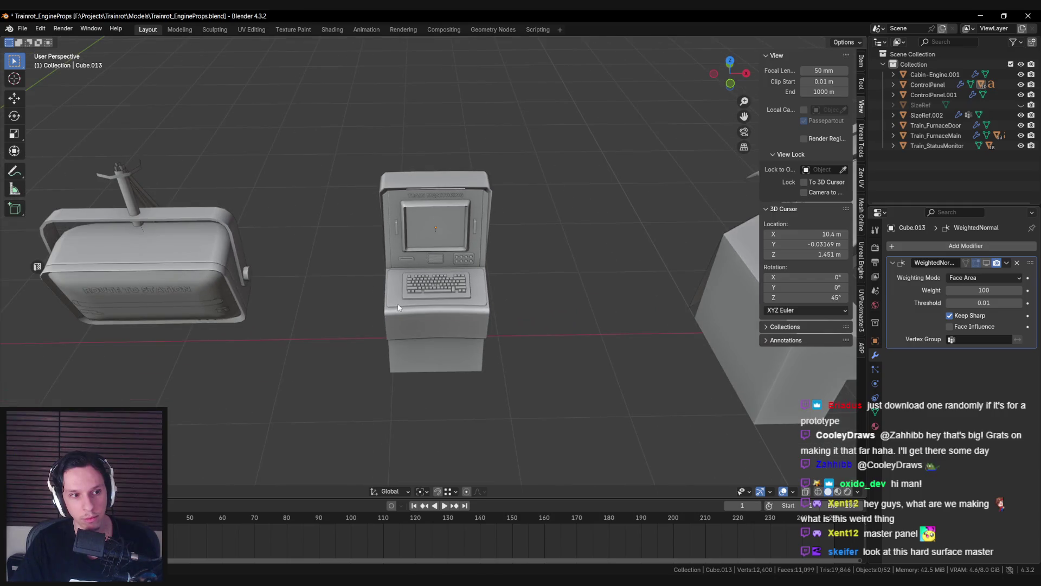
pyautogui.scroll(-1, 398, 307)
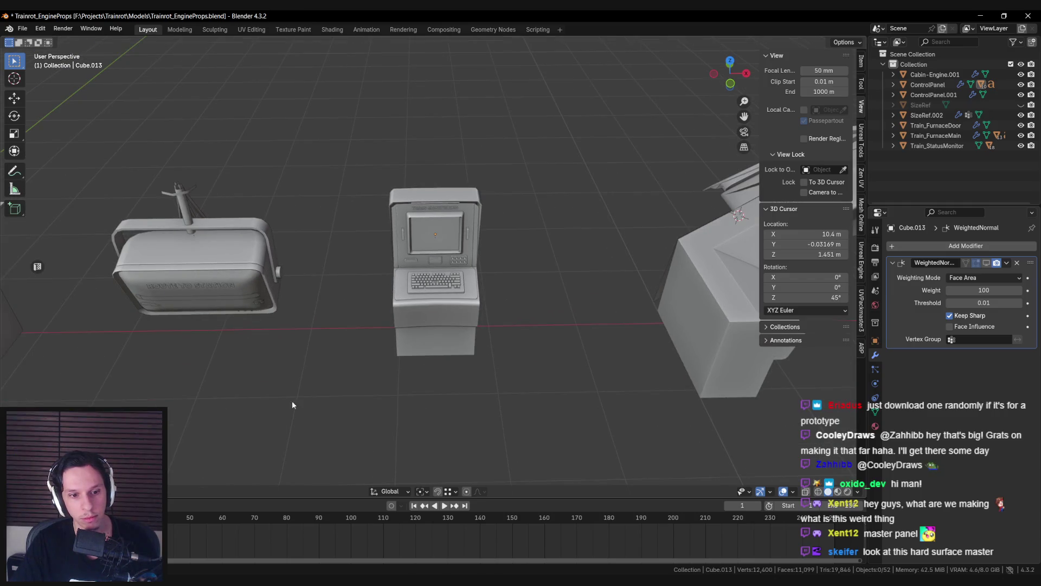
pyautogui.hotkey('alt', 'Tab')
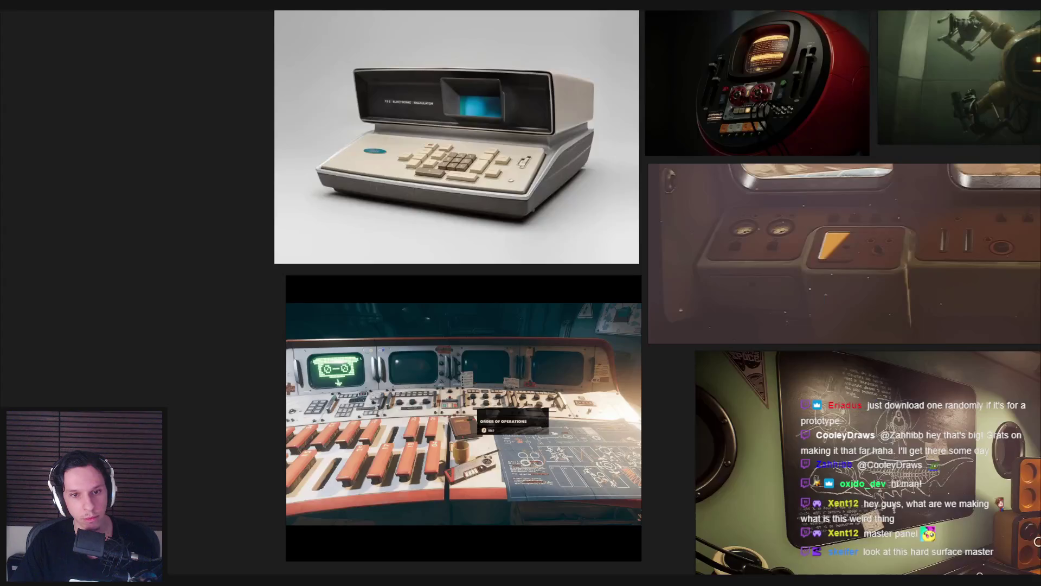
# Step: Fly the Unreal viewport camera to the monitoring console by the window
pyautogui.hotkey('alt', 'Tab')
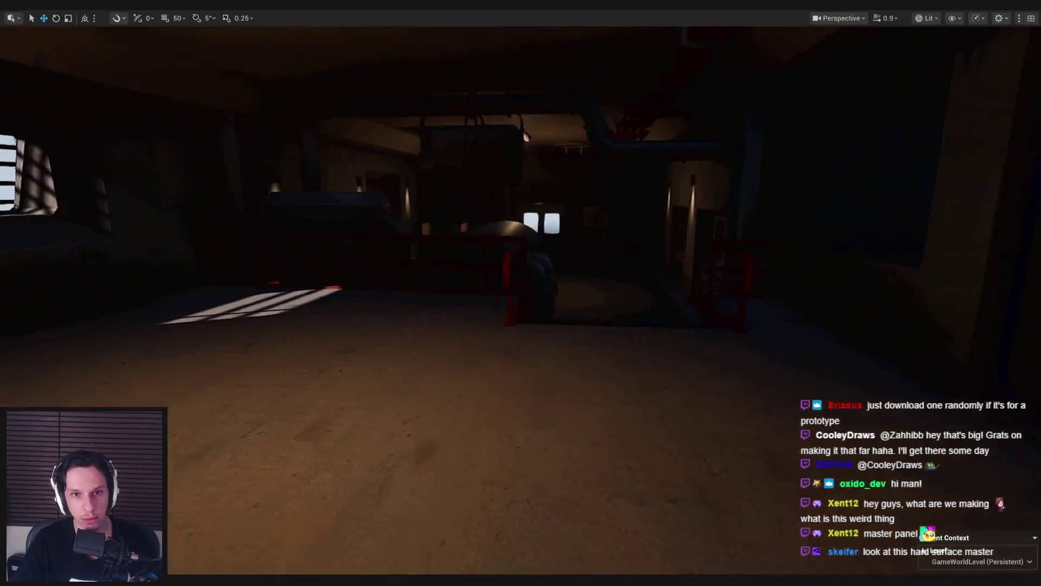
pyautogui.moveTo(520, 293); pyautogui.dragTo(277, 293, button='right')
pyautogui.hotkey('alt', 'Tab')
# Step: Back in Blender, select ControlPanel.001's curved console and enter Edit Mode
pyautogui.moveTo(568, 225)
pyautogui.mouseDown(button='middle')
pyautogui.moveTo(453, 278)
pyautogui.moveTo(390, 277)
pyautogui.moveTo(395, 267)
pyautogui.moveTo(398, 286)
pyautogui.moveTo(413, 261)
pyautogui.mouseUp(button='middle')
pyautogui.click(399, 266)
pyautogui.press('Tab')
# Step: Add a vertical edge loop across the console
pyautogui.scroll(3, 413, 261)
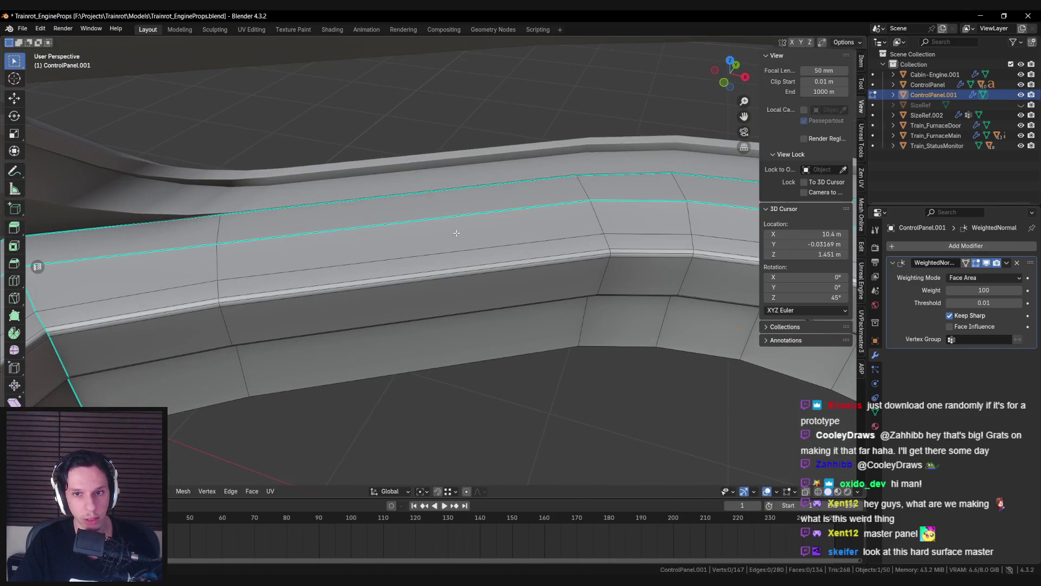
pyautogui.scroll(-5, 448, 222)
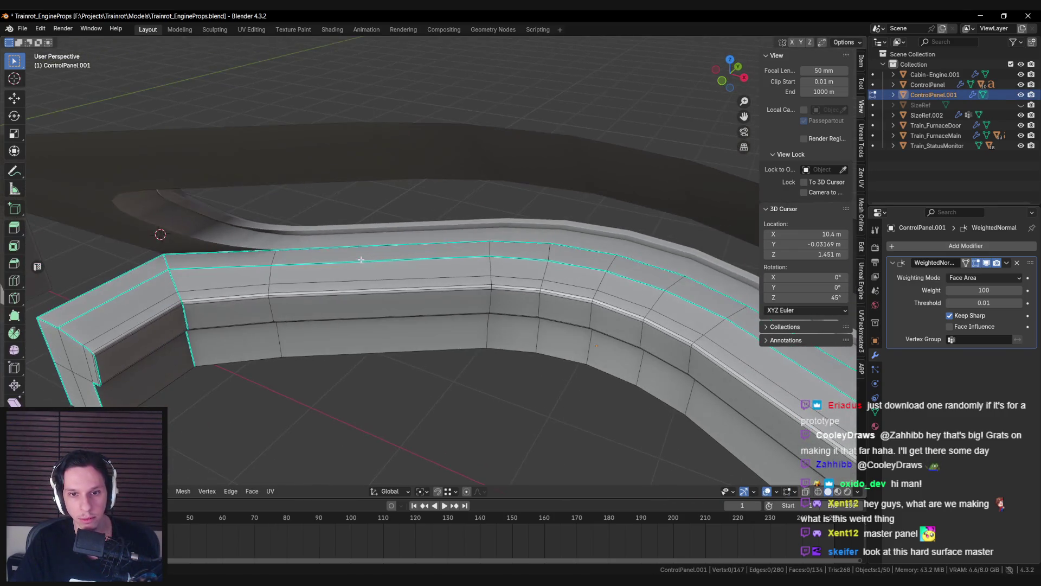
pyautogui.scroll(5, 401, 273)
pyautogui.press('Tab')
pyautogui.scroll(-4, 401, 273)
pyautogui.moveTo(401, 274)
pyautogui.mouseDown(button='middle')
pyautogui.moveTo(488, 252)
pyautogui.moveTo(366, 265)
pyautogui.mouseUp(button='middle')
pyautogui.press('Tab')
pyautogui.scroll(-2, 366, 264)
pyautogui.scroll(2, 386, 287)
pyautogui.hotkey('ctrl', 'r')
pyautogui.click(387, 286)
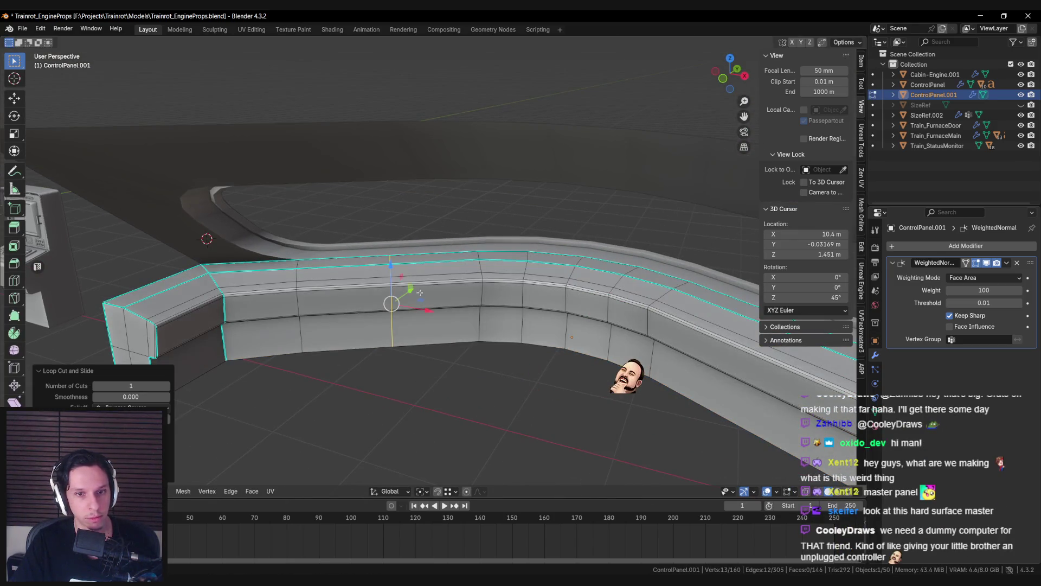
# Step: Bevel the new edge loop
pyautogui.scroll(3, 390, 293)
pyautogui.moveTo(490, 288); pyautogui.dragTo(481, 298, button='middle')
pyautogui.hotkey('ctrl', 'b')
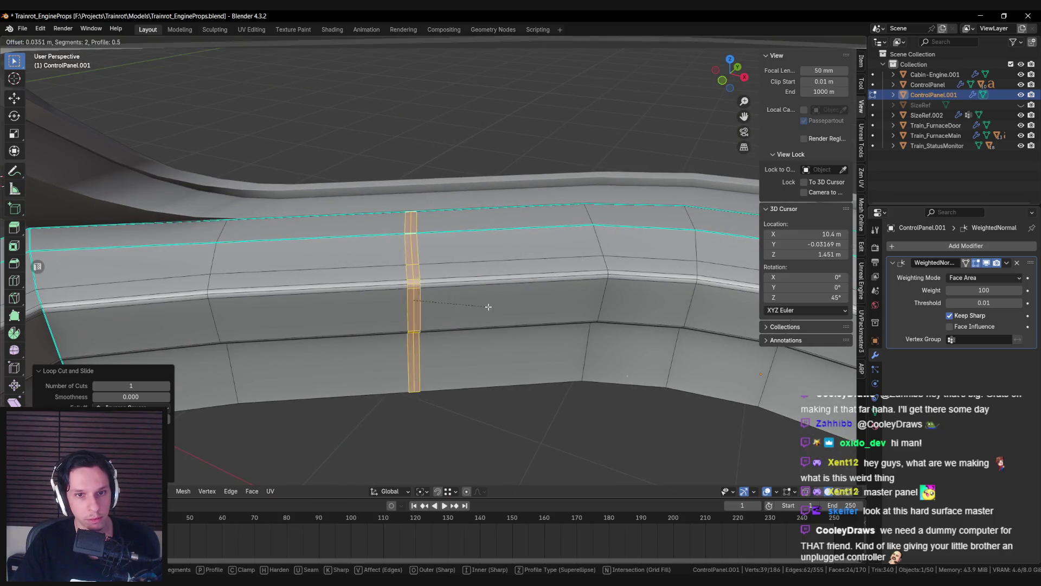
pyautogui.click(527, 314)
pyautogui.hotkey('alt', 'a')
pyautogui.moveTo(527, 313)
pyautogui.mouseDown(button='middle')
pyautogui.moveTo(511, 263)
pyautogui.moveTo(407, 261)
pyautogui.moveTo(395, 245)
pyautogui.moveTo(462, 269)
pyautogui.mouseUp(button='middle')
# Step: Extrude two adjacent top faces about 0.103 m upward along their normal
pyautogui.click(379, 223)
pyautogui.keyDown('shift'); pyautogui.click(398, 248); pyautogui.keyUp('shift')
pyautogui.press('e')
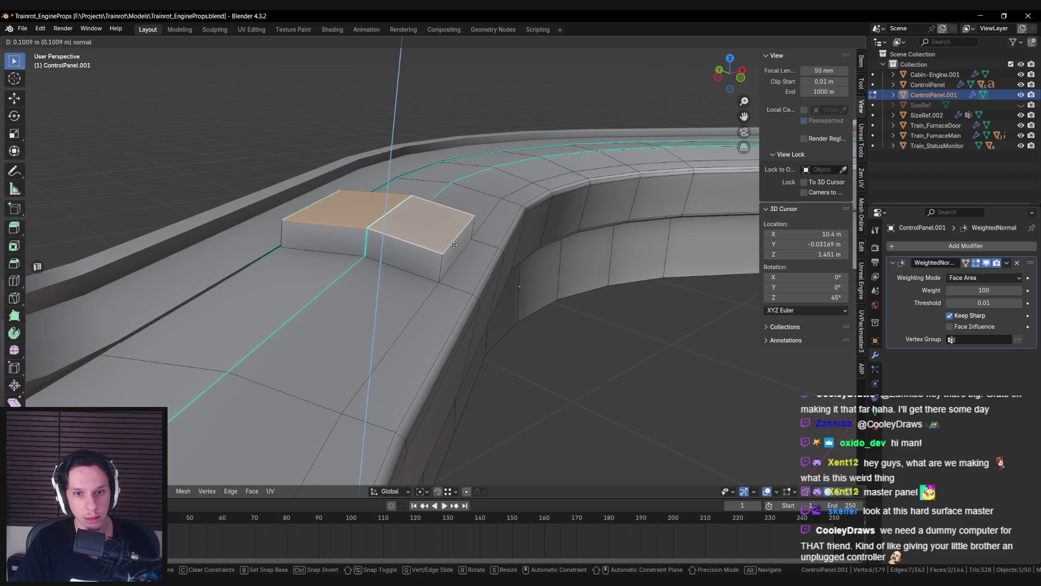
# Step: Undo the tall extrusion and re-extrude the pad over three adjacent top faces at a lower height
pyautogui.rightClick(454, 244)
pyautogui.hotkey('ctrl', 'z')
pyautogui.keyDown('shift'); pyautogui.click(466, 259); pyautogui.keyUp('shift')
pyautogui.press('e')
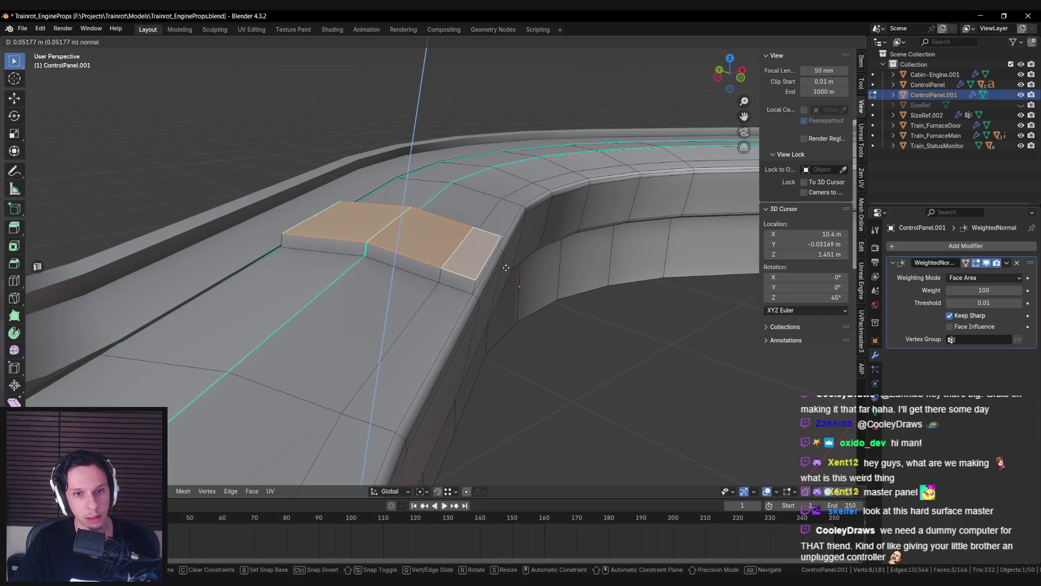
pyautogui.click(502, 254)
pyautogui.hotkey('alt', 'a')
pyautogui.moveTo(503, 253)
pyautogui.mouseDown(button='middle')
pyautogui.moveTo(455, 261)
pyautogui.moveTo(428, 286)
pyautogui.moveTo(405, 283)
pyautogui.moveTo(455, 233)
pyautogui.moveTo(488, 172)
pyautogui.mouseUp(button='middle')
# Step: Lower the raised pad's outer edge to start its slope
pyautogui.click(447, 236)
pyautogui.hotkey('alt', 'a')
pyautogui.moveTo(481, 172); pyautogui.dragTo(480, 190)
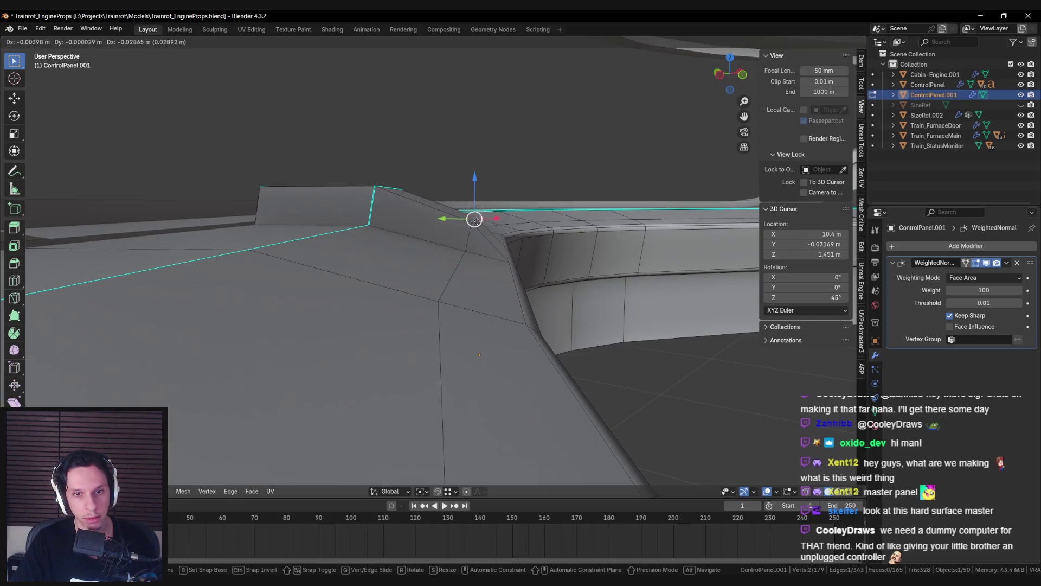
pyautogui.moveTo(475, 211); pyautogui.dragTo(472, 226)
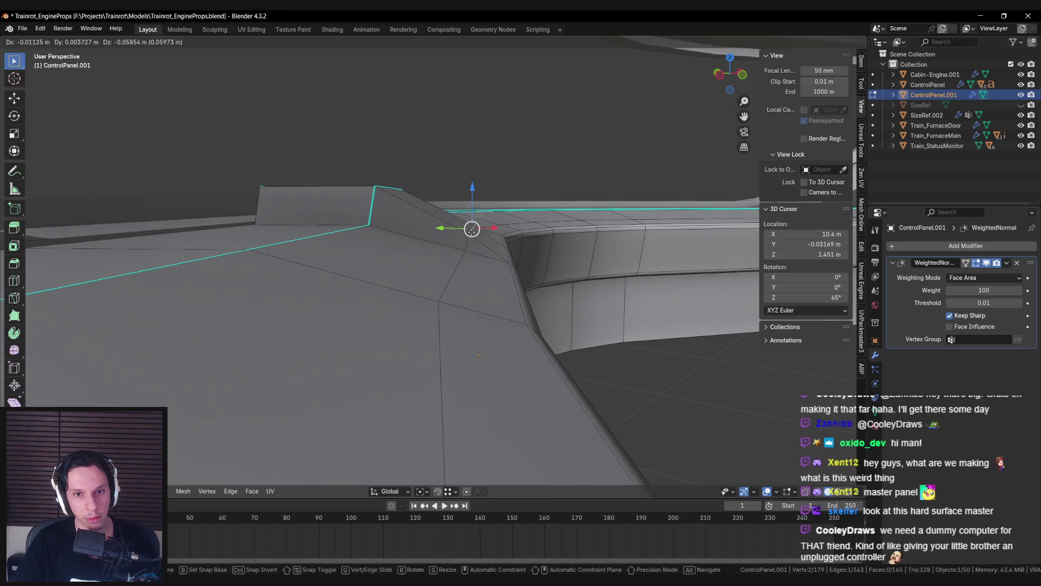
pyautogui.click(472, 230)
# Step: Pull the pad's corner vertices down into the slope, then select its top edge
pyautogui.moveTo(472, 230); pyautogui.dragTo(388, 197, button='middle')
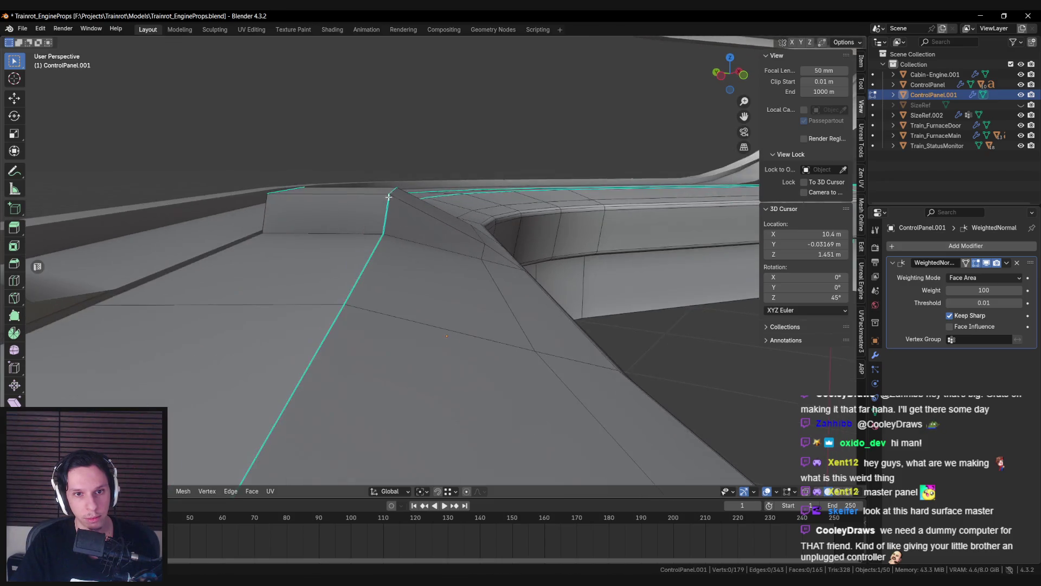
pyautogui.moveTo(393, 191); pyautogui.dragTo(391, 211)
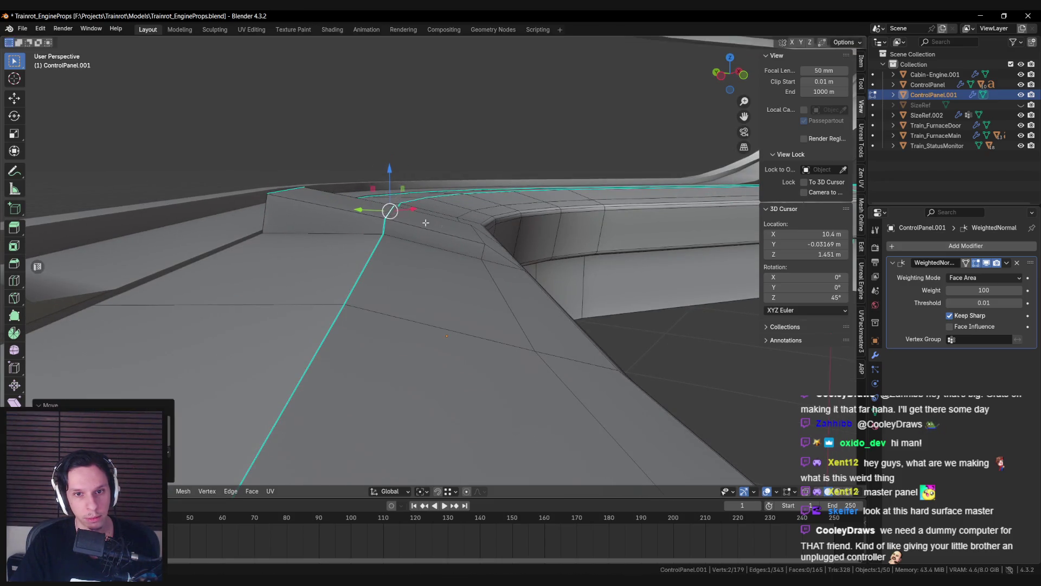
pyautogui.moveTo(390, 212); pyautogui.dragTo(474, 229, button='middle')
pyautogui.moveTo(473, 231); pyautogui.dragTo(472, 240)
pyautogui.moveTo(384, 208); pyautogui.dragTo(385, 214)
pyautogui.hotkey('alt', 'a')
pyautogui.moveTo(290, 189)
pyautogui.mouseDown(button='middle')
pyautogui.moveTo(323, 226)
pyautogui.moveTo(391, 241)
pyautogui.mouseUp(button='middle')
pyautogui.hotkey('alt', 'a')
pyautogui.scroll(3, 390, 242)
pyautogui.click(433, 215)
pyautogui.moveTo(434, 216); pyautogui.dragTo(474, 239, button='middle')
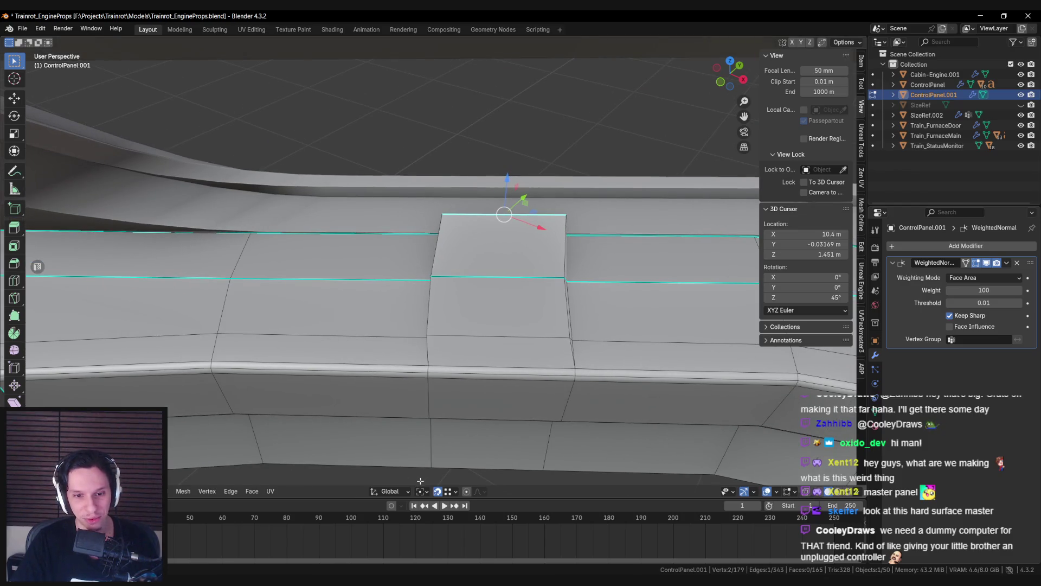
# Step: Set transform orientation to Normal and move the pad's top edge down along its normal
pyautogui.click(394, 494)
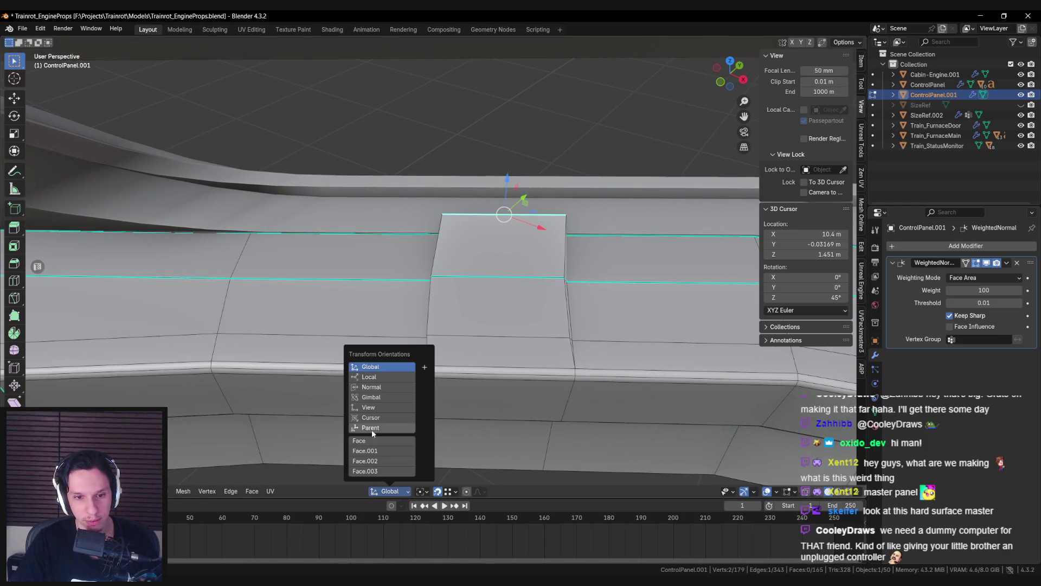
pyautogui.click(372, 387)
pyautogui.press('g')
pyautogui.press('z')
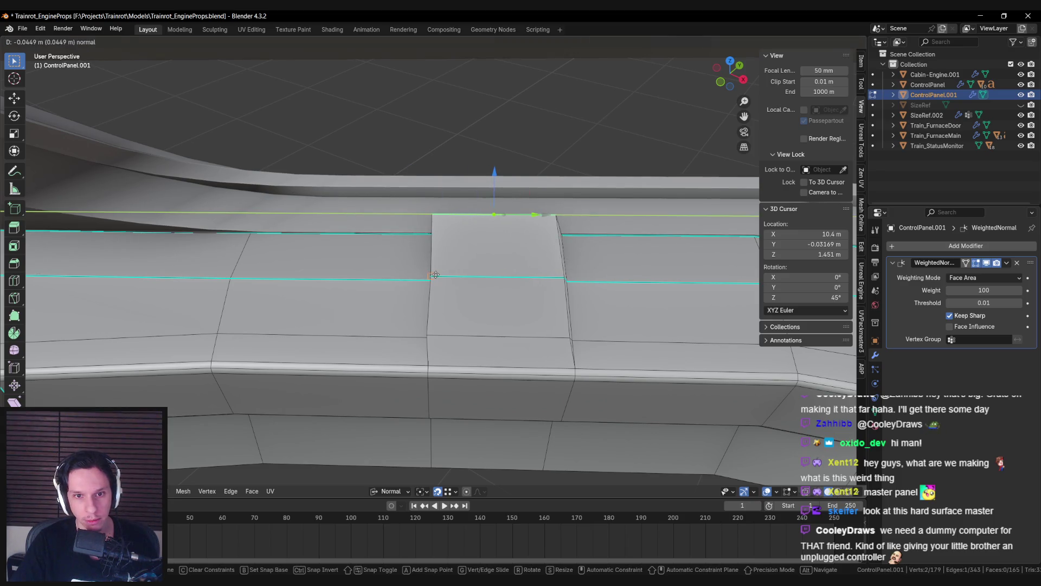
pyautogui.click(440, 274)
pyautogui.moveTo(439, 274)
pyautogui.mouseDown(button='middle')
pyautogui.moveTo(434, 229)
pyautogui.moveTo(436, 276)
pyautogui.mouseUp(button='middle')
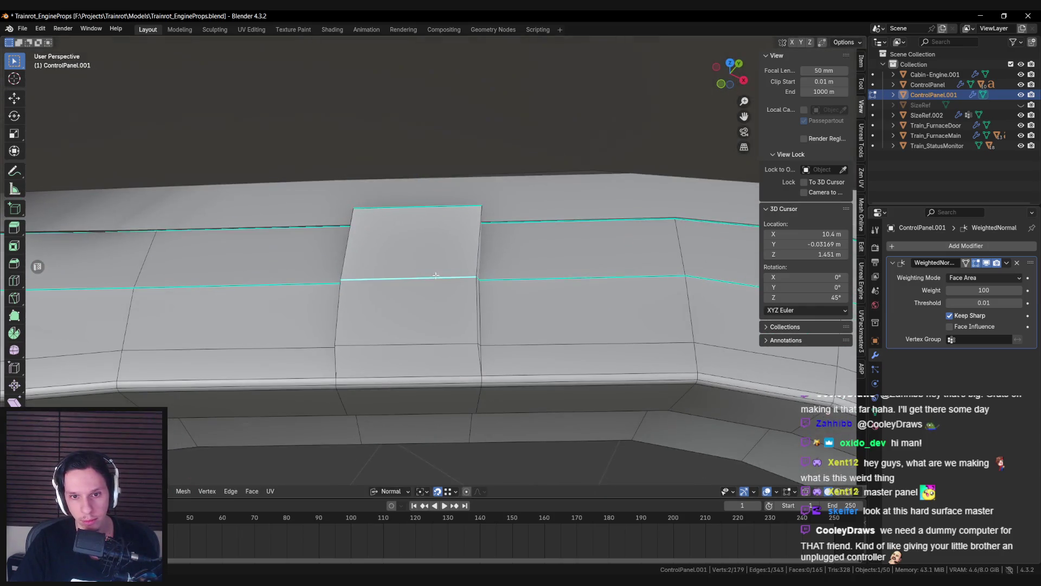
pyautogui.moveTo(443, 278); pyautogui.dragTo(478, 278)
# Step: In top orthographic X-ray view, box-select the pad's edge loop
pyautogui.click(460, 340)
pyautogui.moveTo(458, 325)
pyautogui.mouseDown(button='middle')
pyautogui.moveTo(459, 338)
pyautogui.moveTo(417, 345)
pyautogui.moveTo(469, 356)
pyautogui.mouseUp(button='middle')
pyautogui.hotkey('alt', 'a')
pyautogui.hotkey('alt', 'z')
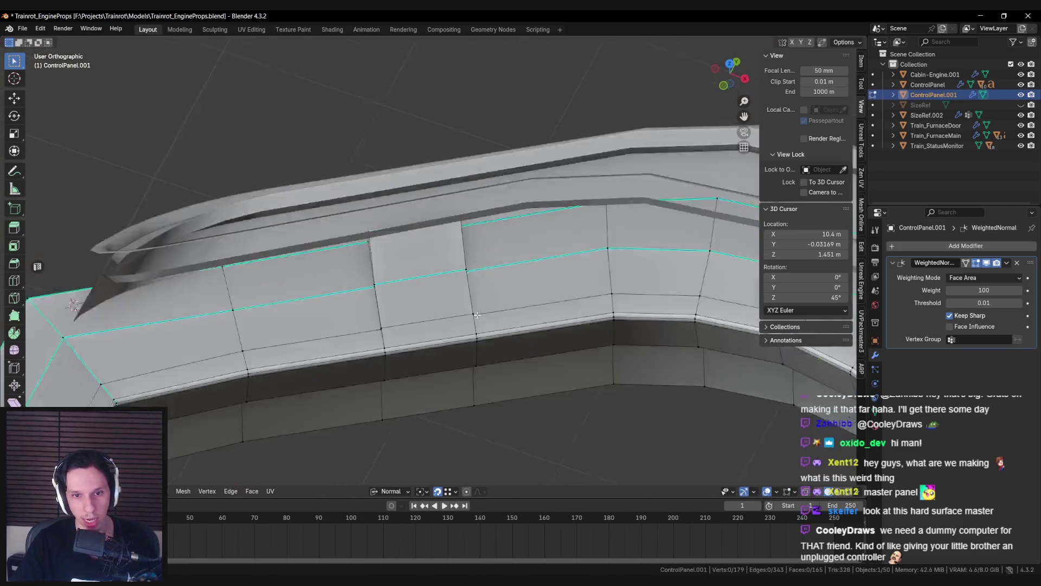
pyautogui.press('KP_7')
pyautogui.press('Escape')
pyautogui.hotkey('shift', 'z')
pyautogui.scroll(2, 445, 239)
pyautogui.hotkey('shift', 'z')
pyautogui.moveTo(438, 178); pyautogui.dragTo(529, 333)
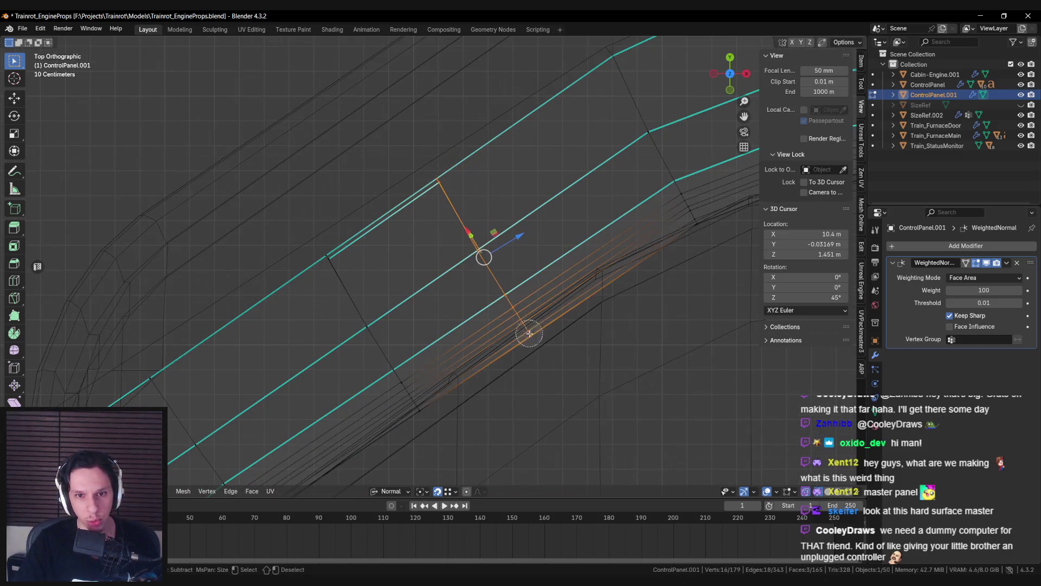
pyautogui.hscroll(2, 551, 192)
# Step: Scale that loop and the pad's other edge along the normal Z axis to flatten them
pyautogui.press('s')
pyautogui.press('x')
pyautogui.press('y')
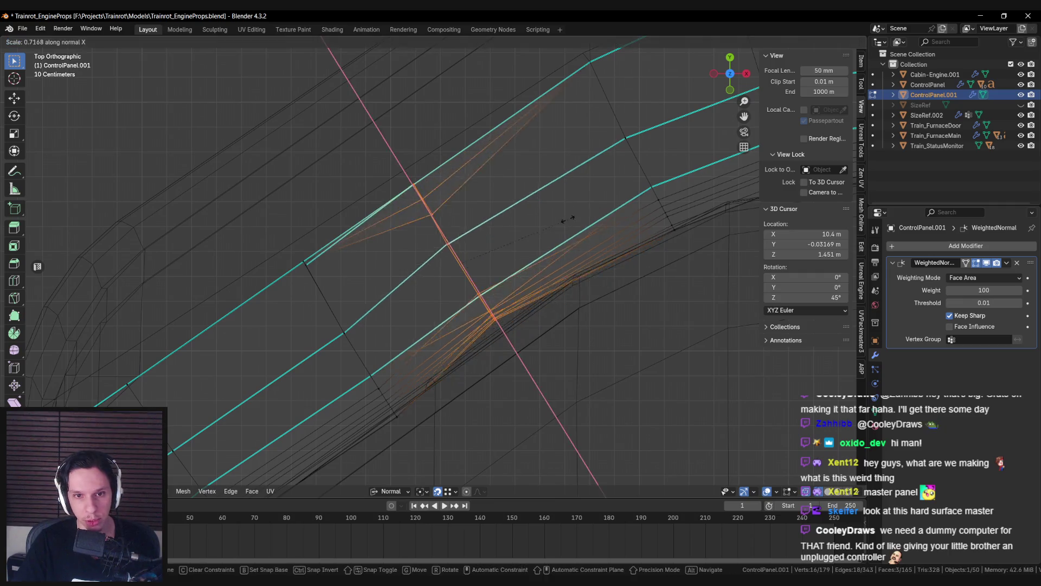
pyautogui.press('Escape')
pyautogui.press('s')
pyautogui.press('z')
pyautogui.press('z')
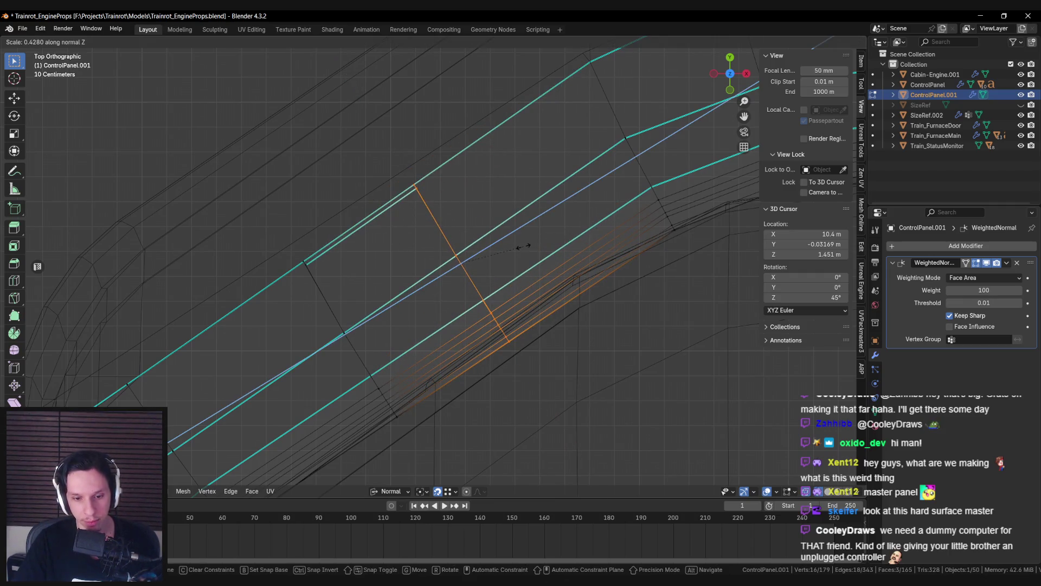
pyautogui.press('Return')
pyautogui.keyDown('shift'); pyautogui.moveTo(525, 246); pyautogui.dragTo(455, 282, button='middle'); pyautogui.keyUp('shift')
pyautogui.moveTo(337, 215)
pyautogui.mouseDown()
pyautogui.moveTo(423, 345)
pyautogui.moveTo(421, 424)
pyautogui.mouseUp()
pyautogui.press('s')
pyautogui.press('z')
pyautogui.press('z')
pyautogui.click(486, 237)
# Step: Box-select the pad in top X-ray view and create a custom Face.004 transform orientation
pyautogui.hotkey('alt', 'a')
pyautogui.hotkey('alt', 'z')
pyautogui.moveTo(488, 233)
pyautogui.mouseDown(button='middle')
pyautogui.moveTo(471, 288)
pyautogui.moveTo(430, 256)
pyautogui.moveTo(439, 256)
pyautogui.moveTo(441, 302)
pyautogui.mouseUp(button='middle')
pyautogui.press('KP_7')
pyautogui.hotkey('alt', 'z')
pyautogui.scroll(3, 441, 302)
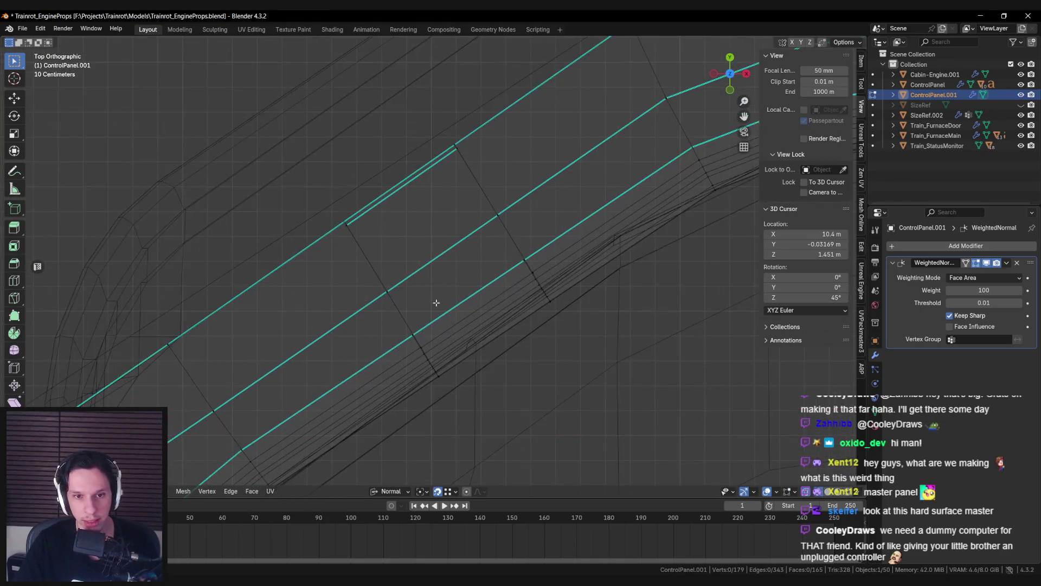
pyautogui.moveTo(321, 208); pyautogui.dragTo(470, 427)
pyautogui.click(381, 490)
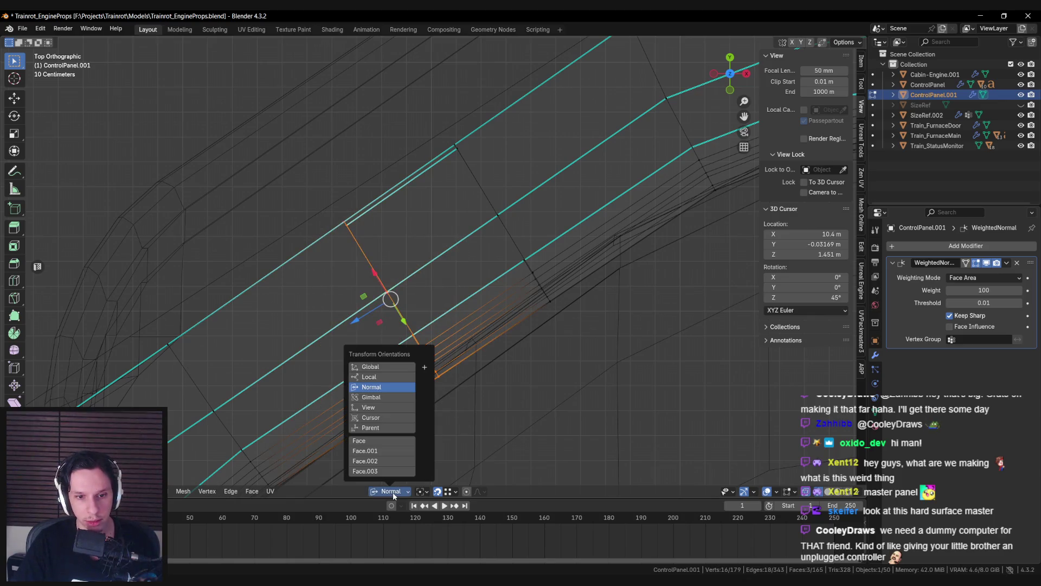
pyautogui.click(426, 369)
# Step: Scale the pad's first and left edge loops along the Face.004 Z axis
pyautogui.moveTo(436, 124); pyautogui.dragTo(553, 281)
pyautogui.press('s')
pyautogui.press('z')
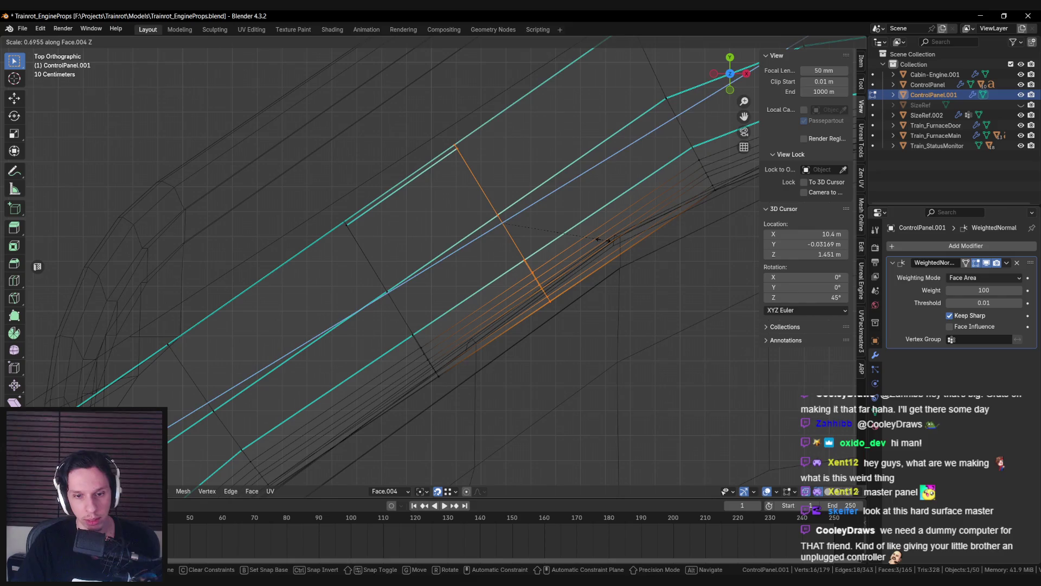
pyautogui.click(601, 239)
pyautogui.click(388, 332)
pyautogui.moveTo(300, 192); pyautogui.dragTo(467, 398)
pyautogui.press('s')
pyautogui.press('z')
pyautogui.click(523, 315)
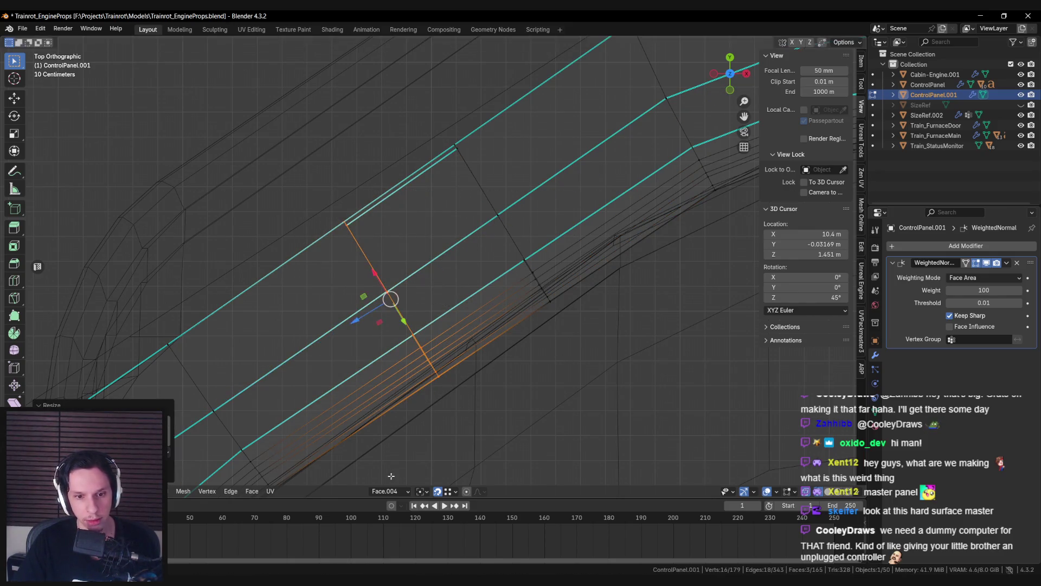
# Step: Switch the transform orientation back to Normal
pyautogui.click(389, 490)
pyautogui.click(378, 366)
pyautogui.moveTo(378, 366)
pyautogui.mouseDown(button='middle')
pyautogui.moveTo(391, 337)
pyautogui.moveTo(458, 301)
pyautogui.moveTo(430, 286)
pyautogui.moveTo(397, 298)
pyautogui.moveTo(428, 304)
pyautogui.moveTo(486, 289)
pyautogui.moveTo(386, 313)
pyautogui.mouseUp(button='middle')
# Step: Select the pad's border edges and mark them sharp
pyautogui.keyDown('alt'); pyautogui.click(486, 290); pyautogui.keyUp('alt')
pyautogui.scroll(2, 489, 308)
pyautogui.click(386, 314)
pyautogui.rightClick(374, 318)
pyautogui.press('Escape')
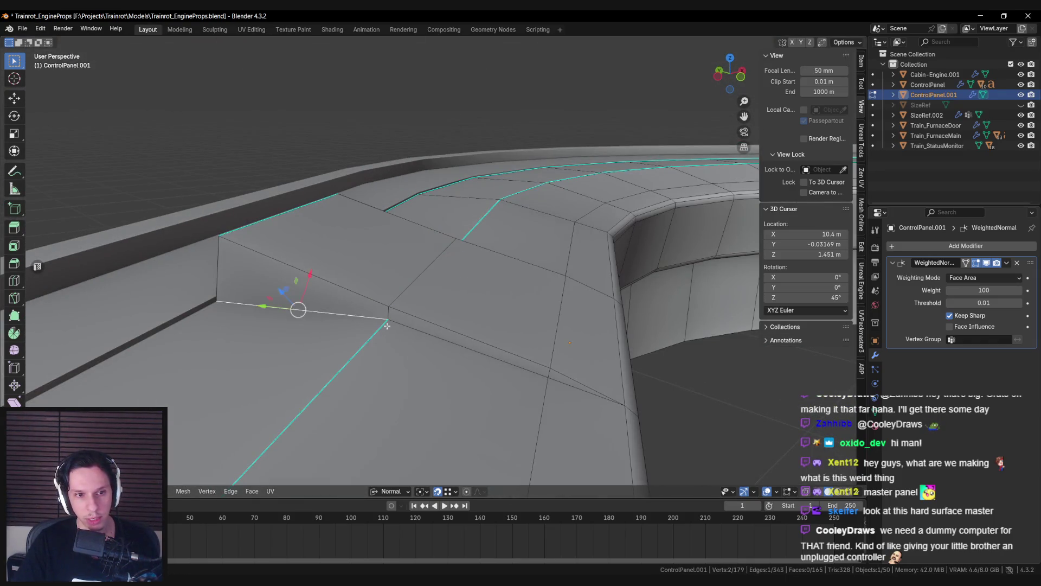
pyautogui.keyDown('shift'); pyautogui.click(573, 389); pyautogui.keyUp('shift')
pyautogui.moveTo(574, 389); pyautogui.dragTo(428, 400, button='middle')
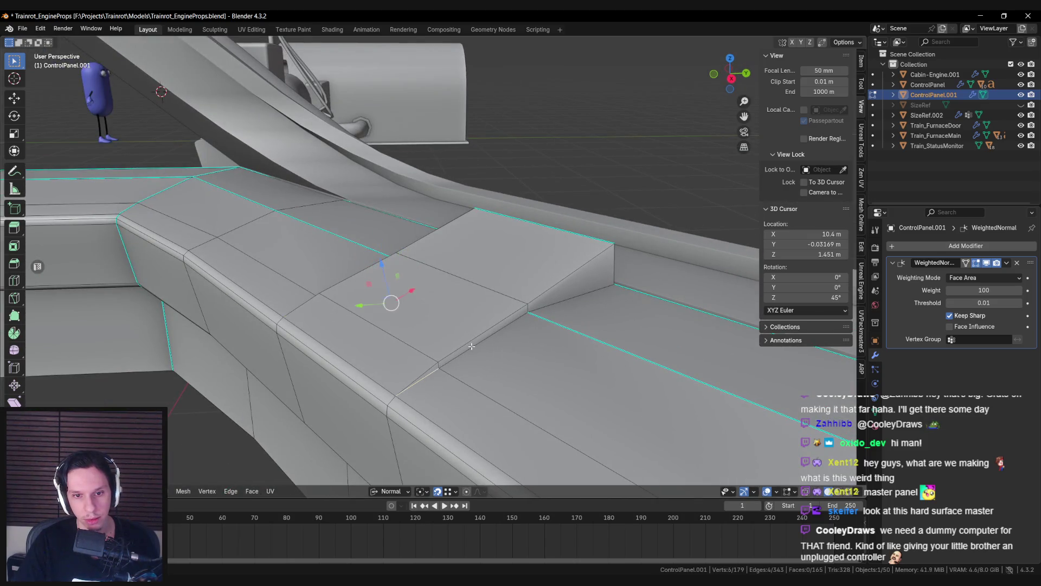
pyautogui.moveTo(576, 293)
pyautogui.mouseDown(button='middle')
pyautogui.moveTo(508, 291)
pyautogui.moveTo(559, 279)
pyautogui.moveTo(549, 315)
pyautogui.mouseUp(button='middle')
pyautogui.rightClick(548, 314)
pyautogui.click(490, 321)
# Step: Mark the remaining pad edges sharp as well
pyautogui.hotkey('alt', 'a')
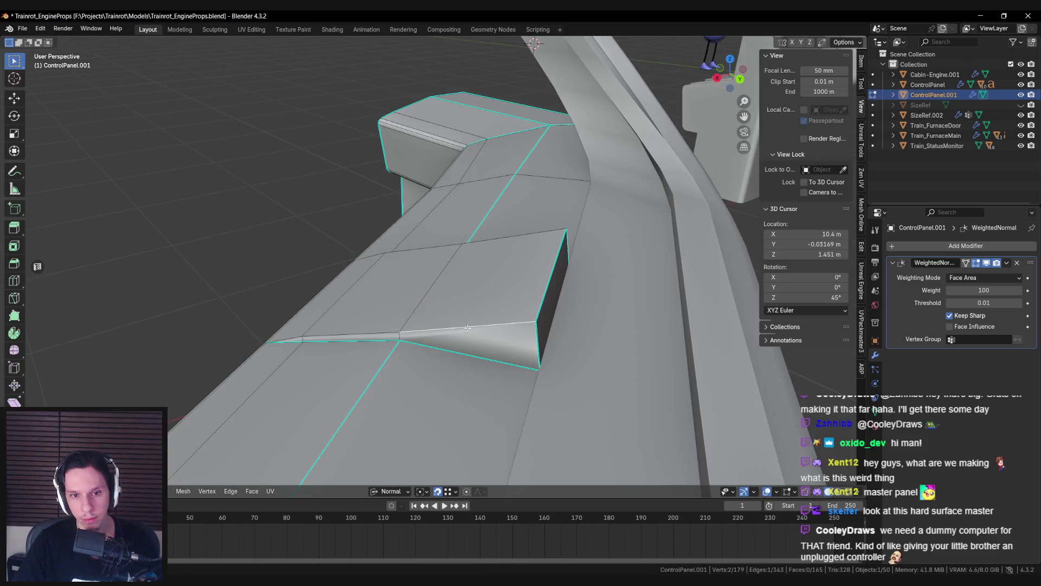
pyautogui.rightClick(467, 248)
pyautogui.click(512, 245)
pyautogui.moveTo(512, 245)
pyautogui.mouseDown(button='middle')
pyautogui.moveTo(447, 327)
pyautogui.moveTo(516, 333)
pyautogui.moveTo(496, 386)
pyautogui.mouseUp(button='middle')
# Step: Return to Object Mode and inspect the finished pad from top and perspective views
pyautogui.press('Tab')
pyautogui.scroll(-5, 447, 327)
pyautogui.hotkey('alt', 'a')
pyautogui.press('KP_7')
pyautogui.scroll(4, 496, 386)
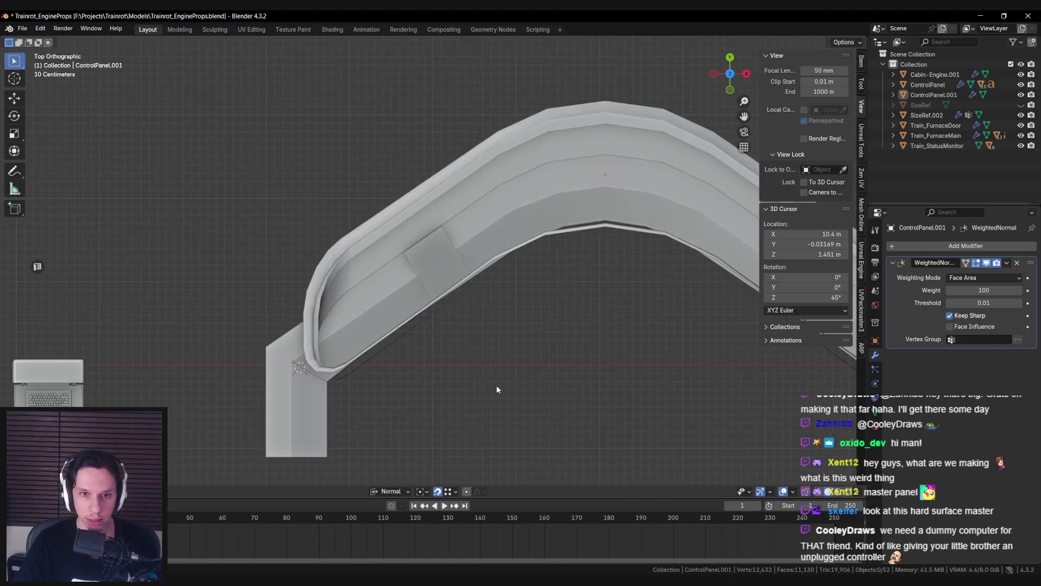
pyautogui.scroll(3, 483, 377)
pyautogui.scroll(-2, 484, 378)
pyautogui.moveTo(482, 373)
pyautogui.mouseDown(button='middle')
pyautogui.moveTo(449, 305)
pyautogui.moveTo(456, 340)
pyautogui.moveTo(504, 337)
pyautogui.moveTo(428, 327)
pyautogui.moveTo(422, 364)
pyautogui.mouseUp(button='middle')
pyautogui.press('Tab')
pyautogui.scroll(2, 446, 315)
pyautogui.press('Tab')
pyautogui.scroll(2, 504, 338)
pyautogui.press('Tab')
pyautogui.press('Tab')
pyautogui.press('Tab')
pyautogui.press('Tab')
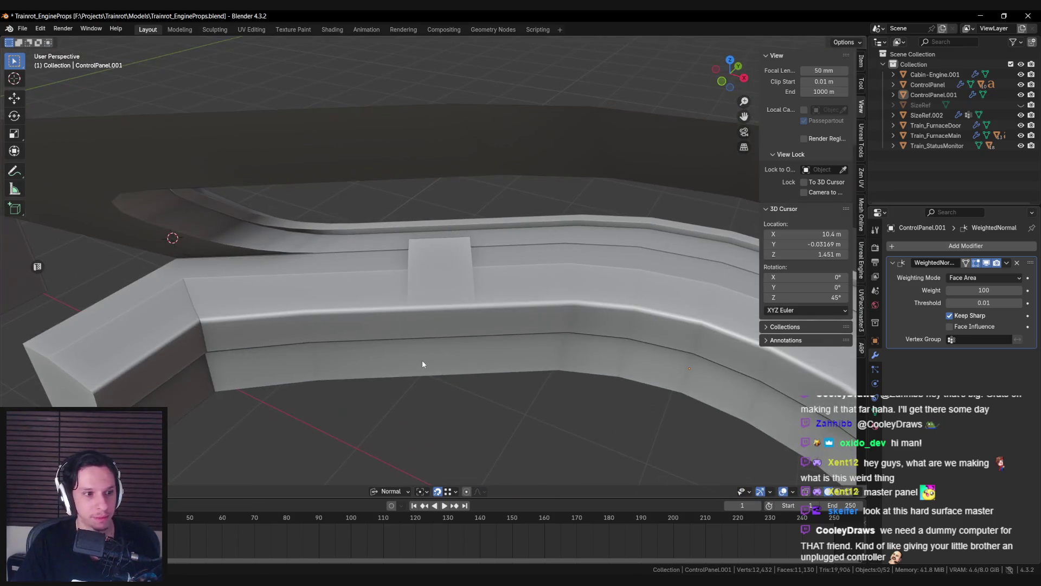
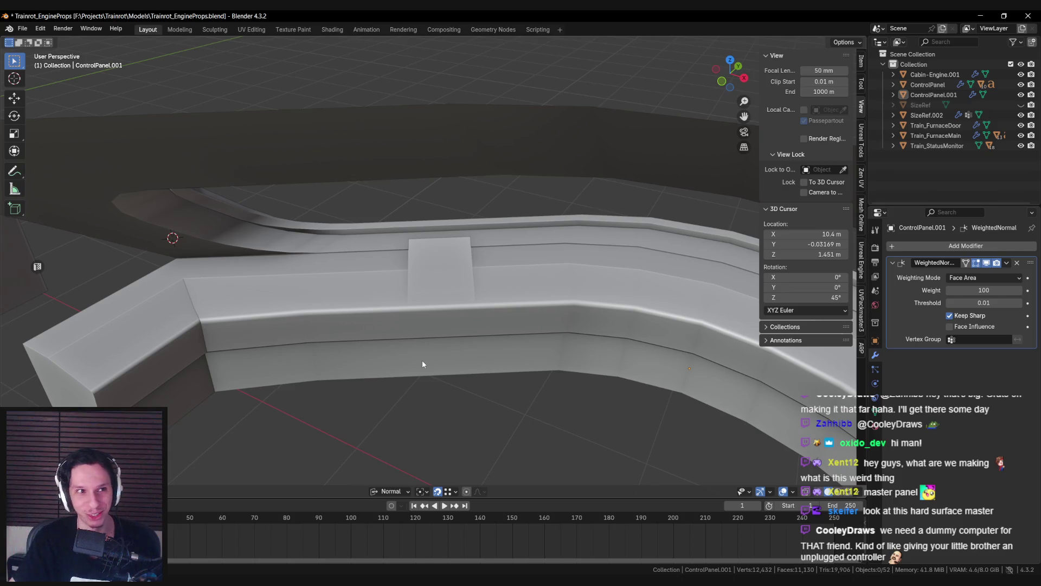
# Step: Save Trainrot_EngineProps.blend and enter Edit Mode on ControlPanel.001
pyautogui.scroll(-5, 423, 364)
pyautogui.hotkey('ctrl', 's')
pyautogui.scroll(5, 606, 374)
pyautogui.scroll(-3, 606, 379)
pyautogui.moveTo(606, 378); pyautogui.dragTo(320, 282, button='middle')
pyautogui.scroll(3, 319, 283)
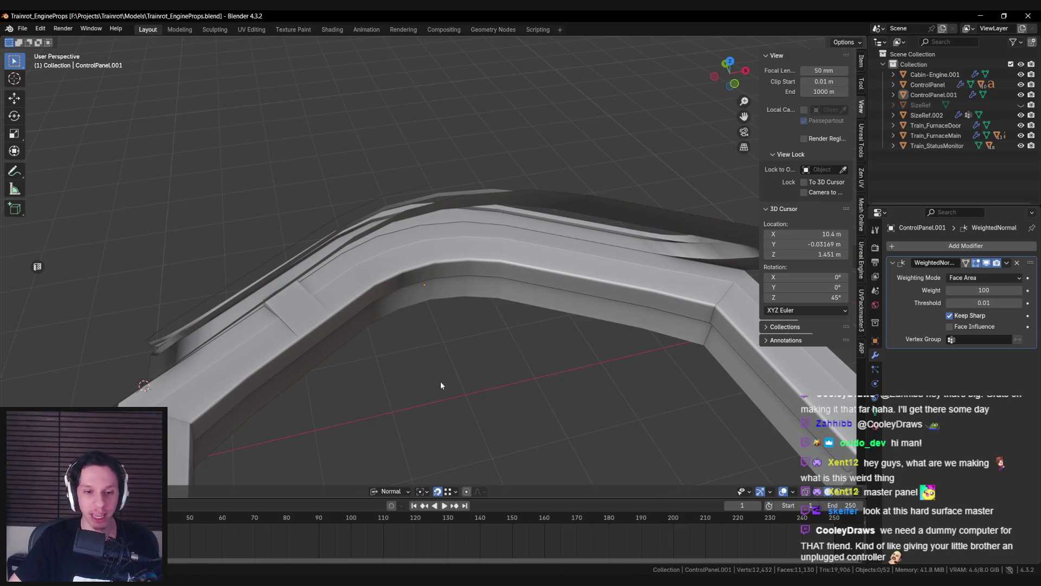
pyautogui.moveTo(395, 368)
pyautogui.mouseDown(button='middle')
pyautogui.moveTo(340, 353)
pyautogui.moveTo(339, 336)
pyautogui.moveTo(291, 330)
pyautogui.moveTo(445, 295)
pyautogui.mouseUp(button='middle')
pyautogui.press('Tab')
pyautogui.scroll(2, 445, 295)
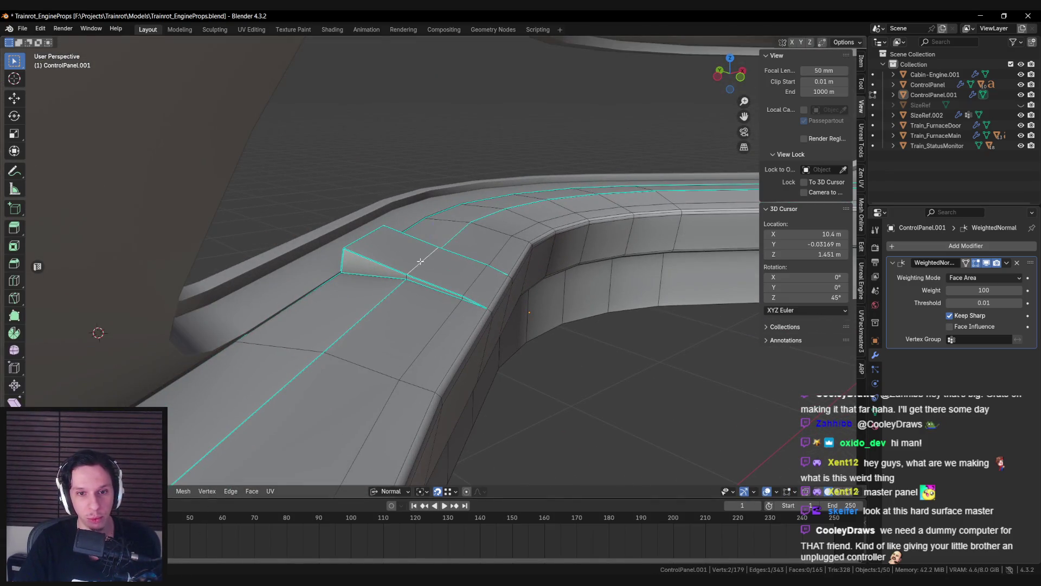
# Step: Push the selected vertices up along their normal with the move gizmo
pyautogui.scroll(2, 421, 260)
pyautogui.moveTo(421, 260); pyautogui.dragTo(463, 277, button='middle')
pyautogui.click(394, 490)
pyautogui.moveTo(412, 304); pyautogui.dragTo(422, 220, button='middle')
pyautogui.moveTo(422, 221); pyautogui.dragTo(423, 221)
pyautogui.scroll(-2, 423, 228)
pyautogui.click(423, 234)
pyautogui.moveTo(424, 395)
pyautogui.mouseDown(button='middle')
pyautogui.moveTo(426, 372)
pyautogui.moveTo(407, 349)
pyautogui.moveTo(399, 362)
pyautogui.moveTo(523, 342)
pyautogui.moveTo(483, 333)
pyautogui.moveTo(356, 204)
pyautogui.mouseUp(button='middle')
pyautogui.press('Tab')
pyautogui.press('Tab')
# Step: Create a custom 'Edge' transform orientation from two edges of the raised block
pyautogui.click(414, 267)
pyautogui.keyDown('shift'); pyautogui.click(417, 259); pyautogui.keyUp('shift')
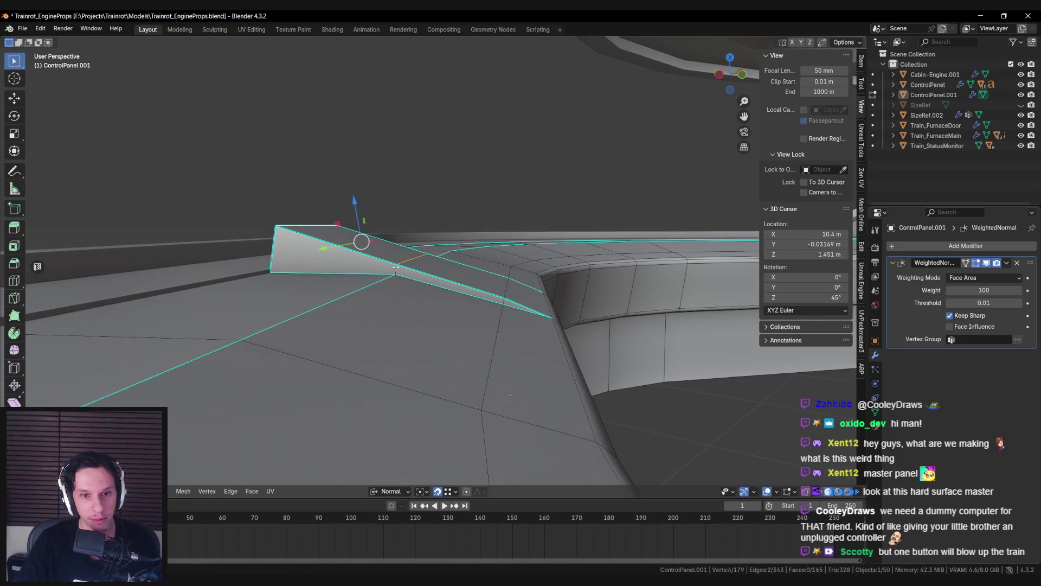
pyautogui.click(388, 491)
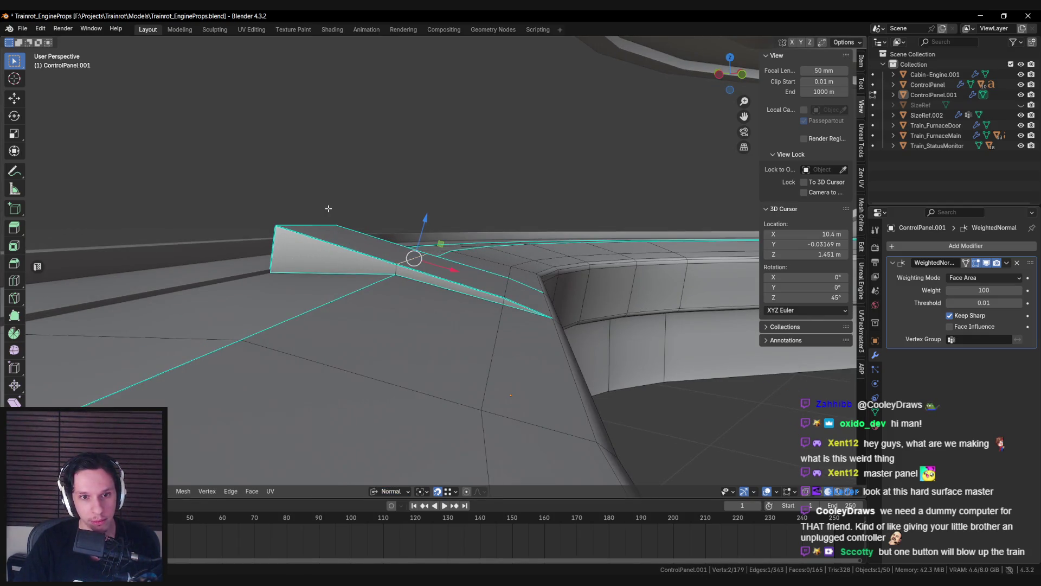
pyautogui.click(396, 492)
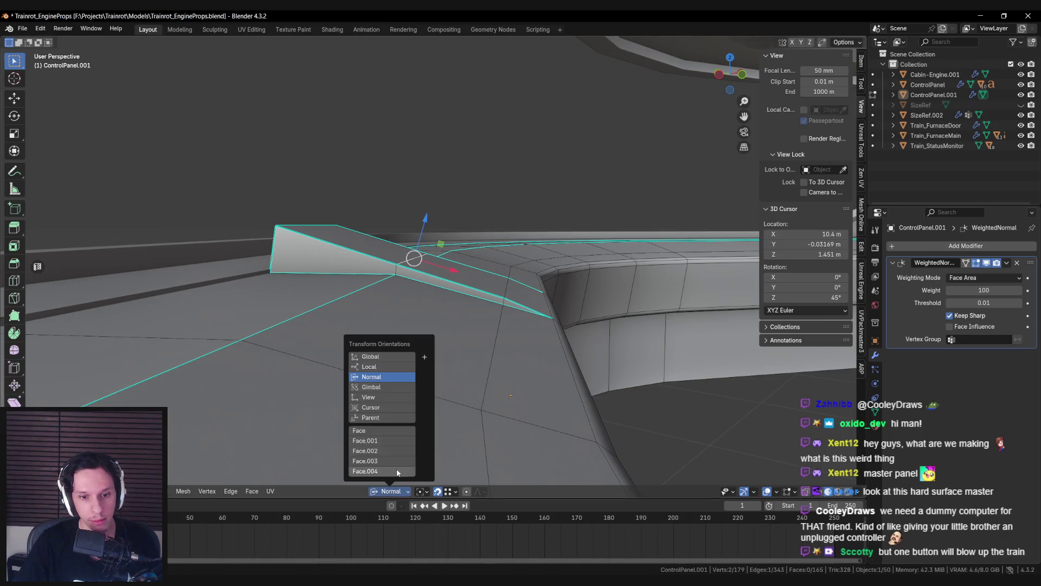
pyautogui.click(424, 359)
pyautogui.hotkey('ctrl', 'z')
pyautogui.hotkey('ctrl', 'z')
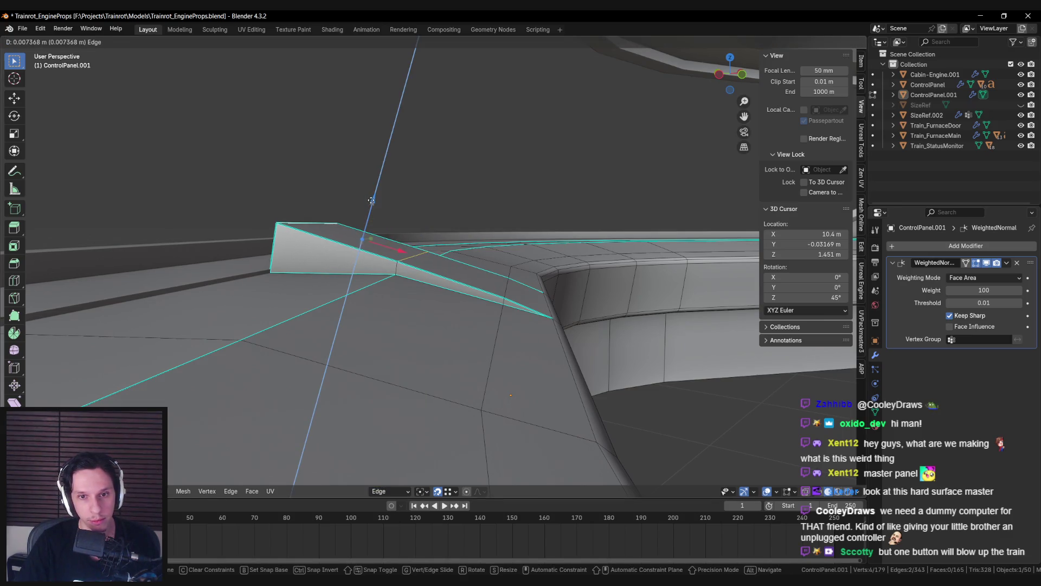
# Step: Narrow the raised block's two side faces by scaling them along Y
pyautogui.moveTo(365, 216)
pyautogui.mouseDown(button='middle')
pyautogui.moveTo(365, 249)
pyautogui.moveTo(233, 249)
pyautogui.moveTo(388, 275)
pyautogui.moveTo(382, 305)
pyautogui.moveTo(420, 330)
pyautogui.mouseUp(button='middle')
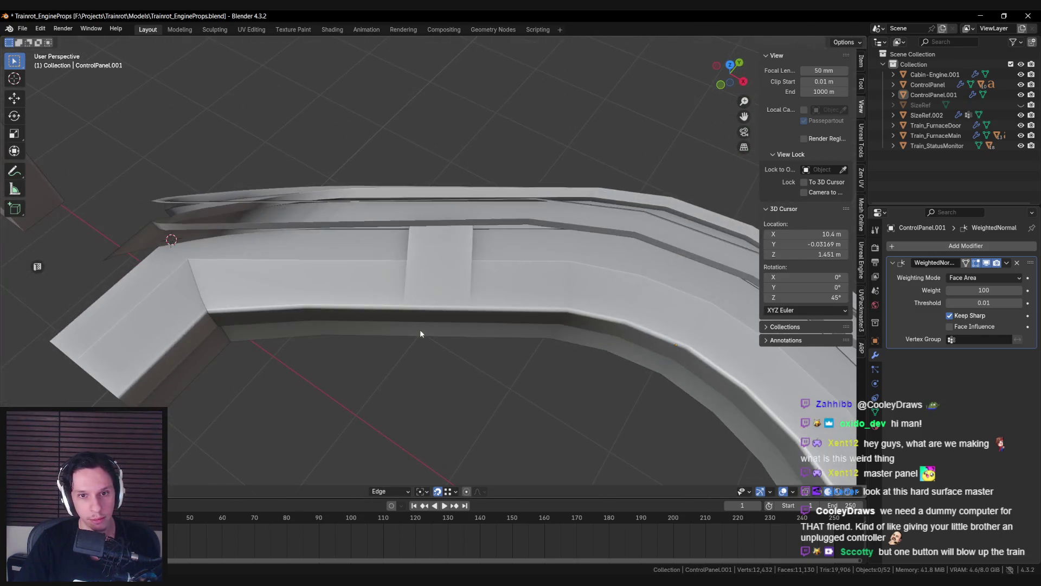
pyautogui.press('KP_7')
pyautogui.hotkey('shift', 'z')
pyautogui.scroll(3, 398, 320)
pyautogui.scroll(1, 398, 321)
pyautogui.hotkey('shift', 'z')
pyautogui.press('Tab')
pyautogui.click(429, 179)
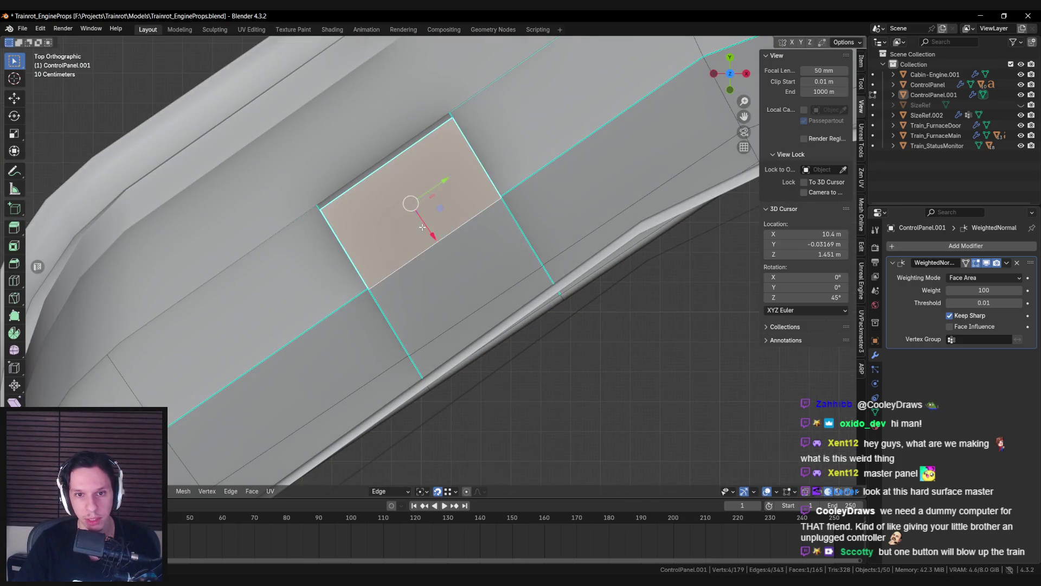
pyautogui.keyDown('shift'); pyautogui.click(460, 260); pyautogui.keyUp('shift')
pyautogui.press('s')
pyautogui.press('y')
pyautogui.press('y')
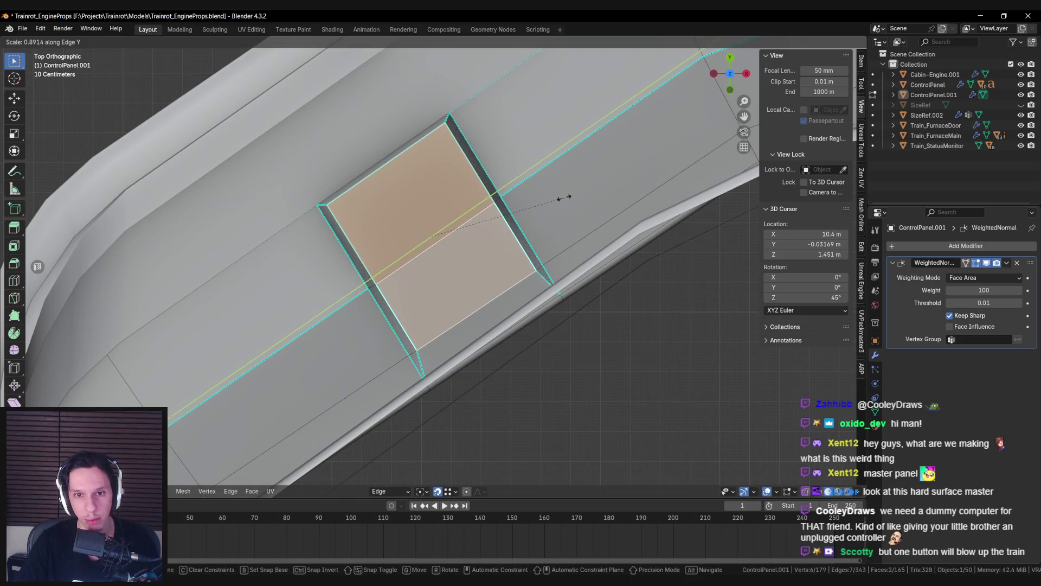
pyautogui.click(565, 196)
# Step: Scale the block's top faces narrower along Y, refining the width in a second pass
pyautogui.press('Tab')
pyautogui.moveTo(564, 195)
pyautogui.mouseDown(button='middle')
pyautogui.moveTo(536, 177)
pyautogui.moveTo(521, 260)
pyautogui.moveTo(503, 223)
pyautogui.moveTo(542, 272)
pyautogui.mouseUp(button='middle')
pyautogui.press('Tab')
pyautogui.press('s')
pyautogui.press('y')
pyautogui.press('y')
pyautogui.click(546, 263)
pyautogui.press('Tab')
pyautogui.press('Tab')
pyautogui.press('s')
pyautogui.press('y')
pyautogui.press('y')
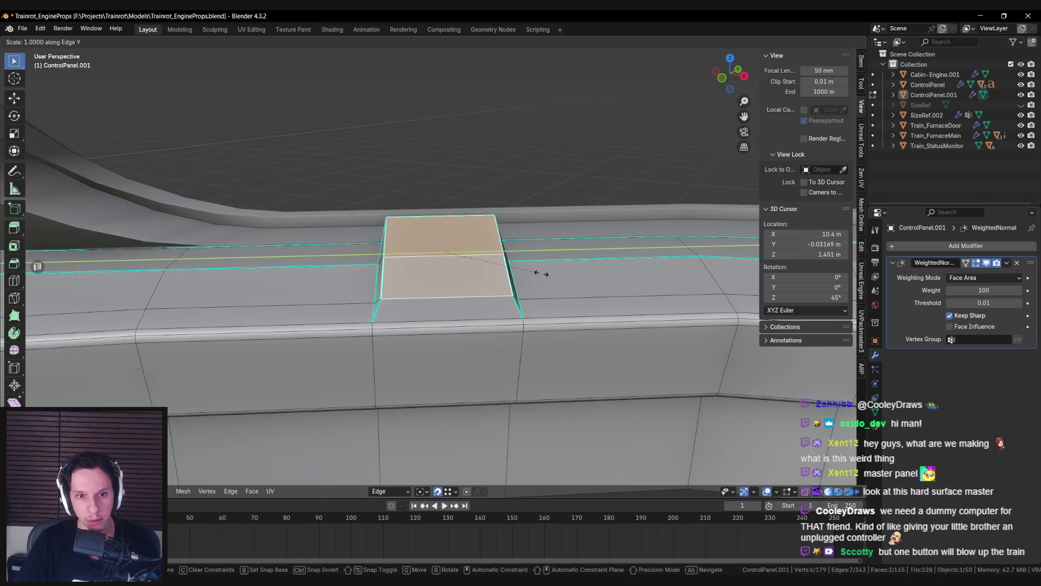
pyautogui.click(542, 275)
pyautogui.press('Tab')
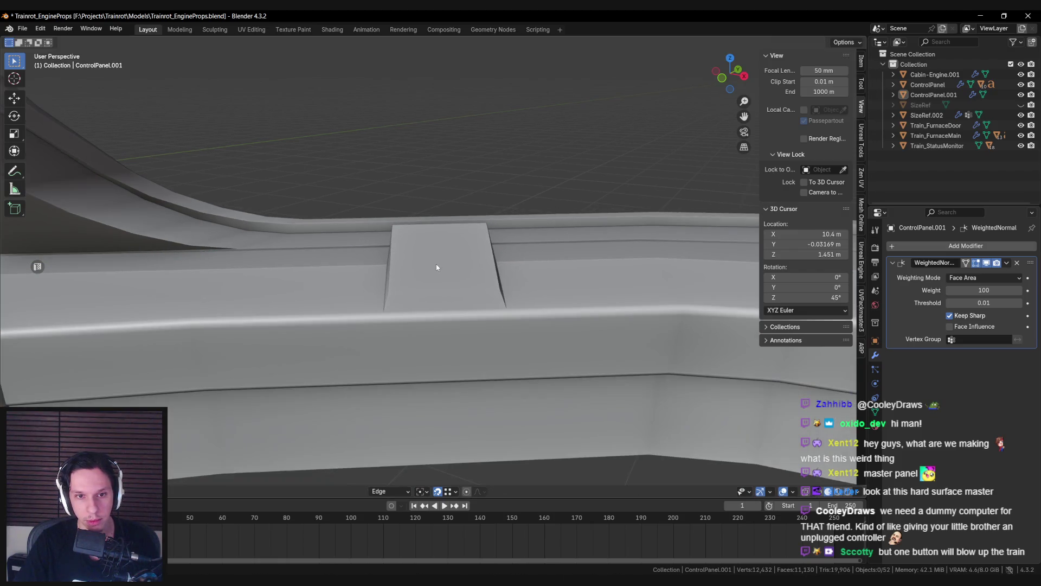
pyautogui.press('Tab')
# Step: Taper the block's top edge inward by scaling it along Y twice
pyautogui.click(428, 221)
pyautogui.press('s')
pyautogui.press('y')
pyautogui.press('y')
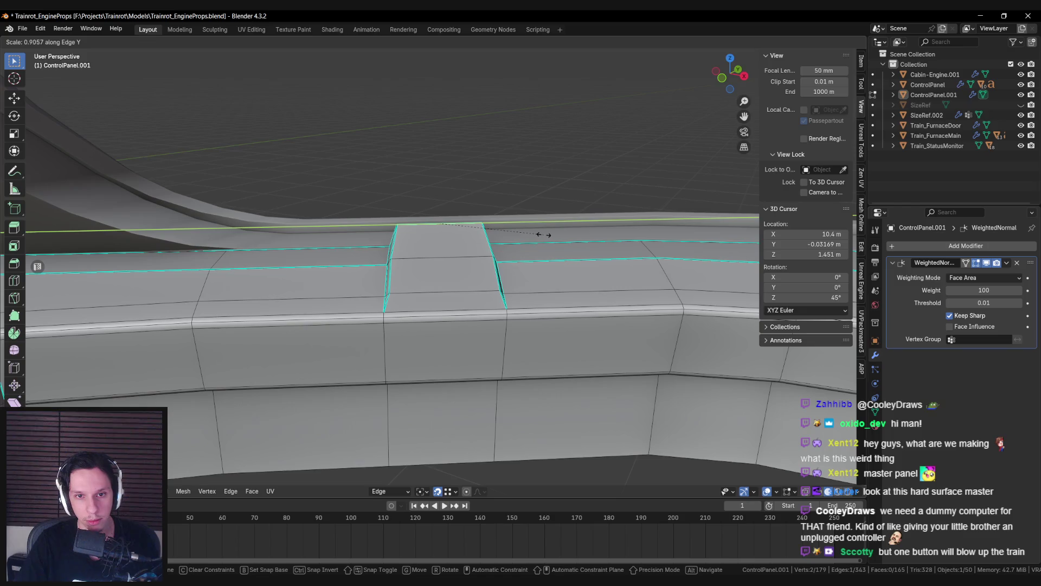
pyautogui.click(544, 234)
pyautogui.press('Tab')
pyautogui.press('Tab')
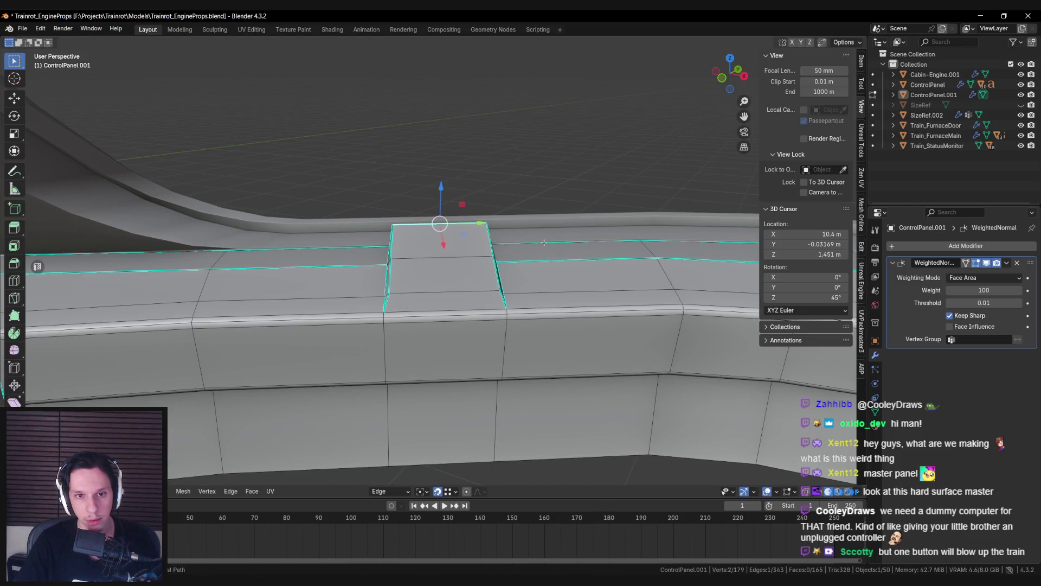
pyautogui.press('s')
pyautogui.press('y')
pyautogui.press('y')
pyautogui.click(537, 240)
pyautogui.press('Tab')
pyautogui.moveTo(536, 239)
pyautogui.mouseDown(button='middle')
pyautogui.moveTo(441, 243)
pyautogui.moveTo(514, 270)
pyautogui.moveTo(384, 245)
pyautogui.moveTo(461, 242)
pyautogui.moveTo(541, 302)
pyautogui.moveTo(405, 289)
pyautogui.moveTo(340, 324)
pyautogui.mouseUp(button='middle')
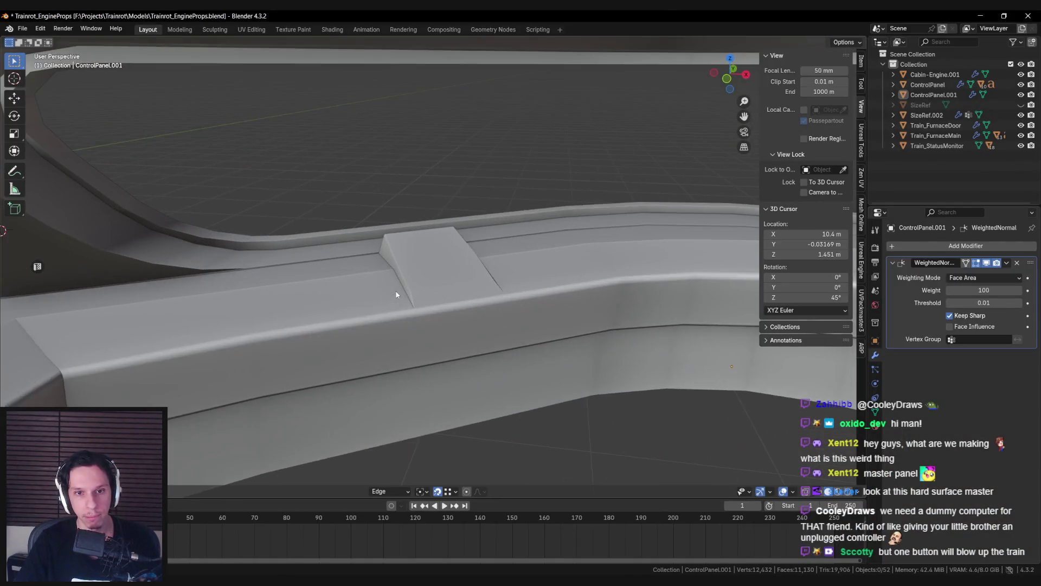
pyautogui.press('Tab')
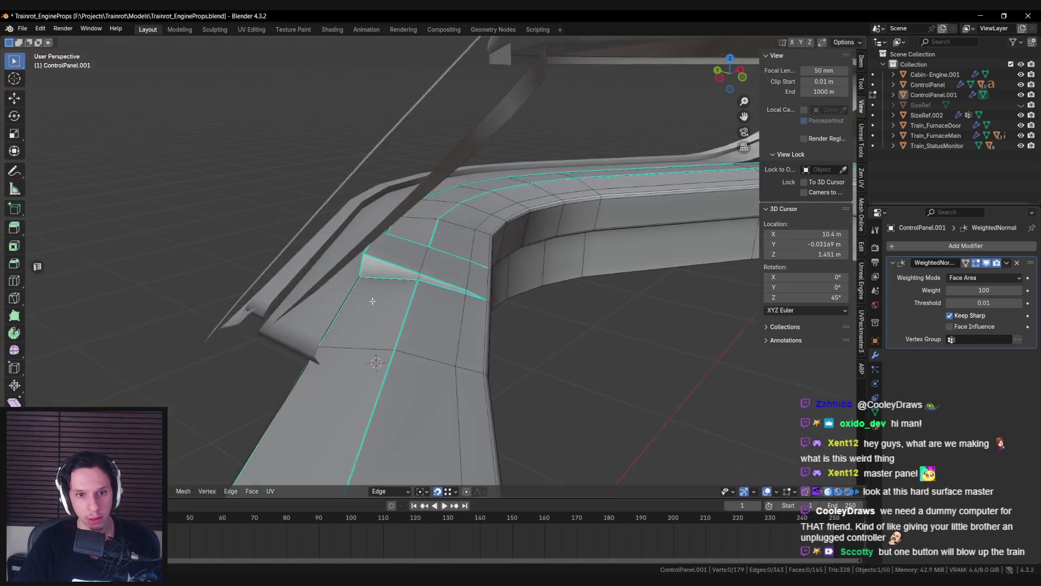
# Step: Reselect the block's top face, then switch from the PureRef board back to Blender
pyautogui.moveTo(372, 298)
pyautogui.mouseDown(button='middle')
pyautogui.moveTo(459, 290)
pyautogui.moveTo(501, 312)
pyautogui.moveTo(461, 306)
pyautogui.moveTo(420, 319)
pyautogui.moveTo(442, 300)
pyautogui.moveTo(416, 309)
pyautogui.mouseUp(button='middle')
pyautogui.click(500, 313)
pyautogui.hotkey('alt', 'a')
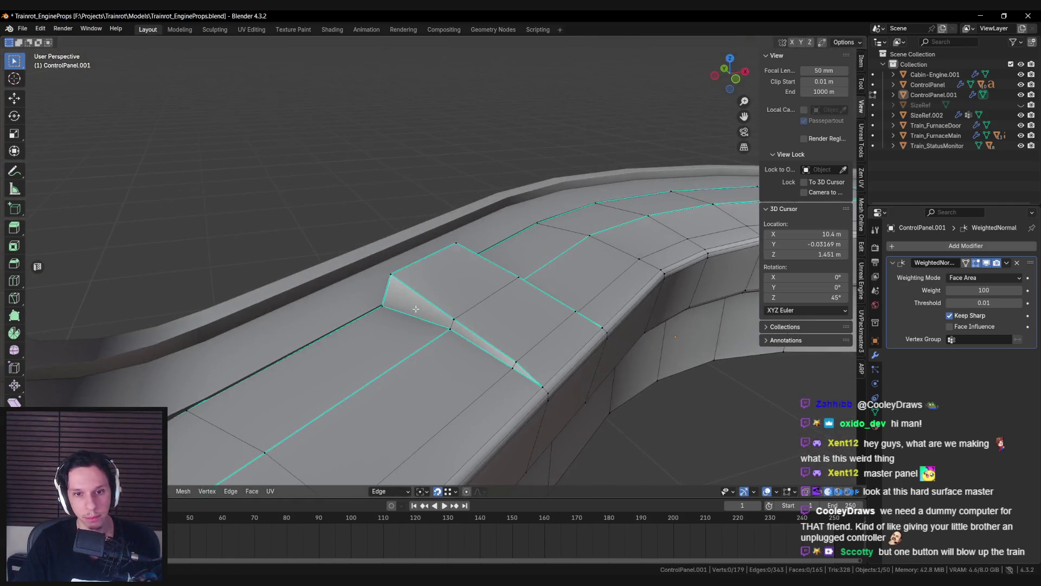
pyautogui.click(454, 287)
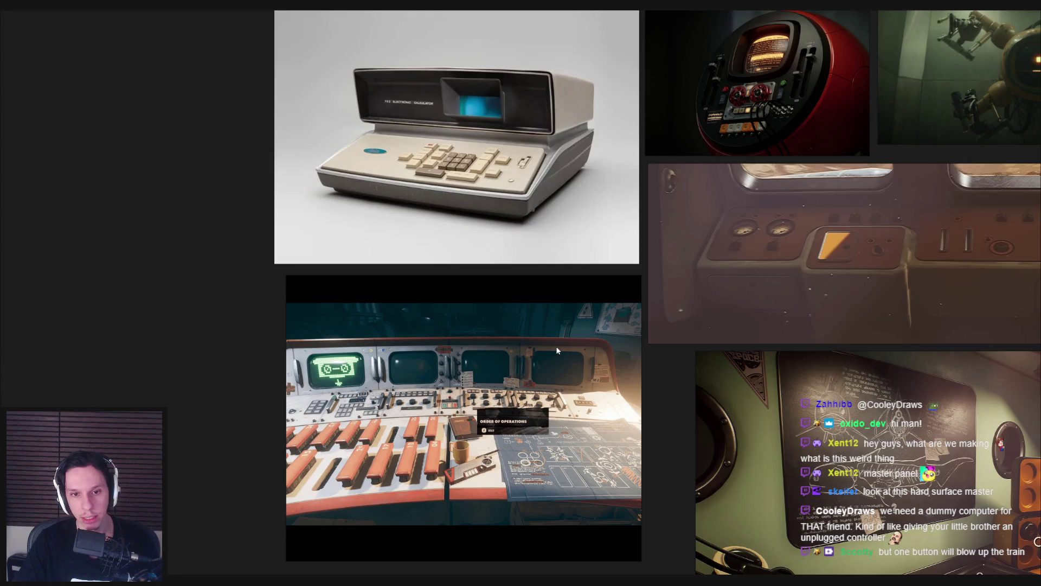
pyautogui.hotkey('alt', 'Tab')
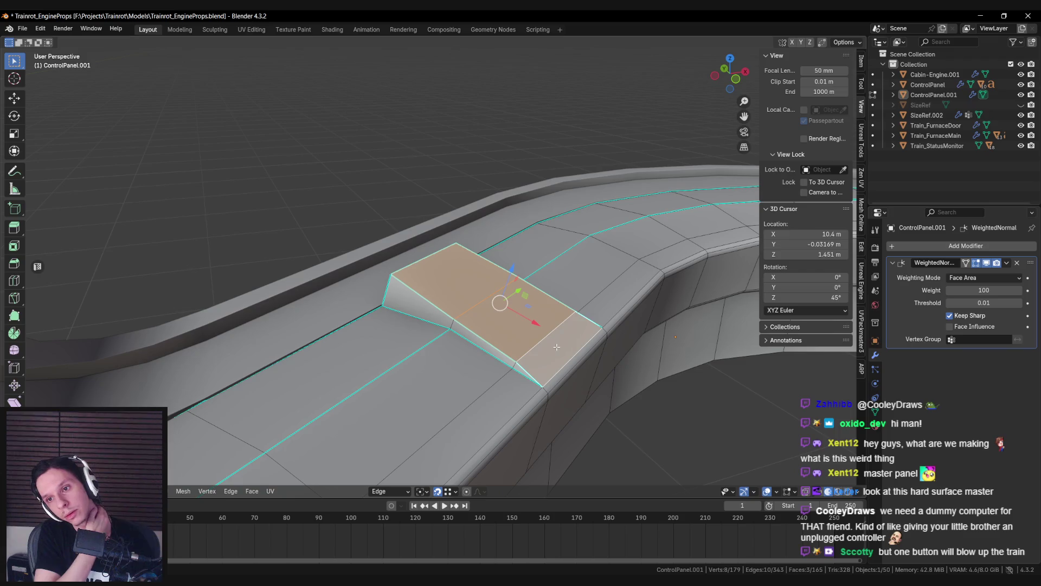
# Step: Knife-cut a new edge across the block's face and move the new vertex along the Edge axis
pyautogui.moveTo(557, 347)
pyautogui.mouseDown(button='middle')
pyautogui.moveTo(460, 346)
pyautogui.moveTo(434, 330)
pyautogui.moveTo(383, 344)
pyautogui.moveTo(441, 302)
pyautogui.moveTo(520, 377)
pyautogui.mouseUp(button='middle')
pyautogui.hotkey('alt', 'a')
pyautogui.press('k')
pyautogui.click(423, 292)
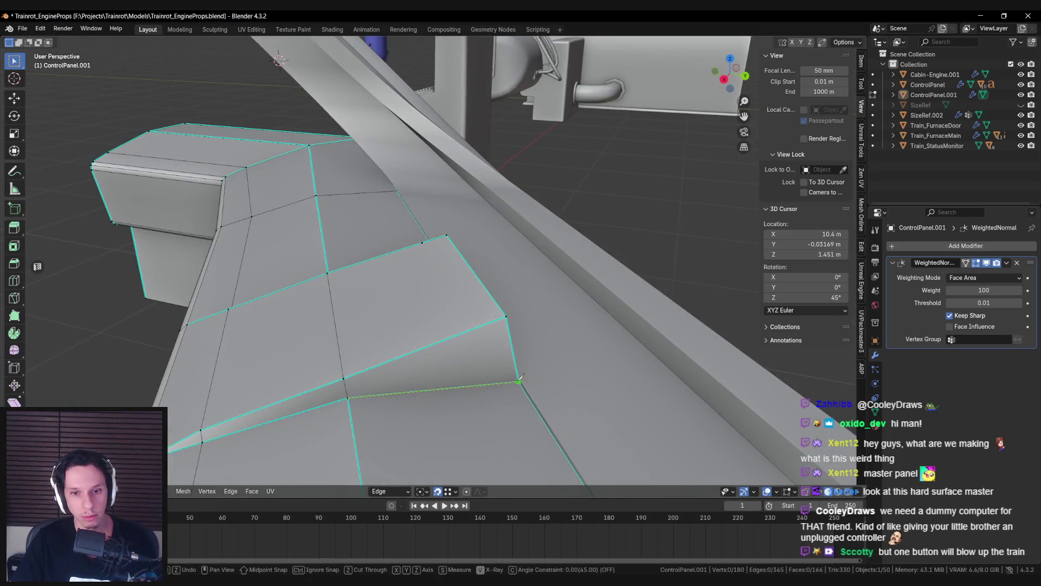
pyautogui.press('Return')
pyautogui.moveTo(467, 330); pyautogui.dragTo(410, 297, button='middle')
pyautogui.click(434, 306)
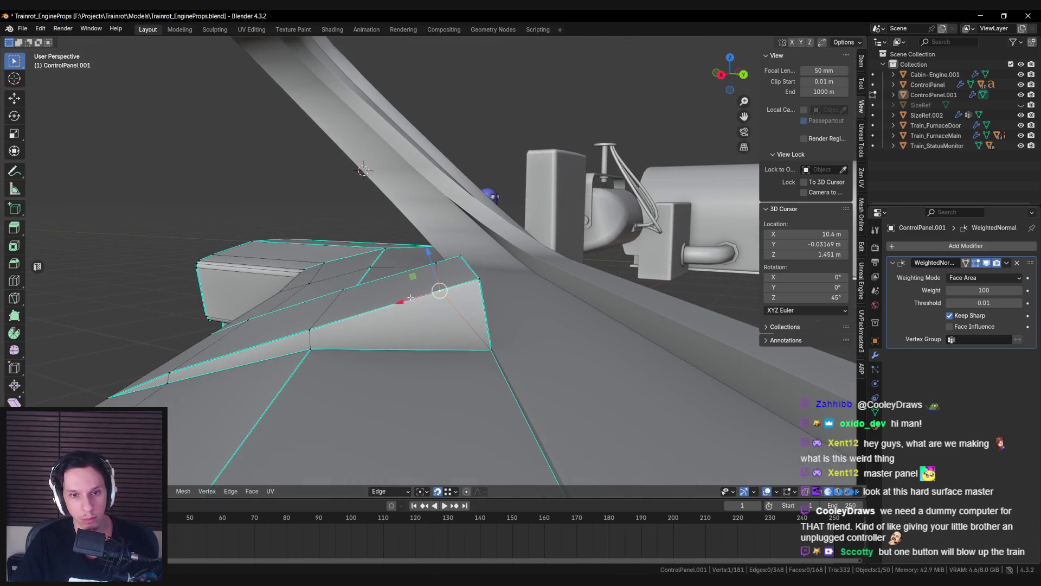
pyautogui.press('g')
pyautogui.click(411, 300)
pyautogui.click(408, 322)
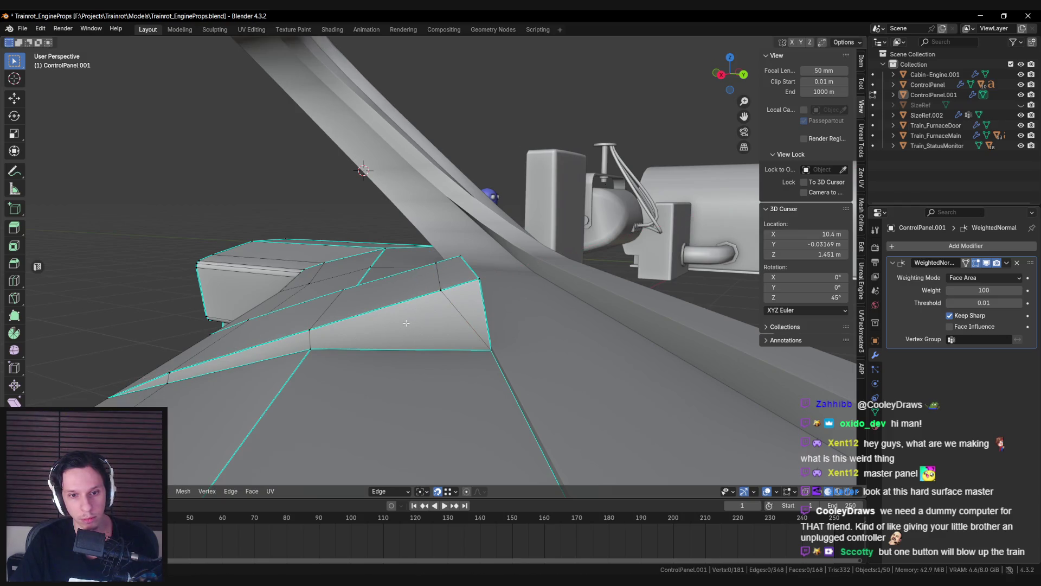
# Step: Flatten the block's top edge with a zero X scale, reverting a trial move along Normal
pyautogui.moveTo(432, 293)
pyautogui.mouseDown(button='middle')
pyautogui.moveTo(418, 275)
pyautogui.moveTo(441, 267)
pyautogui.moveTo(403, 286)
pyautogui.moveTo(476, 295)
pyautogui.mouseUp(button='middle')
pyautogui.scroll(5, 418, 274)
pyautogui.click(476, 295)
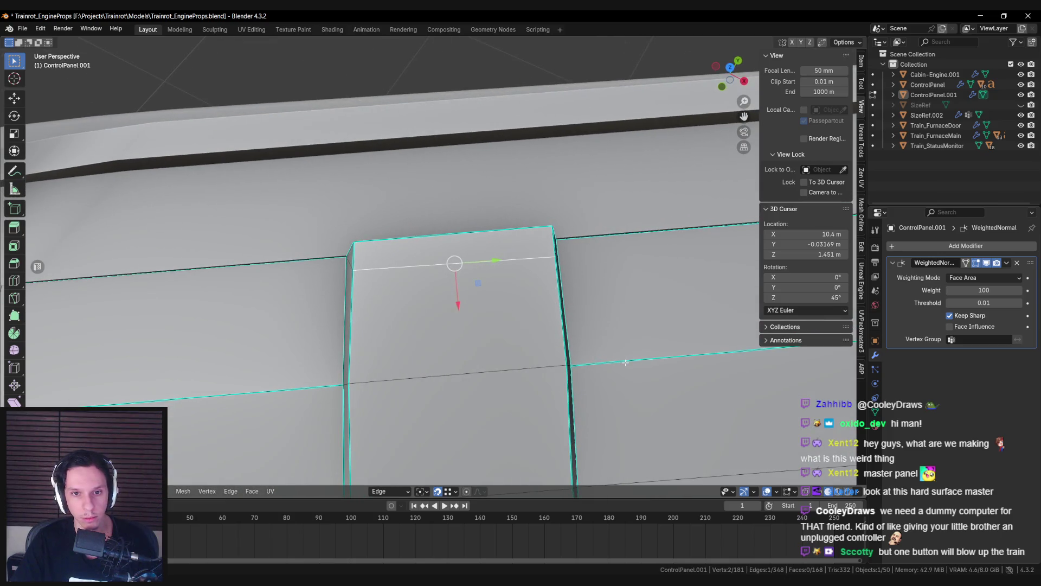
pyautogui.press('s')
pyautogui.press('x')
pyautogui.press('Return')
pyautogui.press('g')
pyautogui.press('g')
pyautogui.press('Escape')
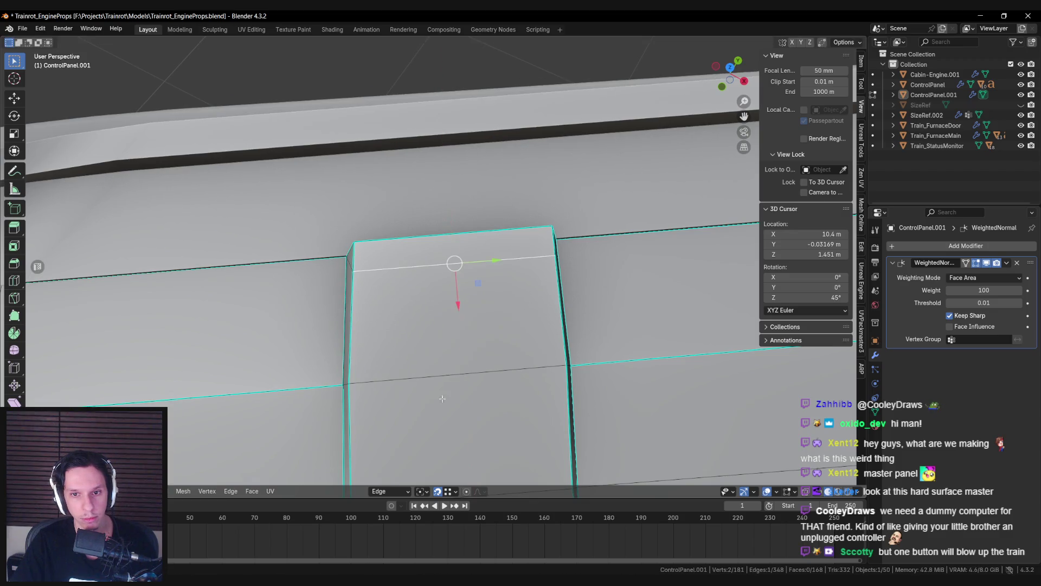
pyautogui.click(390, 491)
pyautogui.click(372, 356)
pyautogui.moveTo(450, 224)
pyautogui.mouseDown()
pyautogui.moveTo(442, 290)
pyautogui.moveTo(437, 238)
pyautogui.moveTo(445, 292)
pyautogui.mouseUp()
pyautogui.hotkey('ctrl', 'z')
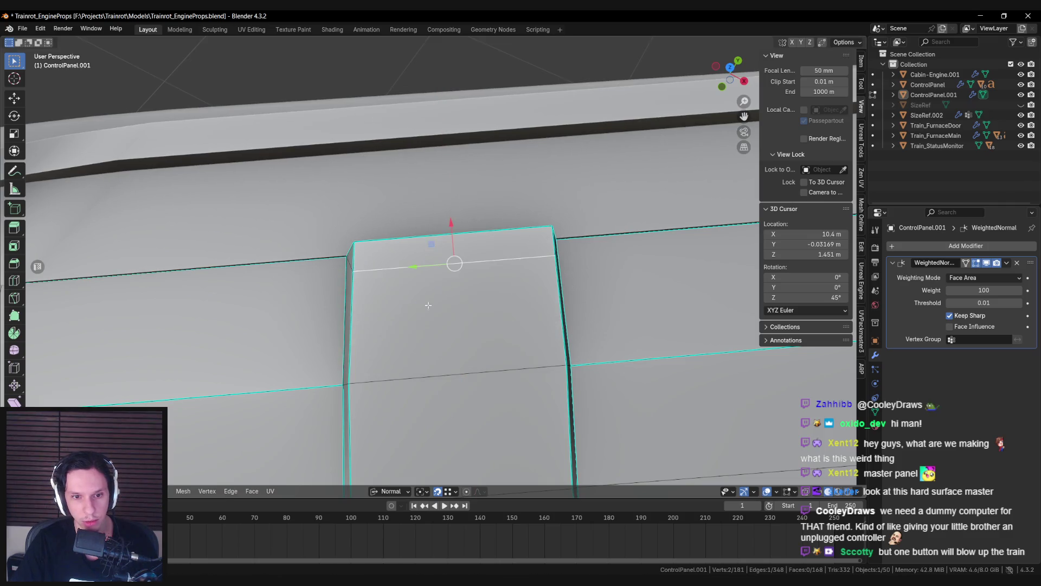
pyautogui.hotkey('alt', 'a')
# Step: Inspect the panel from top orthographic and low edge-on views
pyautogui.press('KP_5')
pyautogui.moveTo(445, 292); pyautogui.dragTo(444, 338, button='middle')
pyautogui.press('KP_7')
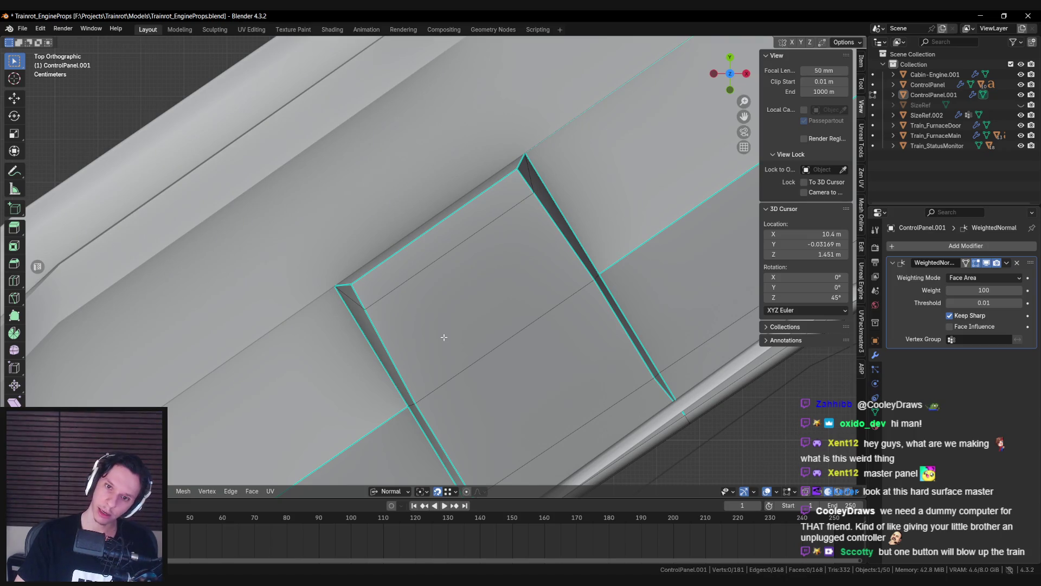
pyautogui.scroll(-3, 444, 337)
pyautogui.moveTo(441, 340)
pyautogui.mouseDown(button='middle')
pyautogui.moveTo(513, 217)
pyautogui.moveTo(338, 221)
pyautogui.mouseUp(button='middle')
pyautogui.press('Tab')
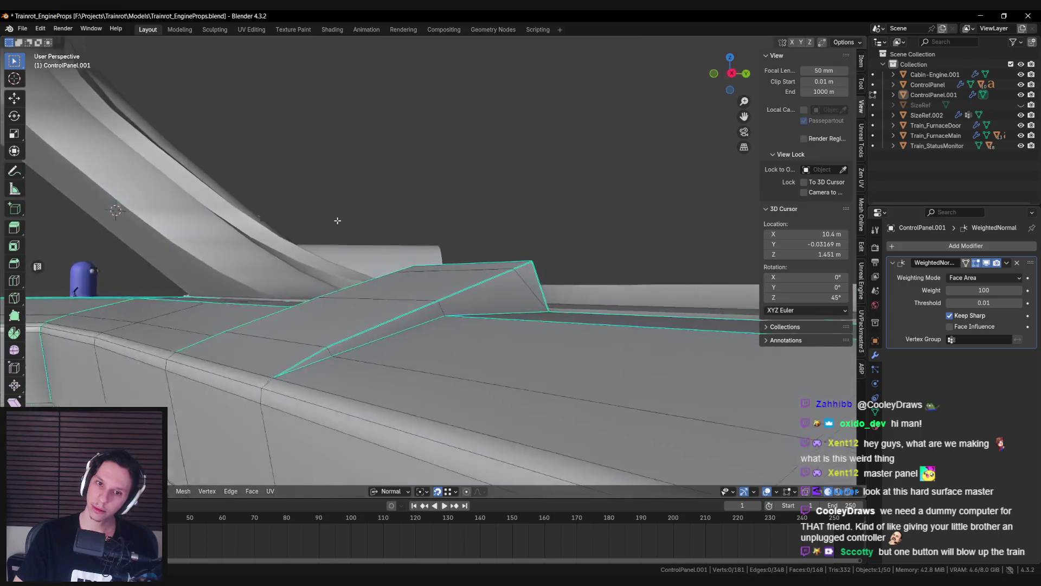
pyautogui.moveTo(434, 270)
pyautogui.mouseDown(button='middle')
pyautogui.moveTo(362, 274)
pyautogui.moveTo(438, 307)
pyautogui.mouseUp(button='middle')
pyautogui.press('Tab')
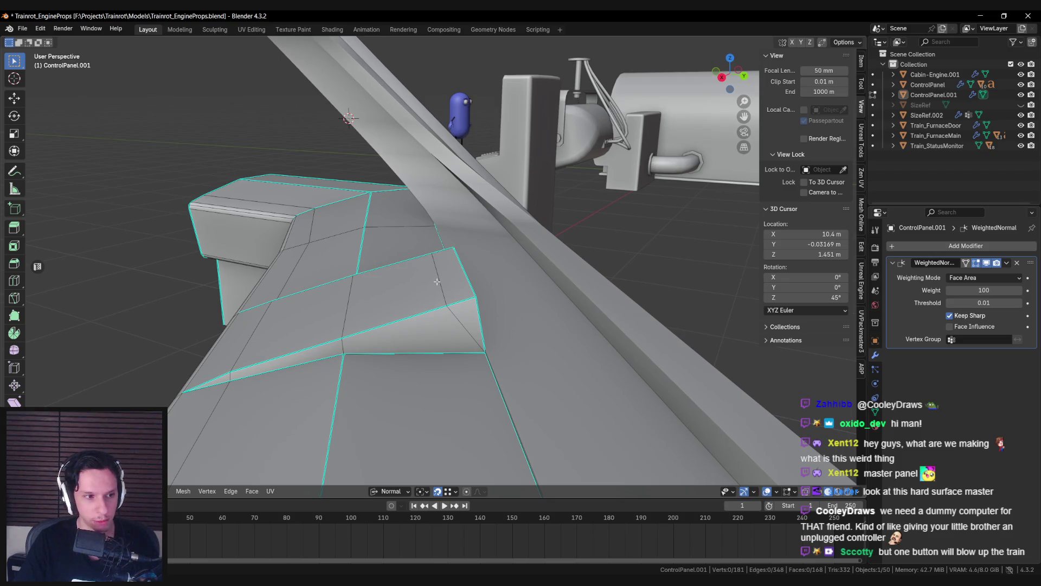
pyautogui.moveTo(469, 318)
pyautogui.mouseDown(button='middle')
pyautogui.moveTo(512, 312)
pyautogui.moveTo(460, 303)
pyautogui.moveTo(431, 268)
pyautogui.moveTo(408, 270)
pyautogui.mouseUp(button='middle')
pyautogui.press('Tab')
pyautogui.press('Tab')
# Step: Select the wedge's sloped and side faces and separate them with P > Selection
pyautogui.keyDown('shift'); pyautogui.click(452, 267); pyautogui.keyUp('shift')
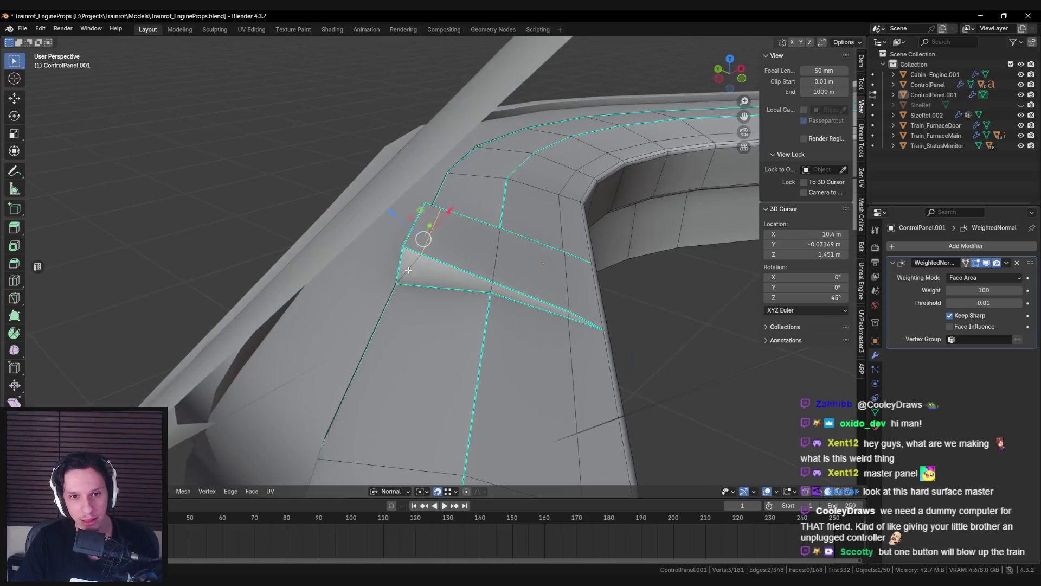
pyautogui.click(429, 252)
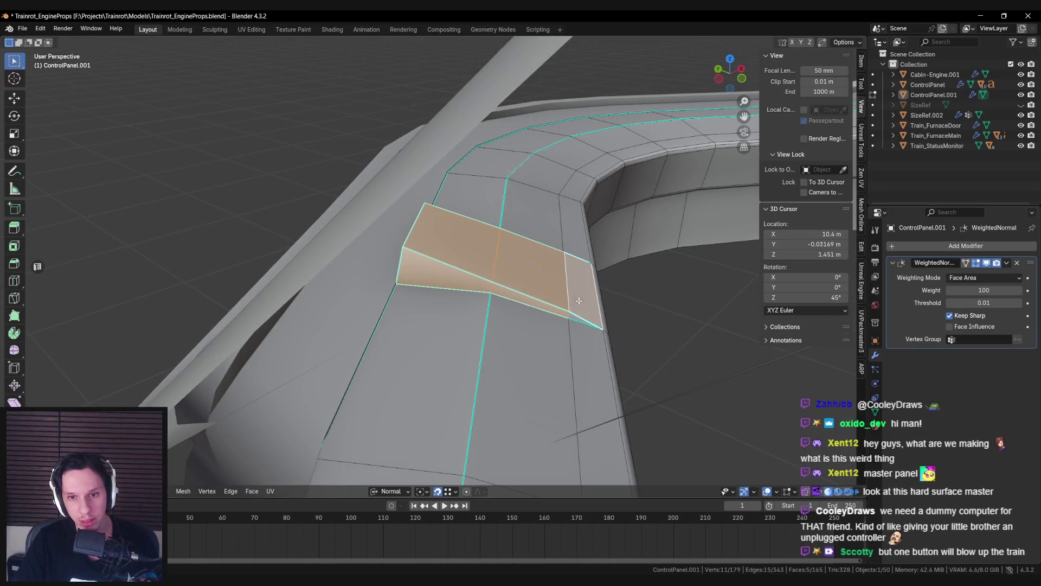
pyautogui.moveTo(589, 314); pyautogui.dragTo(353, 330, button='middle')
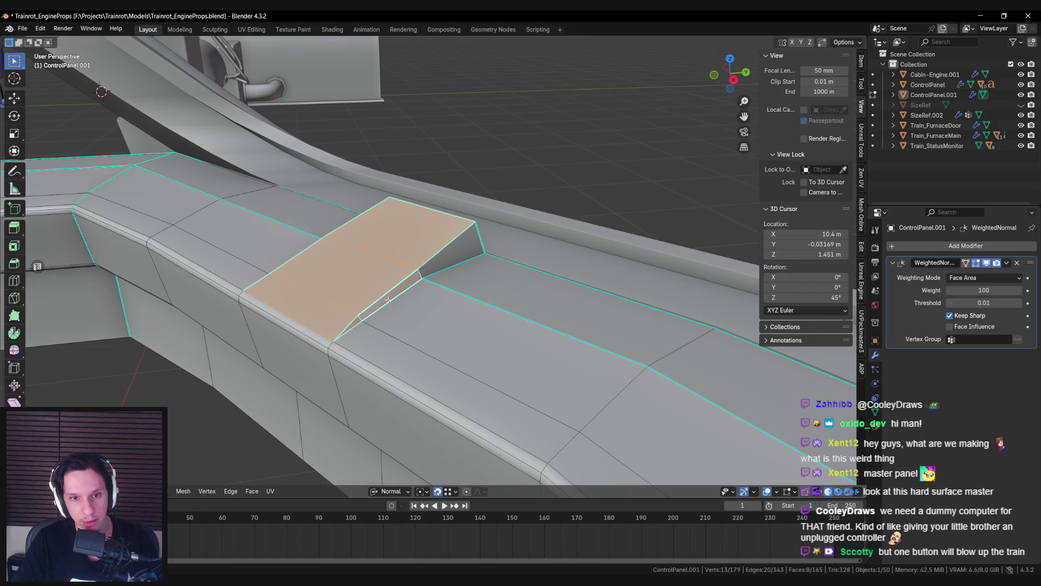
pyautogui.keyDown('shift'); pyautogui.click(389, 299); pyautogui.keyUp('shift')
pyautogui.moveTo(414, 288)
pyautogui.mouseDown(button='middle')
pyautogui.moveTo(461, 306)
pyautogui.moveTo(434, 280)
pyautogui.mouseUp(button='middle')
pyautogui.press('p')
pyautogui.press('s')
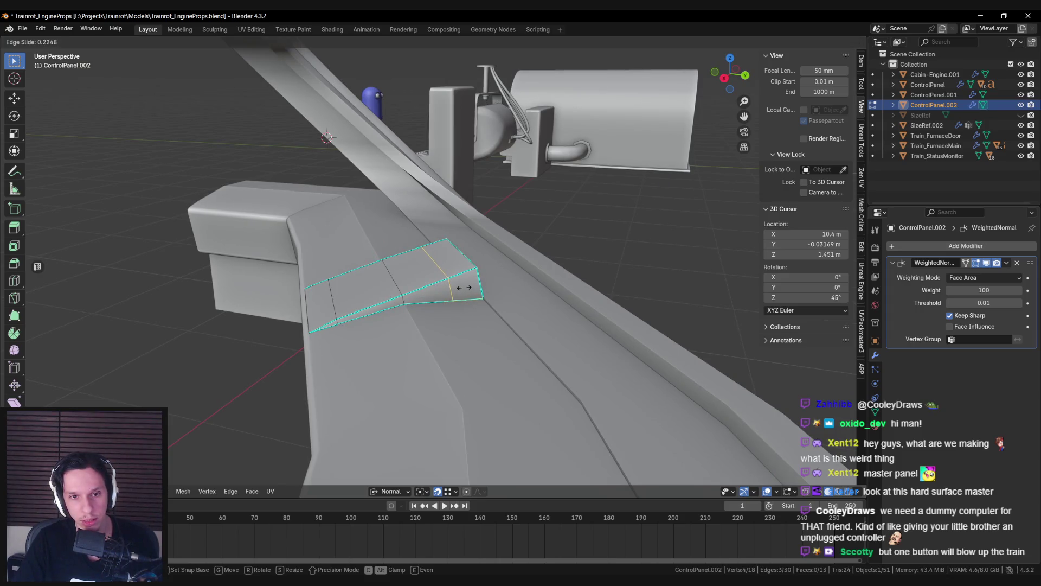
# Step: Add the wedge's back face and extrude it upward in Global orientation
pyautogui.moveTo(461, 282); pyautogui.dragTo(411, 248, button='middle')
pyautogui.keyDown('shift'); pyautogui.click(379, 295); pyautogui.keyUp('shift')
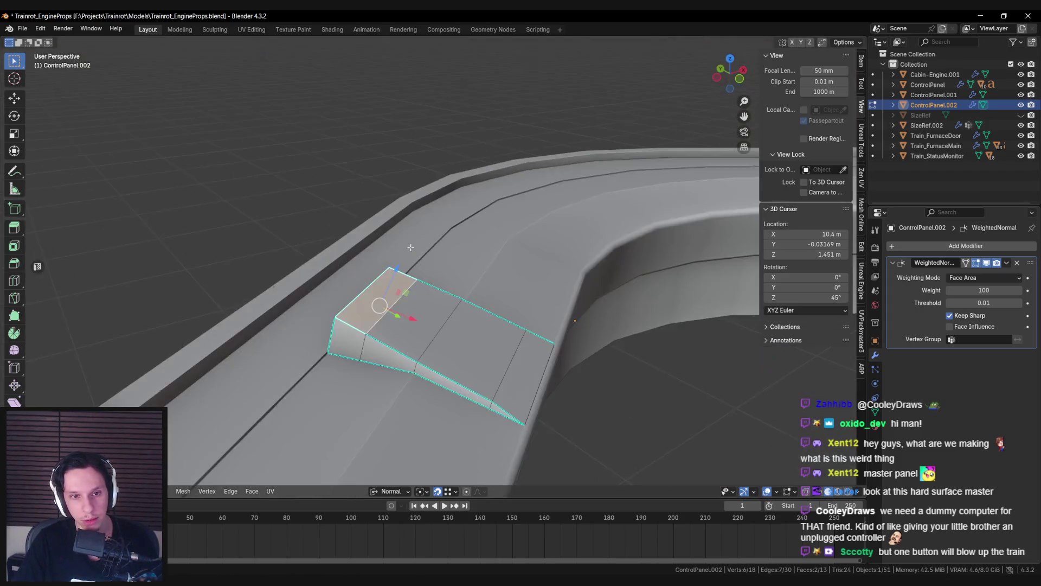
pyautogui.click(395, 491)
pyautogui.click(377, 347)
pyautogui.moveTo(377, 347); pyautogui.dragTo(540, 322, button='middle')
pyautogui.press('e')
pyautogui.click(527, 283)
pyautogui.moveTo(527, 283)
pyautogui.mouseDown(button='middle')
pyautogui.moveTo(487, 240)
pyautogui.moveTo(349, 242)
pyautogui.moveTo(597, 373)
pyautogui.mouseUp(button='middle')
# Step: Flatten the extruded block with a vertical Z scale and review the whole bench
pyautogui.press('Tab')
pyautogui.press('Tab')
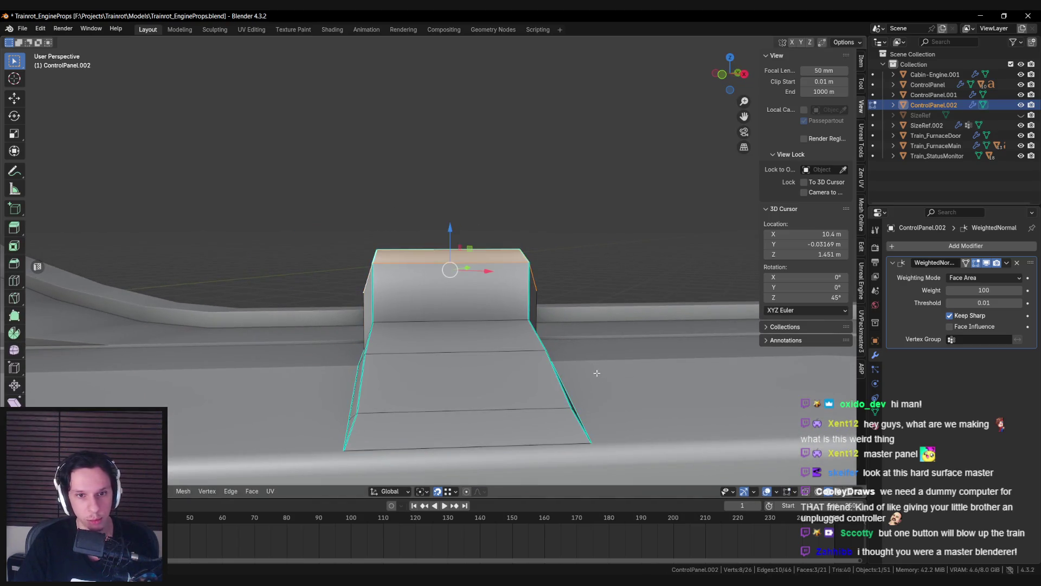
pyautogui.click(490, 282)
pyautogui.scroll(-4, 490, 304)
pyautogui.moveTo(490, 304); pyautogui.dragTo(456, 316, button='middle')
pyautogui.press('Tab')
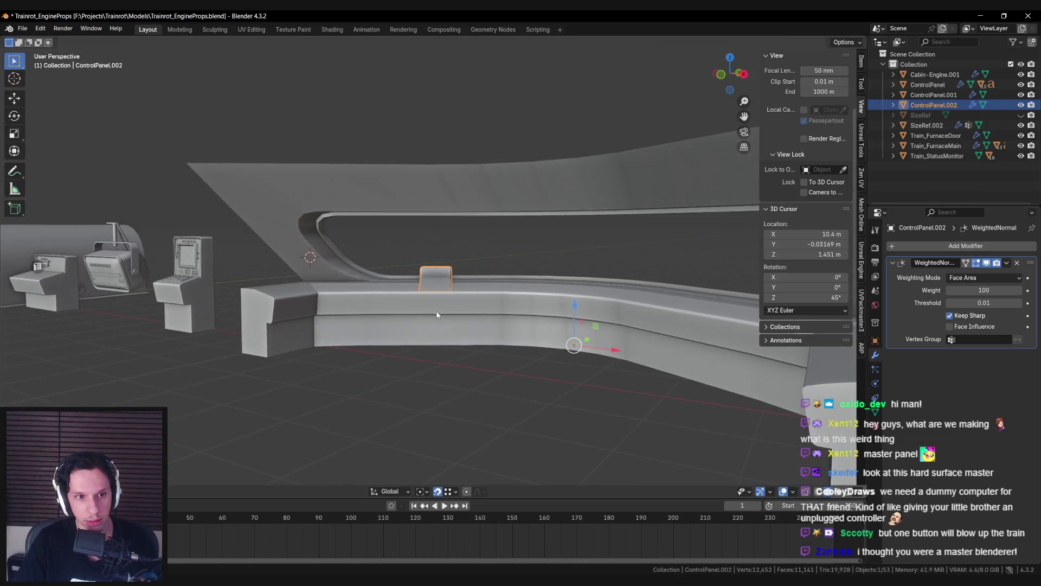
pyautogui.scroll(3, 443, 321)
pyautogui.scroll(3, 423, 318)
pyautogui.scroll(-5, 423, 318)
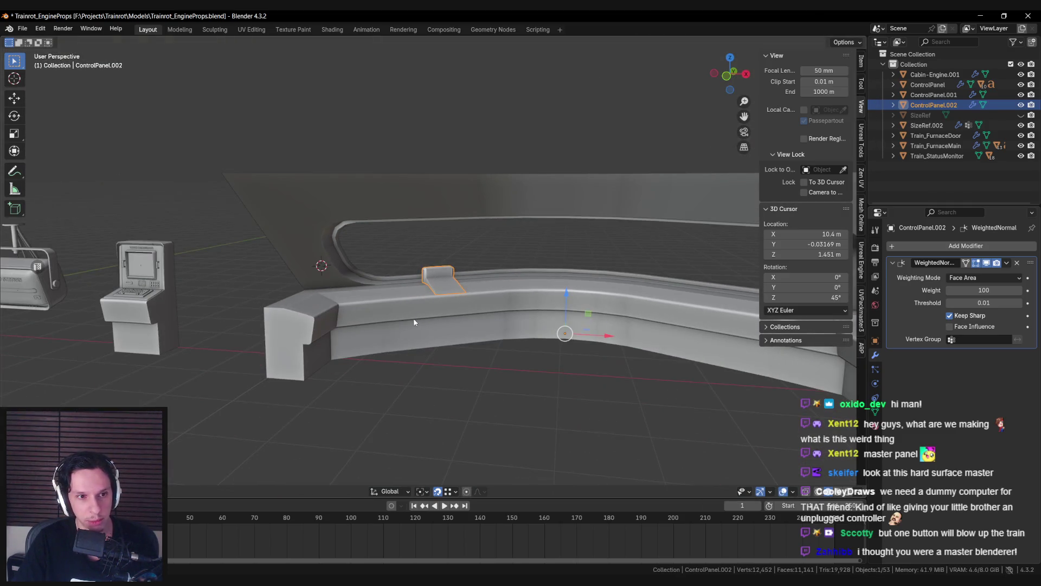
# Step: Select two edges of the raised block and slide them along it
pyautogui.press('Tab')
pyautogui.scroll(6, 434, 303)
pyautogui.scroll(2, 485, 302)
pyautogui.press('Tab')
pyautogui.scroll(-4, 461, 276)
pyautogui.moveTo(461, 276)
pyautogui.mouseDown(button='middle')
pyautogui.moveTo(428, 251)
pyautogui.moveTo(409, 270)
pyautogui.mouseUp(button='middle')
pyautogui.scroll(2, 354, 237)
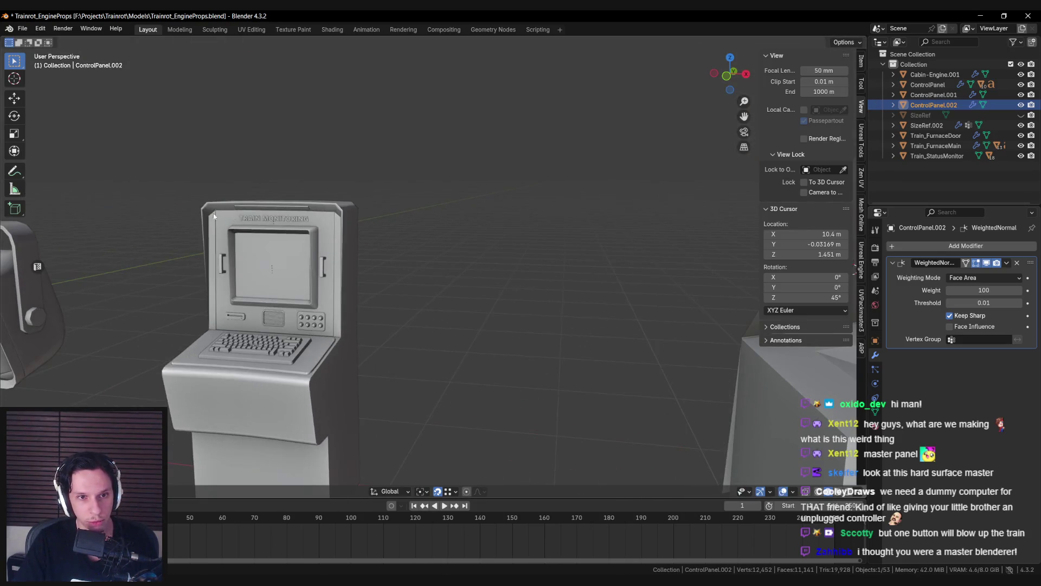
pyautogui.scroll(5, 433, 271)
pyautogui.moveTo(471, 310)
pyautogui.mouseDown(button='middle')
pyautogui.moveTo(495, 337)
pyautogui.moveTo(419, 327)
pyautogui.moveTo(483, 348)
pyautogui.moveTo(448, 353)
pyautogui.moveTo(539, 373)
pyautogui.moveTo(480, 351)
pyautogui.mouseUp(button='middle')
pyautogui.press('Tab')
pyautogui.keyDown('shift'); pyautogui.click(505, 358); pyautogui.keyUp('shift')
pyautogui.press('g')
pyautogui.press('g')
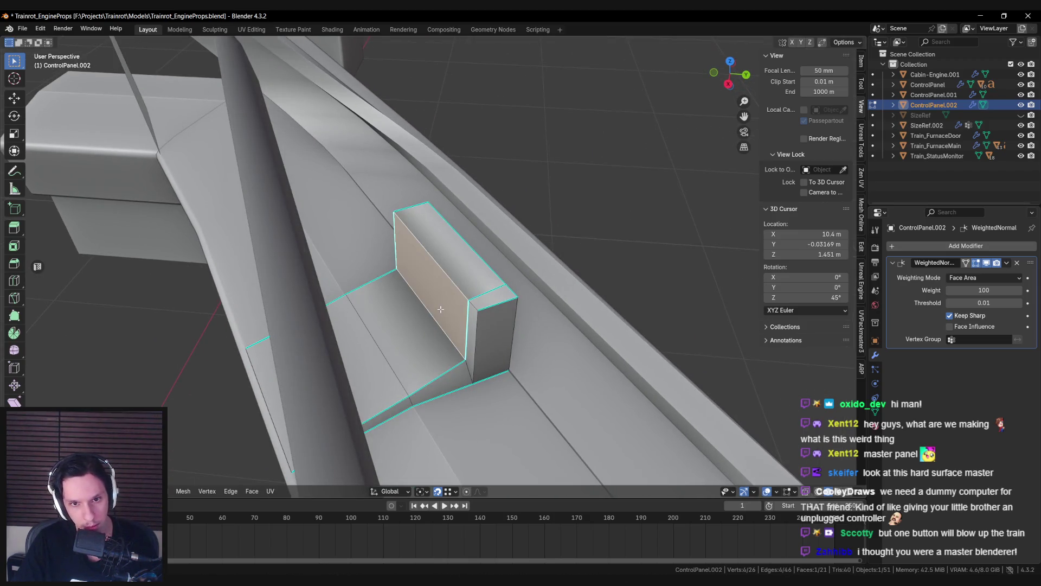
# Step: Create a Face transform orientation and move two block edges along its Z axis
pyautogui.click(390, 491)
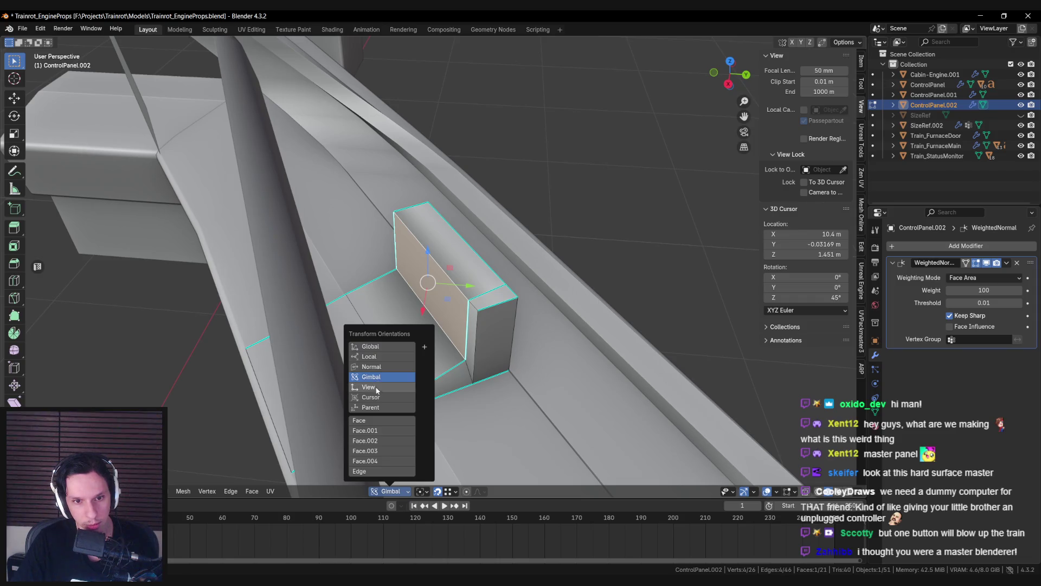
pyautogui.click(424, 347)
pyautogui.moveTo(424, 351); pyautogui.dragTo(391, 284, button='middle')
pyautogui.click(391, 284)
pyautogui.keyDown('shift'); pyautogui.click(527, 246); pyautogui.keyUp('shift')
pyautogui.moveTo(527, 247)
pyautogui.mouseDown(button='middle')
pyautogui.moveTo(504, 301)
pyautogui.moveTo(414, 325)
pyautogui.moveTo(350, 323)
pyautogui.moveTo(360, 302)
pyautogui.moveTo(425, 272)
pyautogui.moveTo(431, 290)
pyautogui.moveTo(449, 284)
pyautogui.mouseUp(button='middle')
pyautogui.press('g')
pyautogui.press('z')
pyautogui.click(508, 308)
# Step: Toggle between Object and Edit Mode and clear the block's selection
pyautogui.press('Tab')
pyautogui.press('Tab')
pyautogui.click(366, 306)
pyautogui.hotkey('alt', 'a')
pyautogui.scroll(3, 450, 285)
pyautogui.press('a')
pyautogui.hotkey('alt', 'a')
# Step: Dismiss the object context menu and zoom out to see the whole bar
pyautogui.press('Tab')
pyautogui.rightClick(438, 262)
pyautogui.press('Escape')
pyautogui.scroll(-3, 399, 286)
pyautogui.moveTo(399, 286)
pyautogui.mouseDown(button='middle')
pyautogui.moveTo(367, 304)
pyautogui.moveTo(390, 290)
pyautogui.moveTo(413, 297)
pyautogui.moveTo(414, 331)
pyautogui.moveTo(495, 304)
pyautogui.moveTo(471, 298)
pyautogui.moveTo(504, 326)
pyautogui.moveTo(488, 347)
pyautogui.mouseUp(button='middle')
pyautogui.hotkey('alt', 'a')
pyautogui.scroll(-3, 390, 291)
pyautogui.scroll(1, 413, 298)
pyautogui.scroll(4, 490, 306)
pyautogui.press('Tab')
# Step: Raise a corner vertex of the raised block slightly and check it in wireframe
pyautogui.click(488, 270)
pyautogui.moveTo(487, 270)
pyautogui.mouseDown(button='middle')
pyautogui.moveTo(373, 279)
pyautogui.moveTo(389, 270)
pyautogui.mouseUp(button='middle')
pyautogui.moveTo(389, 270); pyautogui.dragTo(382, 220)
pyautogui.moveTo(383, 219)
pyautogui.mouseDown(button='middle')
pyautogui.moveTo(488, 204)
pyautogui.moveTo(436, 265)
pyautogui.mouseUp(button='middle')
pyautogui.moveTo(370, 354); pyautogui.dragTo(392, 353, button='middle')
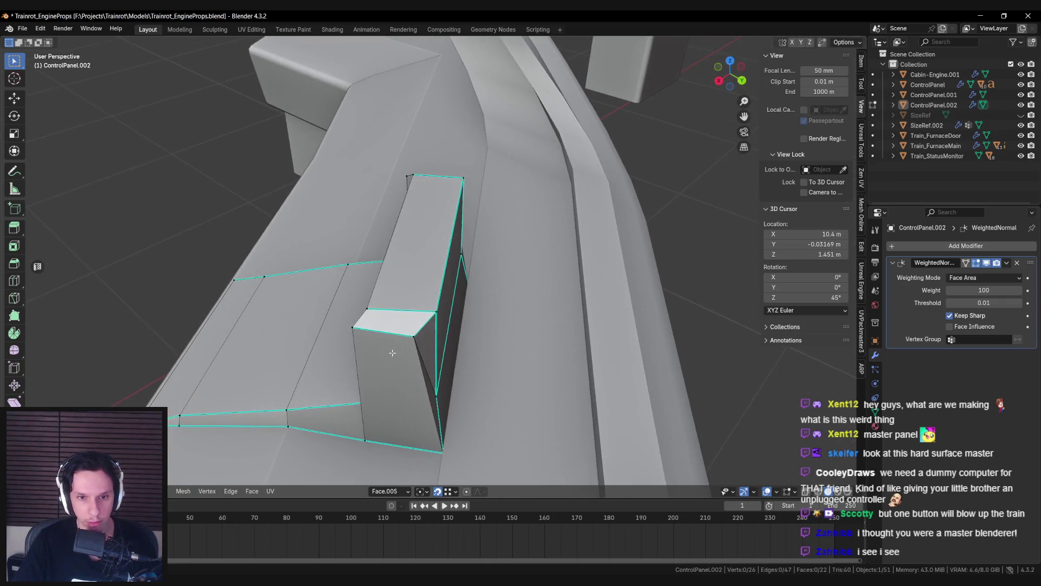
pyautogui.moveTo(433, 415); pyautogui.dragTo(408, 367, button='middle')
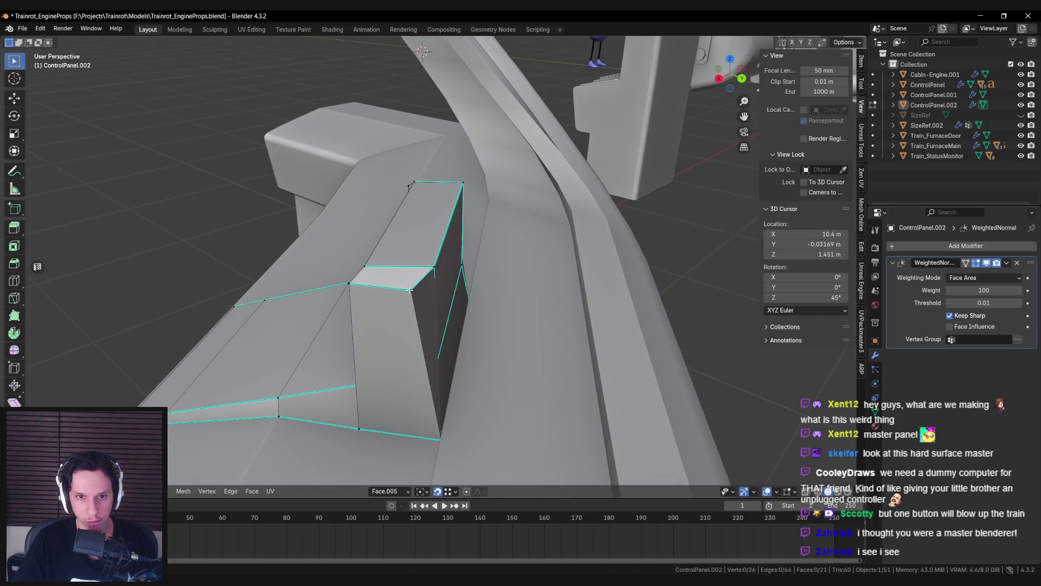
pyautogui.hotkey('shift', 'z')
pyautogui.hotkey('shift', 'z')
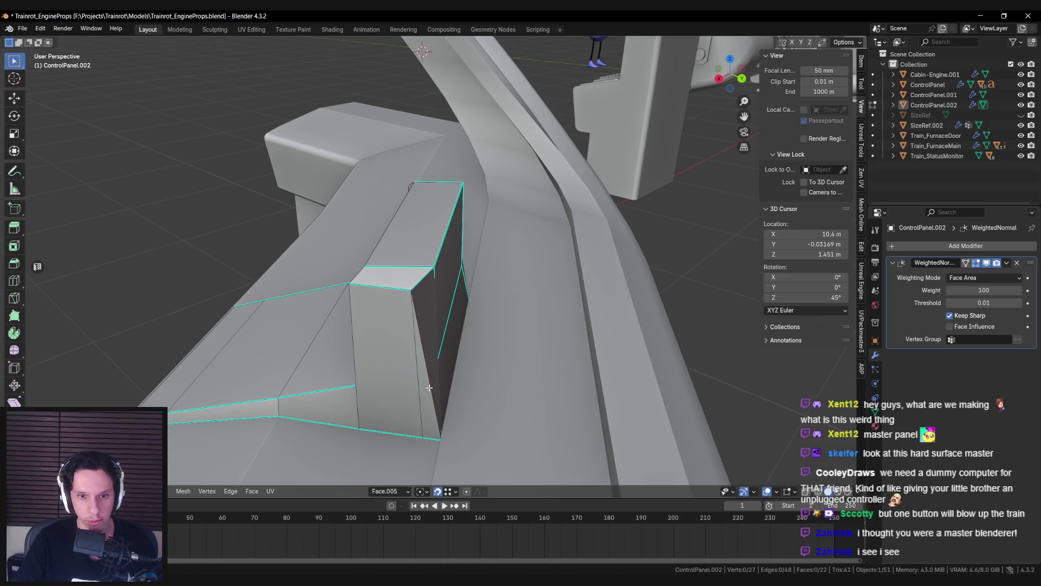
pyautogui.moveTo(459, 358)
pyautogui.mouseDown(button='middle')
pyautogui.moveTo(428, 373)
pyautogui.moveTo(462, 358)
pyautogui.moveTo(395, 353)
pyautogui.moveTo(464, 348)
pyautogui.moveTo(405, 252)
pyautogui.moveTo(382, 236)
pyautogui.mouseUp(button='middle')
# Step: Knife a new cut down the block's front face
pyautogui.press('k')
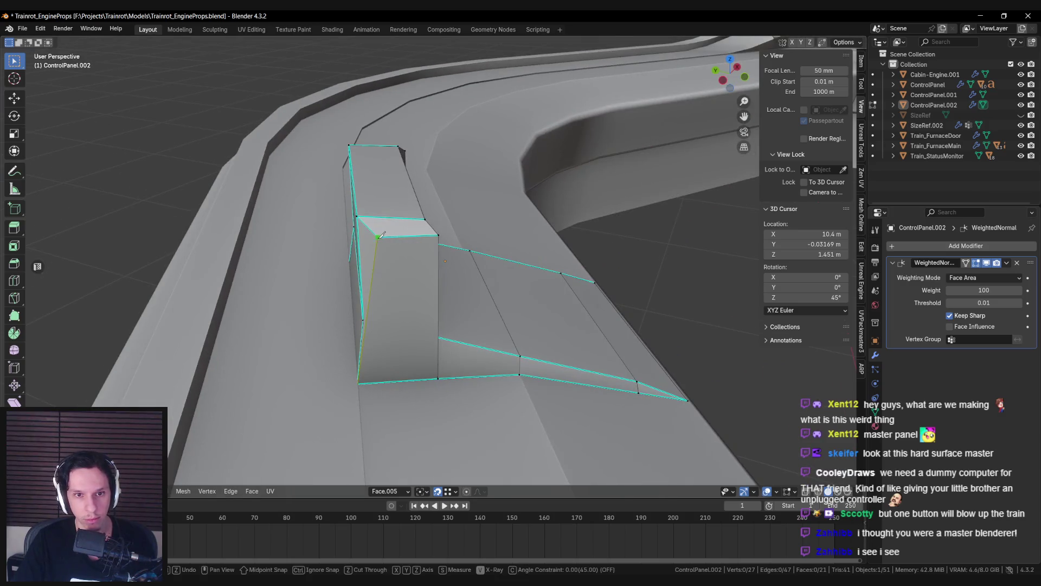
pyautogui.click(382, 382)
pyautogui.press('Return')
pyautogui.moveTo(382, 382)
pyautogui.mouseDown(button='middle')
pyautogui.moveTo(401, 315)
pyautogui.moveTo(429, 343)
pyautogui.moveTo(353, 302)
pyautogui.moveTo(365, 369)
pyautogui.moveTo(423, 371)
pyautogui.moveTo(391, 378)
pyautogui.moveTo(389, 391)
pyautogui.moveTo(459, 307)
pyautogui.moveTo(480, 347)
pyautogui.moveTo(469, 390)
pyautogui.moveTo(560, 404)
pyautogui.moveTo(654, 188)
pyautogui.moveTo(447, 210)
pyautogui.moveTo(423, 187)
pyautogui.mouseUp(button='middle')
pyautogui.hotkey('alt', 'a')
# Step: Slide the bottom-front corner vertex, then move it and a vertical-edge vertex along X
pyautogui.click(391, 378)
pyautogui.click(424, 391)
pyautogui.press('g')
pyautogui.press('g')
pyautogui.click(557, 403)
pyautogui.keyDown('ctrl'); pyautogui.click(419, 229); pyautogui.keyUp('ctrl')
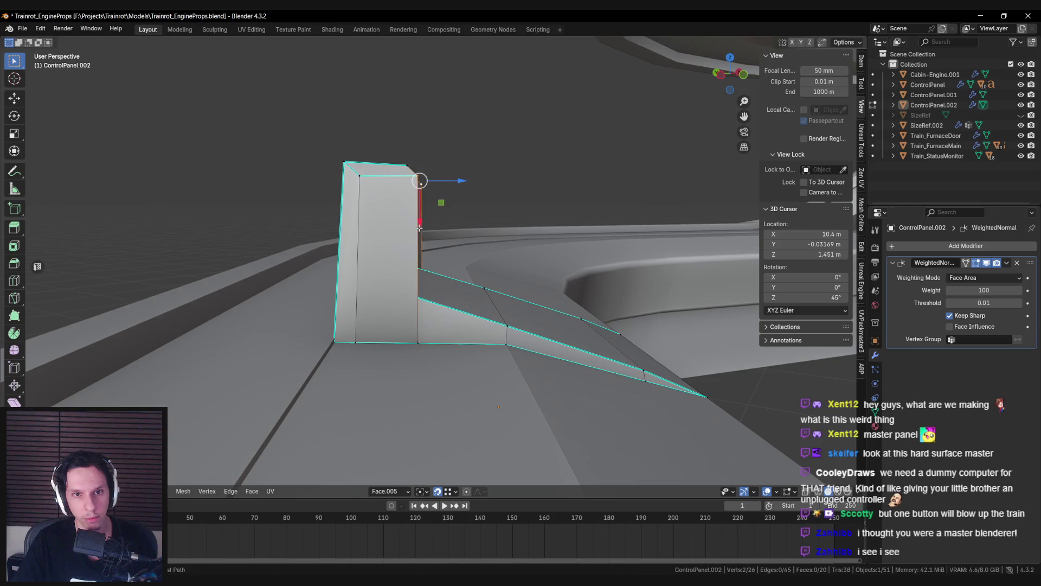
pyautogui.press('g')
pyautogui.press('x')
pyautogui.click(421, 220)
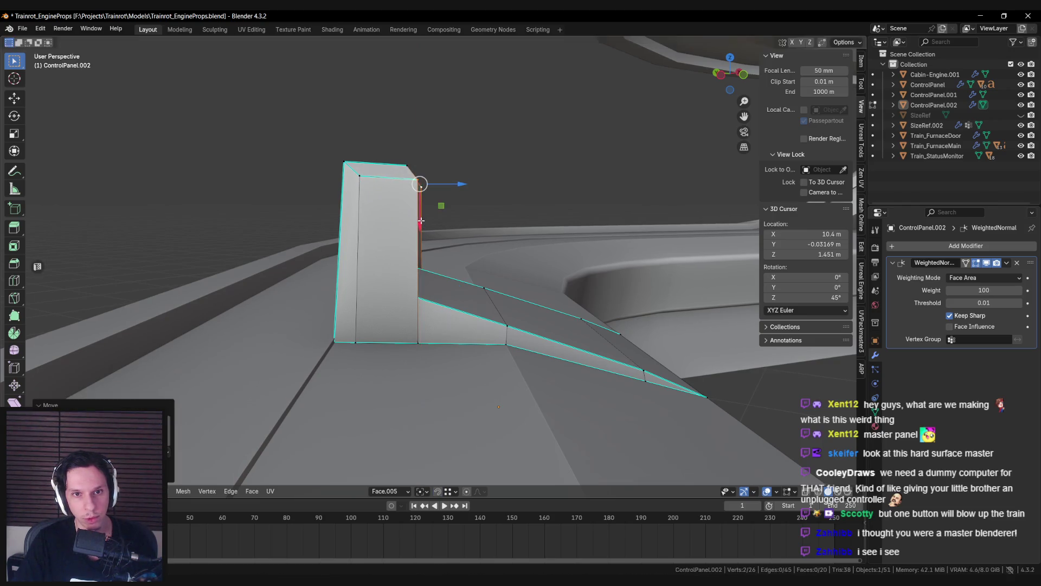
# Step: Extrude the block's top face along its normal to form a thin lip
pyautogui.moveTo(421, 220)
pyautogui.mouseDown(button='middle')
pyautogui.moveTo(244, 259)
pyautogui.moveTo(426, 228)
pyautogui.mouseUp(button='middle')
pyautogui.scroll(-5, 427, 228)
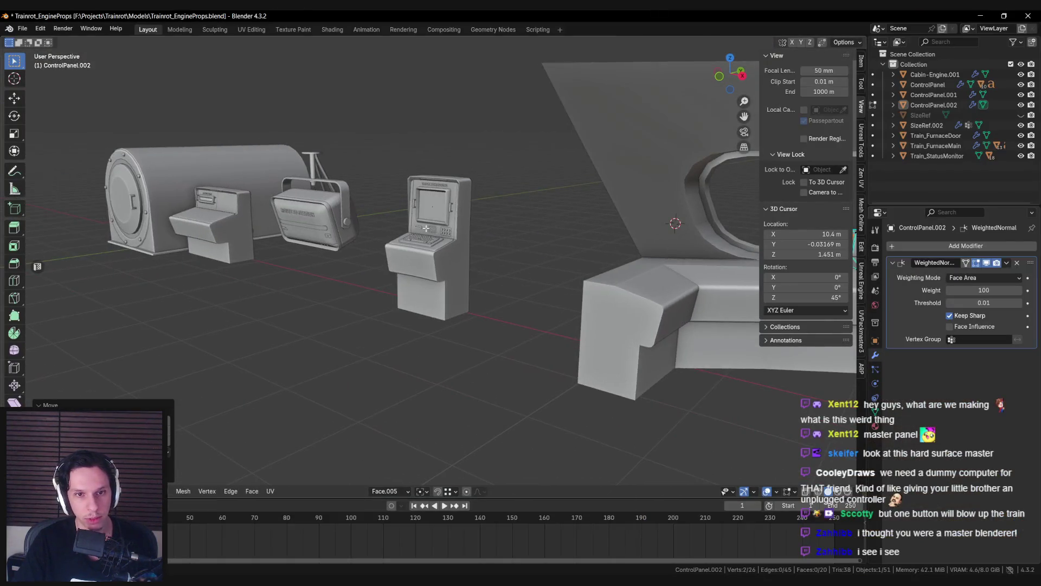
pyautogui.press('KP_Decimal')
pyautogui.scroll(3, 318, 239)
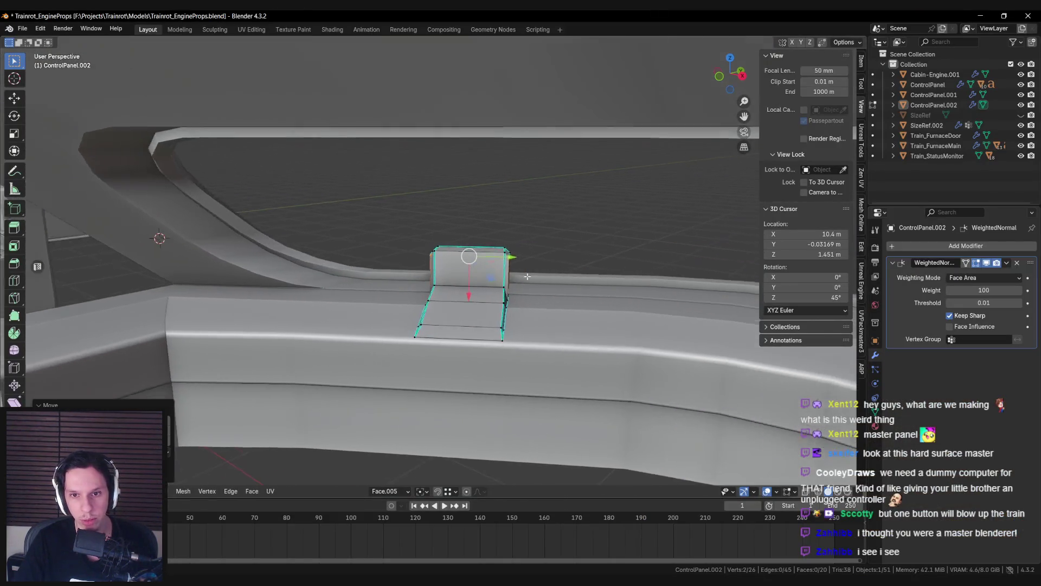
pyautogui.moveTo(318, 240); pyautogui.dragTo(493, 267, button='middle')
pyautogui.moveTo(554, 215)
pyautogui.mouseDown(button='middle')
pyautogui.moveTo(542, 228)
pyautogui.moveTo(591, 244)
pyautogui.moveTo(412, 247)
pyautogui.moveTo(442, 204)
pyautogui.moveTo(491, 239)
pyautogui.moveTo(512, 239)
pyautogui.moveTo(360, 246)
pyautogui.moveTo(396, 237)
pyautogui.mouseUp(button='middle')
pyautogui.press('e')
pyautogui.click(596, 240)
# Step: Select a single edge of the block, then return to Object Mode to view the ledge
pyautogui.press('2')
pyautogui.click(412, 246)
pyautogui.press('Tab')
pyautogui.scroll(-8, 511, 239)
pyautogui.scroll(5, 455, 255)
pyautogui.moveTo(456, 255)
pyautogui.mouseDown(button='middle')
pyautogui.moveTo(408, 277)
pyautogui.moveTo(546, 275)
pyautogui.mouseUp(button='middle')
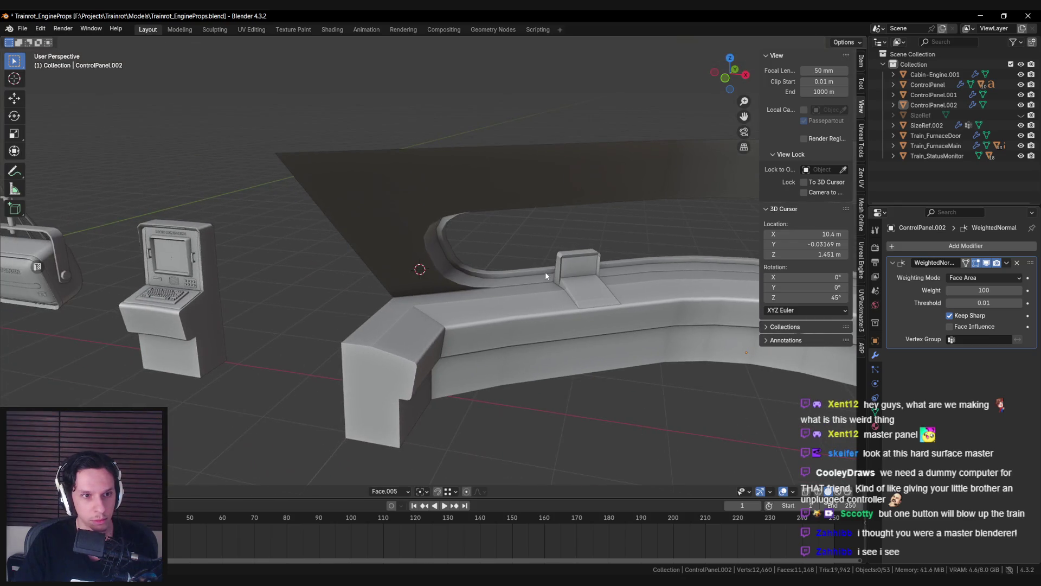
# Step: Lower the small block's top corner vertex slightly along Z
pyautogui.click(545, 271)
pyautogui.press('KP_Decimal')
pyautogui.press('Tab')
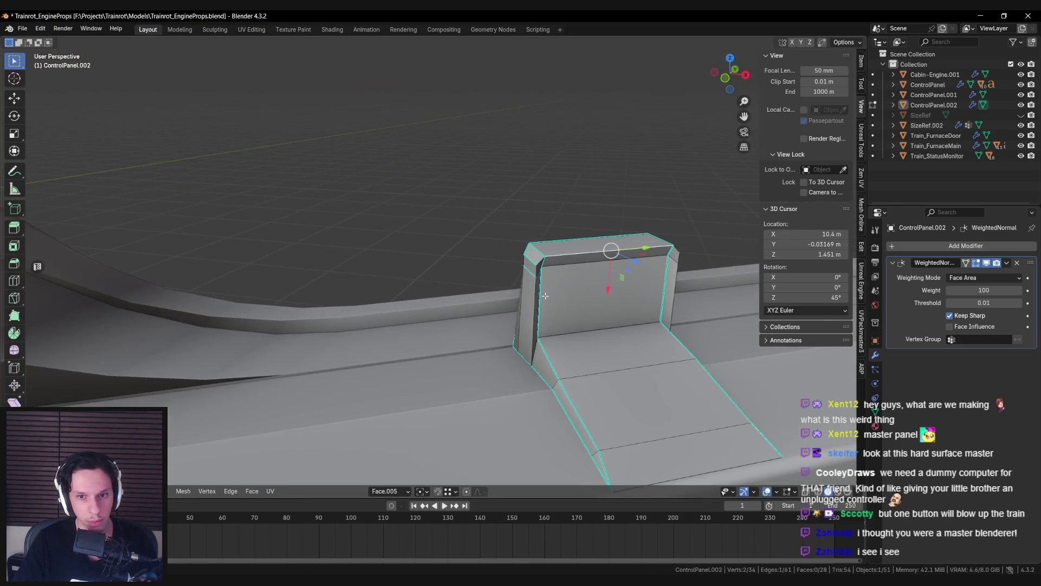
pyautogui.moveTo(381, 326)
pyautogui.mouseDown(button='middle')
pyautogui.moveTo(433, 347)
pyautogui.moveTo(423, 379)
pyautogui.moveTo(435, 404)
pyautogui.mouseUp(button='middle')
pyautogui.click(434, 347)
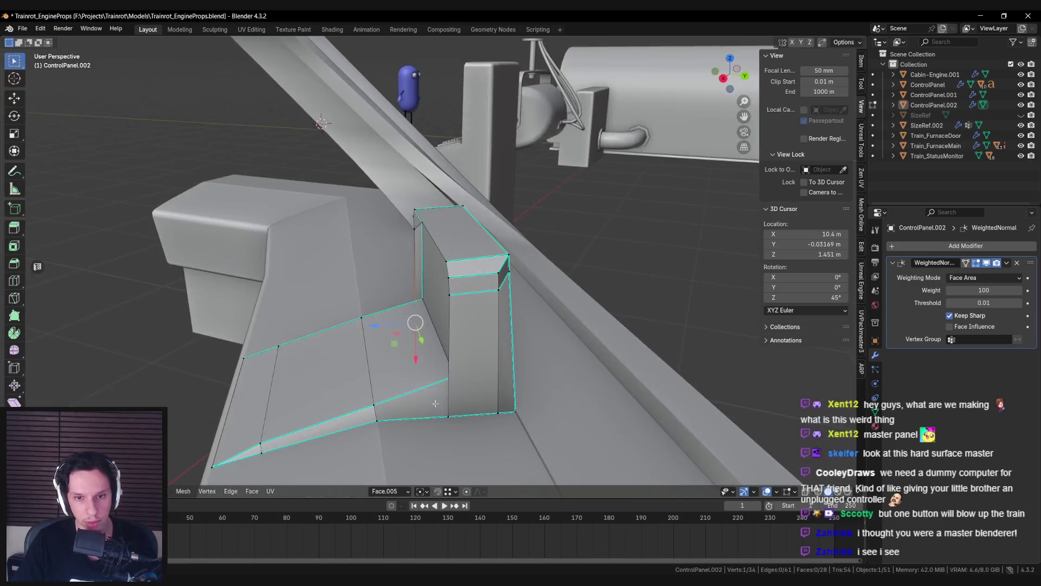
pyautogui.moveTo(394, 367); pyautogui.dragTo(404, 367)
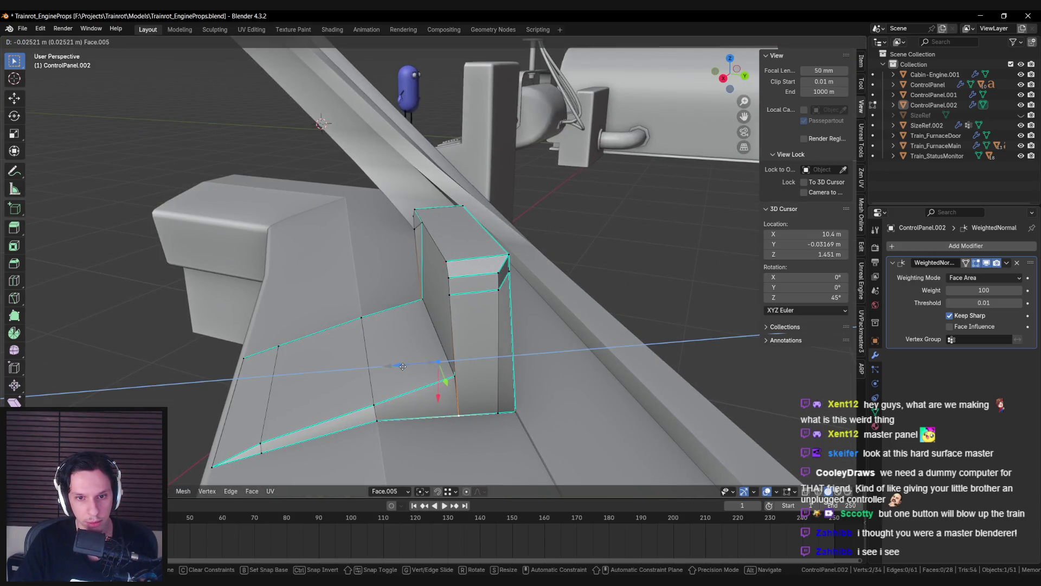
pyautogui.click(402, 366)
pyautogui.moveTo(405, 363)
pyautogui.mouseDown(button='middle')
pyautogui.moveTo(488, 353)
pyautogui.moveTo(425, 320)
pyautogui.mouseUp(button='middle')
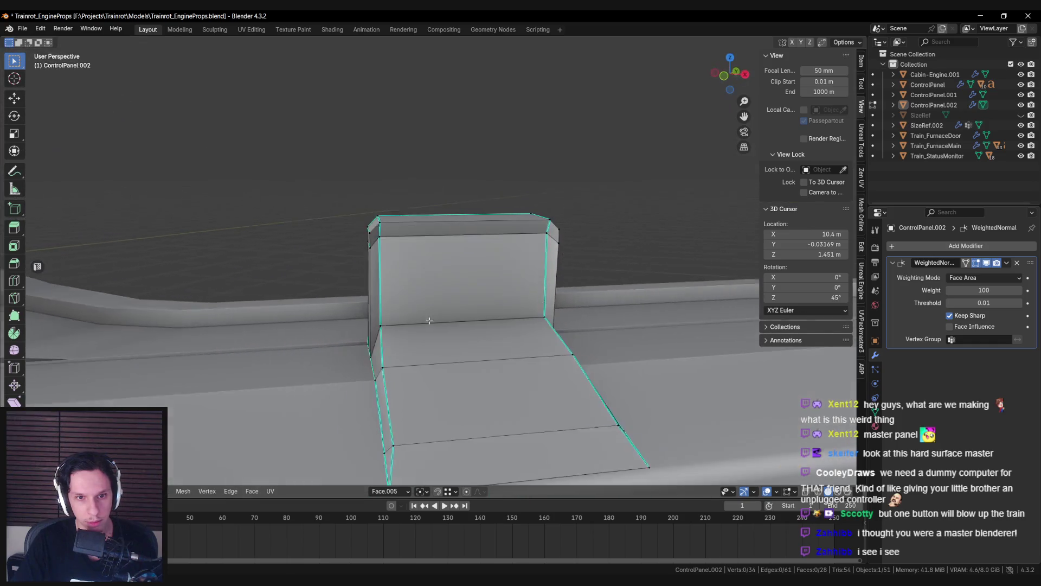
pyautogui.press('Tab')
pyautogui.press('Tab')
# Step: Mark the block's top edges sharp
pyautogui.scroll(-5, 437, 324)
pyautogui.scroll(5, 428, 314)
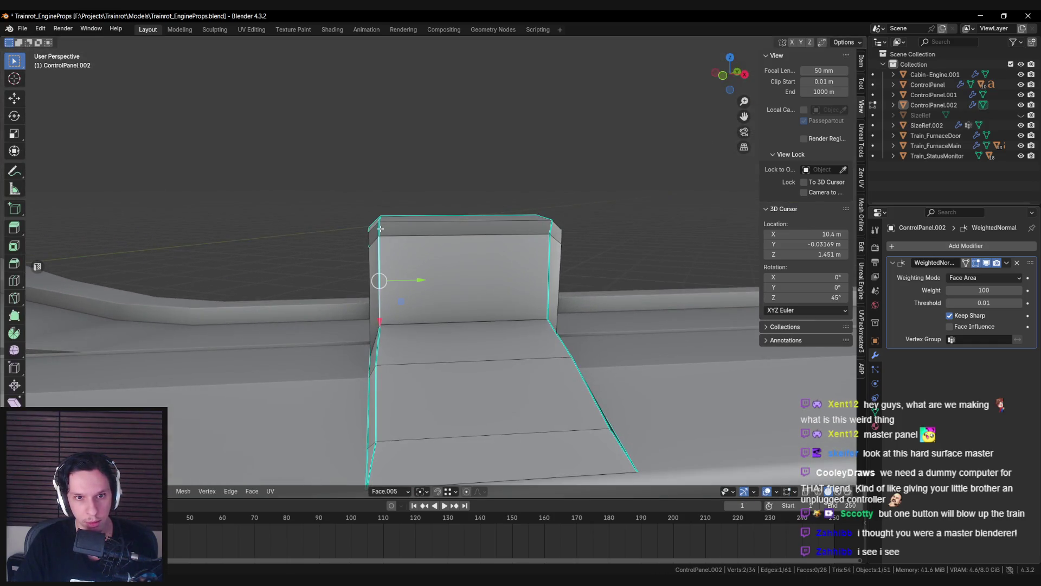
pyautogui.rightClick(552, 229)
pyautogui.click(549, 251)
pyautogui.click(379, 293)
pyautogui.moveTo(379, 293)
pyautogui.mouseDown(button='middle')
pyautogui.moveTo(386, 250)
pyautogui.moveTo(413, 249)
pyautogui.moveTo(460, 297)
pyautogui.moveTo(473, 245)
pyautogui.moveTo(412, 291)
pyautogui.mouseUp(button='middle')
pyautogui.scroll(-8, 396, 232)
pyautogui.scroll(-4, 472, 245)
pyautogui.scroll(8, 412, 291)
pyautogui.scroll(4, 412, 291)
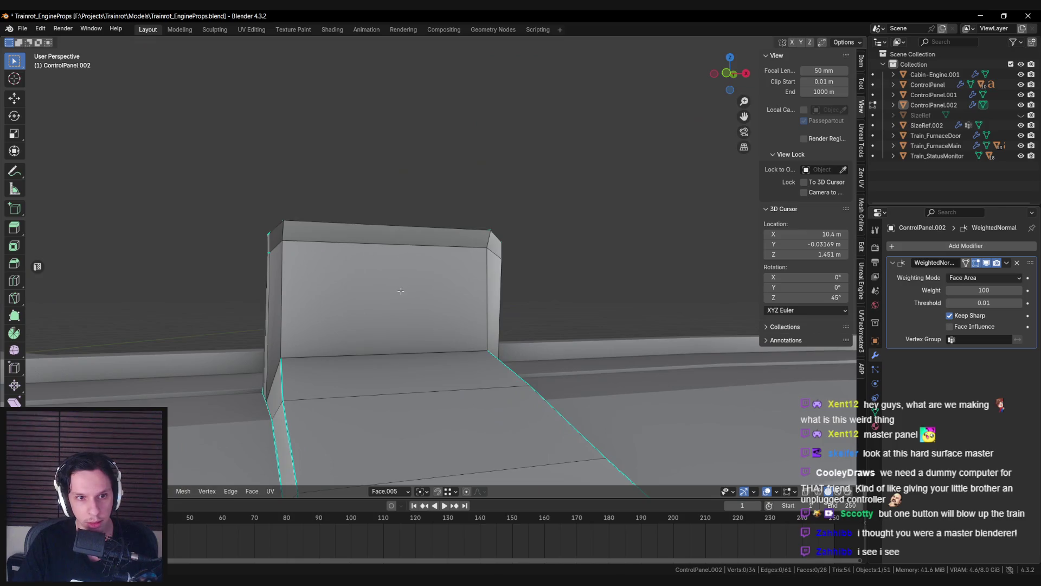
pyautogui.hotkey('ctrl', 'e')
pyautogui.click(492, 249)
# Step: Mark the remaining selected edges and the corner edge sharp as well
pyautogui.hotkey('alt', 'a')
pyautogui.moveTo(493, 250); pyautogui.dragTo(507, 305, button='middle')
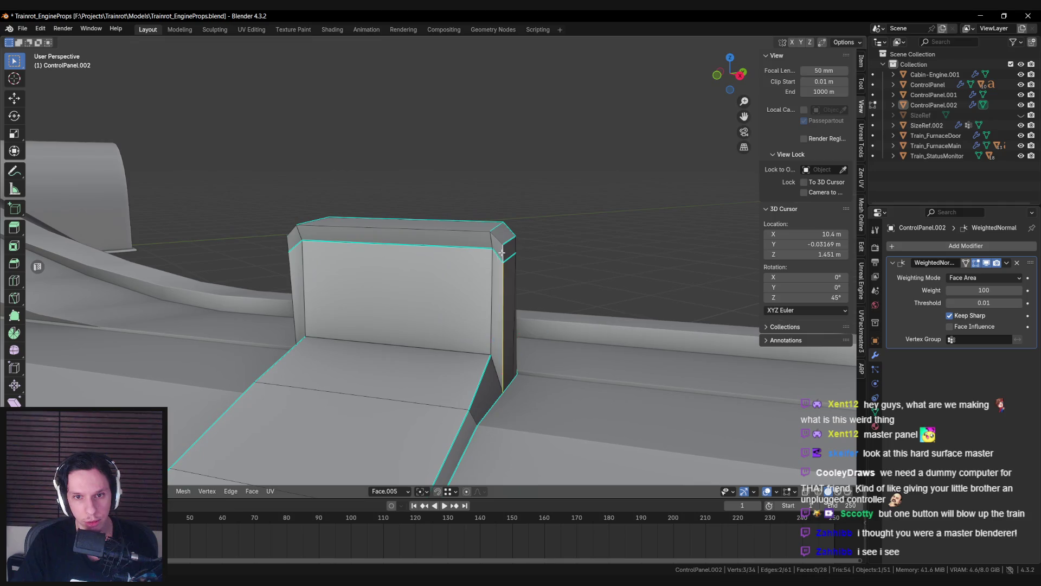
pyautogui.hotkey('ctrl', 'e')
pyautogui.click(340, 296)
pyautogui.moveTo(340, 296)
pyautogui.mouseDown(button='middle')
pyautogui.moveTo(313, 422)
pyautogui.moveTo(390, 380)
pyautogui.moveTo(461, 374)
pyautogui.moveTo(493, 359)
pyautogui.moveTo(513, 379)
pyautogui.mouseUp(button='middle')
pyautogui.click(314, 422)
pyautogui.hotkey('ctrl', 'e')
pyautogui.click(498, 382)
# Step: Return to Object Mode and open the small block's object context menu
pyautogui.hotkey('alt', 'a')
pyautogui.press('Tab')
pyautogui.scroll(-5, 498, 384)
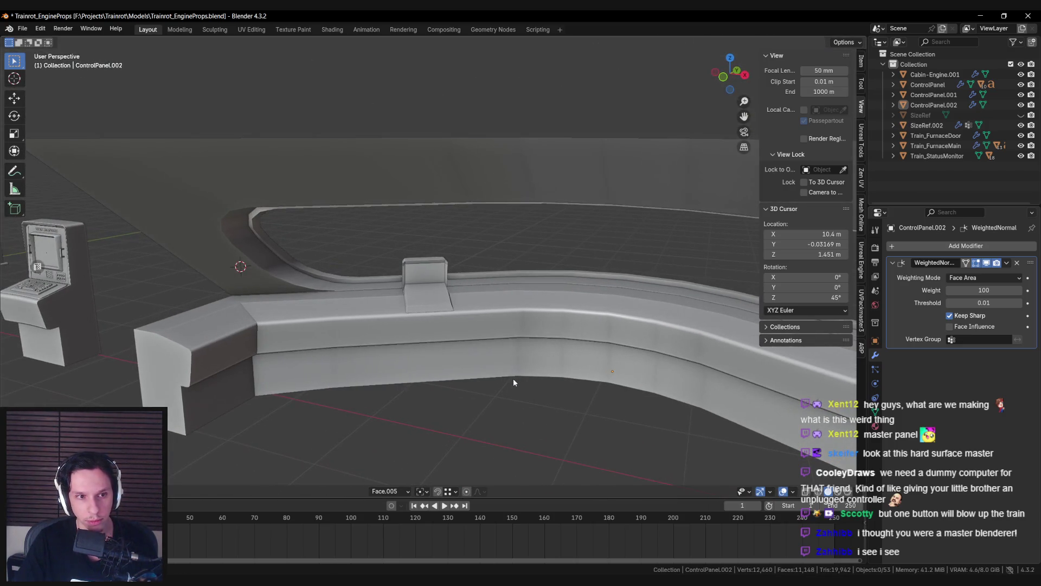
pyautogui.scroll(6, 509, 375)
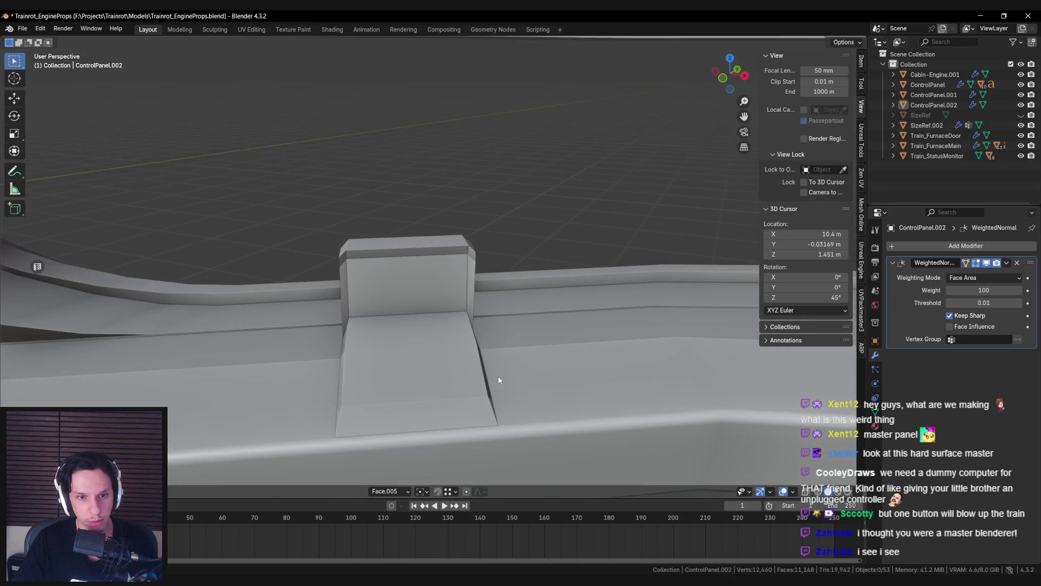
pyautogui.click(374, 296)
pyautogui.rightClick(364, 290)
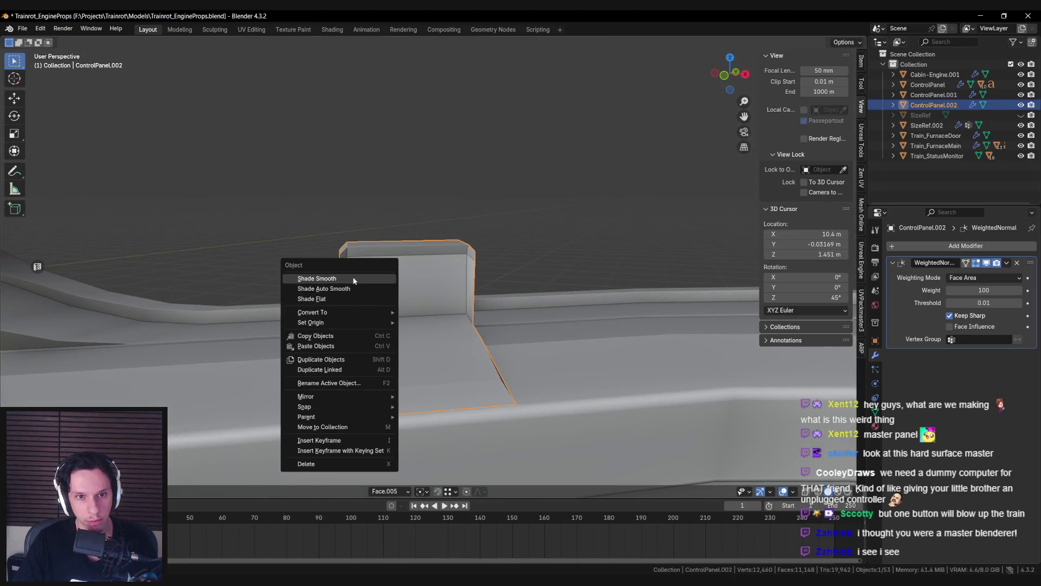
# Step: Shade the block smooth and select its top chamfer edges
pyautogui.click(360, 277)
pyautogui.moveTo(360, 296)
pyautogui.mouseDown(button='middle')
pyautogui.moveTo(390, 297)
pyautogui.moveTo(347, 279)
pyautogui.moveTo(414, 303)
pyautogui.moveTo(428, 284)
pyautogui.moveTo(474, 269)
pyautogui.moveTo(514, 294)
pyautogui.moveTo(361, 320)
pyautogui.mouseUp(button='middle')
pyautogui.press('Tab')
pyautogui.click(347, 279)
pyautogui.keyDown('shift'); pyautogui.click(427, 284); pyautogui.keyUp('shift')
pyautogui.press('Tab')
pyautogui.press('Tab')
# Step: Scale the block's two top vertices along the face-based Y axis
pyautogui.click(353, 279)
pyautogui.keyDown('shift'); pyautogui.click(624, 282); pyautogui.keyUp('shift')
pyautogui.moveTo(624, 282); pyautogui.dragTo(689, 295, button='middle')
pyautogui.press('s')
pyautogui.press('y')
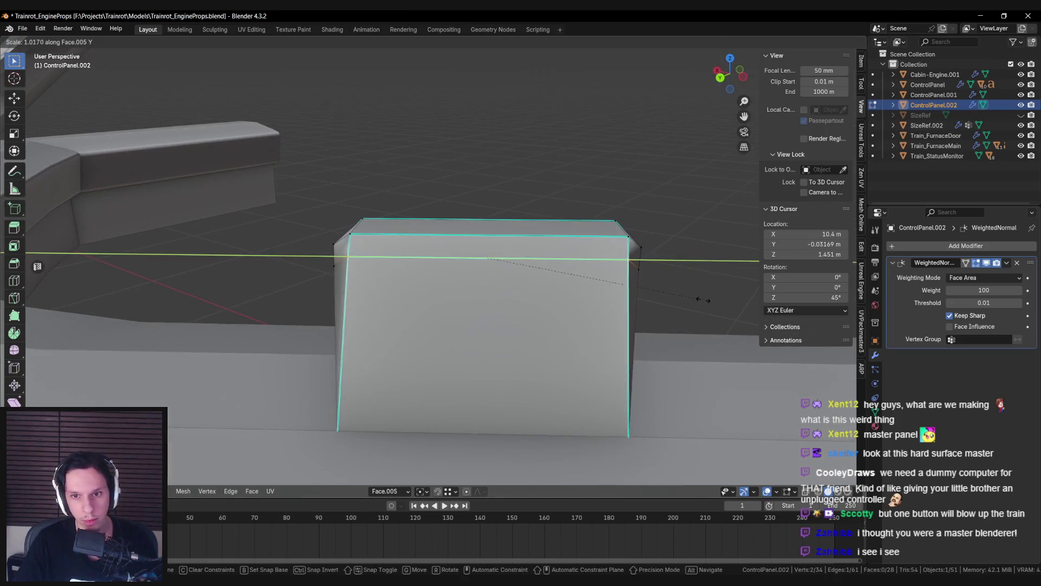
pyautogui.press('y')
pyautogui.press('y')
pyautogui.click(714, 296)
pyautogui.moveTo(714, 295)
pyautogui.mouseDown(button='middle')
pyautogui.moveTo(442, 275)
pyautogui.moveTo(388, 259)
pyautogui.mouseUp(button='middle')
pyautogui.hotkey('alt', 'a')
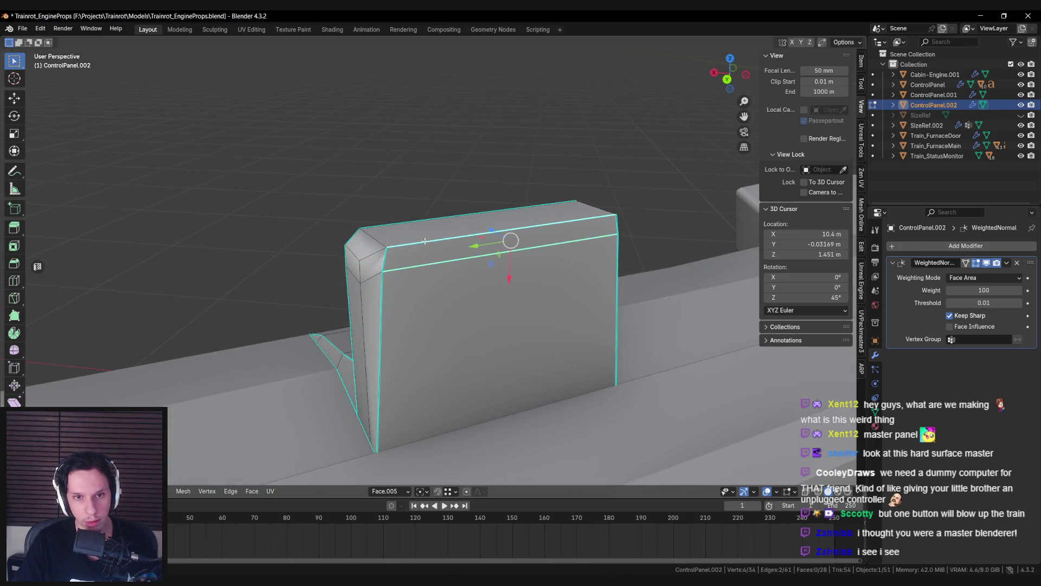
# Step: Apply an edge operation from the context menu, then select the top front edge
pyautogui.rightClick(415, 266)
pyautogui.click(414, 265)
pyautogui.moveTo(415, 265)
pyautogui.mouseDown(button='middle')
pyautogui.moveTo(486, 280)
pyautogui.moveTo(426, 293)
pyautogui.mouseUp(button='middle')
pyautogui.hotkey('alt', 'a')
pyautogui.click(426, 293)
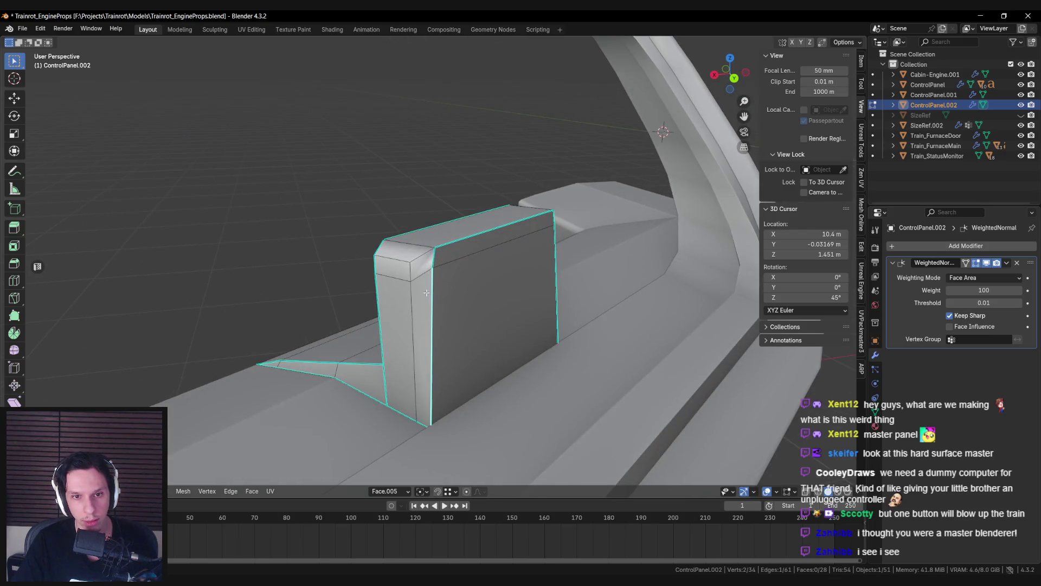
pyautogui.keyDown('shift'); pyautogui.click(453, 245); pyautogui.keyUp('shift')
pyautogui.moveTo(453, 245); pyautogui.dragTo(495, 242, button='middle')
pyautogui.click(611, 264)
pyautogui.moveTo(611, 265)
pyautogui.mouseDown(button='middle')
pyautogui.moveTo(508, 239)
pyautogui.moveTo(348, 259)
pyautogui.mouseUp(button='middle')
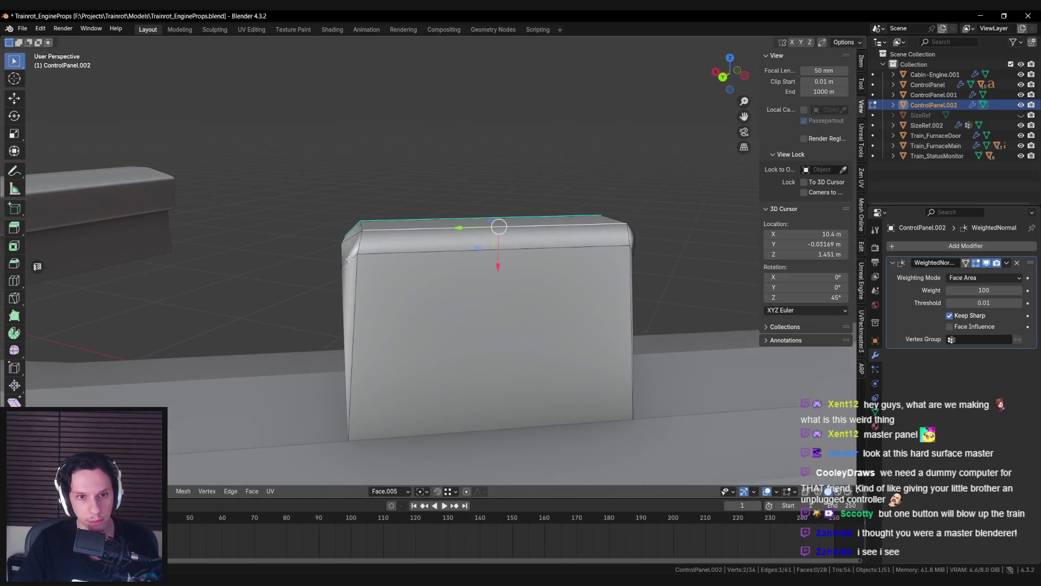
pyautogui.moveTo(533, 253)
pyautogui.mouseDown(button='middle')
pyautogui.moveTo(637, 257)
pyautogui.moveTo(469, 260)
pyautogui.moveTo(477, 270)
pyautogui.moveTo(518, 268)
pyautogui.moveTo(407, 281)
pyautogui.moveTo(381, 256)
pyautogui.moveTo(336, 249)
pyautogui.moveTo(555, 248)
pyautogui.mouseUp(button='middle')
# Step: Scale the top front edge slightly along the face Y axis and check the shape
pyautogui.press('s')
pyautogui.press('y')
pyautogui.click(685, 267)
pyautogui.click(469, 260)
pyautogui.press('Tab')
pyautogui.scroll(-2, 519, 274)
pyautogui.press('Tab')
pyautogui.click(381, 256)
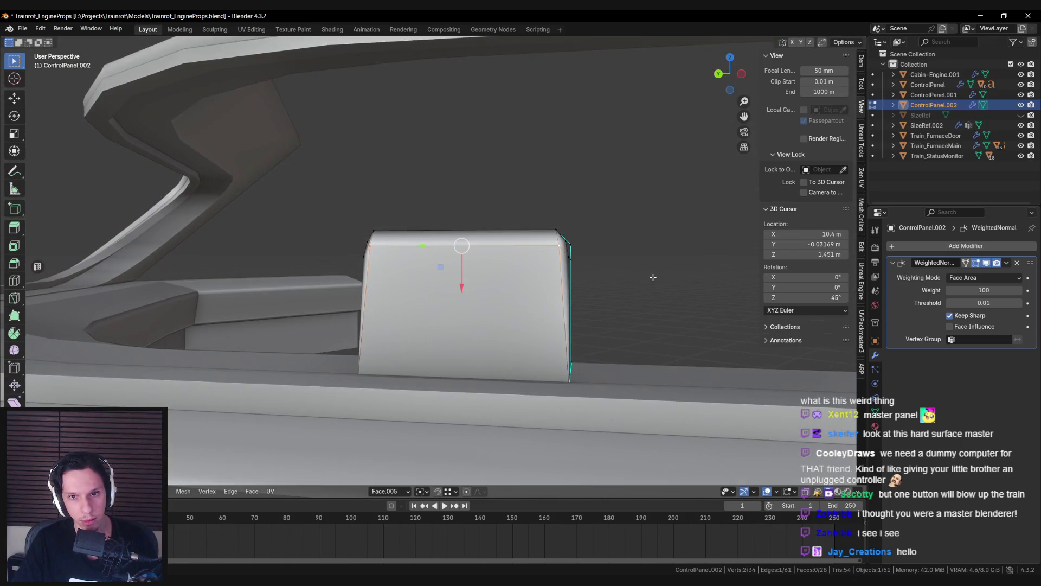
# Step: Cancel the top-edge move, then scale the panel's side edges, selected through X-ray
pyautogui.rightClick(474, 285)
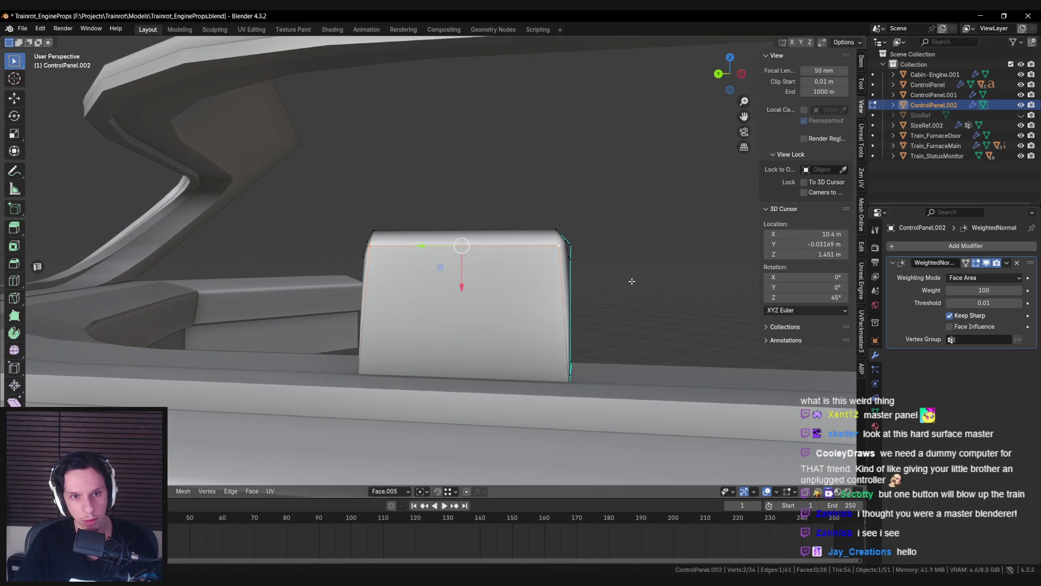
pyautogui.moveTo(612, 291); pyautogui.dragTo(510, 301, button='middle')
pyautogui.moveTo(326, 377)
pyautogui.mouseDown(button='middle')
pyautogui.moveTo(402, 380)
pyautogui.moveTo(602, 423)
pyautogui.moveTo(317, 344)
pyautogui.moveTo(369, 324)
pyautogui.moveTo(454, 394)
pyautogui.moveTo(418, 288)
pyautogui.mouseUp(button='middle')
pyautogui.hotkey('alt', 'z')
pyautogui.hotkey('alt', 'z')
pyautogui.click(579, 418)
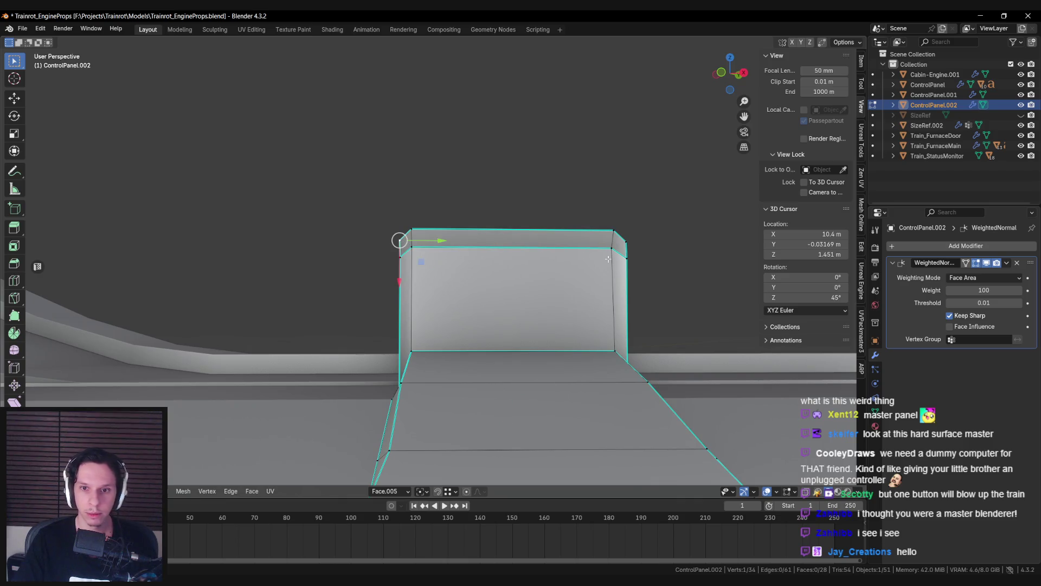
pyautogui.click(671, 251)
pyautogui.moveTo(672, 251)
pyautogui.mouseDown(button='middle')
pyautogui.moveTo(476, 289)
pyautogui.moveTo(478, 304)
pyautogui.moveTo(657, 294)
pyautogui.moveTo(538, 287)
pyautogui.moveTo(674, 239)
pyautogui.moveTo(564, 297)
pyautogui.moveTo(425, 291)
pyautogui.moveTo(400, 343)
pyautogui.moveTo(374, 349)
pyautogui.mouseUp(button='middle')
pyautogui.press('Tab')
# Step: Reselect ControlPanel.002 and move its top vertices in Edit Mode
pyautogui.click(657, 294)
pyautogui.click(426, 291)
pyautogui.press('Tab')
pyautogui.hotkey('alt', 'z')
pyautogui.moveTo(417, 238); pyautogui.dragTo(365, 352)
pyautogui.hotkey('alt', 'z')
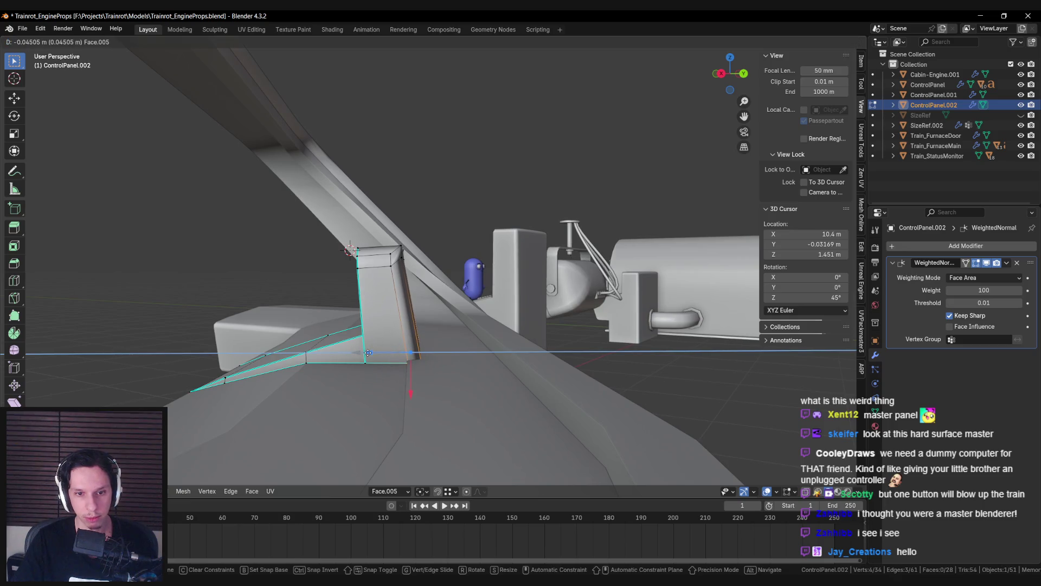
pyautogui.click(372, 353)
pyautogui.moveTo(371, 353); pyautogui.dragTo(424, 252, button='middle')
# Step: Move the two vertices on the block's right edge to reshape its leaning profile
pyautogui.hotkey('alt', 'z')
pyautogui.hotkey('alt', 'a')
pyautogui.press('b')
pyautogui.moveTo(424, 252); pyautogui.dragTo(439, 287)
pyautogui.hotkey('alt', 'z')
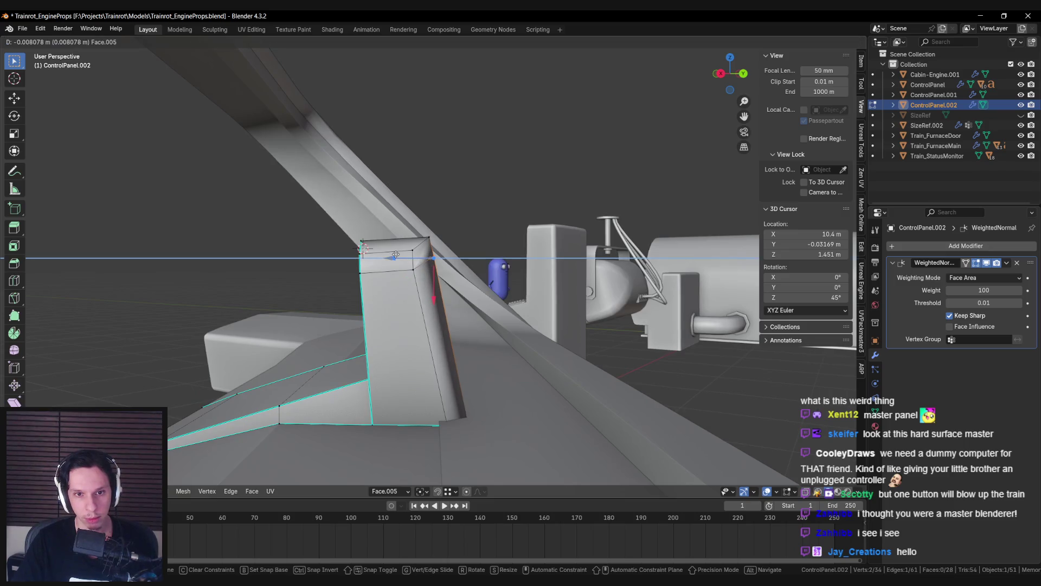
pyautogui.moveTo(395, 255); pyautogui.dragTo(396, 257)
pyautogui.moveTo(396, 257)
pyautogui.mouseDown(button='middle')
pyautogui.moveTo(431, 293)
pyautogui.moveTo(426, 332)
pyautogui.mouseUp(button='middle')
pyautogui.press('Tab')
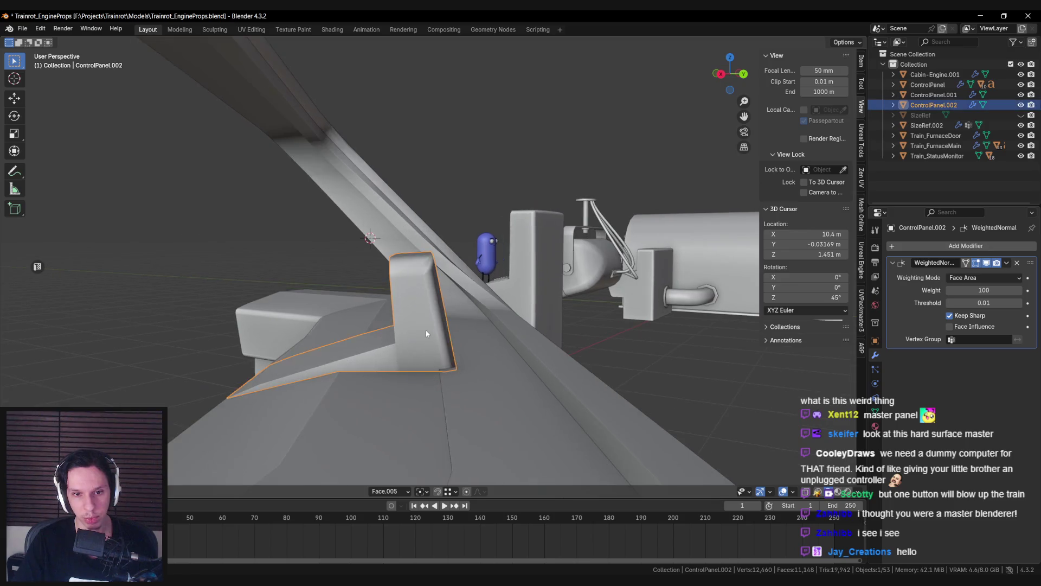
# Step: Adjust two vertices at the block's top, toggling to Object Mode to preview the shape
pyautogui.press('Tab')
pyautogui.hotkey('alt', 'z')
pyautogui.moveTo(400, 260); pyautogui.dragTo(428, 284)
pyautogui.hotkey('alt', 'z')
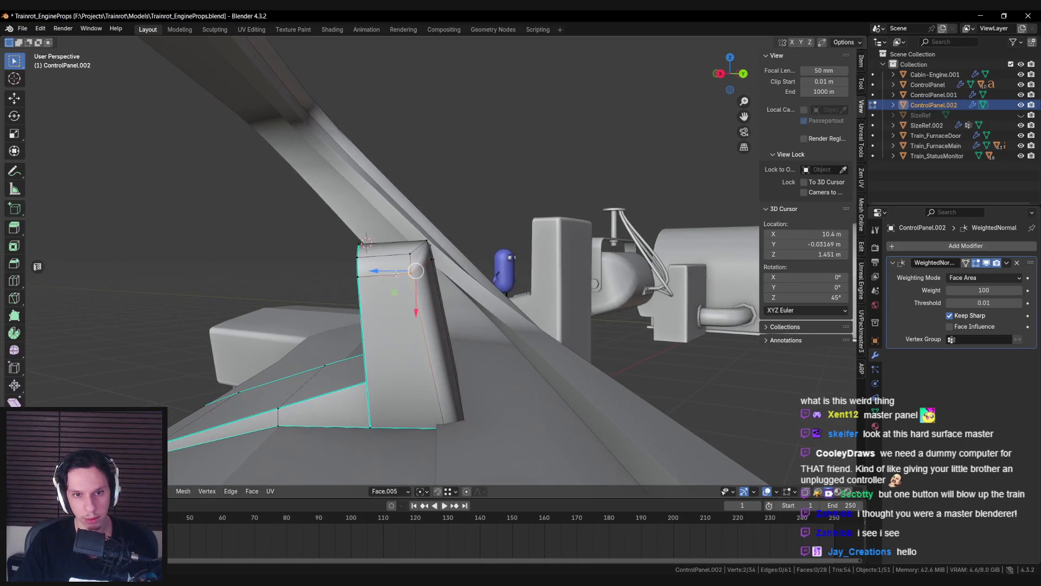
pyautogui.moveTo(404, 287); pyautogui.dragTo(397, 273, button='middle')
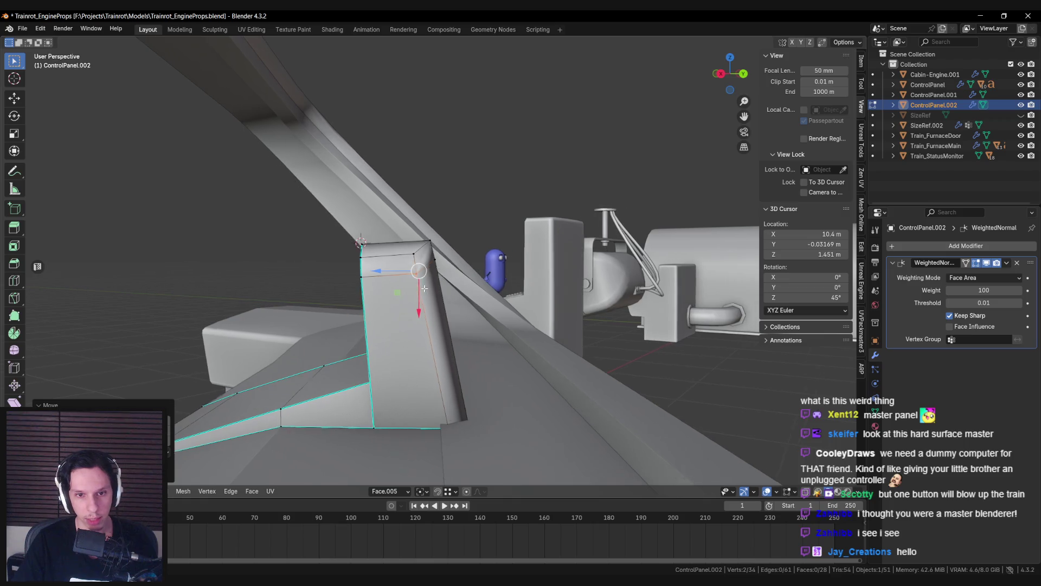
pyautogui.press('Tab')
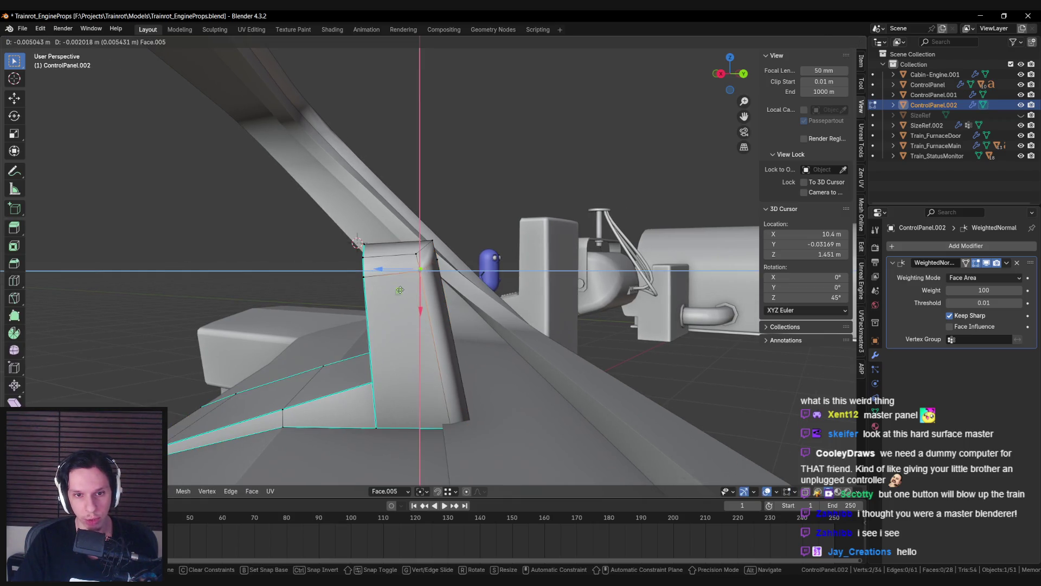
pyautogui.click(399, 290)
pyautogui.press('Tab')
pyautogui.moveTo(400, 290)
pyautogui.mouseDown(button='middle')
pyautogui.moveTo(498, 303)
pyautogui.moveTo(502, 341)
pyautogui.moveTo(414, 367)
pyautogui.moveTo(358, 302)
pyautogui.moveTo(321, 302)
pyautogui.moveTo(346, 292)
pyautogui.mouseUp(button='middle')
pyautogui.click(403, 291)
pyautogui.press('Tab')
# Step: Reselect the ControlPanel.002 block and select its top edges in Edit Mode
pyautogui.press('Tab')
pyautogui.press('Tab')
pyautogui.press('Tab')
pyautogui.press('Tab')
pyautogui.press('Tab')
pyautogui.click(346, 292)
pyautogui.moveTo(438, 294)
pyautogui.mouseDown(button='middle')
pyautogui.moveTo(413, 277)
pyautogui.moveTo(468, 292)
pyautogui.moveTo(424, 306)
pyautogui.moveTo(445, 315)
pyautogui.moveTo(399, 324)
pyautogui.moveTo(415, 276)
pyautogui.mouseUp(button='middle')
pyautogui.scroll(-8, 472, 286)
pyautogui.click(509, 302)
pyautogui.scroll(5, 526, 298)
pyautogui.click(424, 306)
pyautogui.press('Tab')
pyautogui.hotkey('alt', 'z')
pyautogui.keyDown('alt'); pyautogui.click(399, 324); pyautogui.keyUp('alt')
pyautogui.hotkey('alt', 'z')
# Step: Select the block's top vertices in wireframe view, then return to Object Mode and deselect
pyautogui.hotkey('shift', 'z')
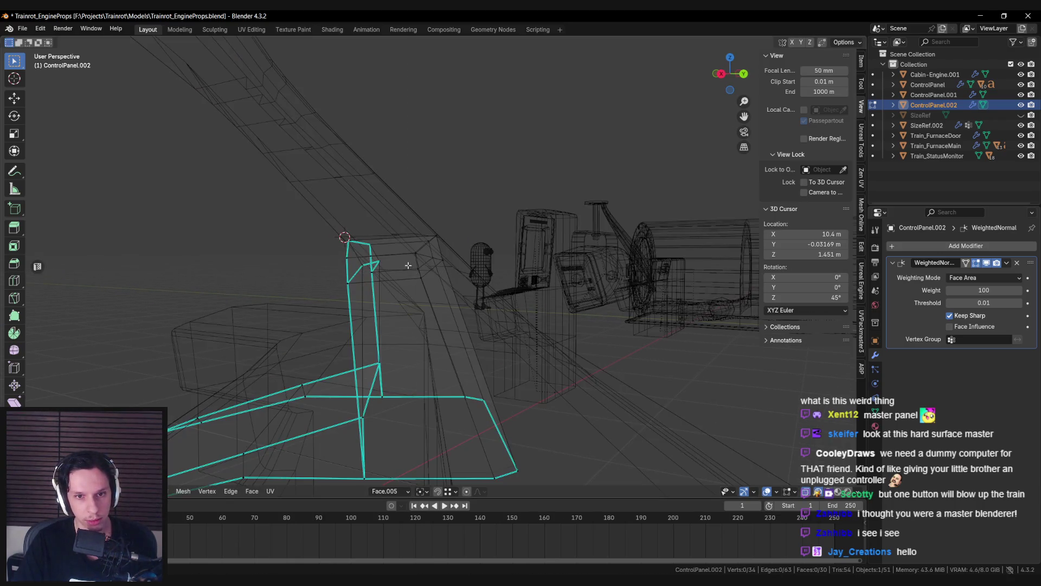
pyautogui.moveTo(424, 252); pyautogui.dragTo(395, 267)
pyautogui.hotkey('shift', 'z')
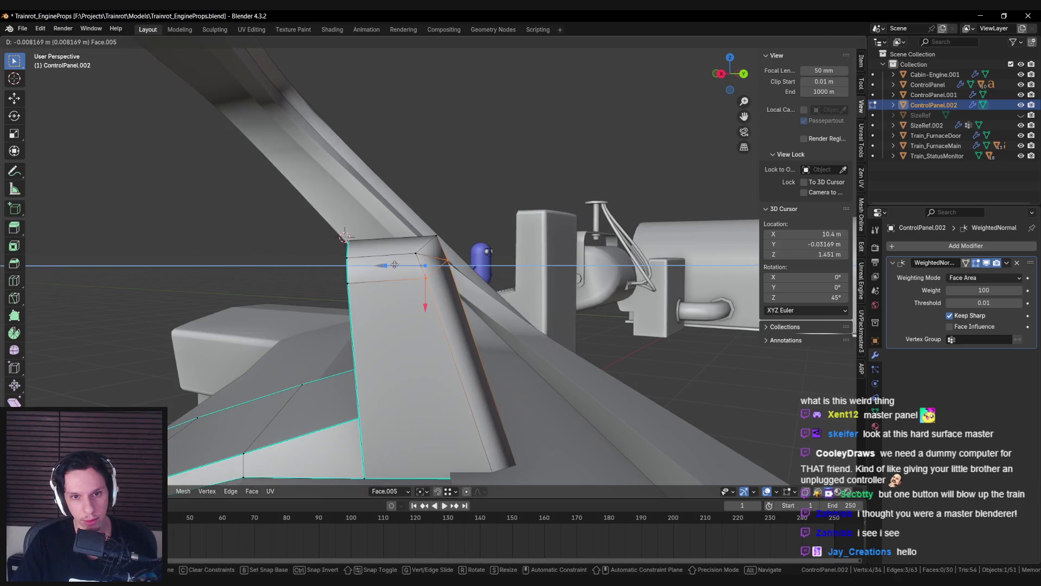
pyautogui.press('Tab')
pyautogui.moveTo(396, 275); pyautogui.dragTo(509, 293, button='middle')
pyautogui.hotkey('alt', 'a')
pyautogui.scroll(5, 505, 289)
pyautogui.scroll(-5, 454, 287)
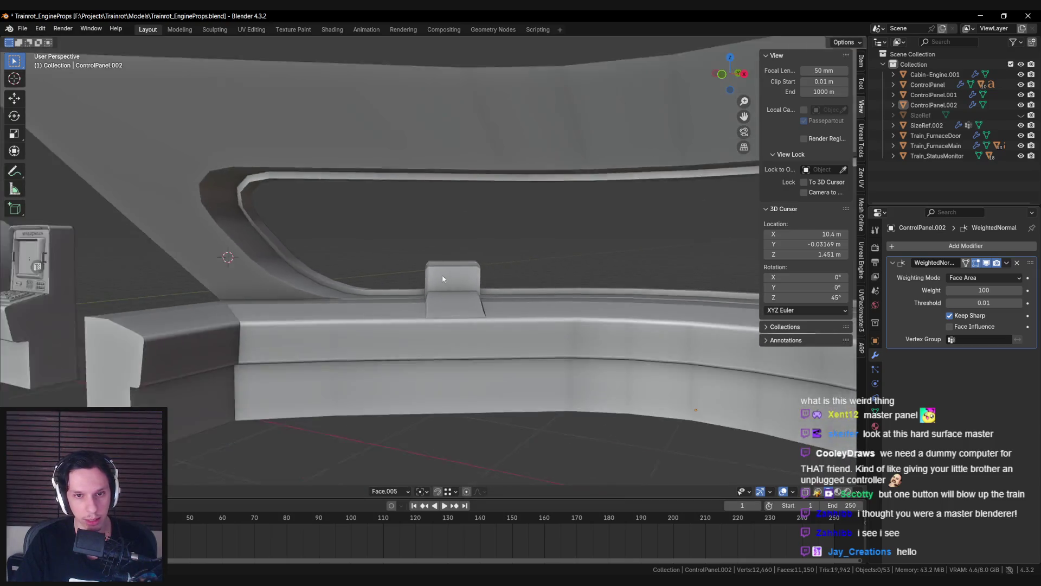
# Step: Select ControlPanel.002 and enter Edit Mode with a head-on front view
pyautogui.moveTo(238, 287)
pyautogui.keyDown('shift'); pyautogui.mouseDown(button='middle')
pyautogui.moveTo(513, 301)
pyautogui.moveTo(444, 290)
pyautogui.moveTo(549, 309)
pyautogui.mouseUp(button='middle'); pyautogui.keyUp('shift')
pyautogui.scroll(3, 513, 300)
pyautogui.scroll(-4, 549, 309)
pyautogui.scroll(5, 548, 309)
pyautogui.scroll(3, 459, 285)
pyautogui.click(344, 232)
pyautogui.press('Tab')
pyautogui.moveTo(343, 232)
pyautogui.mouseDown(button='middle')
pyautogui.moveTo(431, 246)
pyautogui.moveTo(367, 235)
pyautogui.moveTo(472, 270)
pyautogui.moveTo(320, 224)
pyautogui.mouseUp(button='middle')
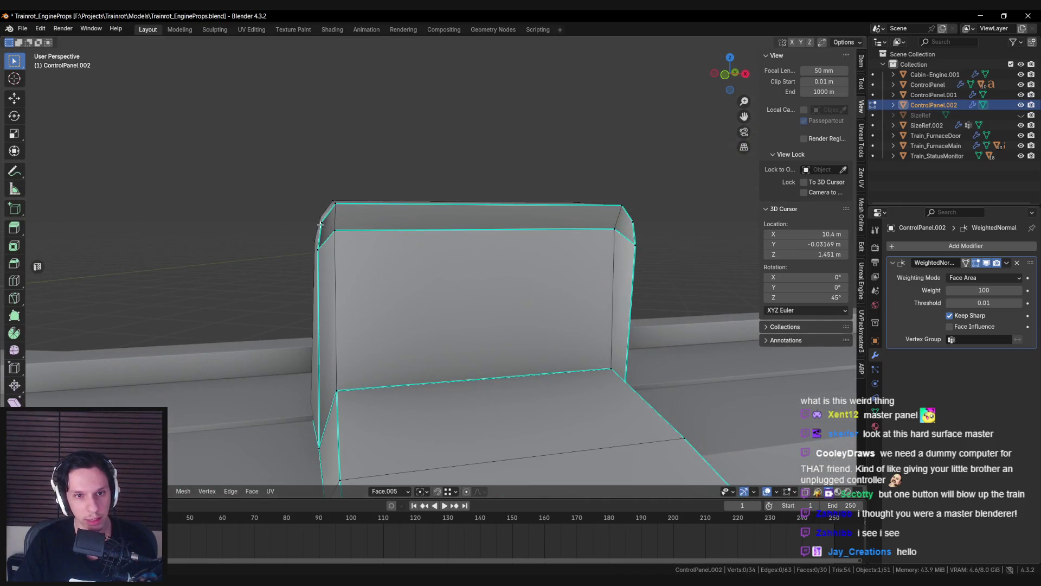
pyautogui.moveTo(585, 237); pyautogui.dragTo(417, 239, button='middle')
# Step: Shift the block's top edge along one axis, then return to Object Mode
pyautogui.click(300, 198)
pyautogui.moveTo(300, 198)
pyautogui.mouseDown(button='middle')
pyautogui.moveTo(461, 228)
pyautogui.moveTo(439, 234)
pyautogui.mouseUp(button='middle')
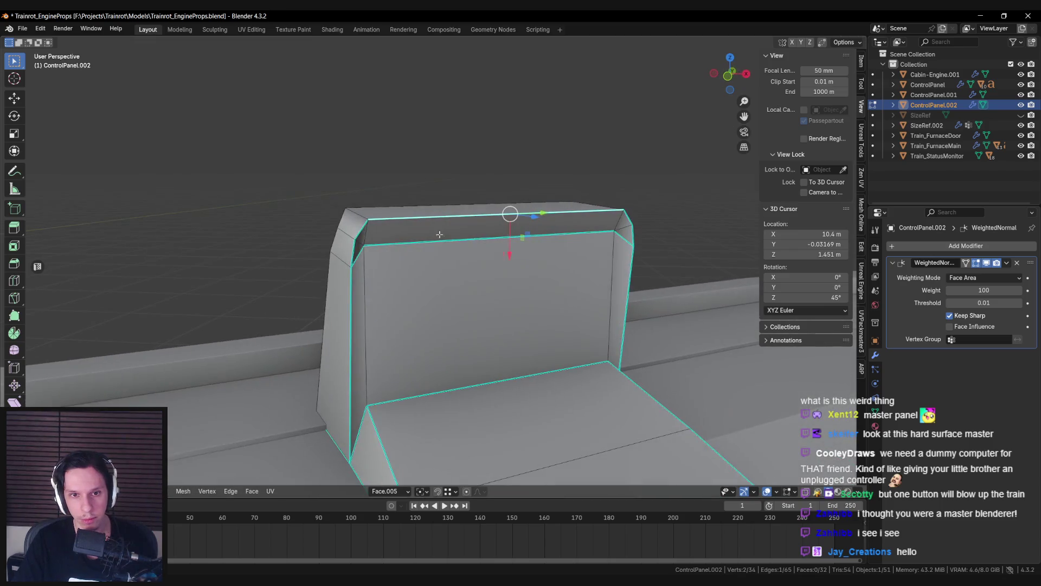
pyautogui.moveTo(625, 217)
pyautogui.mouseDown(button='middle')
pyautogui.moveTo(553, 214)
pyautogui.moveTo(556, 206)
pyautogui.moveTo(605, 207)
pyautogui.moveTo(488, 272)
pyautogui.moveTo(365, 246)
pyautogui.moveTo(370, 262)
pyautogui.mouseUp(button='middle')
pyautogui.click(599, 204)
pyautogui.press('Tab')
pyautogui.press('Tab')
pyautogui.press('KP_Decimal')
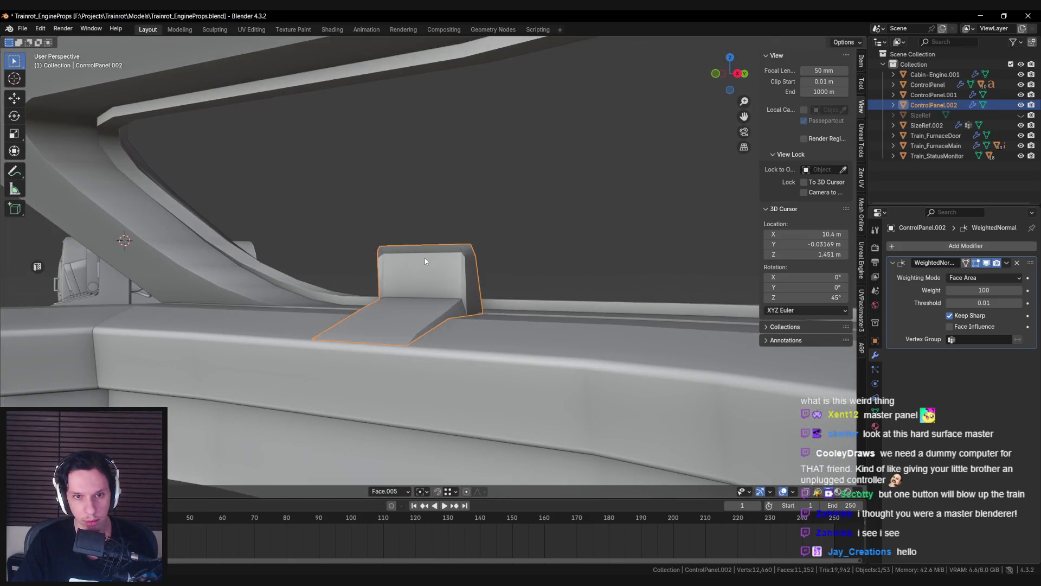
pyautogui.hotkey('alt', 'a')
# Step: Reselect the control panel block and inspect its mesh from side and low angles
pyautogui.scroll(-10, 425, 258)
pyautogui.moveTo(471, 261); pyautogui.dragTo(450, 261, button='middle')
pyautogui.scroll(10, 442, 260)
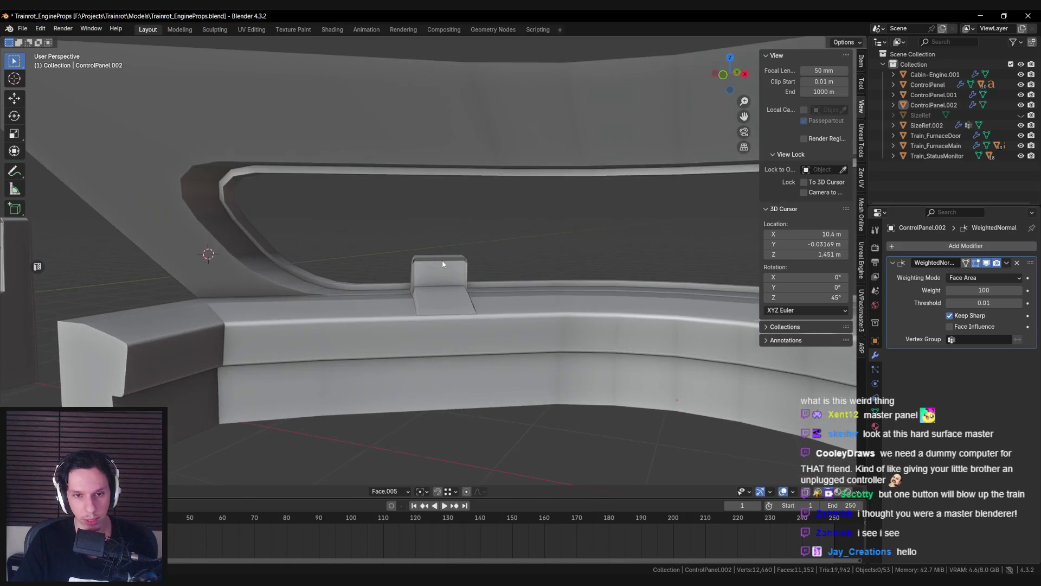
pyautogui.scroll(-8, 441, 261)
pyautogui.scroll(8, 427, 270)
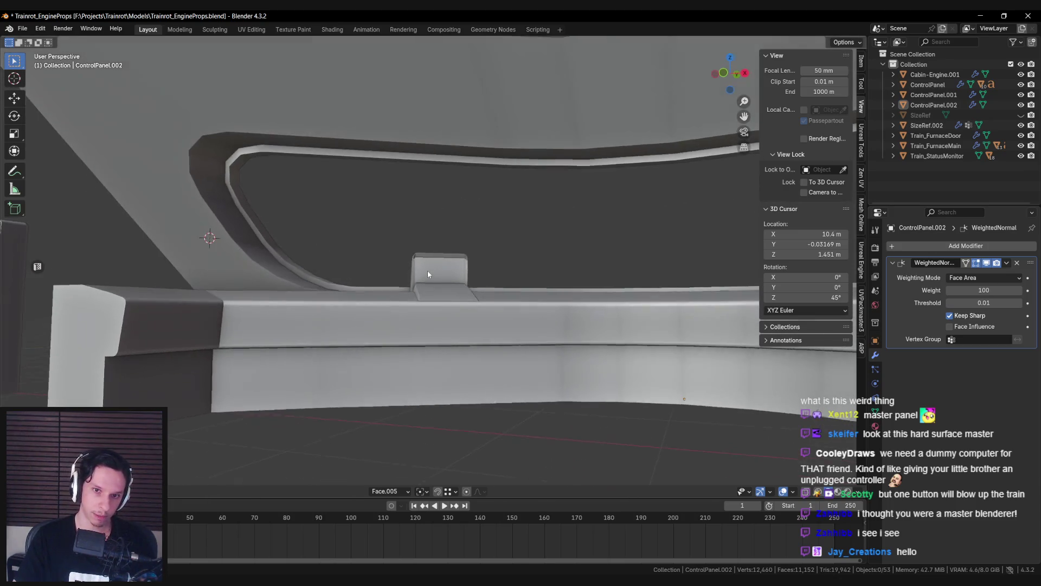
pyautogui.click(427, 270)
pyautogui.press('Tab')
pyautogui.moveTo(427, 270)
pyautogui.mouseDown(button='middle')
pyautogui.moveTo(464, 283)
pyautogui.moveTo(425, 281)
pyautogui.mouseUp(button='middle')
pyautogui.scroll(-3, 426, 281)
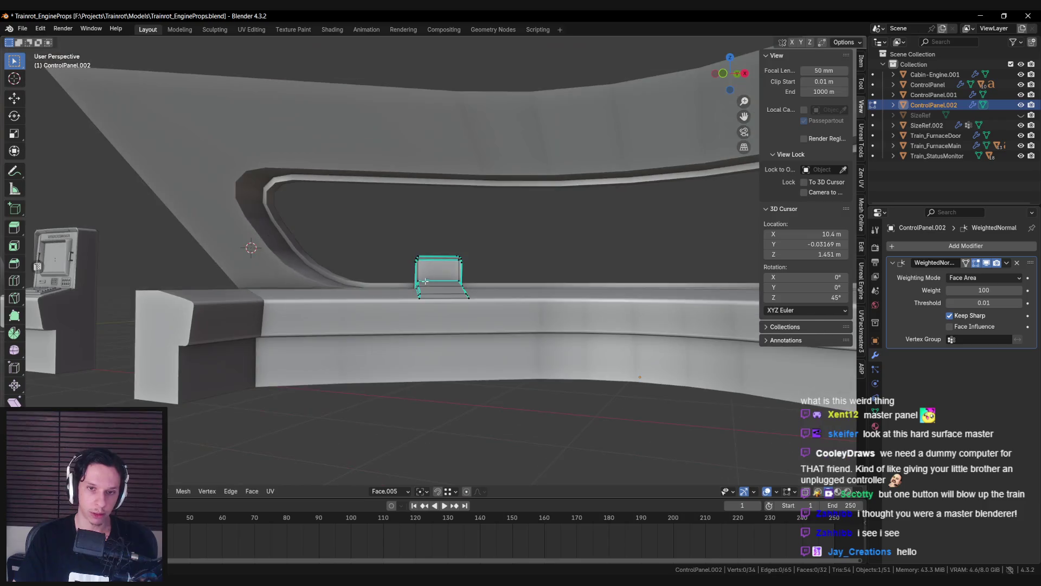
pyautogui.scroll(4, 430, 284)
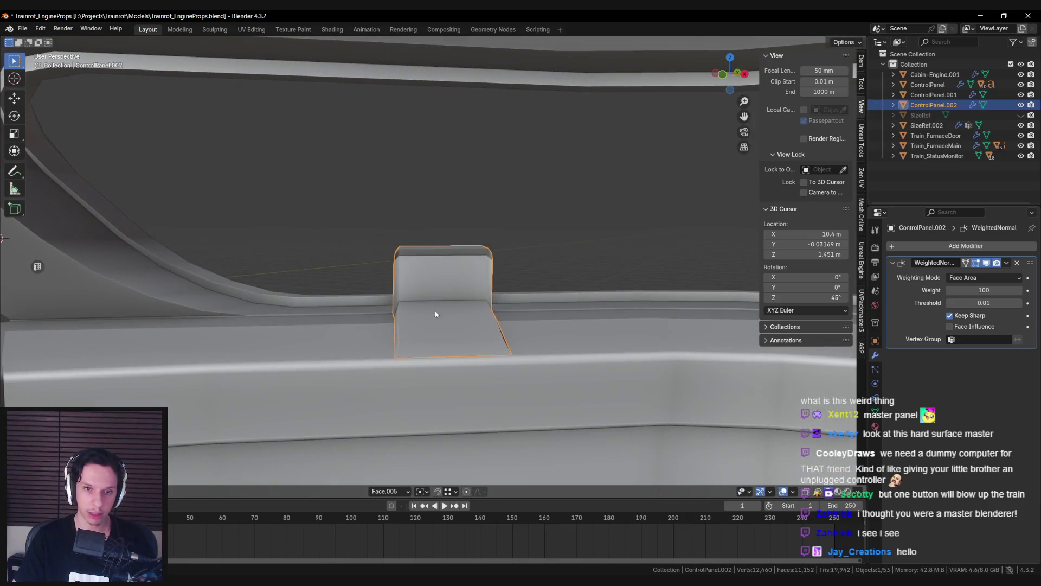
pyautogui.scroll(-4, 441, 342)
pyautogui.scroll(4, 442, 345)
pyautogui.moveTo(442, 344)
pyautogui.mouseDown(button='middle')
pyautogui.moveTo(459, 276)
pyautogui.moveTo(503, 278)
pyautogui.mouseUp(button='middle')
# Step: Select the whole upright block part with L, then leave Edit Mode and deselect
pyautogui.press('Tab')
pyautogui.hotkey('alt', 'z')
pyautogui.press('l')
pyautogui.hotkey('alt', 'z')
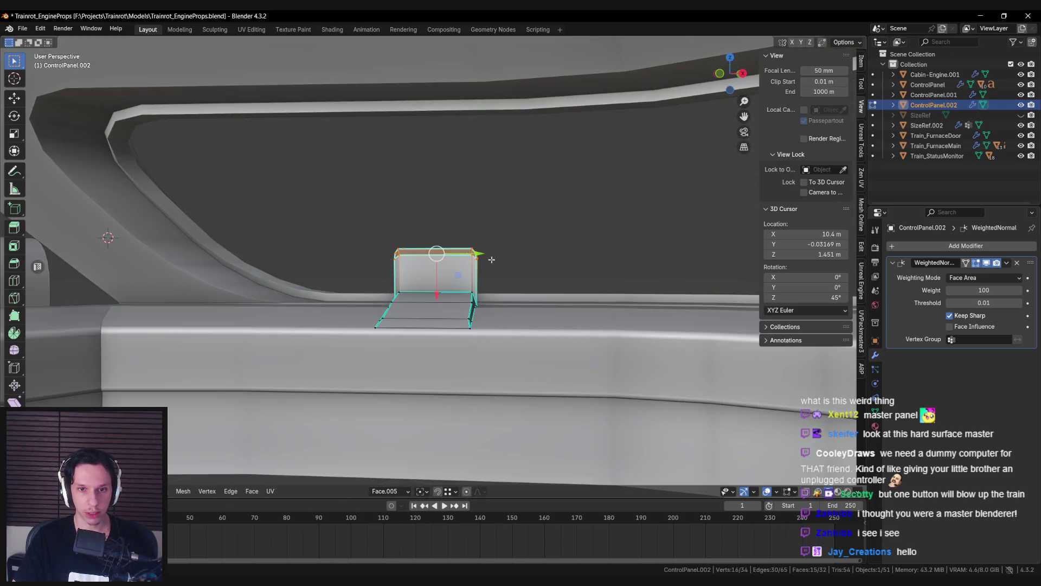
pyautogui.press('Tab')
pyautogui.scroll(-3, 438, 307)
pyautogui.moveTo(438, 308); pyautogui.dragTo(531, 325, button='middle')
pyautogui.scroll(6, 460, 308)
pyautogui.moveTo(460, 308)
pyautogui.mouseDown(button='middle')
pyautogui.moveTo(416, 311)
pyautogui.moveTo(437, 314)
pyautogui.moveTo(282, 273)
pyautogui.moveTo(121, 265)
pyautogui.mouseUp(button='middle')
pyautogui.press('Tab')
pyautogui.press('Tab')
pyautogui.scroll(-4, 442, 314)
pyautogui.hotkey('alt', 'a')
pyautogui.scroll(5, 437, 315)
# Step: Frame the train monitoring computer and copy the selected object with Ctrl+C
pyautogui.moveTo(197, 285); pyautogui.dragTo(429, 295, button='middle')
pyautogui.scroll(4, 428, 294)
pyautogui.scroll(-1, 427, 278)
pyautogui.scroll(-3, 428, 290)
pyautogui.moveTo(464, 343)
pyautogui.mouseDown(button='middle')
pyautogui.moveTo(493, 344)
pyautogui.moveTo(438, 321)
pyautogui.mouseUp(button='middle')
pyautogui.scroll(-3, 438, 321)
pyautogui.press('KP_Decimal')
pyautogui.hotkey('ctrl', 'c')
# Step: Paste the copied control-panel parts into the scene and move the pasted piece onto the rail
pyautogui.click(283, 308)
pyautogui.moveTo(283, 308); pyautogui.dragTo(508, 331, button='middle')
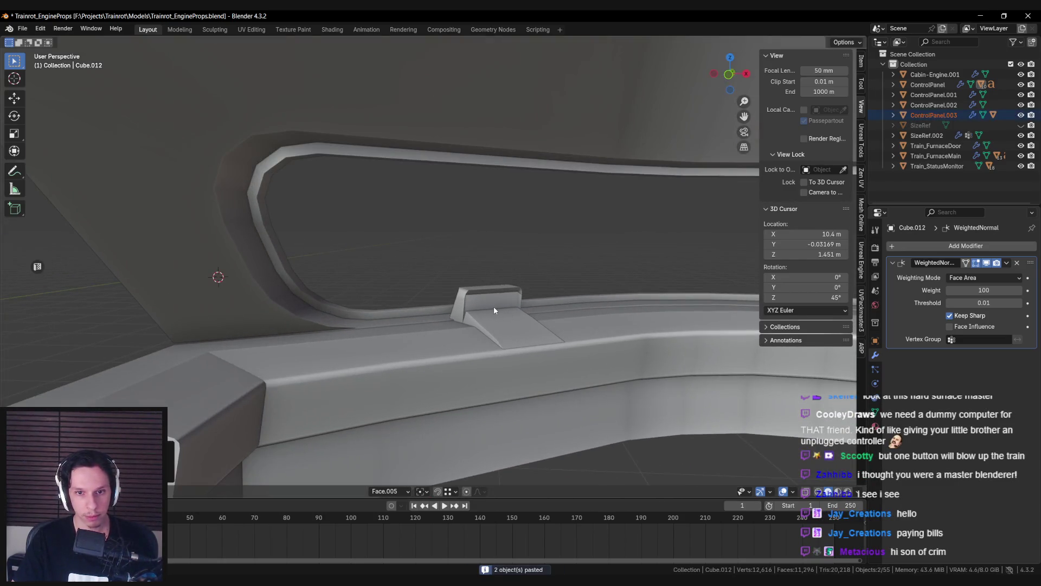
pyautogui.hotkey('ctrl', 'v')
pyautogui.scroll(-3, 494, 306)
pyautogui.moveTo(217, 369); pyautogui.dragTo(238, 433, button='middle')
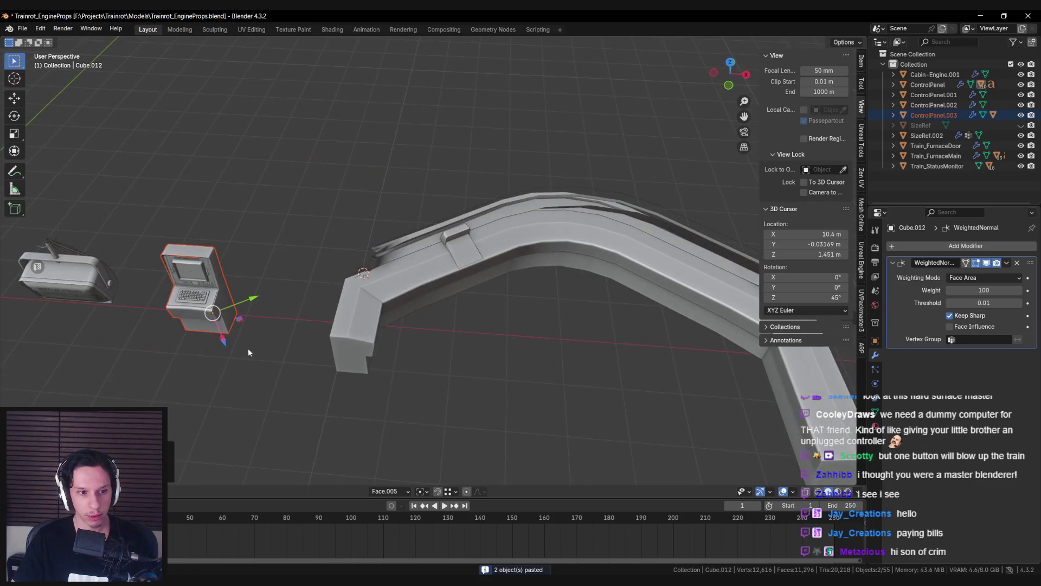
pyautogui.moveTo(249, 353); pyautogui.dragTo(259, 354, button='middle')
pyautogui.press('g')
pyautogui.click(473, 319)
# Step: Duplicate the small top part Cube.012 and move the copy onto the bar in global orientation
pyautogui.moveTo(358, 343)
pyautogui.mouseDown(button='middle')
pyautogui.moveTo(216, 293)
pyautogui.moveTo(93, 301)
pyautogui.moveTo(104, 297)
pyautogui.mouseUp(button='middle')
pyautogui.click(107, 297)
pyautogui.click(106, 300)
pyautogui.rightClick(179, 380)
pyautogui.moveTo(179, 380); pyautogui.dragTo(210, 398, button='middle')
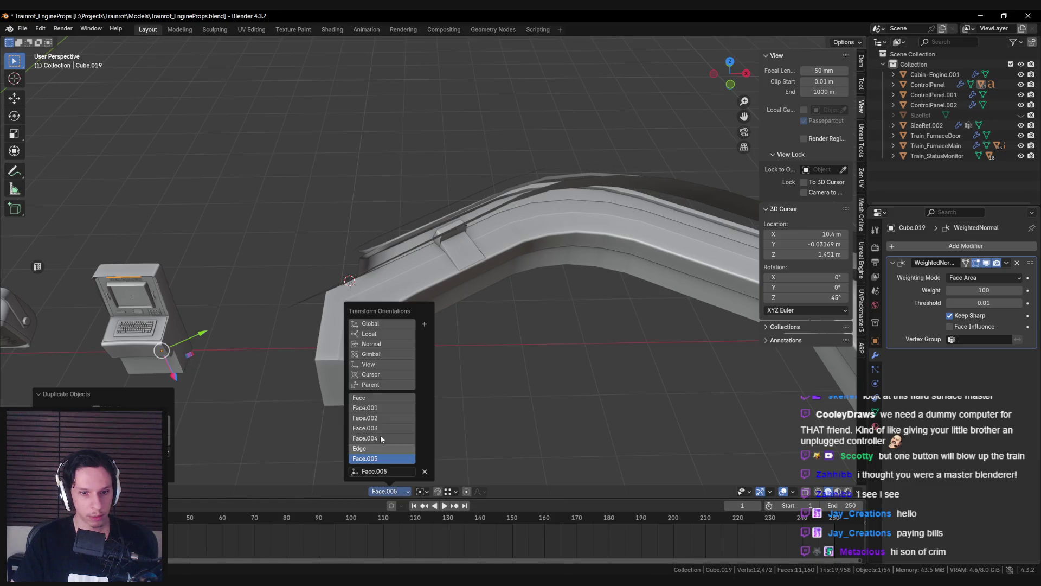
pyautogui.click(378, 324)
pyautogui.moveTo(379, 324); pyautogui.dragTo(214, 311, button='middle')
pyautogui.press('g')
pyautogui.click(497, 265)
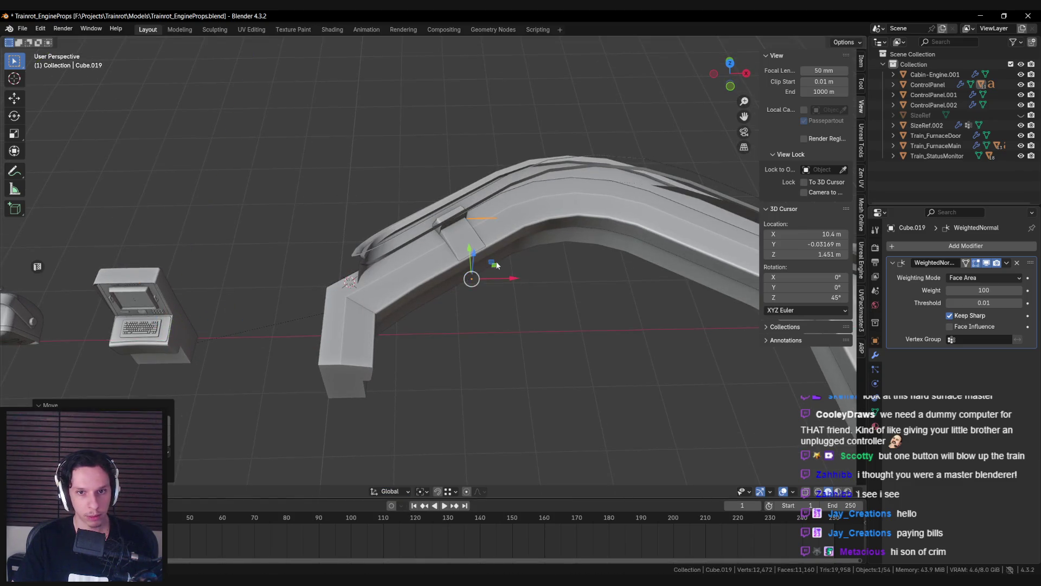
# Step: Delete the misplaced duplicate Cube.019 from above the bar
pyautogui.moveTo(496, 265); pyautogui.dragTo(431, 259, button='middle')
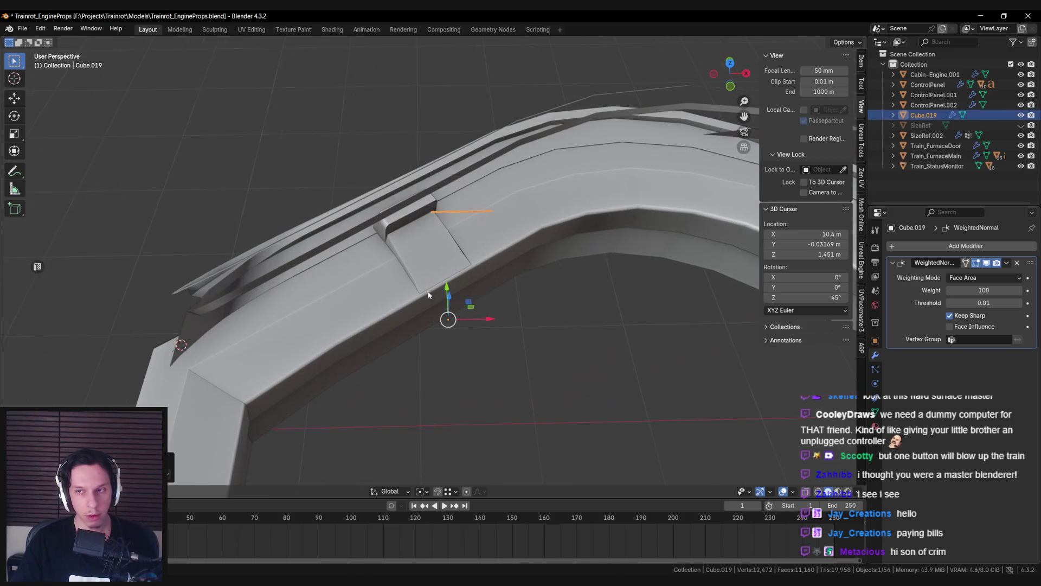
pyautogui.scroll(6, 415, 246)
pyautogui.scroll(-5, 411, 173)
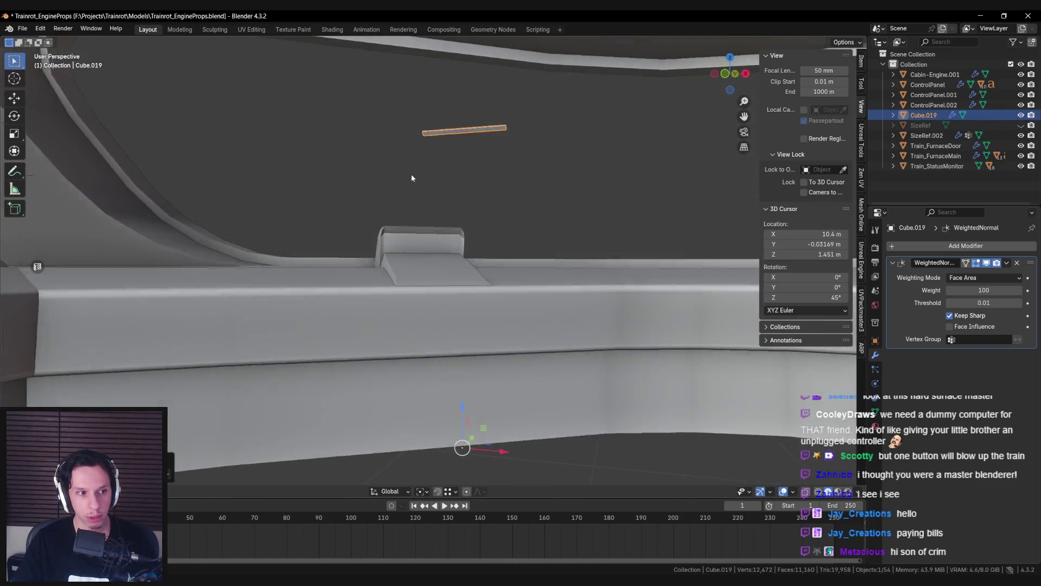
pyautogui.moveTo(465, 198)
pyautogui.mouseDown(button='middle')
pyautogui.moveTo(465, 236)
pyautogui.moveTo(410, 223)
pyautogui.mouseUp(button='middle')
pyautogui.press('Delete')
# Step: In Edit Mode on the ControlPanel.002 ramp, inset the block's top face
pyautogui.click(434, 233)
pyautogui.press('Tab')
pyautogui.click(434, 270)
pyautogui.moveTo(434, 270); pyautogui.dragTo(478, 274, button='middle')
pyautogui.press('i')
pyautogui.click(653, 288)
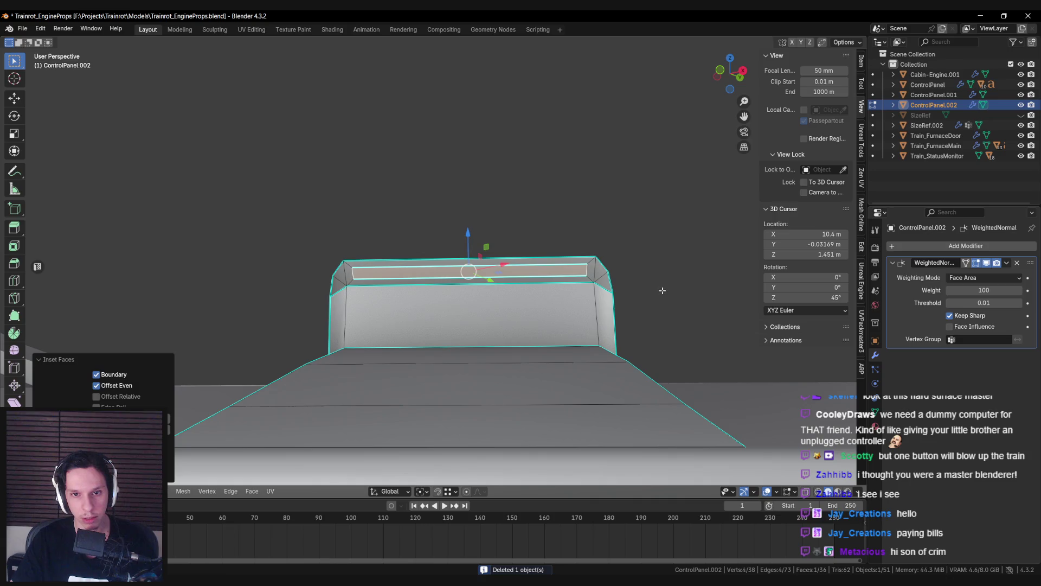
# Step: Switch transform orientation to Normal and scale the inset face along Y into a thin slot
pyautogui.click(399, 490)
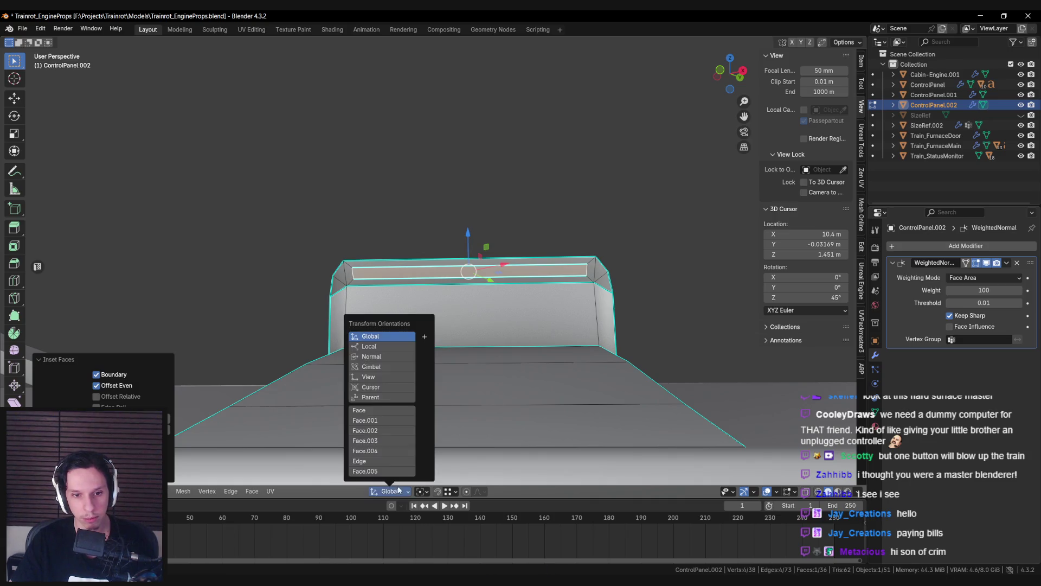
pyautogui.click(373, 354)
pyautogui.press('s')
pyautogui.press('y')
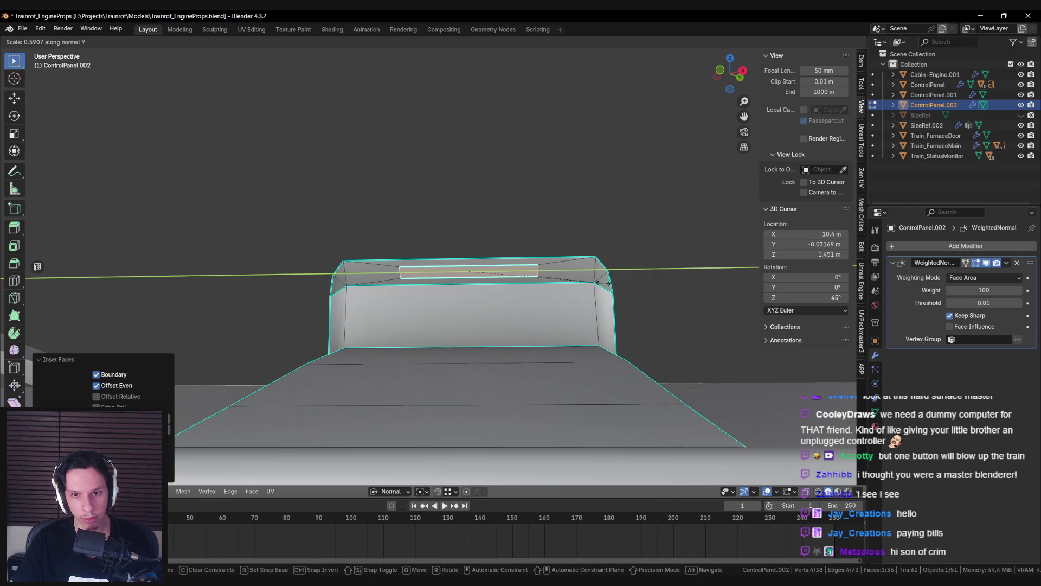
pyautogui.click(602, 283)
# Step: Push the slot face into the housing along Z and clear sharp on its edges
pyautogui.moveTo(602, 283); pyautogui.dragTo(528, 332, button='middle')
pyautogui.press('g')
pyautogui.press('z')
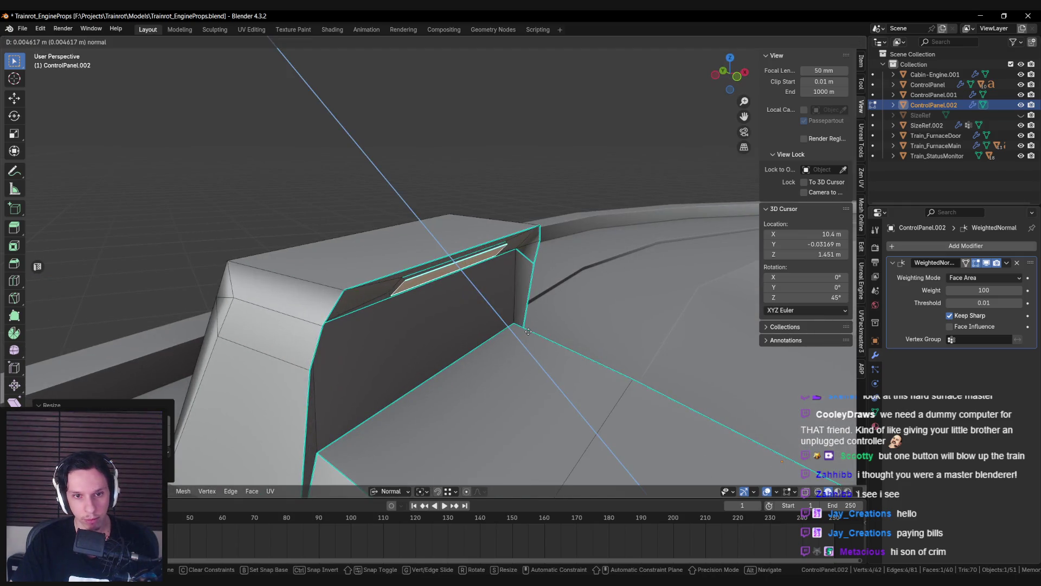
pyautogui.click(529, 332)
pyautogui.hotkey('ctrl', 'e')
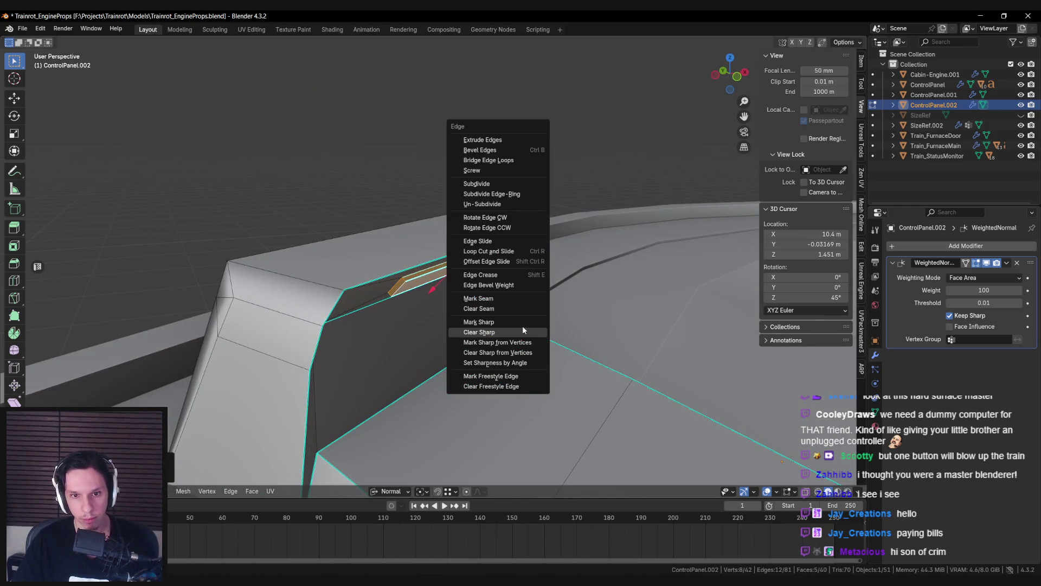
pyautogui.click(522, 325)
# Step: Undo the extra inset on the slot face and return to object mode
pyautogui.moveTo(471, 324); pyautogui.dragTo(396, 297, button='middle')
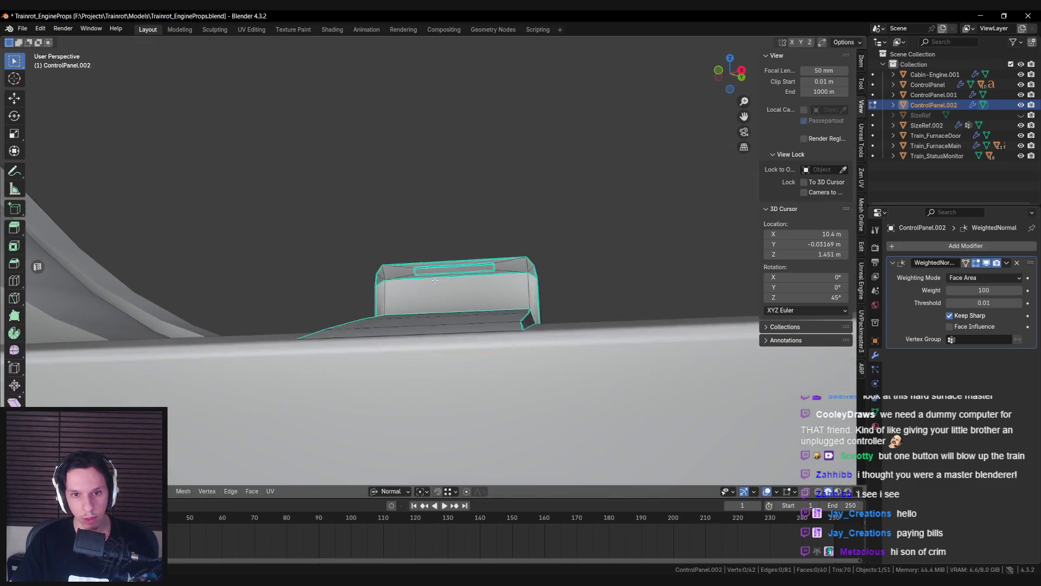
pyautogui.scroll(2, 448, 270)
pyautogui.click(447, 270)
pyautogui.scroll(2, 722, 305)
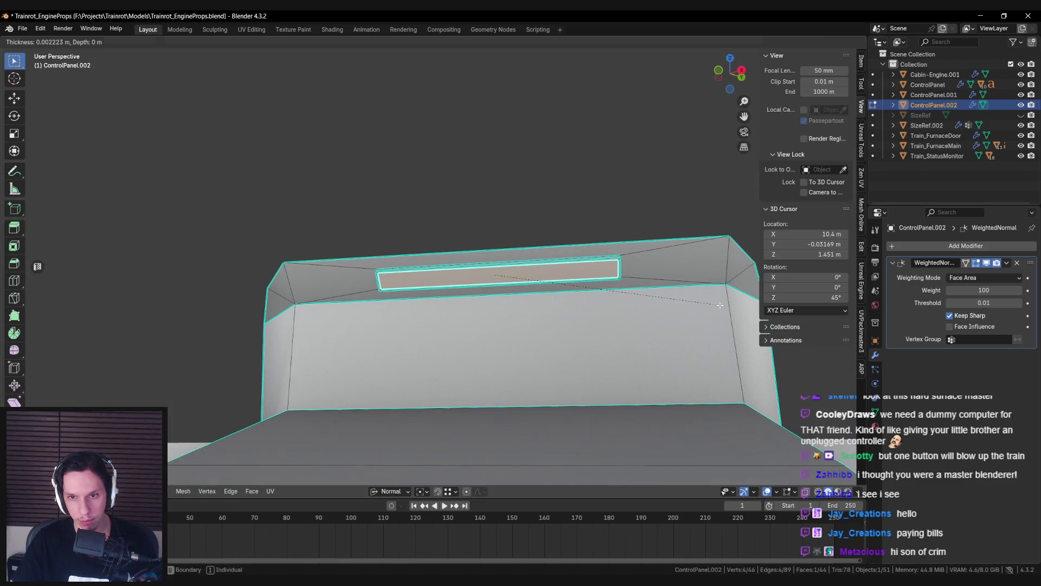
pyautogui.hotkey('ctrl', 'z')
pyautogui.moveTo(586, 259)
pyautogui.mouseDown(button='middle')
pyautogui.moveTo(551, 326)
pyautogui.moveTo(421, 289)
pyautogui.moveTo(398, 262)
pyautogui.mouseUp(button='middle')
pyautogui.hotkey('ctrl', 'e')
pyautogui.press('Tab')
pyautogui.scroll(-3, 468, 307)
pyautogui.moveTo(468, 307)
pyautogui.mouseDown(button='middle')
pyautogui.moveTo(393, 302)
pyautogui.moveTo(391, 318)
pyautogui.moveTo(375, 325)
pyautogui.moveTo(405, 314)
pyautogui.moveTo(429, 335)
pyautogui.moveTo(278, 340)
pyautogui.moveTo(439, 288)
pyautogui.moveTo(473, 289)
pyautogui.mouseUp(button='middle')
pyautogui.scroll(3, 391, 318)
pyautogui.scroll(-5, 390, 320)
pyautogui.scroll(3, 428, 285)
pyautogui.scroll(-3, 421, 281)
pyautogui.scroll(2, 421, 282)
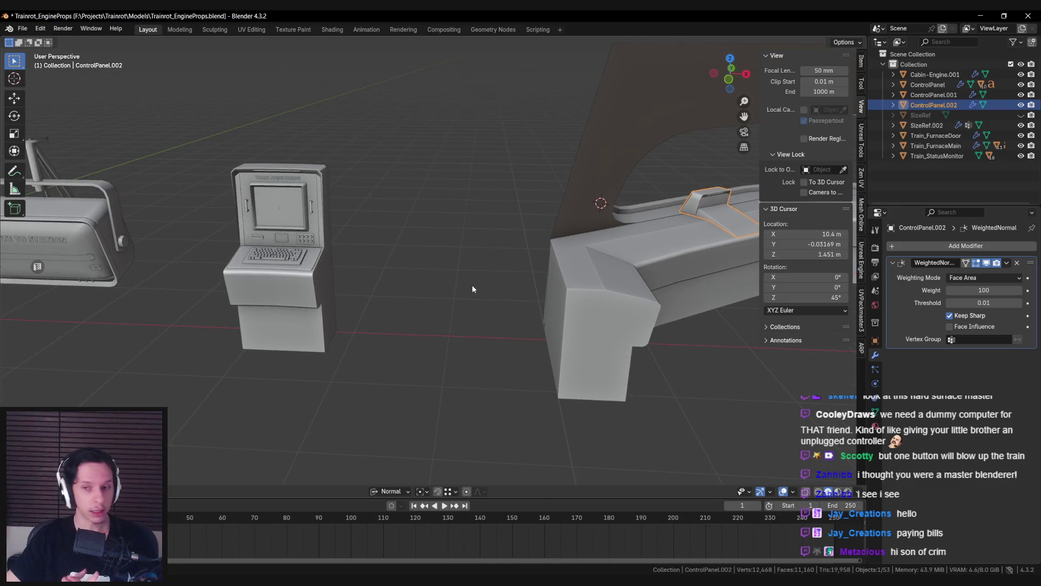
# Step: Isolate ControlPanel.002 in local view, enter Edit Mode, then exit local view and frame it
pyautogui.moveTo(472, 284)
pyautogui.mouseDown(button='middle')
pyautogui.moveTo(512, 276)
pyautogui.moveTo(454, 229)
pyautogui.mouseUp(button='middle')
pyautogui.press('KP_Divide')
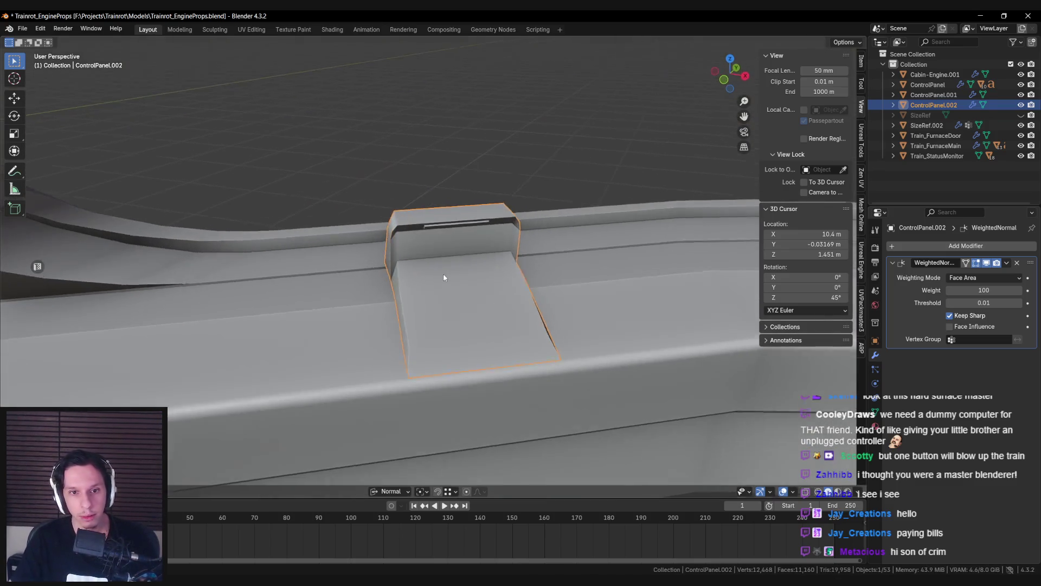
pyautogui.press('Tab')
pyautogui.scroll(3, 420, 229)
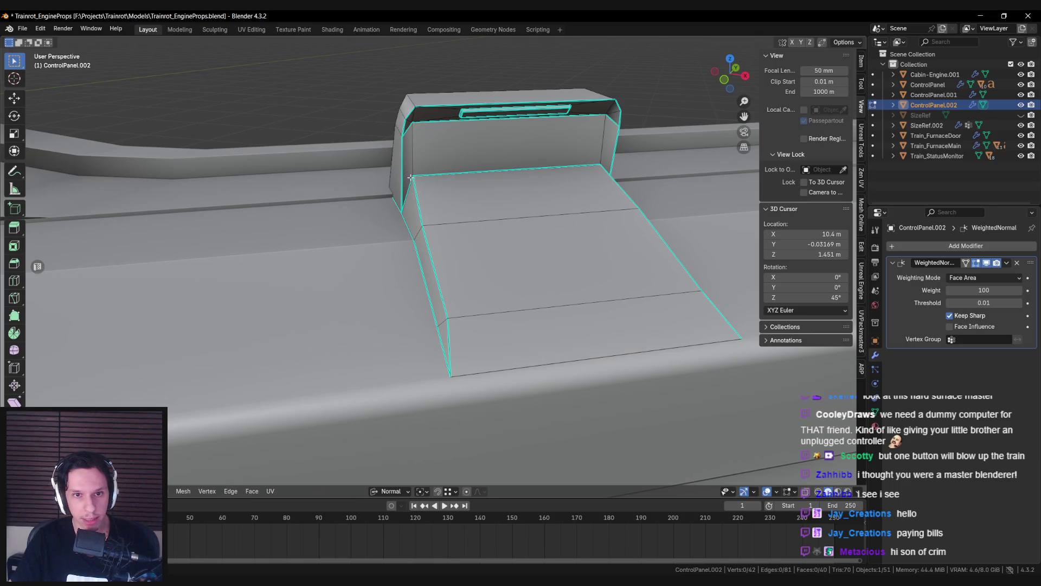
pyautogui.scroll(-4, 411, 183)
pyautogui.press('KP_Divide')
pyautogui.moveTo(315, 221); pyautogui.dragTo(622, 239, button='middle')
pyautogui.press('KP_Decimal')
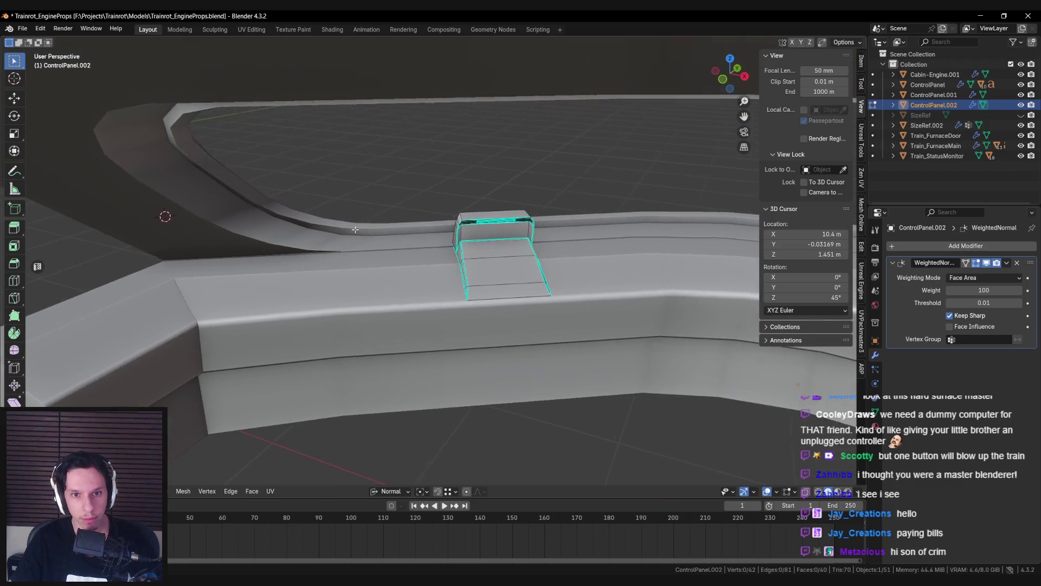
pyautogui.scroll(4, 484, 259)
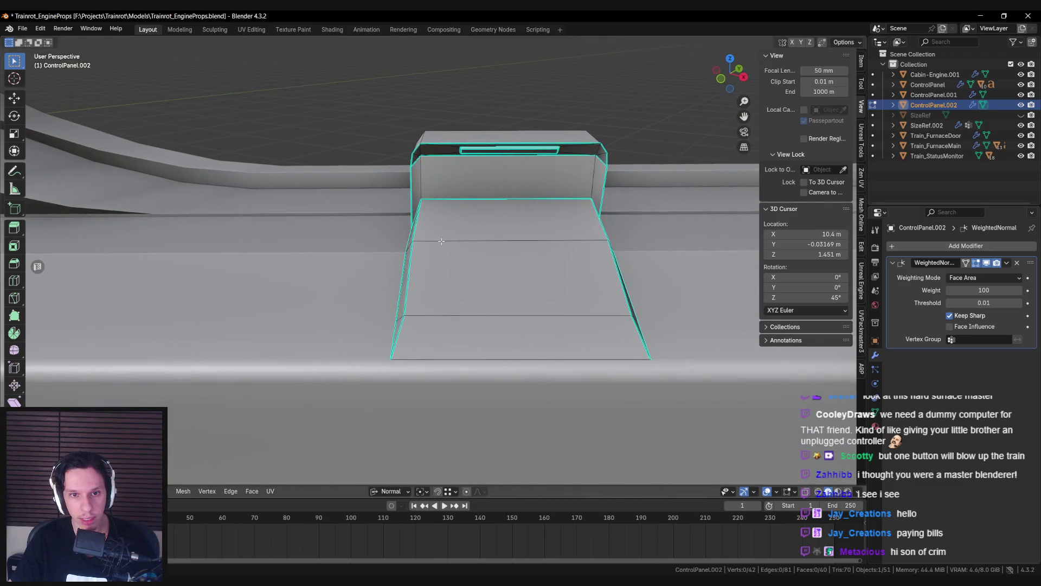
pyautogui.scroll(2, 446, 229)
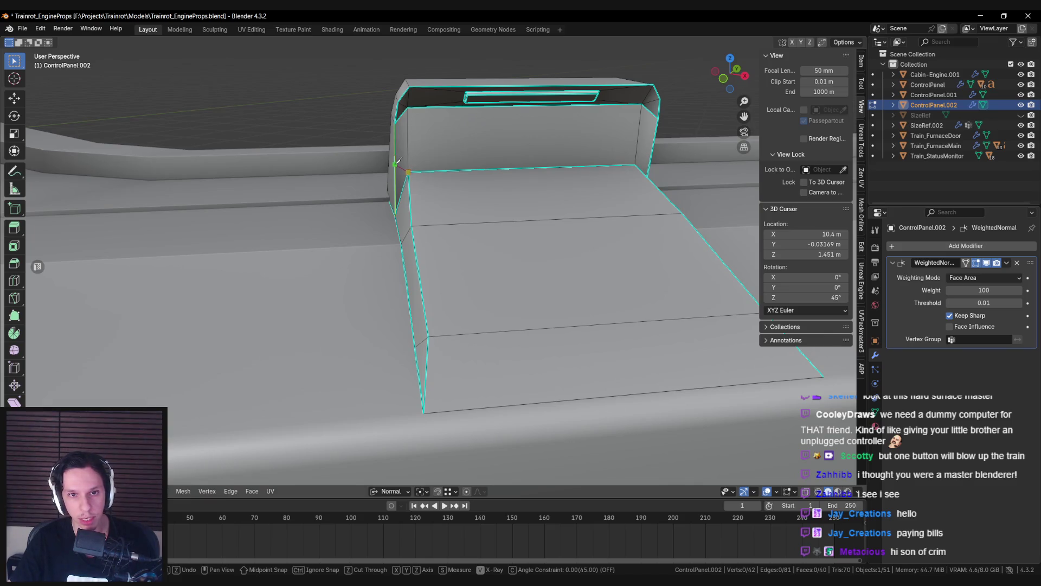
pyautogui.moveTo(557, 174); pyautogui.dragTo(544, 189, button='middle')
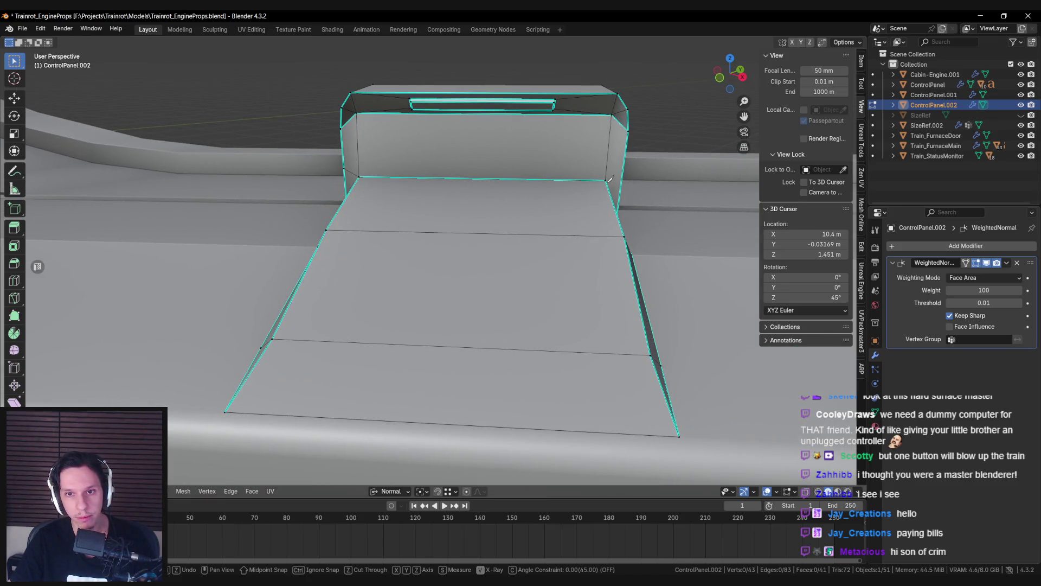
# Step: Confirm the knife cut across the ramp side and delete the three angled side faces
pyautogui.click(624, 171)
pyautogui.press('Return')
pyautogui.moveTo(626, 170); pyautogui.dragTo(590, 228, button='middle')
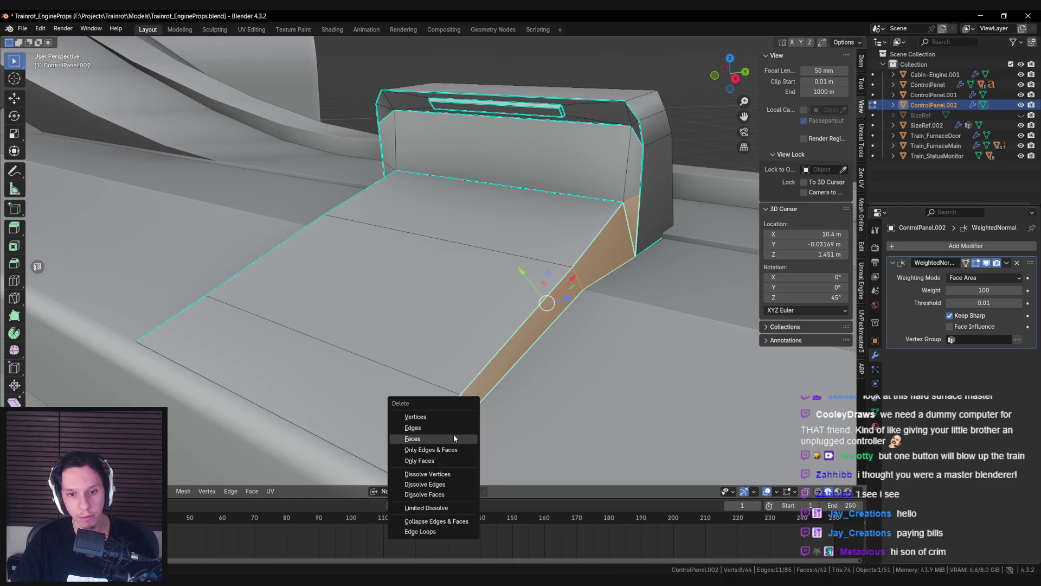
pyautogui.click(454, 437)
pyautogui.moveTo(458, 279); pyautogui.dragTo(372, 232, button='middle')
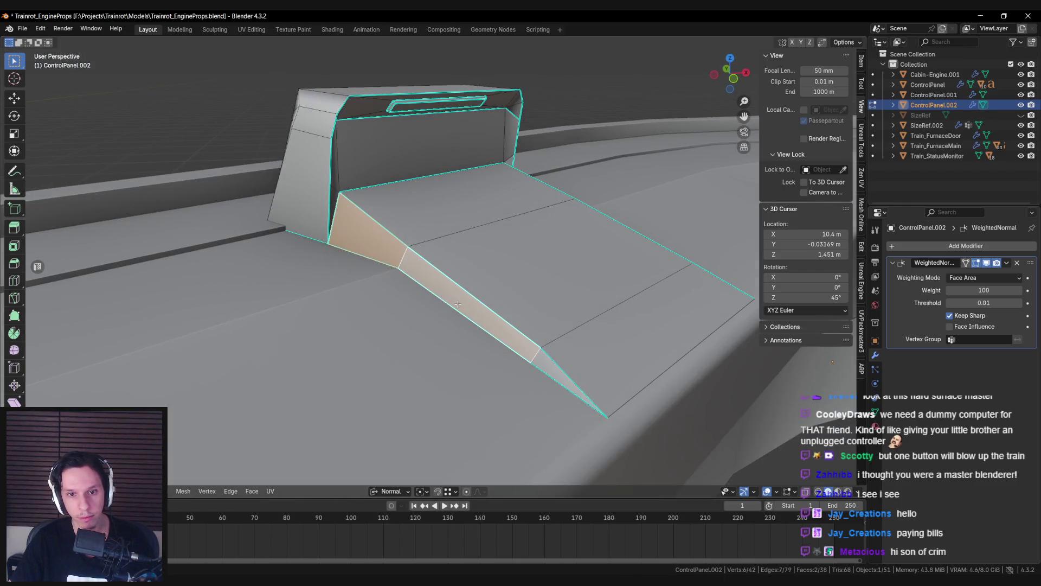
pyautogui.press('x')
pyautogui.click(544, 368)
pyautogui.moveTo(545, 367); pyautogui.dragTo(371, 242, button='middle')
# Step: Select the ramp's vertical side edge and try an extrusion, then undo it
pyautogui.click(334, 194)
pyautogui.moveTo(333, 193); pyautogui.dragTo(572, 230, button='middle')
pyautogui.moveTo(335, 227)
pyautogui.mouseDown(button='middle')
pyautogui.moveTo(323, 205)
pyautogui.moveTo(405, 239)
pyautogui.moveTo(364, 237)
pyautogui.moveTo(399, 272)
pyautogui.mouseUp(button='middle')
pyautogui.click(323, 205)
pyautogui.click(387, 295)
pyautogui.click(488, 444)
pyautogui.moveTo(487, 443)
pyautogui.mouseDown(button='middle')
pyautogui.moveTo(429, 263)
pyautogui.moveTo(380, 270)
pyautogui.mouseUp(button='middle')
pyautogui.hotkey('ctrl', 'z')
pyautogui.moveTo(443, 343); pyautogui.dragTo(492, 309, button='middle')
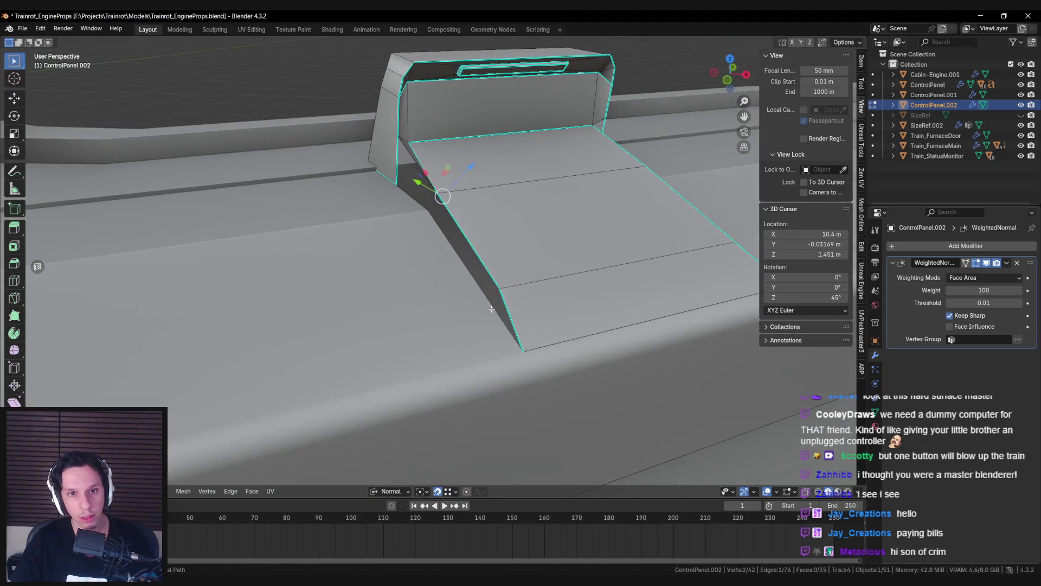
pyautogui.moveTo(450, 163)
pyautogui.mouseDown(button='middle')
pyautogui.moveTo(453, 202)
pyautogui.moveTo(375, 224)
pyautogui.mouseUp(button='middle')
# Step: Extrude the ramp side edge into a new flange face, snapping its tip vertex onto the edge line
pyautogui.press('e')
pyautogui.click(449, 200)
pyautogui.press('g')
pyautogui.click(415, 168)
pyautogui.press('g')
pyautogui.click(442, 198)
pyautogui.press('e')
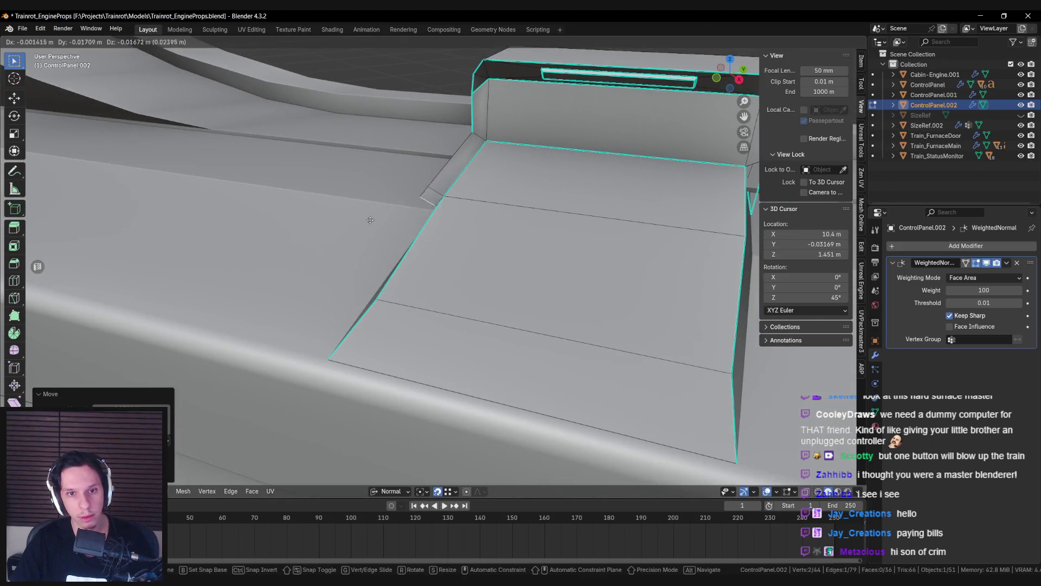
pyautogui.click(360, 241)
pyautogui.press('g')
pyautogui.click(364, 296)
pyautogui.moveTo(364, 295)
pyautogui.mouseDown(button='middle')
pyautogui.moveTo(349, 266)
pyautogui.moveTo(353, 287)
pyautogui.mouseUp(button='middle')
# Step: Select the whole mesh and merge by distance, removing 2 duplicate vertices
pyautogui.press('a')
pyautogui.press('m')
pyautogui.click(425, 342)
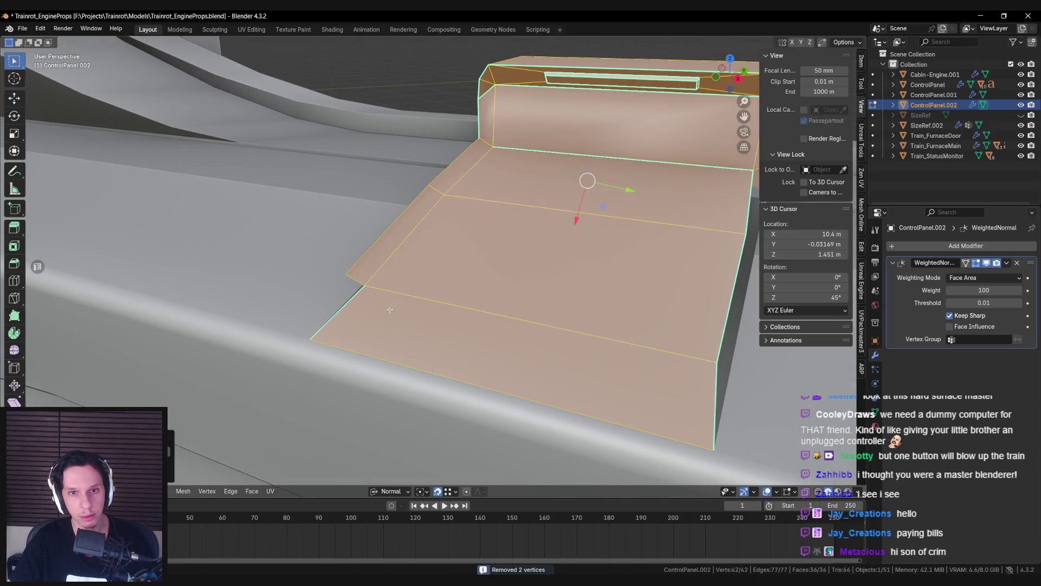
# Step: Mark the ramp's side edges sharp, one at a time
pyautogui.moveTo(425, 341); pyautogui.dragTo(447, 198, button='middle')
pyautogui.hotkey('alt', 'a')
pyautogui.moveTo(365, 316); pyautogui.dragTo(555, 286, button='middle')
pyautogui.hotkey('ctrl', 'e')
pyautogui.click(556, 287)
pyautogui.hotkey('alt', 'a')
pyautogui.click(387, 147)
pyautogui.hotkey('ctrl', 'e')
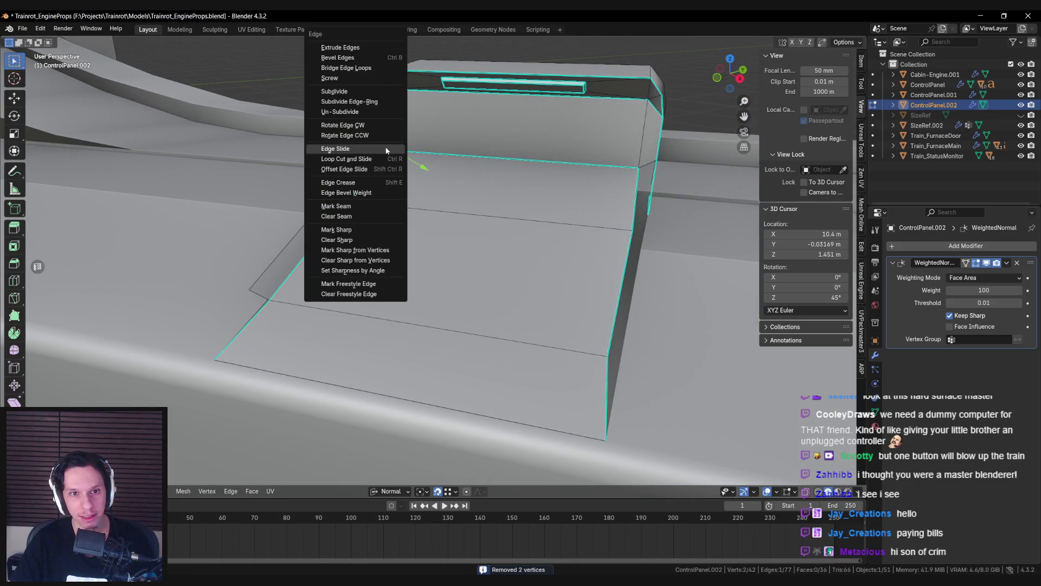
pyautogui.click(355, 233)
pyautogui.hotkey('alt', 'a')
pyautogui.moveTo(355, 233)
pyautogui.mouseDown(button='middle')
pyautogui.moveTo(371, 234)
pyautogui.moveTo(334, 238)
pyautogui.mouseUp(button='middle')
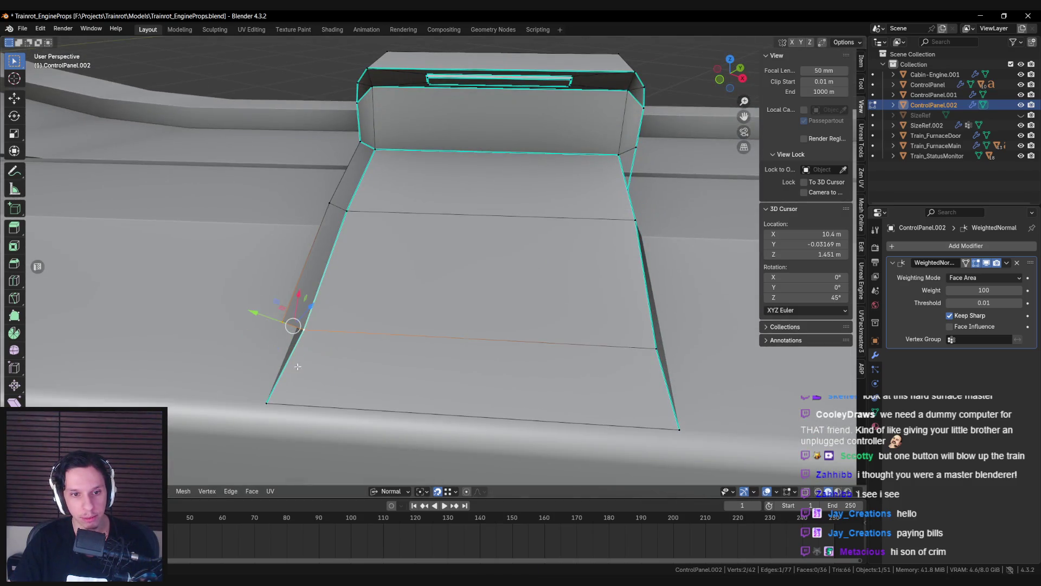
# Step: Slide the ramp's side vertex along its edge to straighten the slope
pyautogui.hotkey('alt', 'a')
pyautogui.moveTo(272, 400)
pyautogui.mouseDown(button='middle')
pyautogui.moveTo(326, 326)
pyautogui.moveTo(417, 327)
pyautogui.mouseUp(button='middle')
pyautogui.hotkey('shift', 'v')
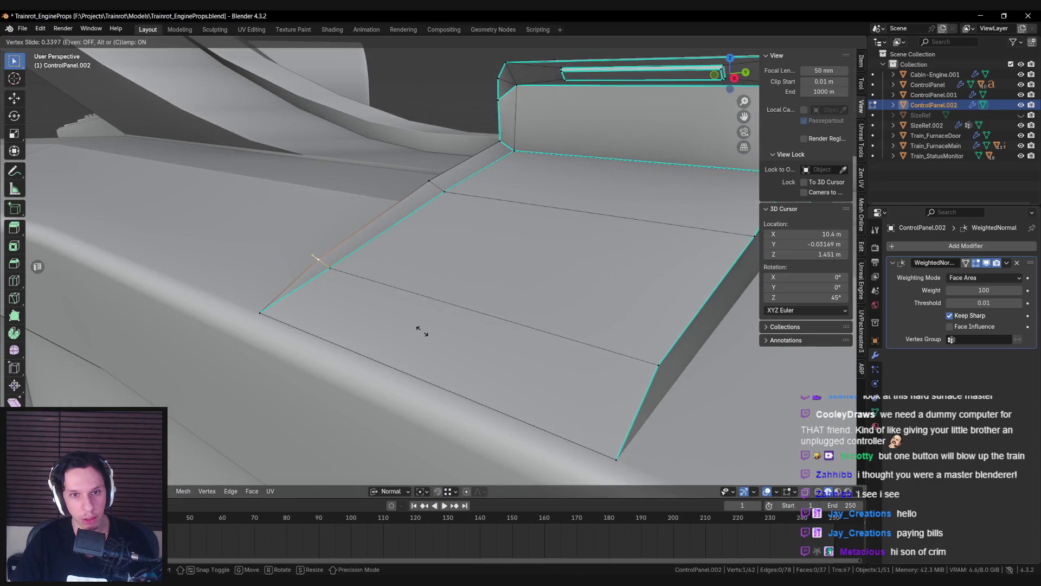
pyautogui.click(422, 331)
pyautogui.hotkey('shift', 'v')
pyautogui.click(459, 218)
# Step: Clear the selection and look over the reshaped ramp from above and the front
pyautogui.moveTo(459, 217)
pyautogui.mouseDown(button='middle')
pyautogui.moveTo(486, 226)
pyautogui.moveTo(435, 161)
pyautogui.mouseUp(button='middle')
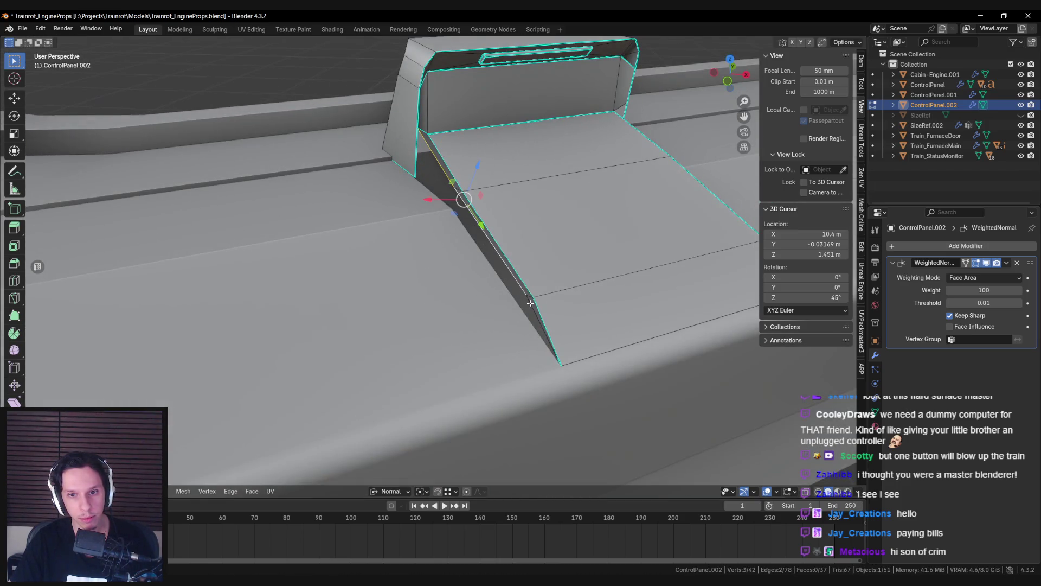
pyautogui.moveTo(482, 273); pyautogui.dragTo(571, 261, button='middle')
pyautogui.click(402, 176)
pyautogui.moveTo(403, 176); pyautogui.dragTo(469, 326, button='middle')
pyautogui.scroll(3, 469, 326)
pyautogui.moveTo(408, 285)
pyautogui.mouseDown(button='middle')
pyautogui.moveTo(463, 281)
pyautogui.moveTo(507, 302)
pyautogui.moveTo(362, 292)
pyautogui.mouseUp(button='middle')
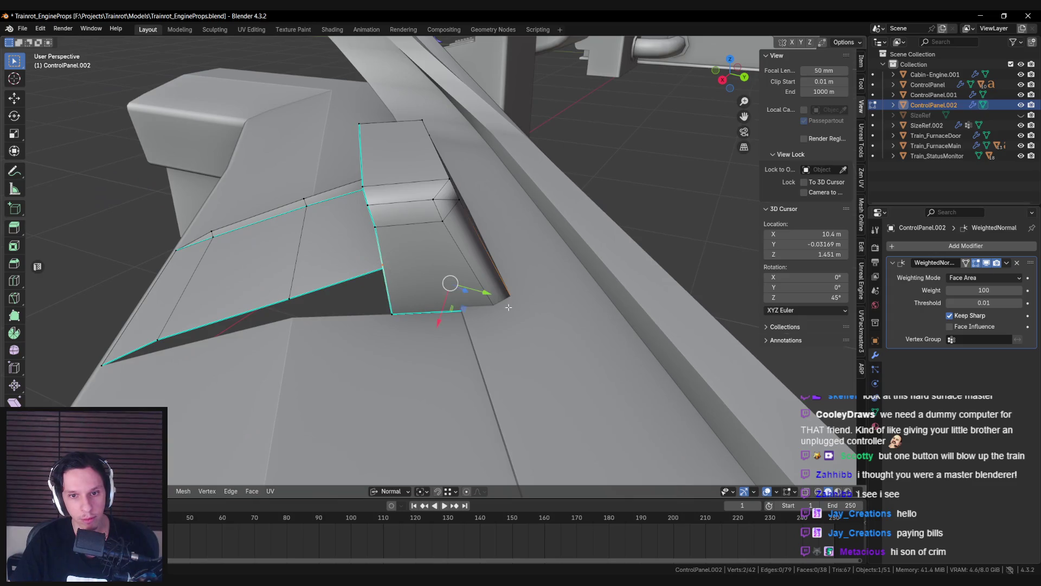
pyautogui.moveTo(359, 331)
pyautogui.mouseDown(button='middle')
pyautogui.moveTo(488, 284)
pyautogui.moveTo(486, 242)
pyautogui.moveTo(421, 248)
pyautogui.mouseUp(button='middle')
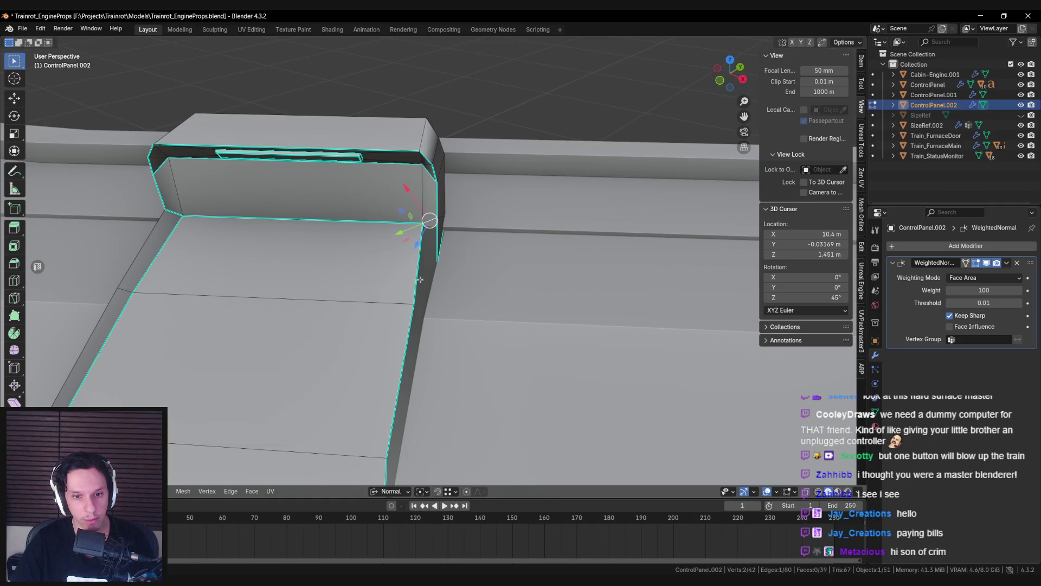
# Step: Extrude the ramp's side edge outward, reposition it, and merge duplicate vertices by distance
pyautogui.press('e')
pyautogui.moveTo(413, 302)
pyautogui.mouseDown(button='middle')
pyautogui.moveTo(434, 302)
pyautogui.moveTo(468, 232)
pyautogui.mouseUp(button='middle')
pyautogui.click(434, 302)
pyautogui.press('g')
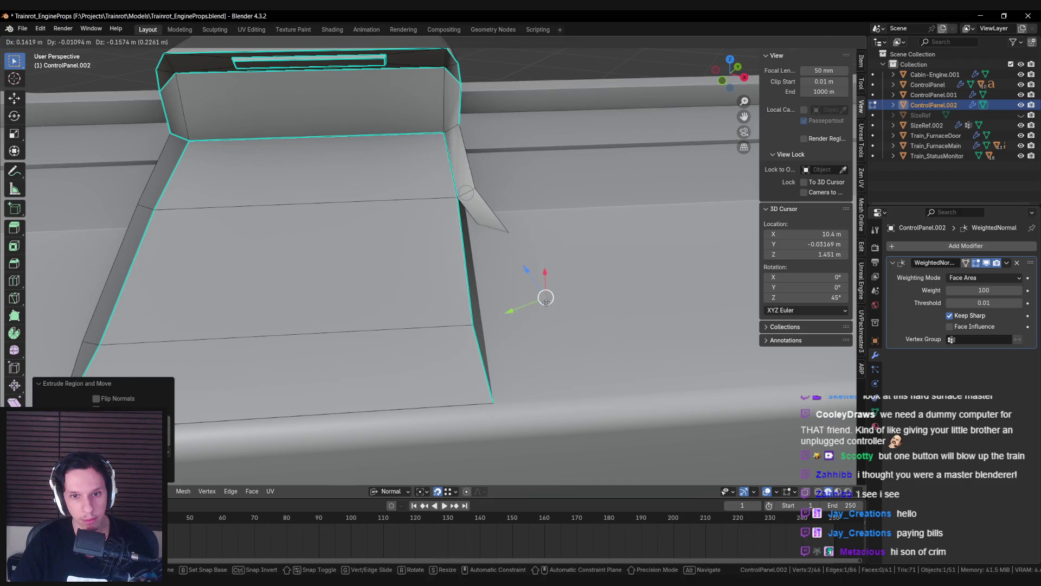
pyautogui.click(476, 302)
pyautogui.moveTo(477, 302); pyautogui.dragTo(497, 275, button='middle')
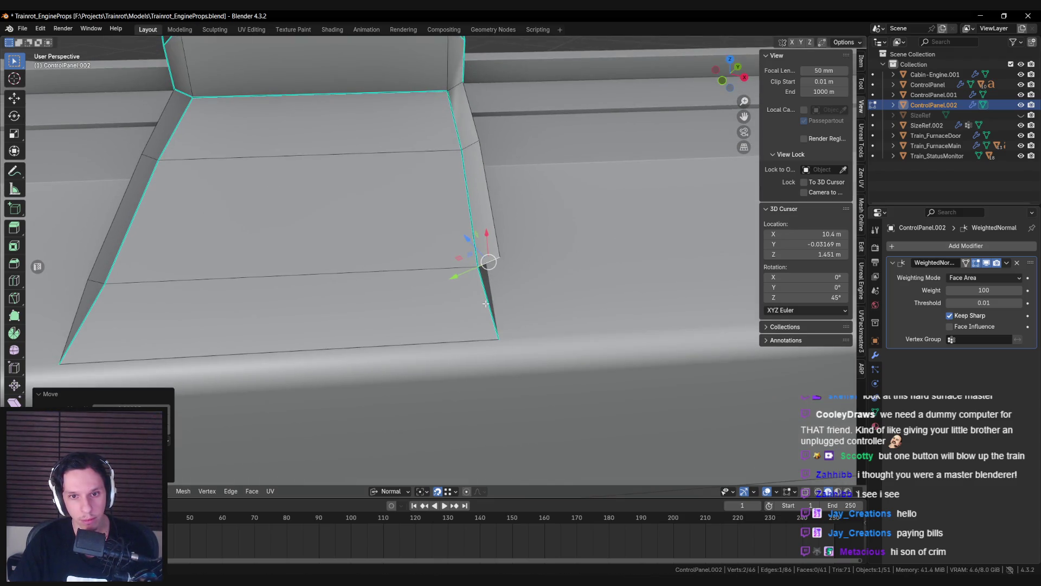
pyautogui.press('a')
pyautogui.press('m')
pyautogui.click(532, 310)
# Step: Mark the selected edge and the corner edge as sharp
pyautogui.hotkey('ctrl', 'e')
pyautogui.click(451, 207)
pyautogui.hotkey('alt', 'a')
pyautogui.hotkey('ctrl', 'e')
pyautogui.click(451, 237)
pyautogui.hotkey('alt', 'a')
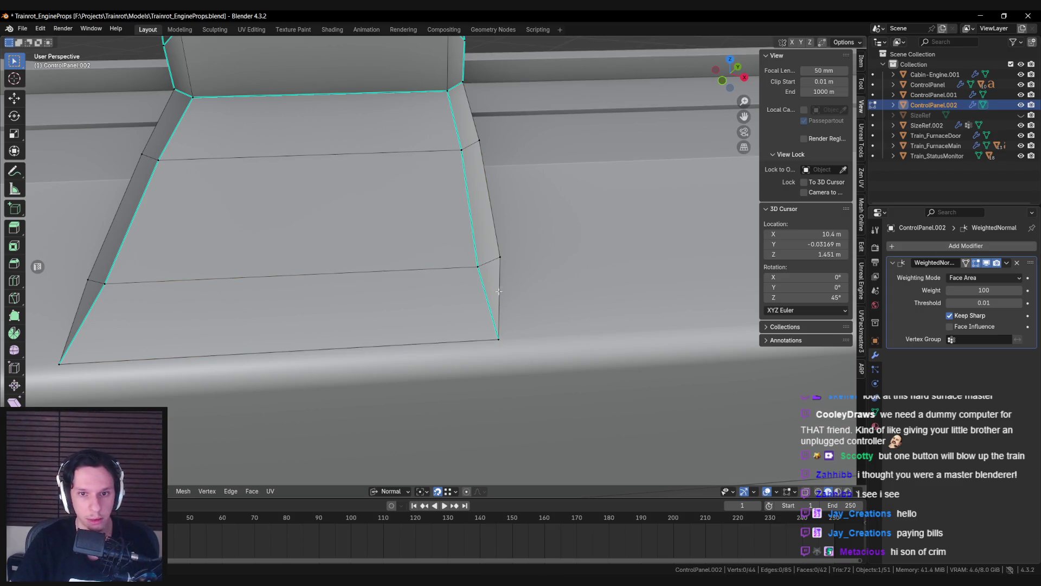
# Step: Slide a vertex on the ramp side along its edge with Shift+V
pyautogui.click(499, 291)
pyautogui.moveTo(498, 291); pyautogui.dragTo(528, 247, button='middle')
pyautogui.hotkey('shift', 'v')
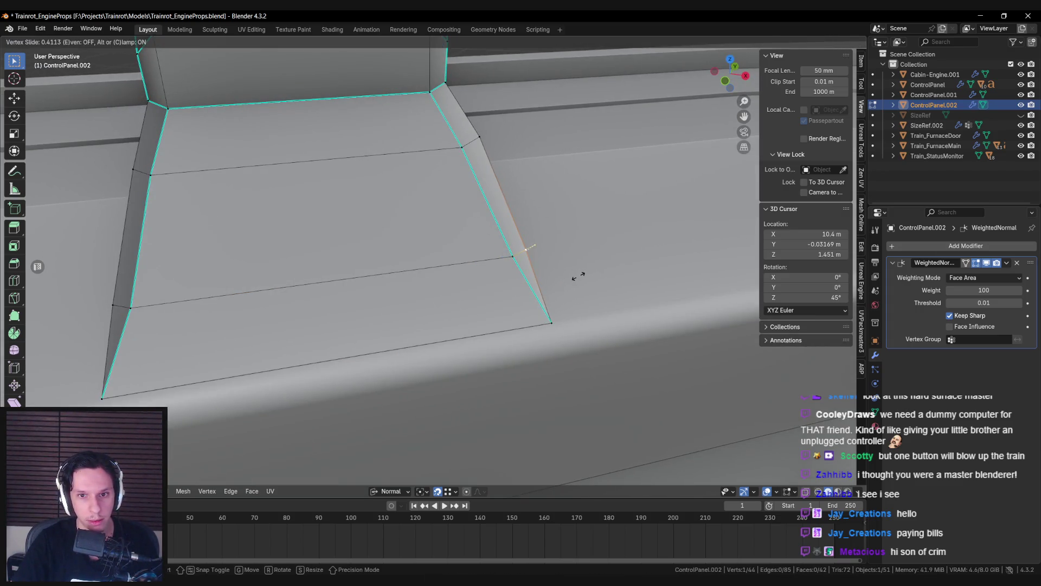
pyautogui.click(534, 182)
pyautogui.hotkey('alt', 'a')
# Step: Extrude the ramp's single side edge into a new face and merge by distance
pyautogui.moveTo(513, 205)
pyautogui.mouseDown(button='middle')
pyautogui.moveTo(477, 121)
pyautogui.moveTo(483, 116)
pyautogui.mouseUp(button='middle')
pyautogui.click(483, 115)
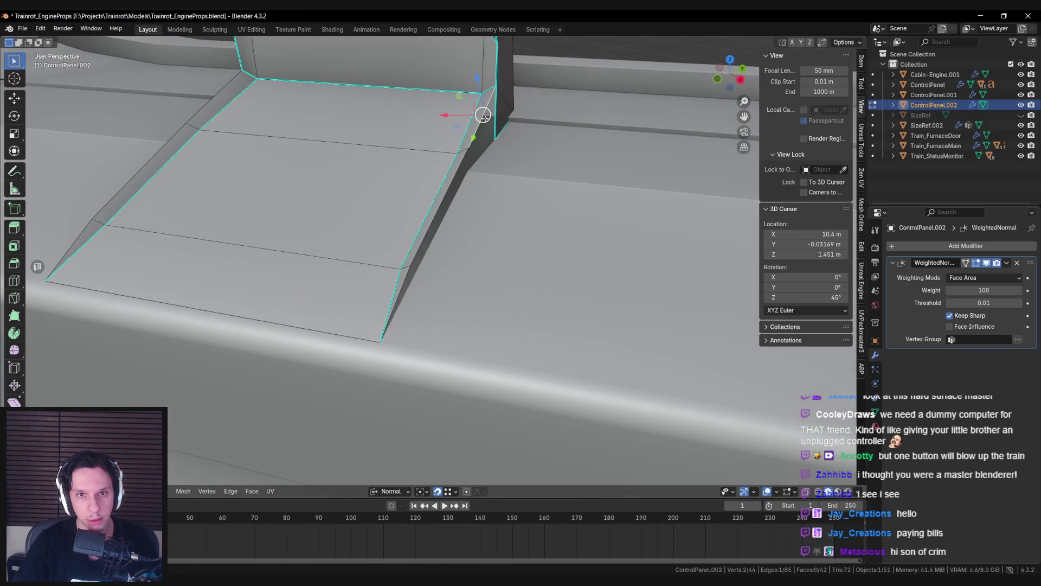
pyautogui.moveTo(407, 277)
pyautogui.mouseDown(button='middle')
pyautogui.moveTo(469, 189)
pyautogui.moveTo(453, 158)
pyautogui.moveTo(507, 185)
pyautogui.moveTo(505, 238)
pyautogui.moveTo(415, 277)
pyautogui.moveTo(451, 230)
pyautogui.moveTo(496, 215)
pyautogui.moveTo(471, 251)
pyautogui.mouseUp(button='middle')
pyautogui.click(453, 158)
pyautogui.press('e')
pyautogui.click(505, 240)
pyautogui.press('a')
pyautogui.press('m')
pyautogui.press('b')
# Step: Extrude the next side edge and switch the view to wireframe
pyautogui.press('e')
pyautogui.click(472, 251)
pyautogui.hotkey('shift', 'z')
pyautogui.press('e')
pyautogui.click(523, 315)
# Step: Inspect the joined side faces and merge duplicate vertices by distance
pyautogui.moveTo(523, 315)
pyautogui.mouseDown(button='middle')
pyautogui.moveTo(474, 323)
pyautogui.moveTo(328, 273)
pyautogui.moveTo(351, 171)
pyautogui.mouseUp(button='middle')
pyautogui.moveTo(449, 261); pyautogui.dragTo(393, 280, button='middle')
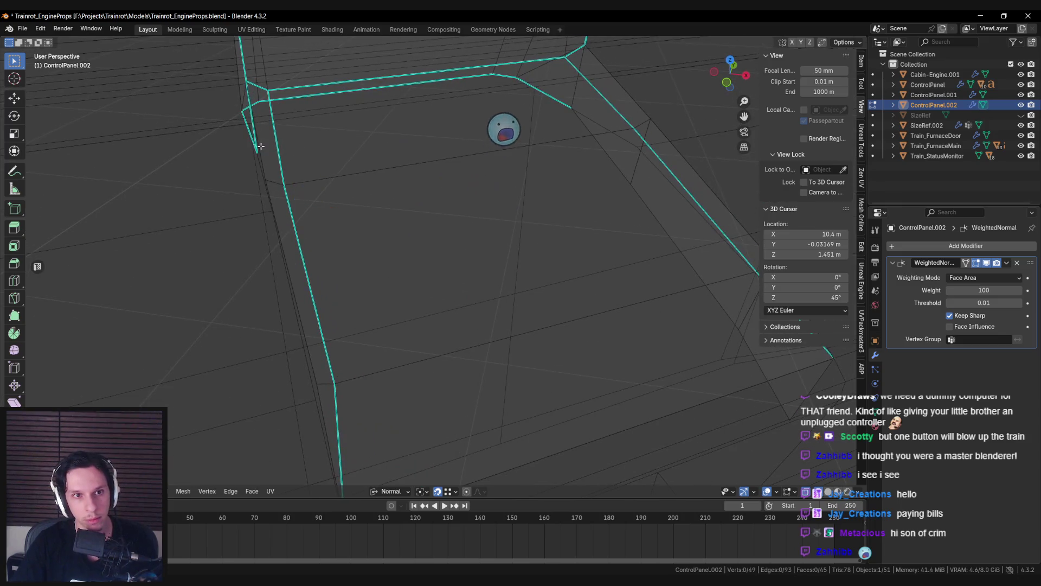
pyautogui.moveTo(244, 234); pyautogui.dragTo(349, 239, button='middle')
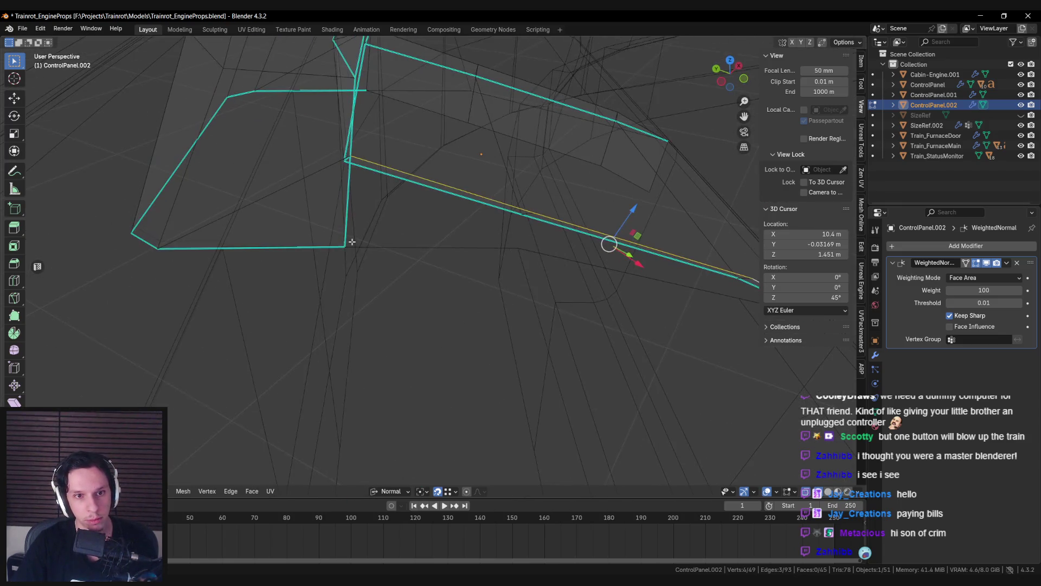
pyautogui.press('a')
pyautogui.press('m')
pyautogui.click(461, 291)
pyautogui.hotkey('alt', 'a')
# Step: Place the 3D cursor on the ramp edge
pyautogui.keyDown('shift'); pyautogui.moveTo(565, 299); pyautogui.dragTo(417, 312, button='middle'); pyautogui.keyUp('shift')
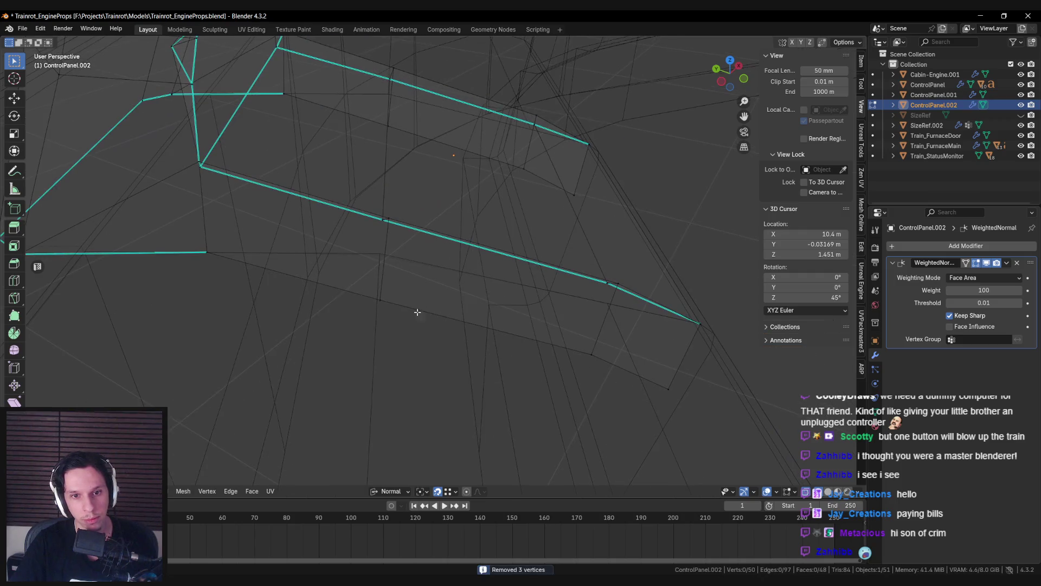
pyautogui.keyDown('shift'); pyautogui.rightClick(604, 302); pyautogui.keyUp('shift')
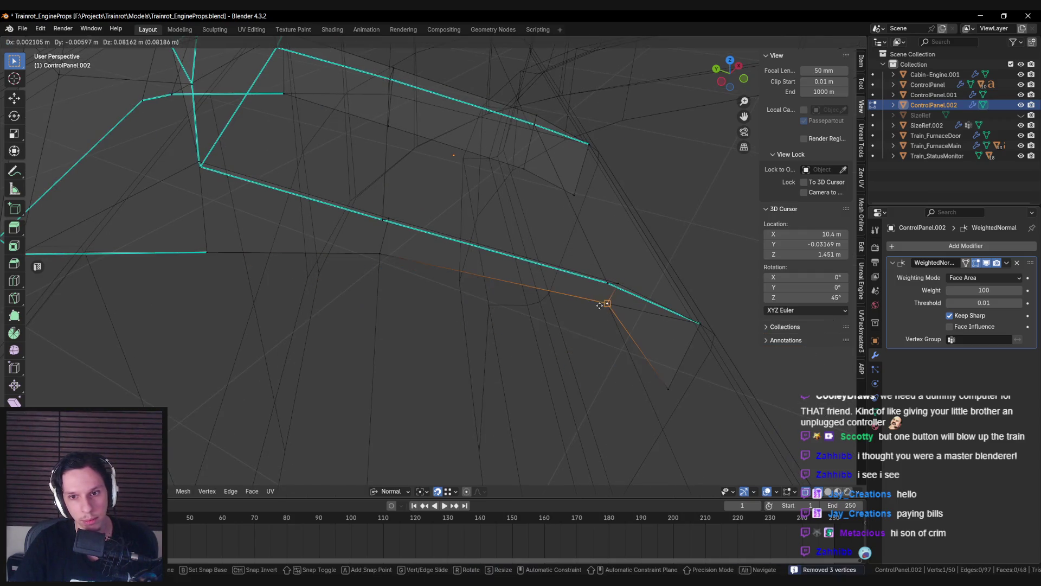
pyautogui.keyDown('shift'); pyautogui.rightClick(672, 381); pyautogui.keyUp('shift')
# Step: Merge any remaining duplicate vertices by distance in wireframe view
pyautogui.hotkey('shift', 'z')
pyautogui.moveTo(657, 328); pyautogui.dragTo(377, 395, button='middle')
pyautogui.hotkey('shift', 'z')
pyautogui.press('a')
pyautogui.press('m')
pyautogui.click(401, 403)
pyautogui.hotkey('alt', 'a')
# Step: Clear the leftover stray vertex, return to Solid shading, and select a sloped side edge
pyautogui.moveTo(391, 305); pyautogui.dragTo(425, 445, button='middle')
pyautogui.hotkey('shift', 'z')
pyautogui.hotkey('shift', 'z')
pyautogui.moveTo(411, 452)
pyautogui.keyDown('shift'); pyautogui.mouseDown(button='right')
pyautogui.moveTo(474, 377)
pyautogui.moveTo(472, 309)
pyautogui.moveTo(631, 249)
pyautogui.mouseUp(button='right'); pyautogui.keyUp('shift')
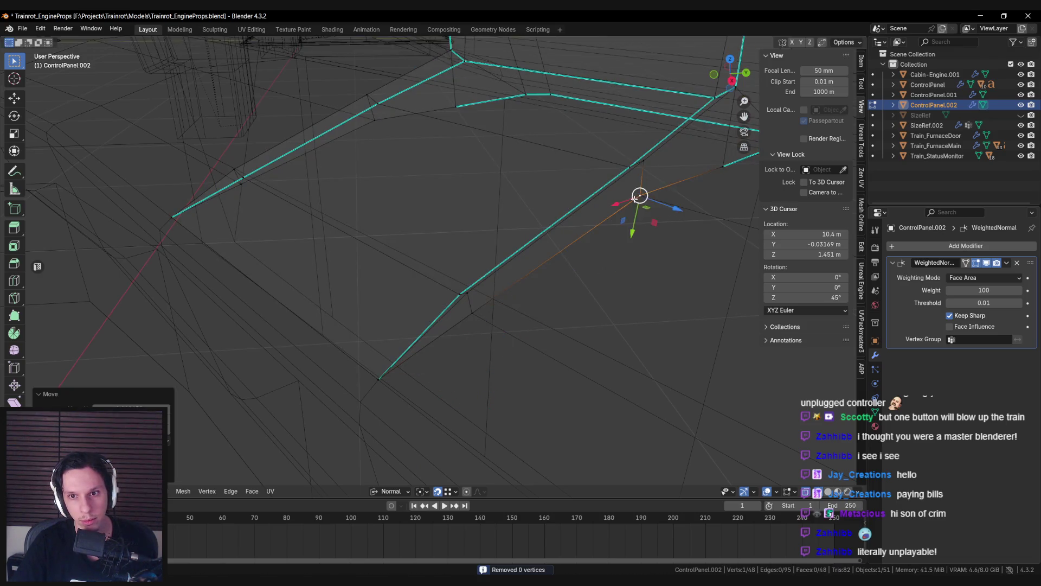
pyautogui.hotkey('shift', 'z')
pyautogui.moveTo(632, 249); pyautogui.dragTo(678, 113, button='middle')
pyautogui.press('a')
pyautogui.click(666, 138)
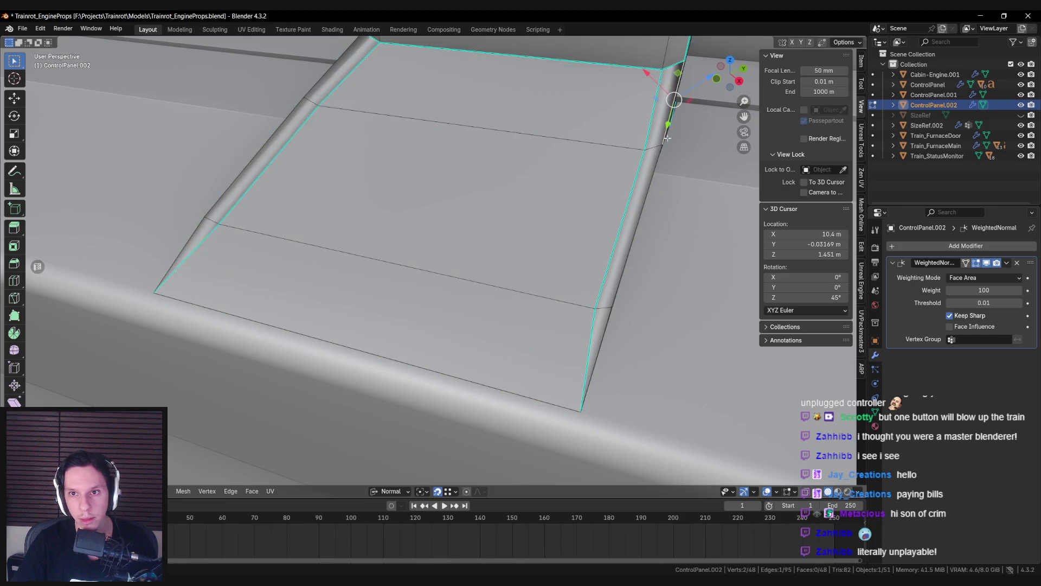
# Step: Add the opposite side edge to the selection, then review the panel in Object Mode
pyautogui.keyDown('shift'); pyautogui.click(602, 335); pyautogui.keyUp('shift')
pyautogui.moveTo(601, 335)
pyautogui.mouseDown(button='middle')
pyautogui.moveTo(353, 227)
pyautogui.moveTo(300, 117)
pyautogui.mouseUp(button='middle')
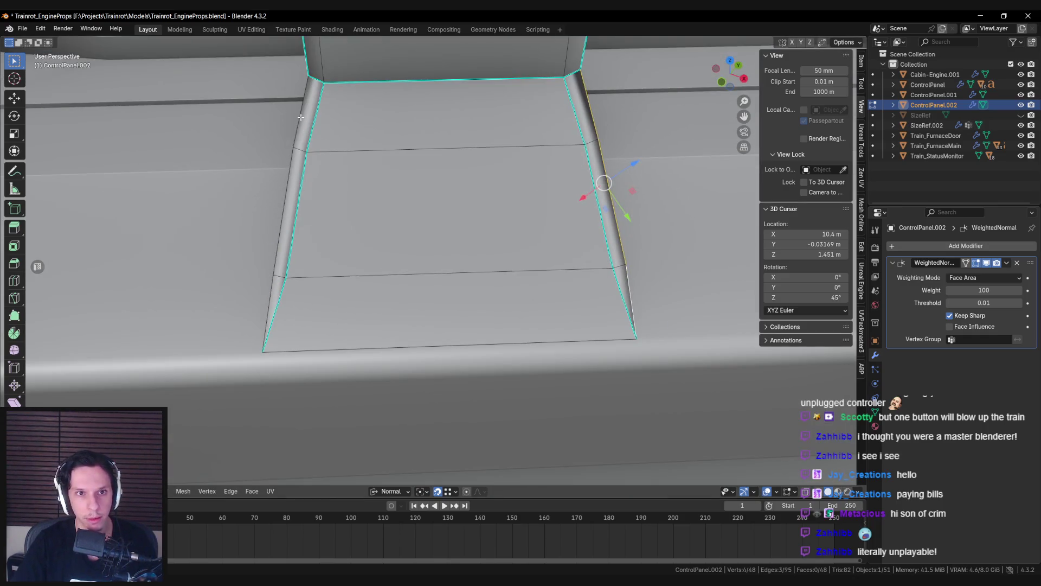
pyautogui.press('Tab')
pyautogui.scroll(-5, 395, 275)
pyautogui.moveTo(395, 275)
pyautogui.mouseDown(button='middle')
pyautogui.moveTo(430, 240)
pyautogui.moveTo(255, 260)
pyautogui.moveTo(385, 255)
pyautogui.moveTo(393, 239)
pyautogui.moveTo(497, 239)
pyautogui.moveTo(482, 230)
pyautogui.mouseUp(button='middle')
pyautogui.scroll(5, 385, 255)
# Step: Push two side vertices of ControlPanel.002 along their normal
pyautogui.click(487, 234)
pyautogui.press('Tab')
pyautogui.scroll(5, 487, 233)
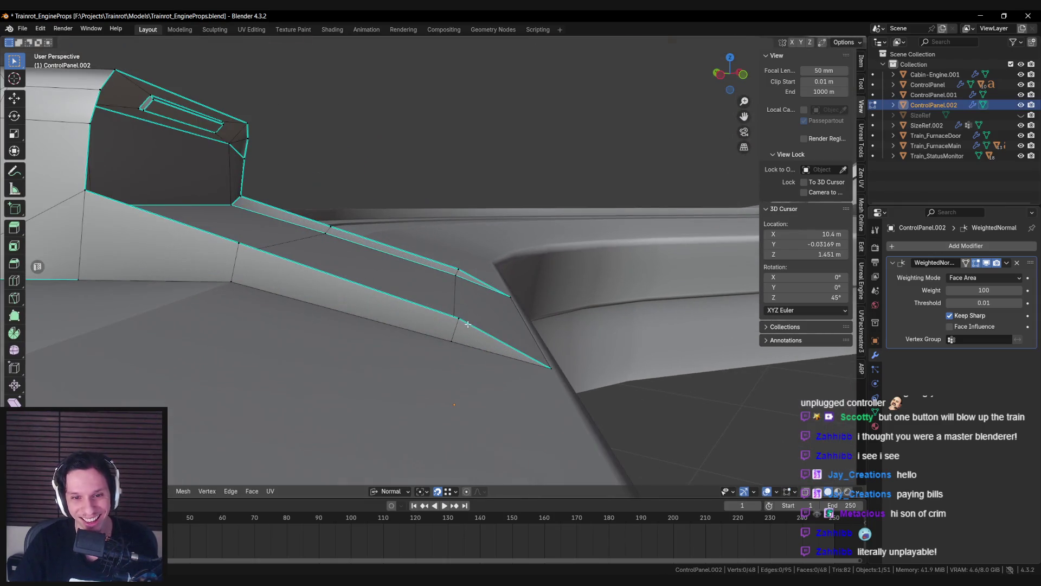
pyautogui.keyDown('shift'); pyautogui.click(467, 270); pyautogui.keyUp('shift')
pyautogui.moveTo(467, 271); pyautogui.dragTo(474, 255, button='middle')
pyautogui.moveTo(479, 253); pyautogui.dragTo(475, 259)
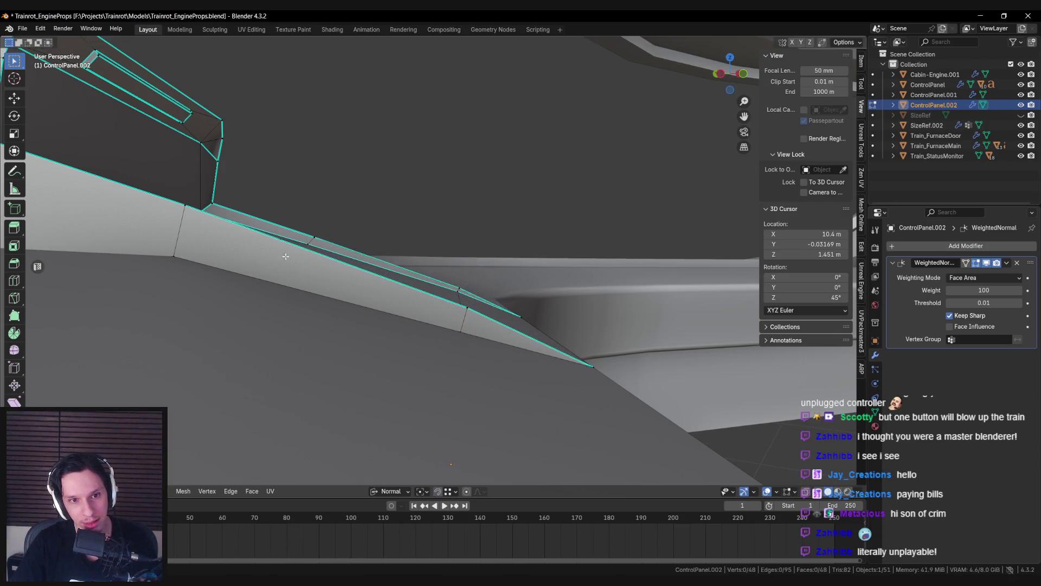
pyautogui.scroll(-5, 383, 286)
pyautogui.press('Tab')
pyautogui.moveTo(353, 293)
pyautogui.mouseDown(button='middle')
pyautogui.moveTo(312, 285)
pyautogui.moveTo(329, 313)
pyautogui.mouseUp(button='middle')
# Step: Scale the ramp's two side edges along the X axis
pyautogui.press('Tab')
pyautogui.scroll(3, 337, 291)
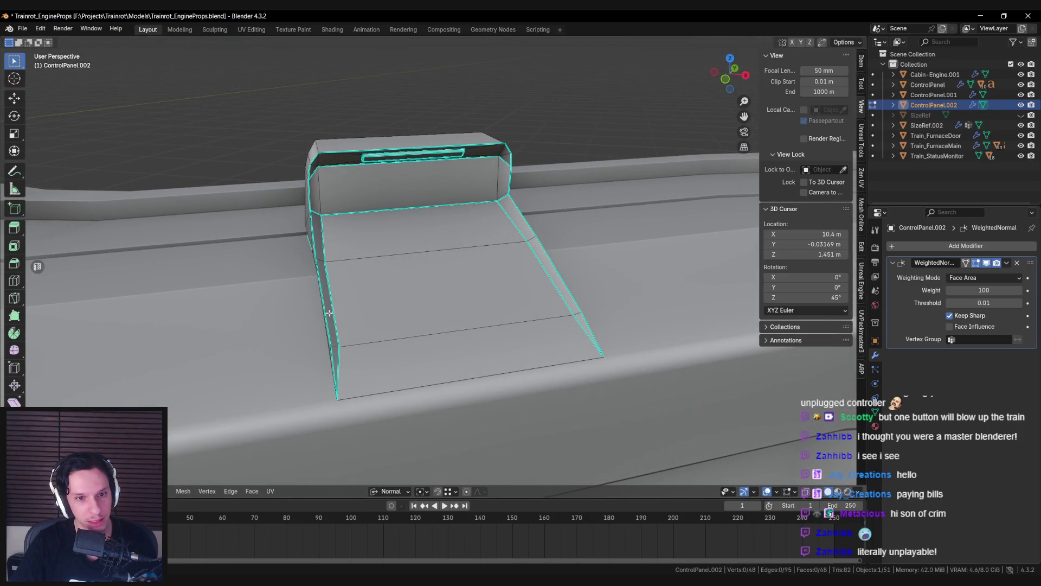
pyautogui.moveTo(542, 289); pyautogui.dragTo(570, 285, button='middle')
pyautogui.keyDown('shift'); pyautogui.click(564, 285); pyautogui.keyUp('shift')
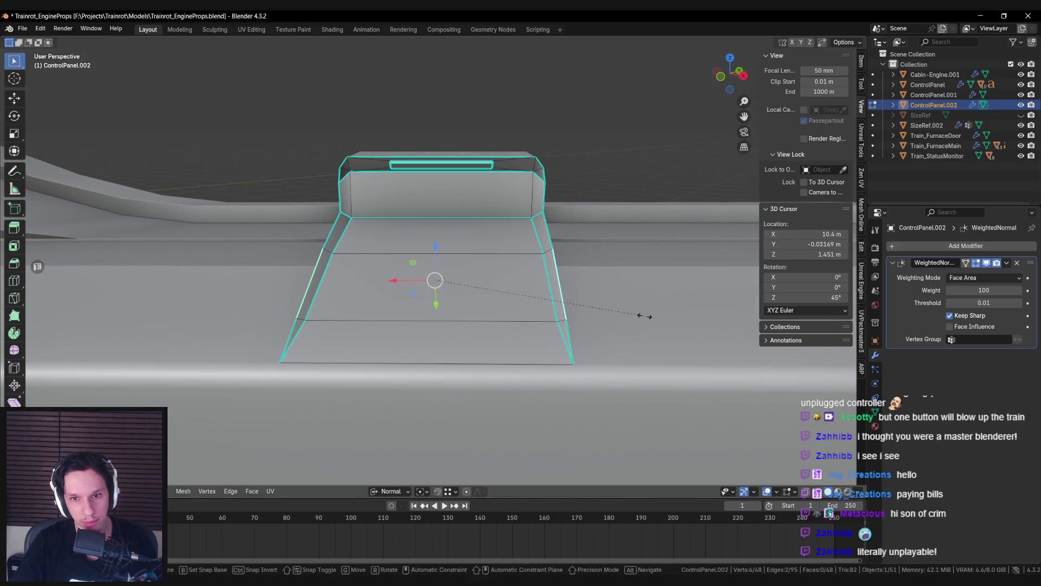
pyautogui.press('s')
pyautogui.press('x')
pyautogui.press('Escape')
pyautogui.moveTo(639, 315)
pyautogui.mouseDown(button='middle')
pyautogui.moveTo(516, 344)
pyautogui.moveTo(472, 291)
pyautogui.moveTo(548, 320)
pyautogui.moveTo(539, 282)
pyautogui.moveTo(510, 284)
pyautogui.mouseUp(button='middle')
pyautogui.press('Tab')
# Step: Deselect everything, then reselect the control panel and re-enter Edit Mode
pyautogui.press('Tab')
pyautogui.scroll(-5, 511, 347)
pyautogui.press('Tab')
pyautogui.hotkey('alt', 'a')
pyautogui.scroll(-3, 548, 320)
pyautogui.scroll(2, 548, 320)
pyautogui.scroll(2, 509, 287)
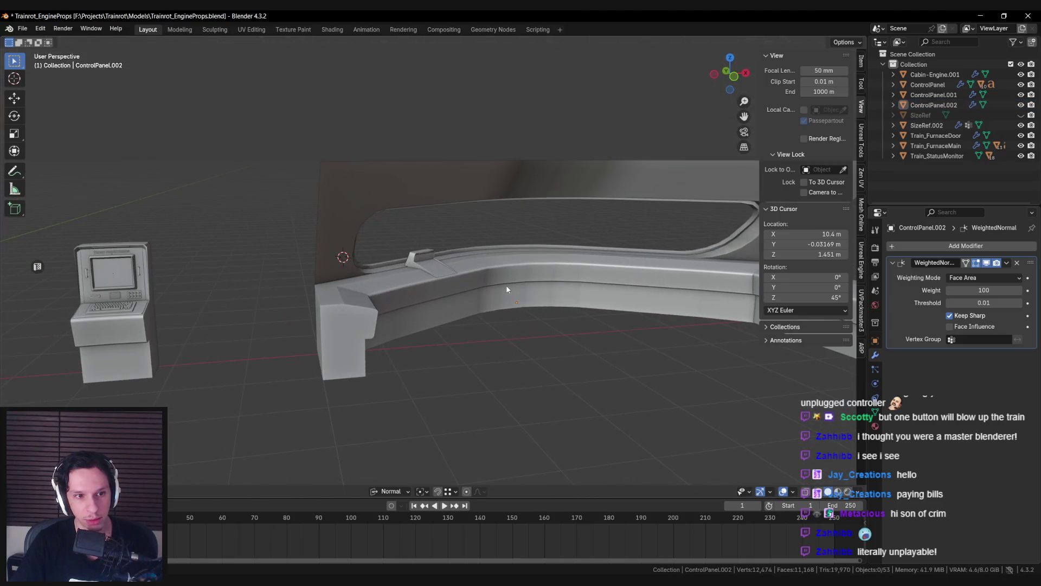
pyautogui.scroll(2, 506, 284)
pyautogui.moveTo(500, 287); pyautogui.dragTo(405, 289, button='middle')
pyautogui.scroll(3, 406, 277)
pyautogui.click(421, 233)
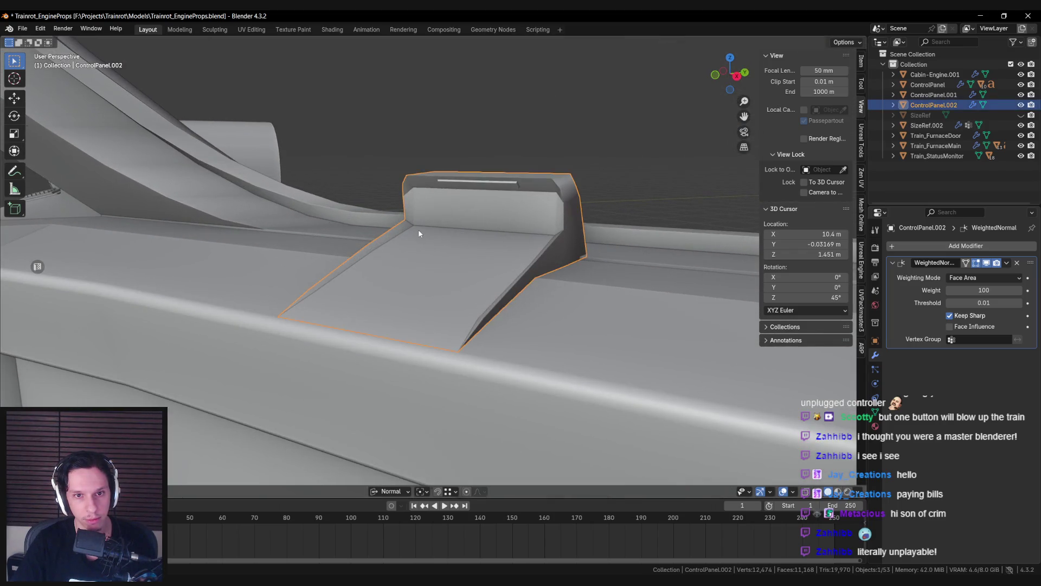
pyautogui.press('Tab')
pyautogui.scroll(3, 407, 284)
# Step: Apply edge options from the context menu to the ramp's edges, then deselect in Object Mode
pyautogui.rightClick(628, 179)
pyautogui.click(602, 233)
pyautogui.moveTo(602, 233); pyautogui.dragTo(385, 196, button='middle')
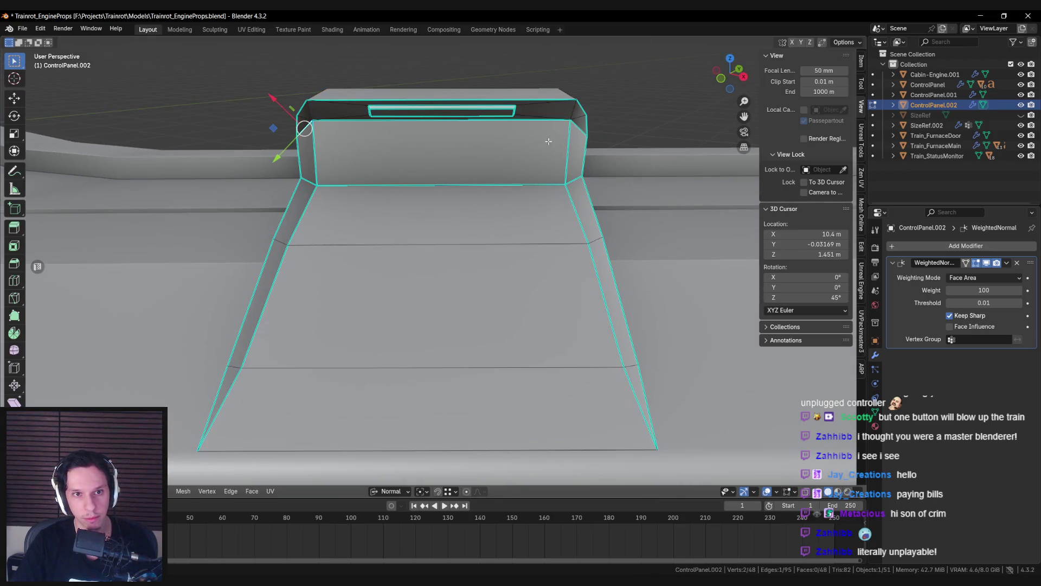
pyautogui.rightClick(578, 124)
pyautogui.click(553, 210)
pyautogui.press('Tab')
pyautogui.scroll(-4, 543, 244)
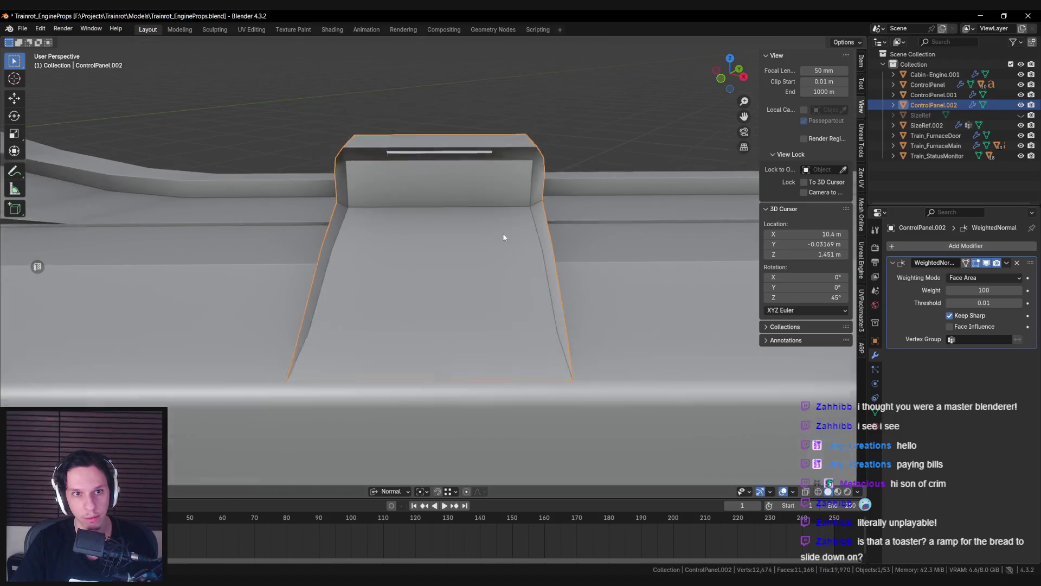
pyautogui.hotkey('alt', 'a')
pyautogui.moveTo(335, 222)
pyautogui.mouseDown(button='middle')
pyautogui.moveTo(590, 254)
pyautogui.moveTo(481, 238)
pyautogui.moveTo(344, 255)
pyautogui.moveTo(426, 256)
pyautogui.moveTo(421, 239)
pyautogui.moveTo(516, 282)
pyautogui.mouseUp(button='middle')
pyautogui.scroll(6, 421, 239)
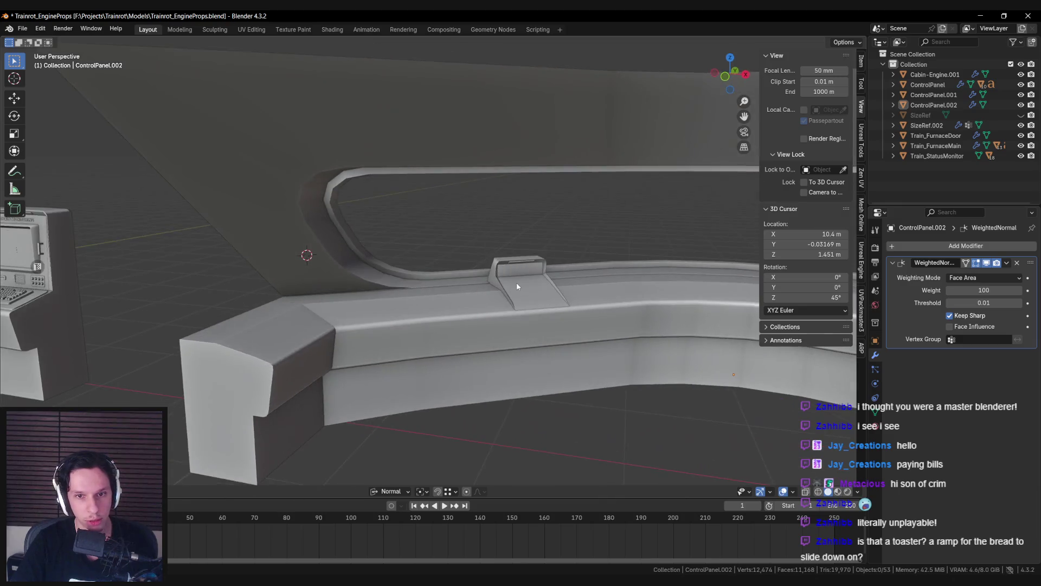
pyautogui.scroll(3, 392, 275)
# Step: Clear the sharp marks from the ramp edges and return to Object Mode
pyautogui.press('Tab')
pyautogui.scroll(3, 393, 276)
pyautogui.moveTo(393, 276); pyautogui.dragTo(391, 232, button='middle')
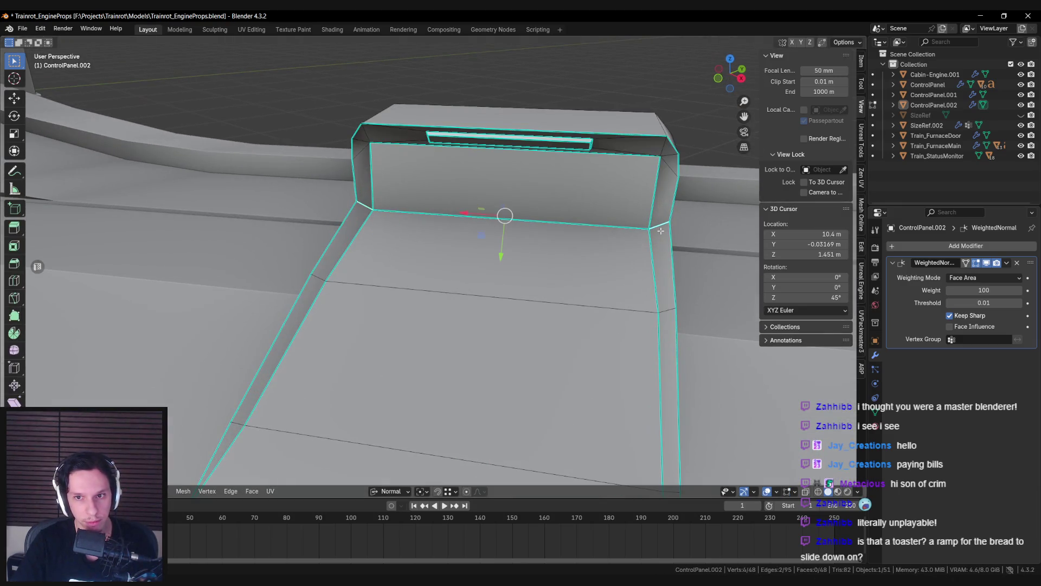
pyautogui.hotkey('ctrl', 'e')
pyautogui.click(645, 242)
pyautogui.scroll(-5, 445, 244)
pyautogui.press('Tab')
pyautogui.moveTo(445, 244)
pyautogui.mouseDown(button='middle')
pyautogui.moveTo(382, 211)
pyautogui.moveTo(438, 238)
pyautogui.moveTo(483, 347)
pyautogui.moveTo(466, 295)
pyautogui.moveTo(396, 328)
pyautogui.moveTo(305, 343)
pyautogui.moveTo(371, 337)
pyautogui.moveTo(351, 329)
pyautogui.moveTo(455, 231)
pyautogui.moveTo(463, 306)
pyautogui.mouseUp(button='middle')
pyautogui.scroll(5, 463, 306)
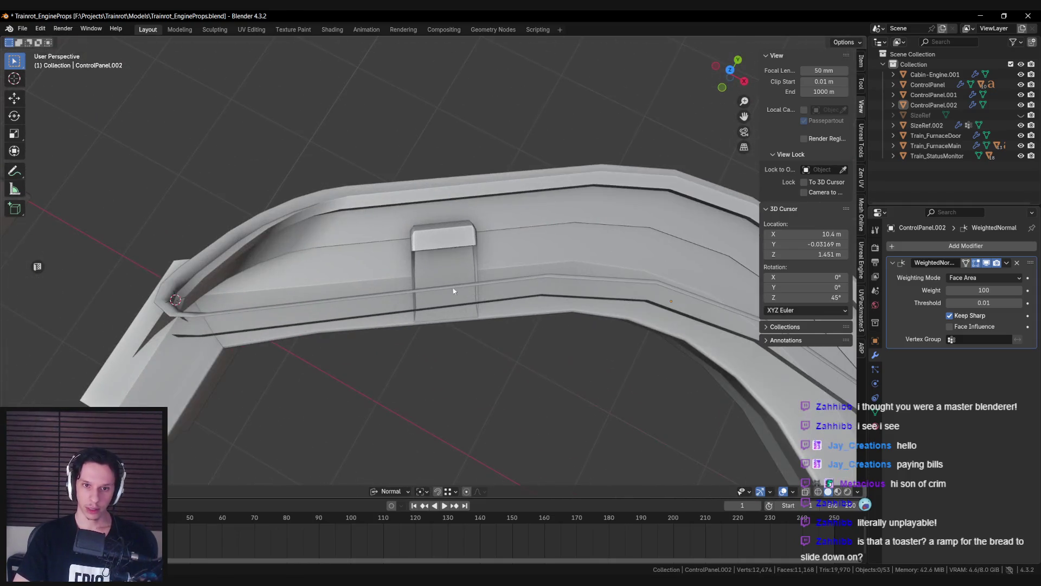
# Step: Inspect the edge loop around the small box from a top-down X-ray view
pyautogui.press('Tab')
pyautogui.keyDown('alt'); pyautogui.click(465, 298); pyautogui.keyUp('alt')
pyautogui.press('KP_7')
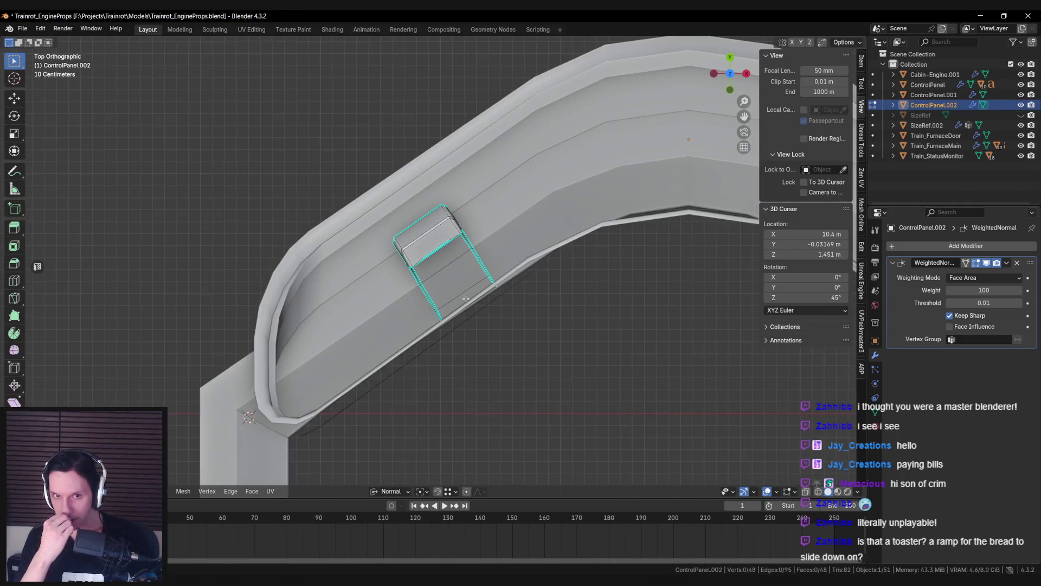
pyautogui.press('KP_Decimal')
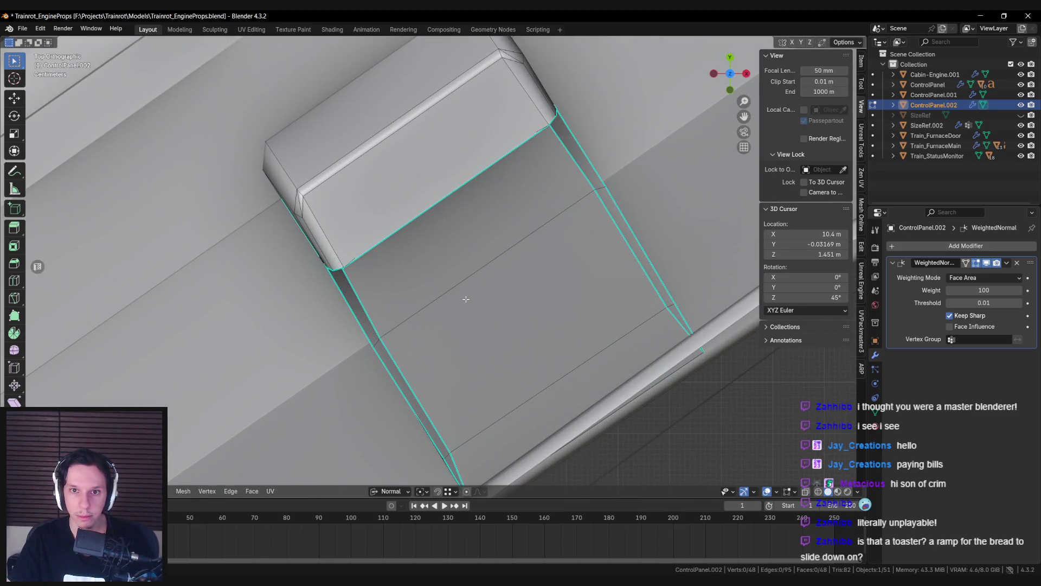
pyautogui.hotkey('alt', 'z')
pyautogui.hotkey('alt', 'z')
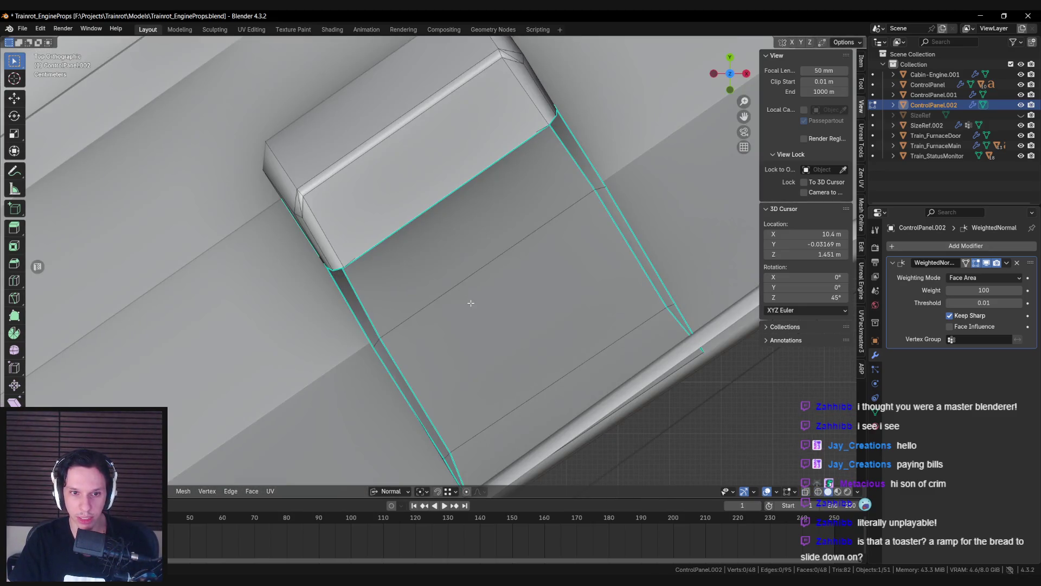
pyautogui.press('Tab')
pyautogui.moveTo(470, 293)
pyautogui.mouseDown(button='middle')
pyautogui.moveTo(458, 190)
pyautogui.moveTo(419, 176)
pyautogui.moveTo(429, 187)
pyautogui.moveTo(428, 223)
pyautogui.moveTo(438, 220)
pyautogui.moveTo(423, 211)
pyautogui.moveTo(466, 206)
pyautogui.moveTo(456, 228)
pyautogui.mouseUp(button='middle')
# Step: In top orthographic view, nudge a top-plane vertex to align with the side edge
pyautogui.press('Tab')
pyautogui.press('KP_5')
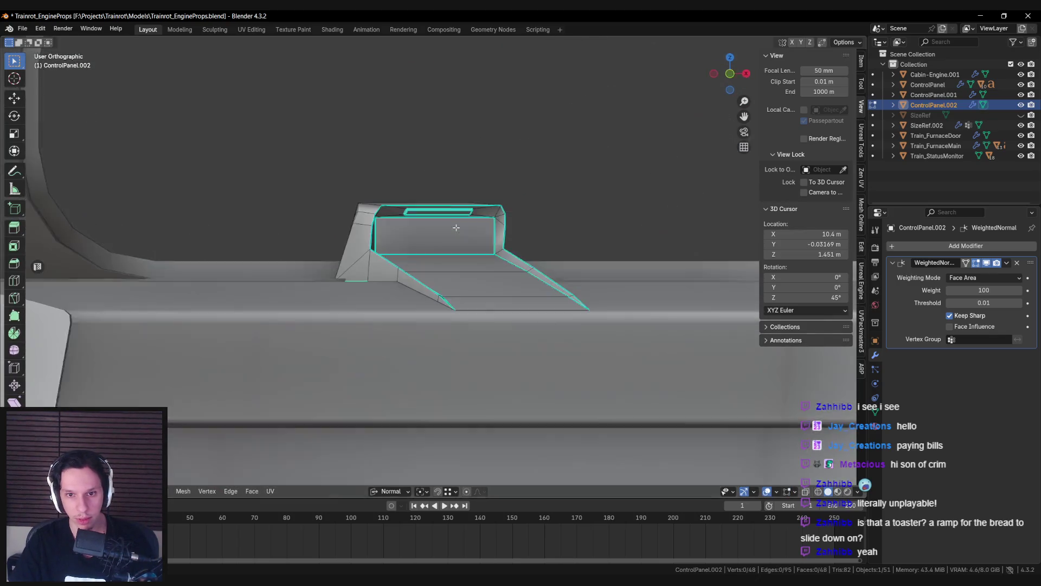
pyautogui.press('KP_7')
pyautogui.scroll(2, 456, 227)
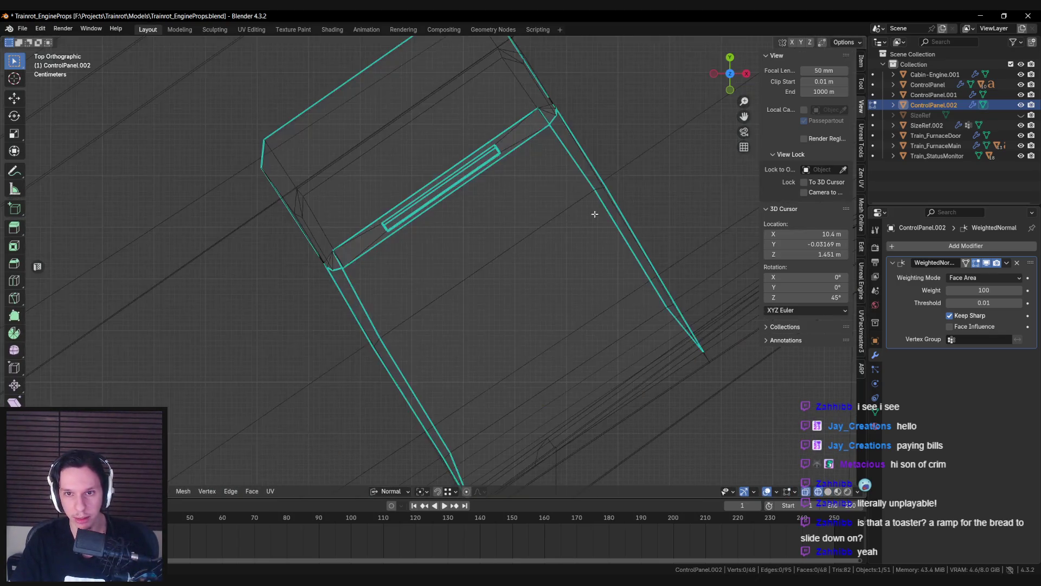
pyautogui.scroll(3, 385, 239)
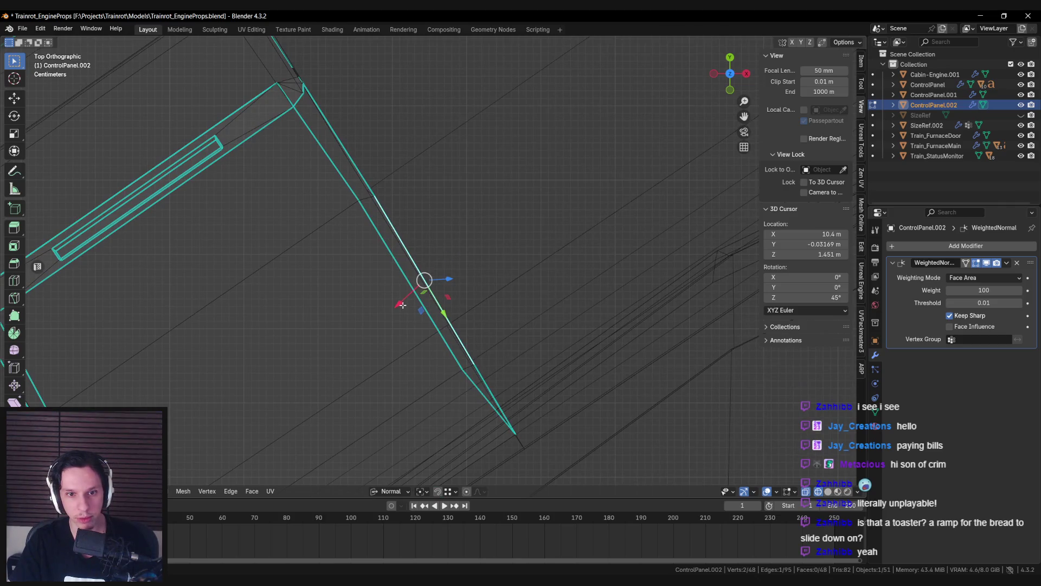
pyautogui.click(390, 490)
pyautogui.moveTo(446, 259); pyautogui.dragTo(441, 260)
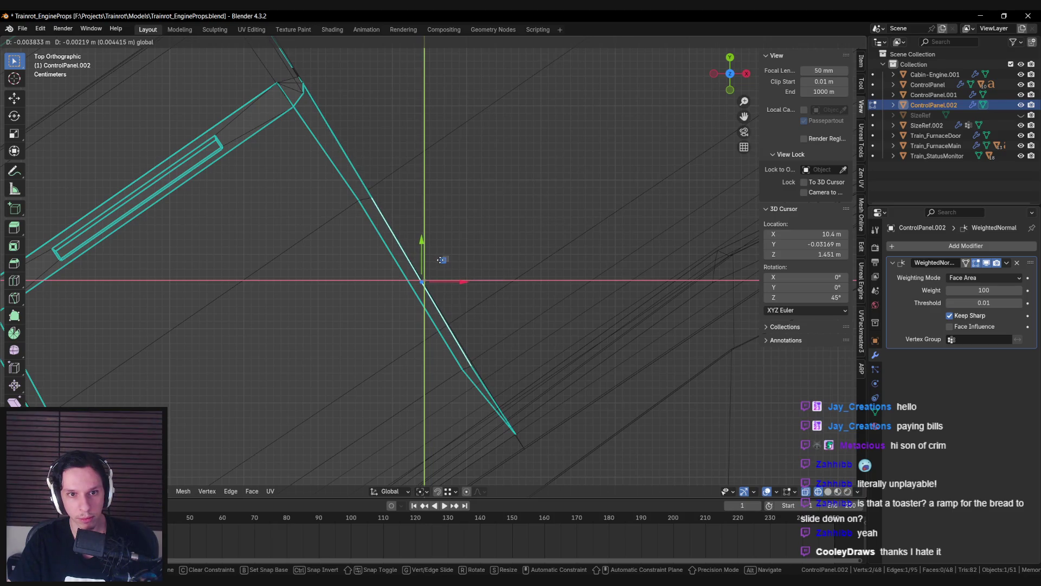
pyautogui.moveTo(440, 259); pyautogui.dragTo(441, 260)
# Step: Adjust nearby vertices on the ramp leg within the top plane, back in solid shading
pyautogui.click(471, 367)
pyautogui.moveTo(493, 341); pyautogui.dragTo(492, 341)
pyautogui.click(372, 197)
pyautogui.moveTo(378, 196)
pyautogui.keyDown('shift'); pyautogui.mouseDown(button='middle')
pyautogui.moveTo(388, 179)
pyautogui.moveTo(450, 206)
pyautogui.moveTo(369, 326)
pyautogui.moveTo(363, 222)
pyautogui.mouseUp(button='middle'); pyautogui.keyUp('shift')
pyautogui.click(451, 403)
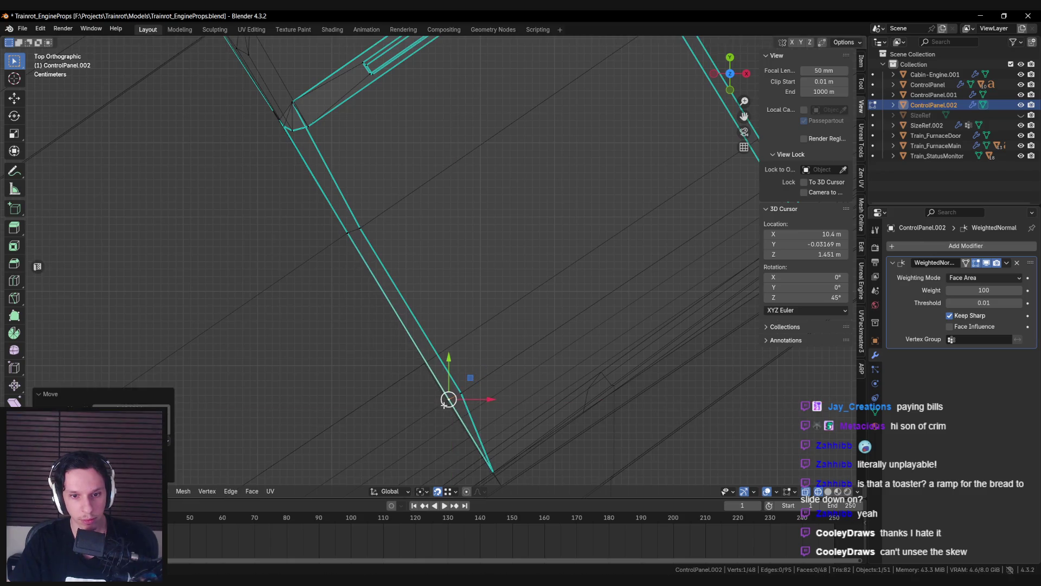
pyautogui.hotkey('shift', 'z')
pyautogui.click(361, 227)
pyautogui.keyDown('shift'); pyautogui.moveTo(380, 217); pyautogui.dragTo(293, 309, button='middle'); pyautogui.keyUp('shift')
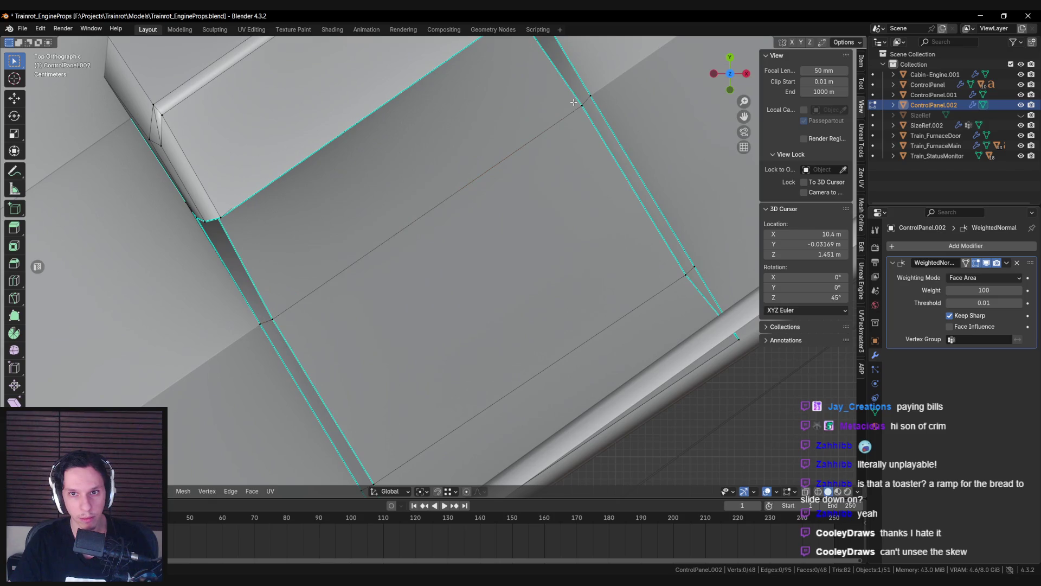
# Step: Using Normal orientation, scale the diagonal ramp edge along Y and slide it along X
pyautogui.keyDown('alt'); pyautogui.click(572, 111); pyautogui.keyUp('alt')
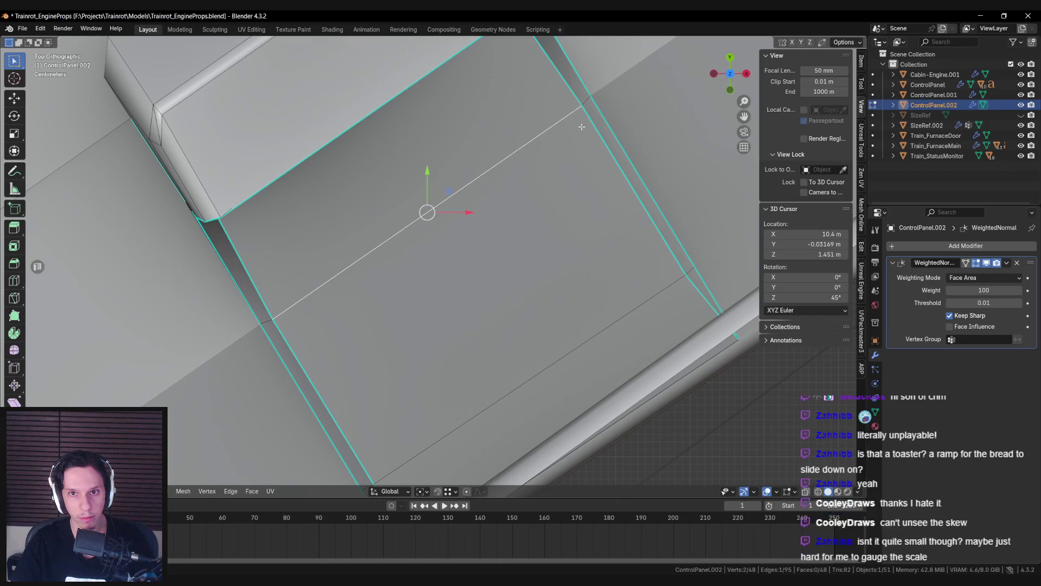
pyautogui.click(385, 492)
pyautogui.click(373, 356)
pyautogui.press('s')
pyautogui.press('y')
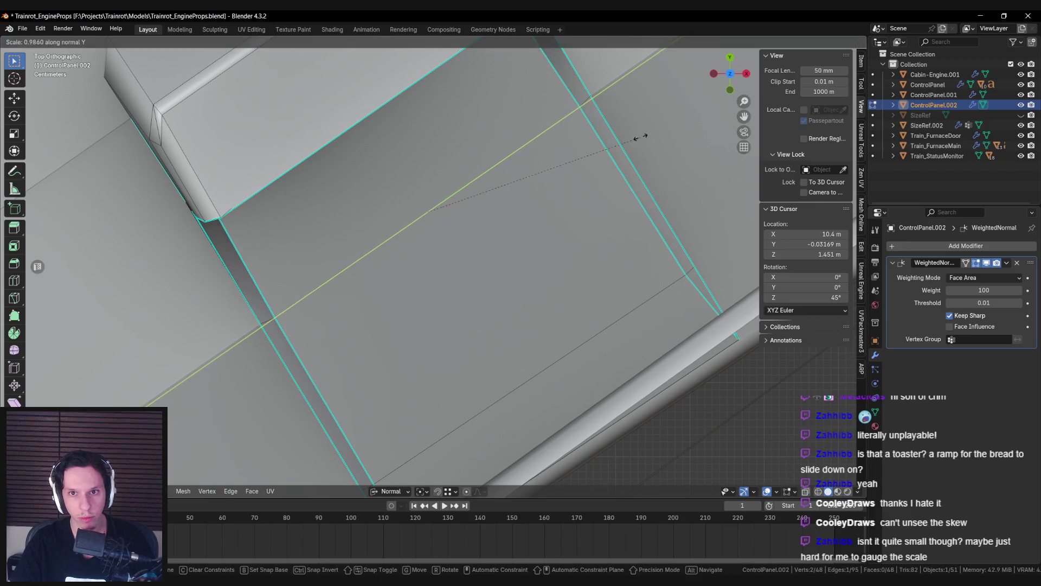
pyautogui.click(640, 137)
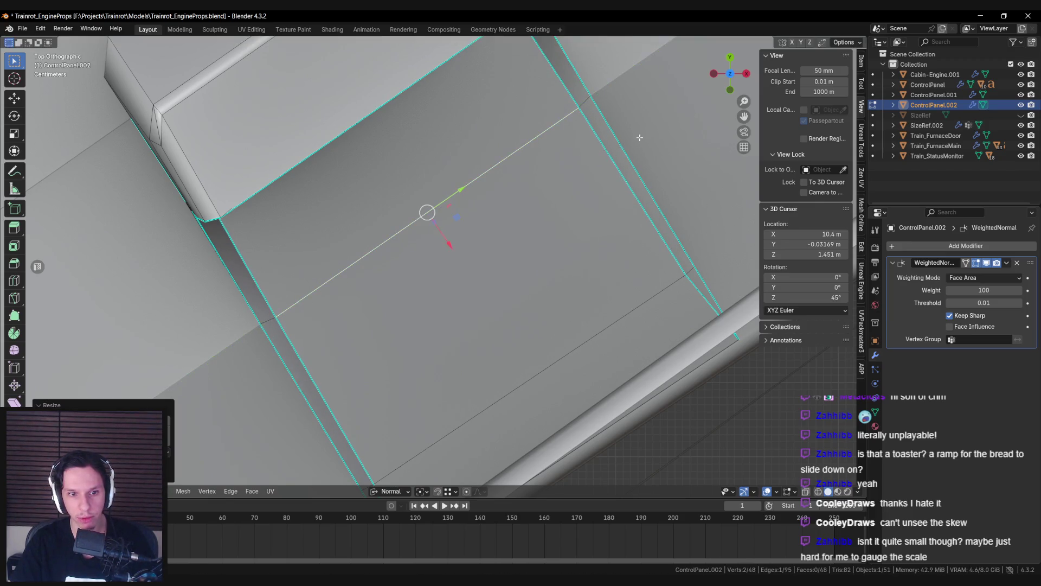
pyautogui.press('g')
pyautogui.press('x')
pyautogui.click(448, 240)
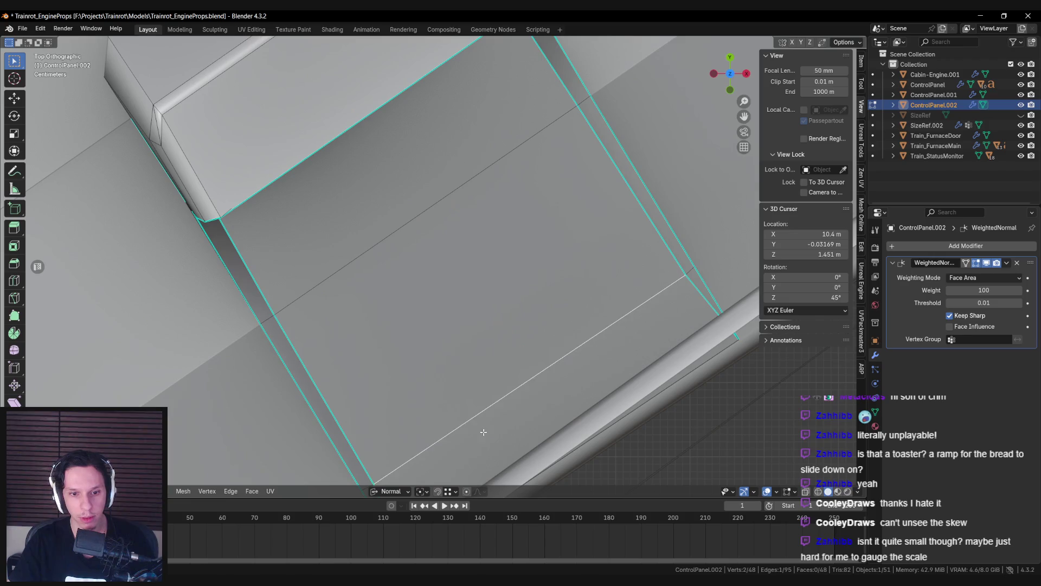
# Step: Slide the diagonal edge a little further along the normal X axis, then deselect it
pyautogui.keyDown('shift'); pyautogui.moveTo(481, 430); pyautogui.dragTo(482, 273, button='middle'); pyautogui.keyUp('shift')
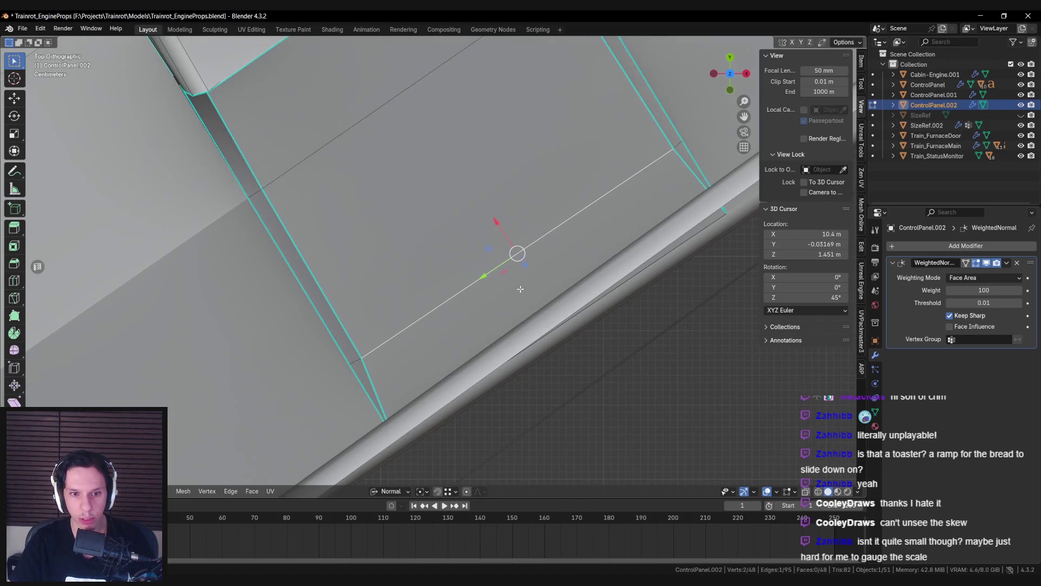
pyautogui.press('g')
pyautogui.press('Escape')
pyautogui.press('g')
pyautogui.press('x')
pyautogui.press('Escape')
pyautogui.press('g')
pyautogui.press('x')
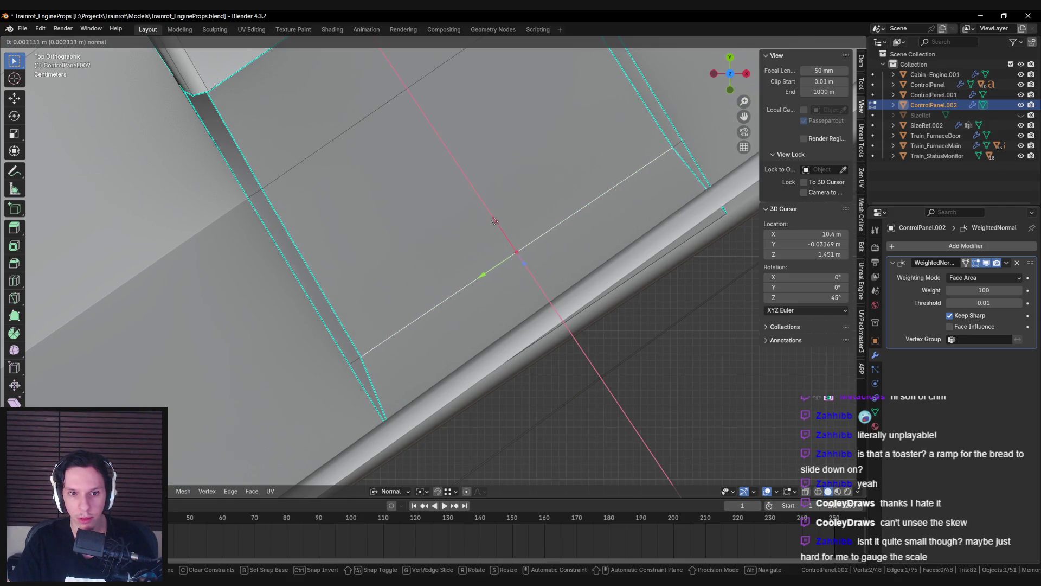
pyautogui.click(495, 221)
pyautogui.hotkey('alt', 'a')
# Step: Orbit and zoom around the block to inspect it, ending in a top-down view
pyautogui.moveTo(505, 274)
pyautogui.mouseDown(button='middle')
pyautogui.moveTo(459, 242)
pyautogui.moveTo(464, 217)
pyautogui.moveTo(467, 295)
pyautogui.moveTo(470, 264)
pyautogui.moveTo(461, 257)
pyautogui.moveTo(453, 345)
pyautogui.moveTo(456, 323)
pyautogui.moveTo(444, 331)
pyautogui.mouseUp(button='middle')
pyautogui.hotkey('alt', 'a')
pyautogui.scroll(-5, 465, 218)
pyautogui.scroll(3, 471, 259)
pyautogui.scroll(-6, 472, 259)
pyautogui.scroll(7, 466, 235)
pyautogui.scroll(5, 461, 274)
pyautogui.scroll(-3, 463, 296)
pyautogui.press('KP_7')
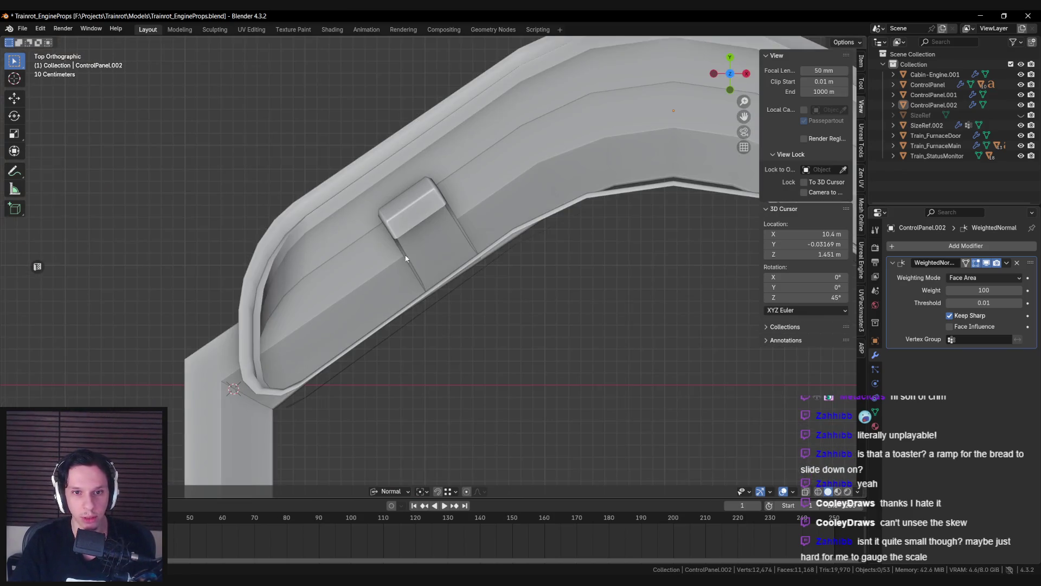
# Step: Edit ControlPanel.002 in wireframe, view it from the front, and save Trainrot_EngineProps.blend
pyautogui.scroll(4, 426, 279)
pyautogui.click(414, 234)
pyautogui.press('Tab')
pyautogui.scroll(1, 413, 235)
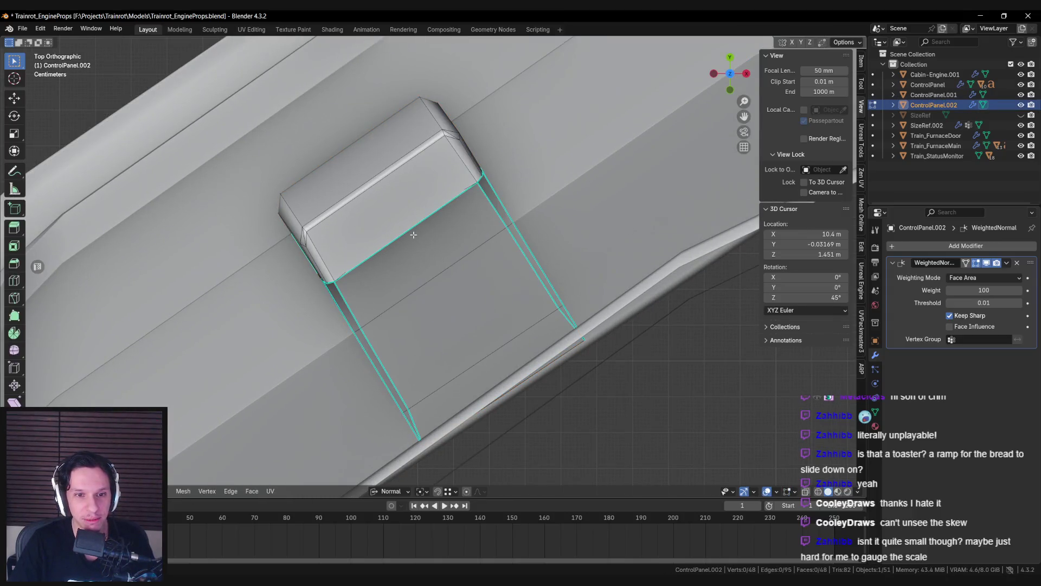
pyautogui.scroll(1, 413, 234)
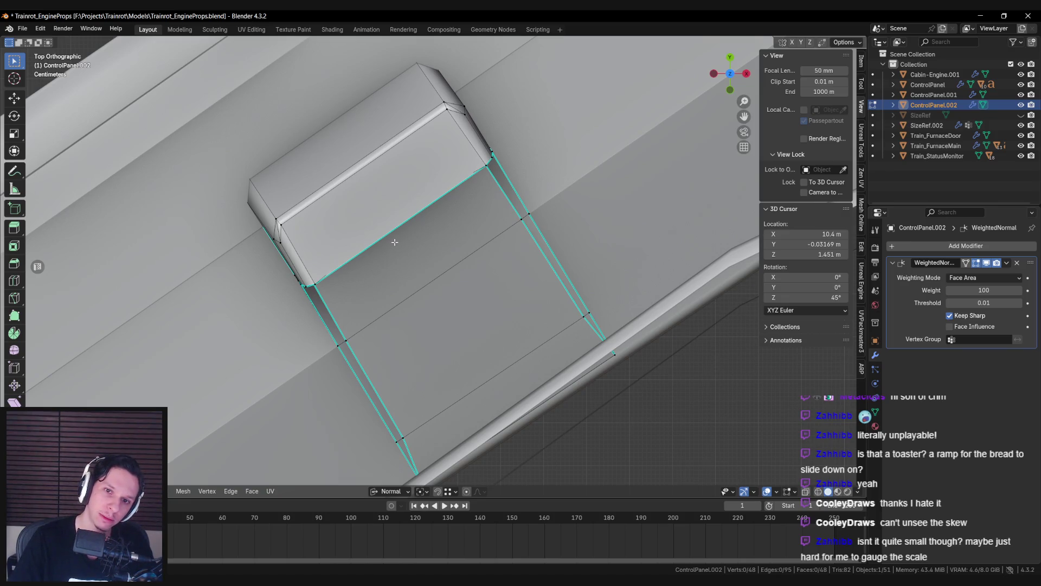
pyautogui.hotkey('shift', 'z')
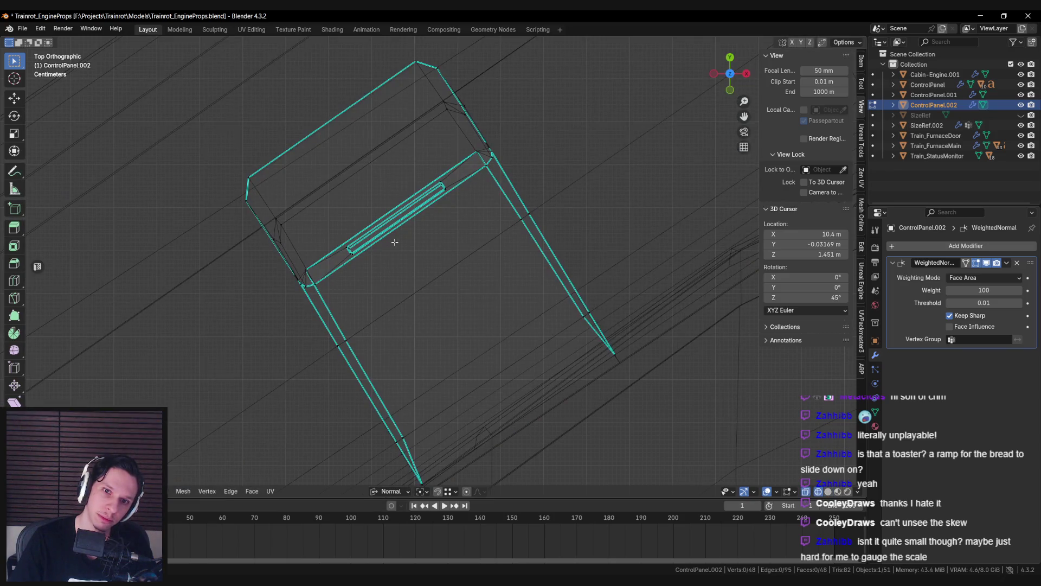
pyautogui.hotkey('shift', 'z')
pyautogui.hotkey('shift', 'z')
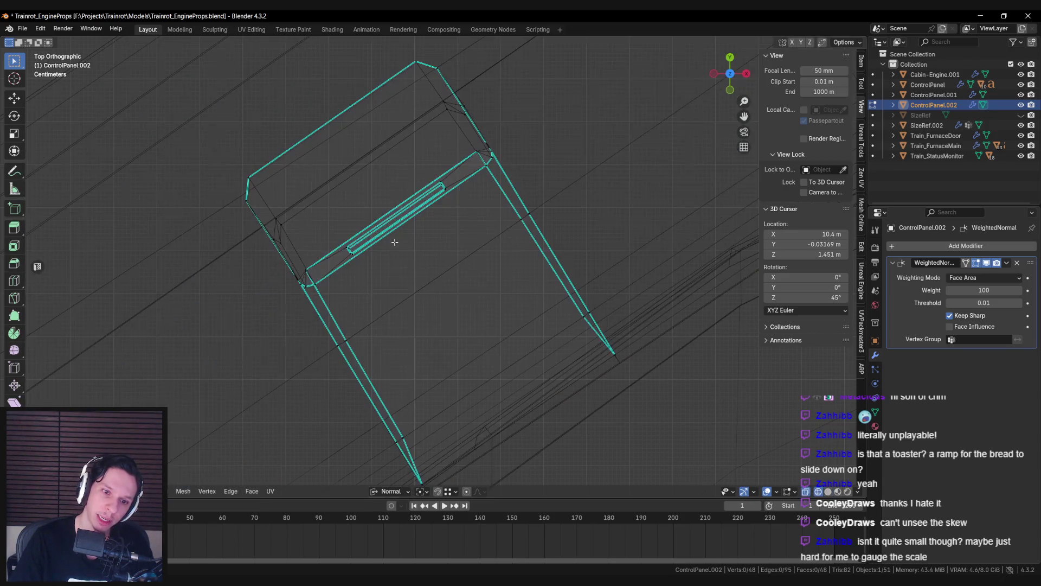
pyautogui.hotkey('shift', 'z')
pyautogui.moveTo(395, 242)
pyautogui.mouseDown(button='middle')
pyautogui.moveTo(409, 314)
pyautogui.moveTo(386, 229)
pyautogui.mouseUp(button='middle')
pyautogui.scroll(-5, 453, 291)
pyautogui.moveTo(453, 292); pyautogui.dragTo(429, 294, button='middle')
pyautogui.scroll(7, 439, 294)
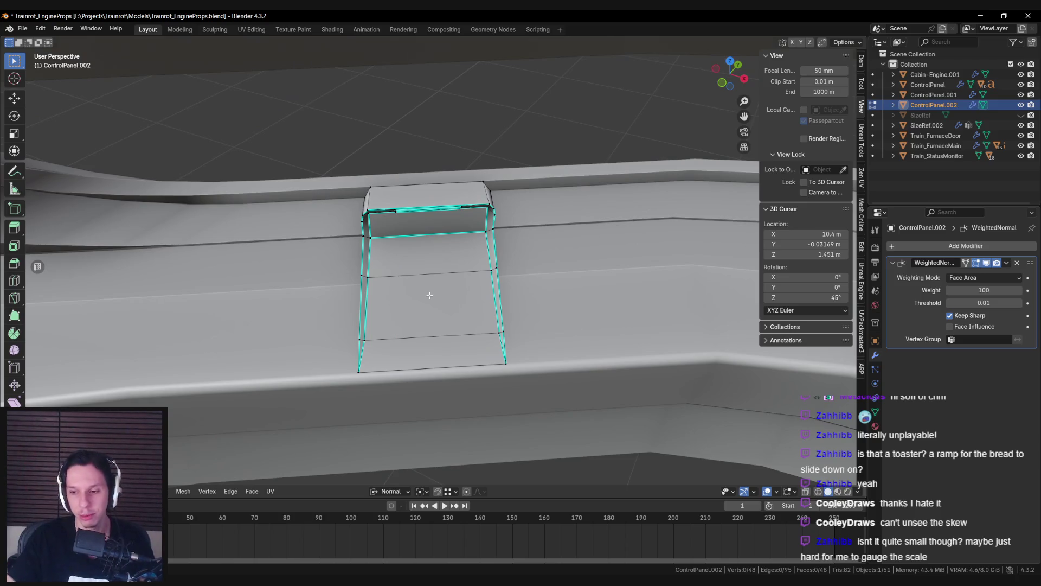
pyautogui.hotkey('ctrl', 's')
# Step: Select the lower ramp faces and begin insetting them
pyautogui.click(428, 255)
pyautogui.keyDown('ctrl'); pyautogui.click(434, 355); pyautogui.keyUp('ctrl')
pyautogui.click(450, 295)
pyautogui.keyDown('shift'); pyautogui.click(437, 356); pyautogui.keyUp('shift')
pyautogui.scroll(2, 538, 360)
pyautogui.press('i')
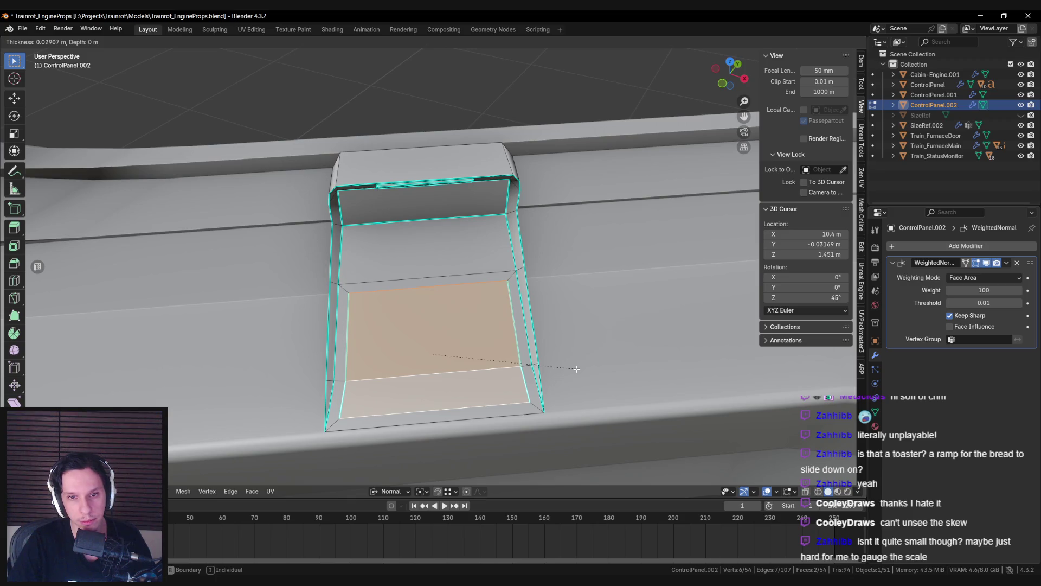
# Step: Inset three ramp faces and merge stray rim vertices, undoing a failed edge collapse
pyautogui.press('Escape')
pyautogui.hotkey('ctrl', 'z')
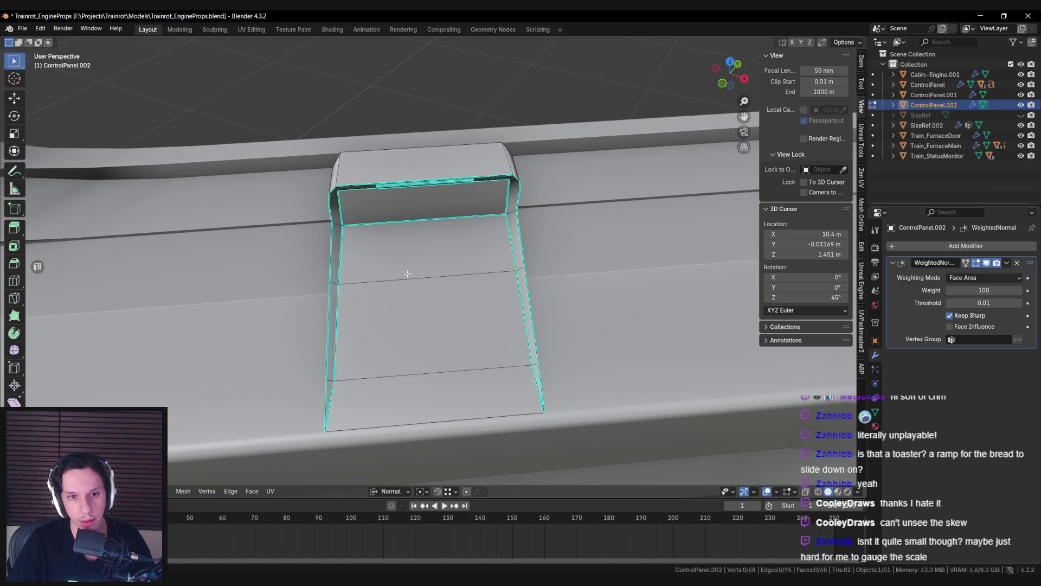
pyautogui.press('i')
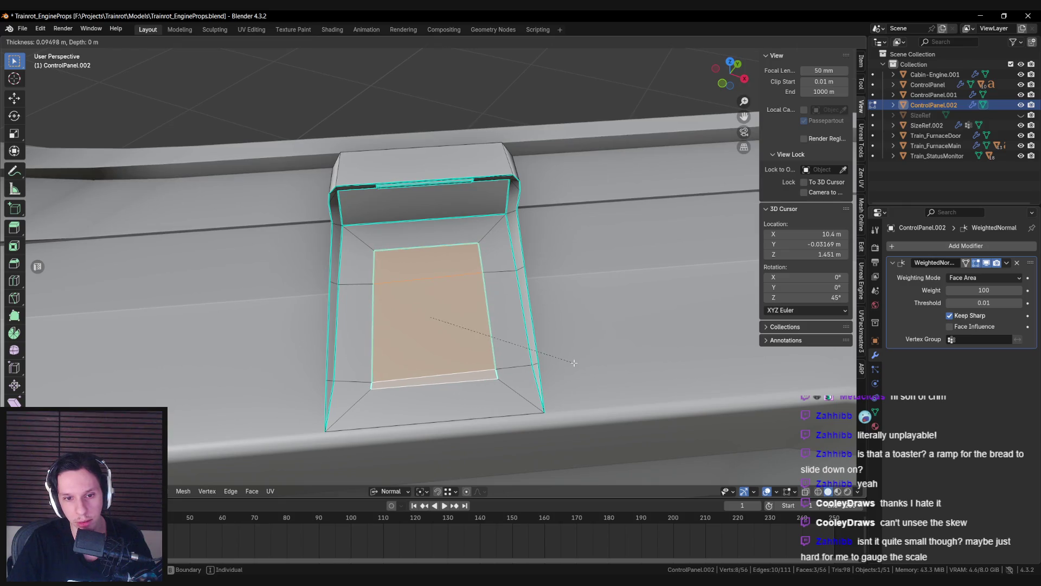
pyautogui.click(574, 364)
pyautogui.click(358, 391)
pyautogui.press('m')
pyautogui.click(347, 360)
pyautogui.click(495, 368)
pyautogui.press('m')
pyautogui.click(496, 369)
pyautogui.moveTo(495, 369); pyautogui.dragTo(429, 361, button='middle')
pyautogui.hotkey('ctrl', 'z')
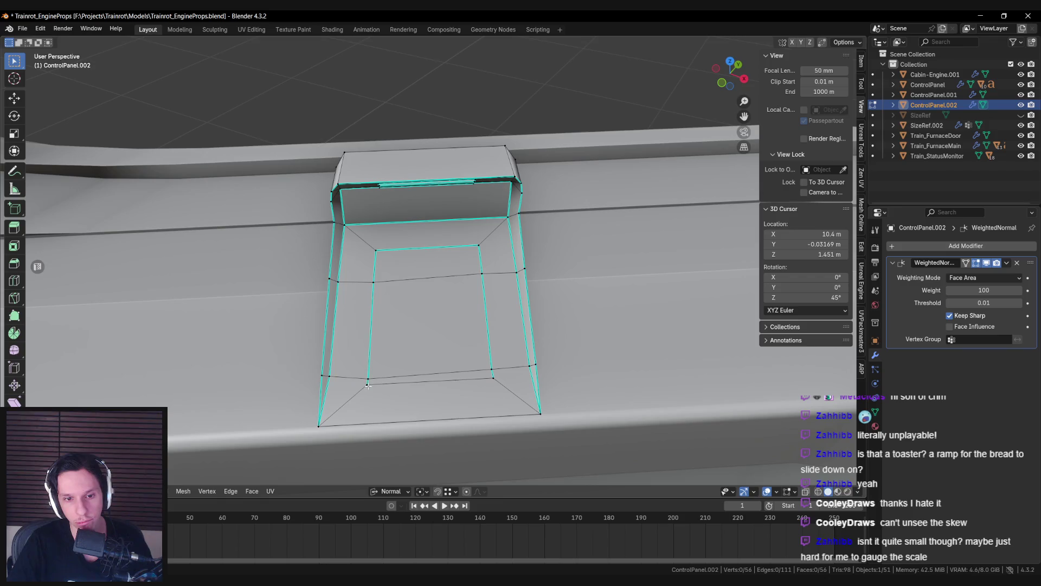
# Step: Dissolve the first inset and re-inset the two ramp faces to form the rim
pyautogui.click(427, 309)
pyautogui.press('ctrl+KP_Add')
pyautogui.hotkey('ctrl', 'x')
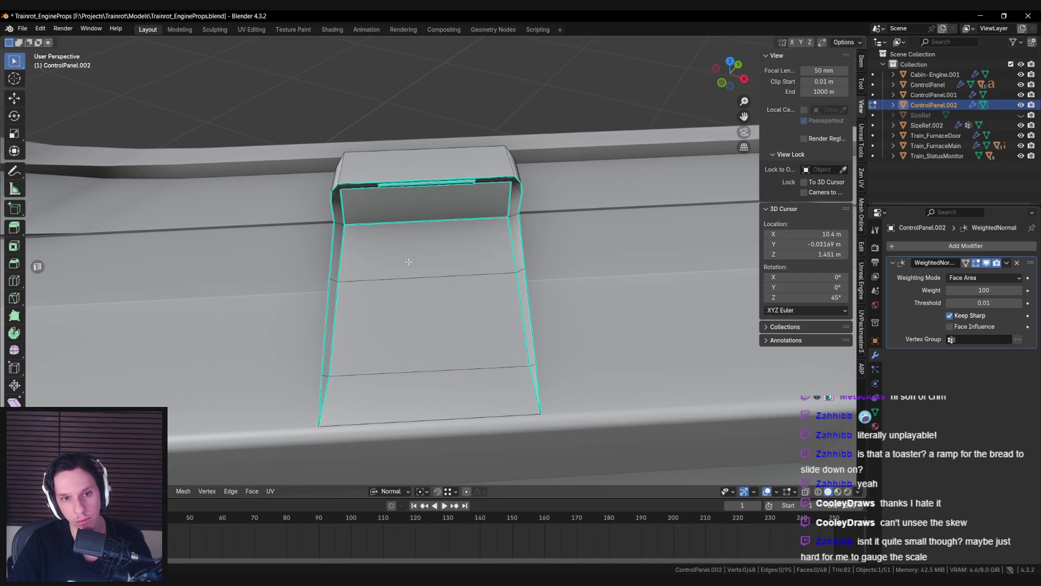
pyautogui.click(408, 261)
pyautogui.keyDown('shift'); pyautogui.click(428, 320); pyautogui.keyUp('shift')
pyautogui.press('i')
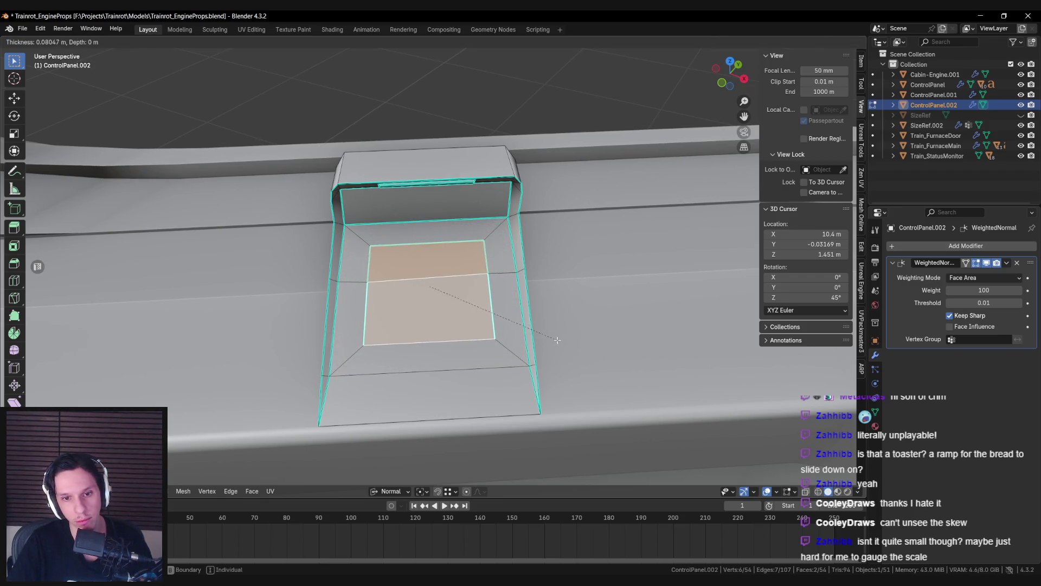
pyautogui.click(558, 340)
# Step: Lower the rim's inner bottom edge along the Z axis
pyautogui.click(444, 343)
pyautogui.press('g')
pyautogui.press('z')
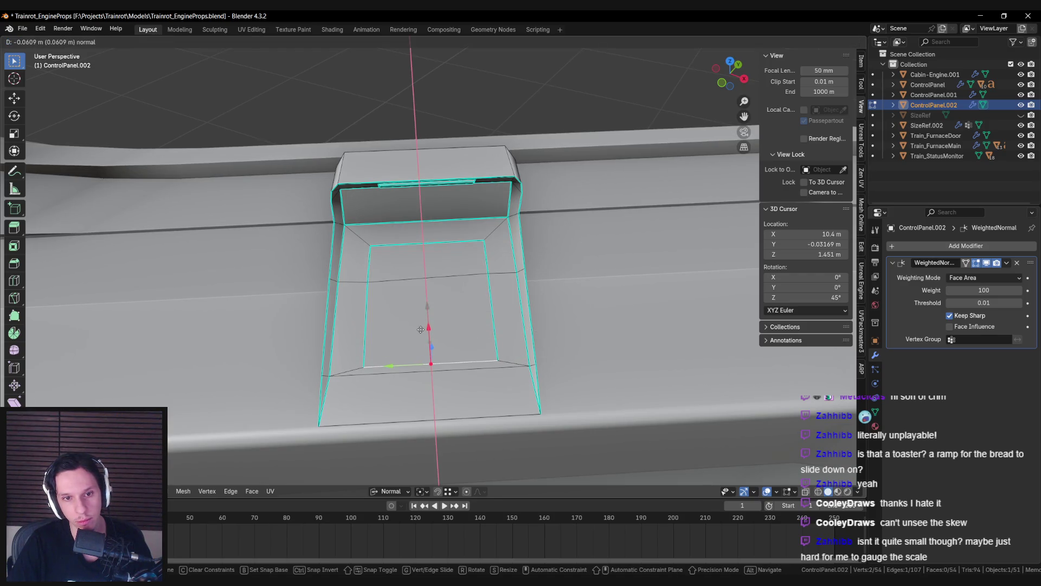
pyautogui.click(420, 329)
pyautogui.moveTo(421, 329); pyautogui.dragTo(426, 265, button='middle')
# Step: Extrude the inner rim faces outward into a raised button block
pyautogui.click(426, 264)
pyautogui.click(418, 359)
pyautogui.rightClick(419, 359)
pyautogui.click(412, 356)
pyautogui.click(434, 304)
pyautogui.moveTo(433, 304); pyautogui.dragTo(529, 276, button='middle')
pyautogui.press('e')
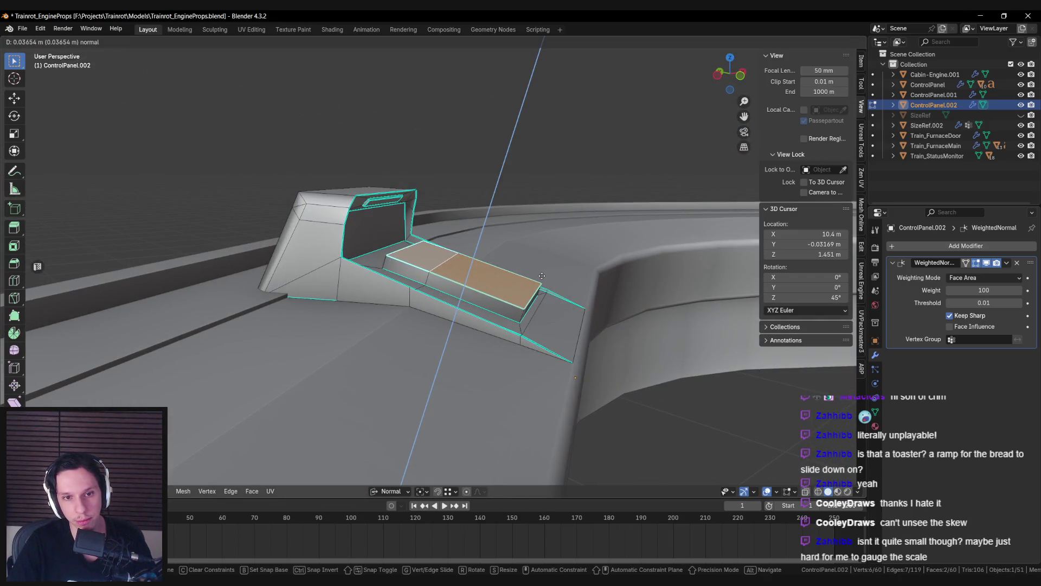
pyautogui.click(541, 275)
# Step: Mark the button block's corner edges sharp
pyautogui.hotkey('alt', 'a')
pyautogui.moveTo(385, 265)
pyautogui.mouseDown(button='middle')
pyautogui.moveTo(423, 276)
pyautogui.moveTo(379, 293)
pyautogui.mouseUp(button='middle')
pyautogui.keyDown('ctrl'); pyautogui.keyDown('alt'); pyautogui.click(412, 325); pyautogui.keyUp('alt'); pyautogui.keyUp('ctrl')
pyautogui.hotkey('ctrl', 'e')
pyautogui.click(498, 257)
# Step: Inset the button block's top face and review the panel in Object Mode
pyautogui.press('Tab')
pyautogui.moveTo(498, 260)
pyautogui.mouseDown(button='middle')
pyautogui.moveTo(571, 263)
pyautogui.moveTo(523, 322)
pyautogui.moveTo(489, 329)
pyautogui.moveTo(445, 292)
pyautogui.moveTo(433, 298)
pyautogui.mouseUp(button='middle')
pyautogui.scroll(3, 479, 311)
pyautogui.scroll(-4, 480, 310)
pyautogui.press('Tab')
pyautogui.click(444, 293)
pyautogui.press('i')
pyautogui.click(579, 316)
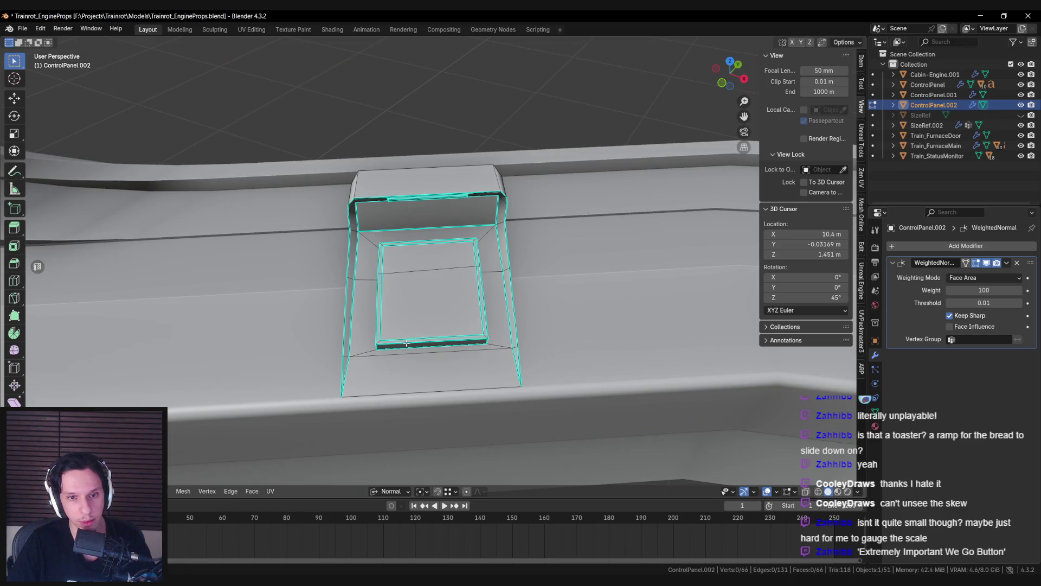
pyautogui.moveTo(579, 316)
pyautogui.mouseDown(button='middle')
pyautogui.moveTo(446, 297)
pyautogui.moveTo(400, 326)
pyautogui.moveTo(406, 395)
pyautogui.moveTo(412, 342)
pyautogui.moveTo(382, 271)
pyautogui.mouseUp(button='middle')
pyautogui.press('Tab')
pyautogui.scroll(5, 412, 342)
pyautogui.scroll(-3, 374, 273)
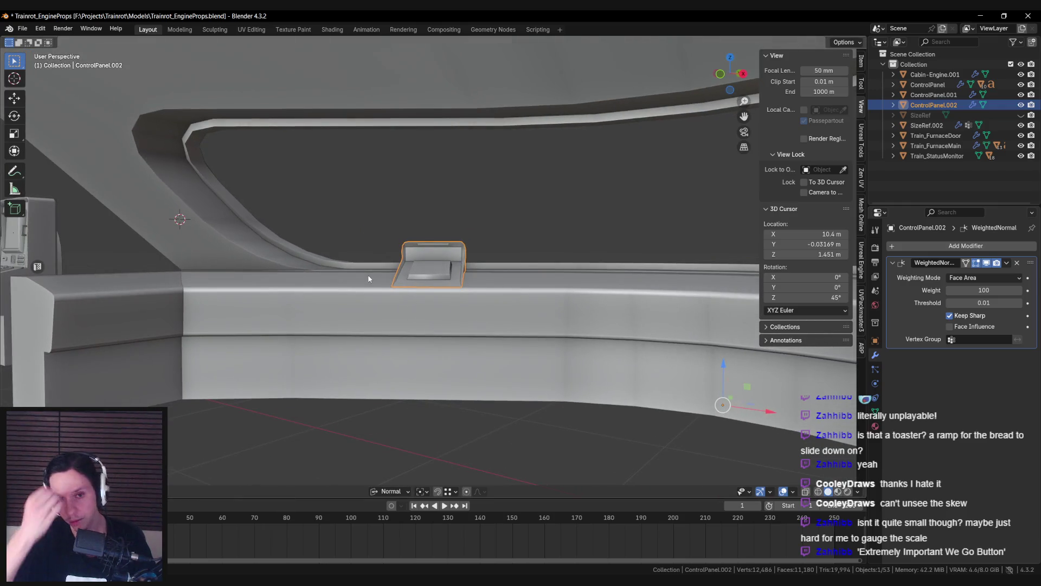
# Step: Select the housing's top vertices in Edit Mode using see-through display
pyautogui.press('Tab')
pyautogui.scroll(2, 369, 277)
pyautogui.hotkey('alt', 'z')
pyautogui.moveTo(364, 211); pyautogui.dragTo(522, 245)
pyautogui.hotkey('alt', 'z')
# Step: Switch the transform orientation to Global and raise the top vertices along Z
pyautogui.click(391, 491)
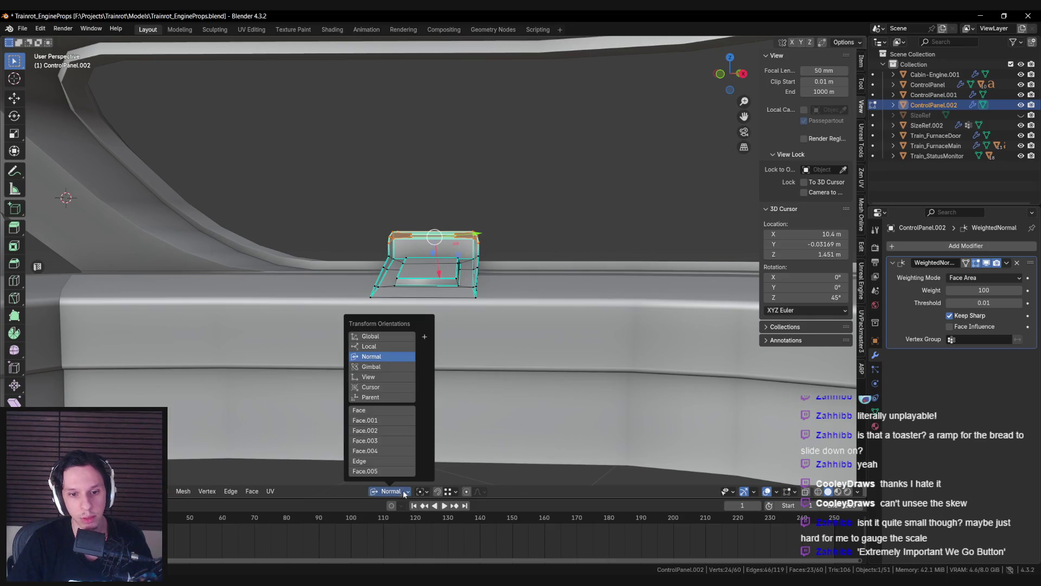
pyautogui.click(374, 338)
pyautogui.press('g')
pyautogui.press('z')
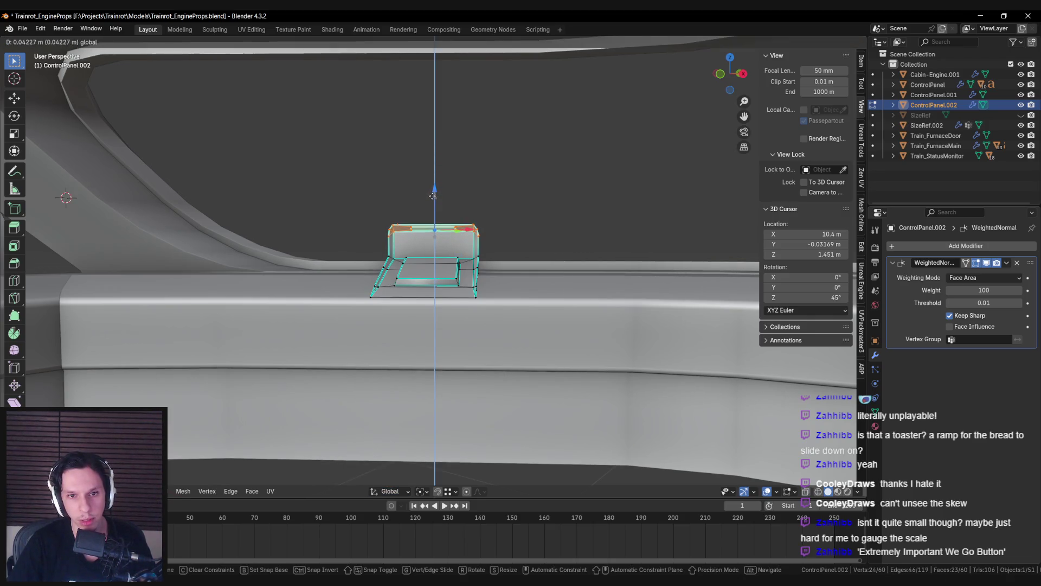
pyautogui.click(433, 192)
pyautogui.press('Tab')
# Step: Review the raised housing and save Trainrot_EngineProps.blend
pyautogui.moveTo(433, 192)
pyautogui.mouseDown(button='middle')
pyautogui.moveTo(398, 289)
pyautogui.moveTo(310, 282)
pyautogui.moveTo(407, 302)
pyautogui.moveTo(542, 286)
pyautogui.mouseUp(button='middle')
pyautogui.scroll(2, 398, 289)
pyautogui.scroll(-3, 425, 239)
pyautogui.moveTo(425, 239); pyautogui.dragTo(438, 307, button='middle')
pyautogui.scroll(5, 438, 307)
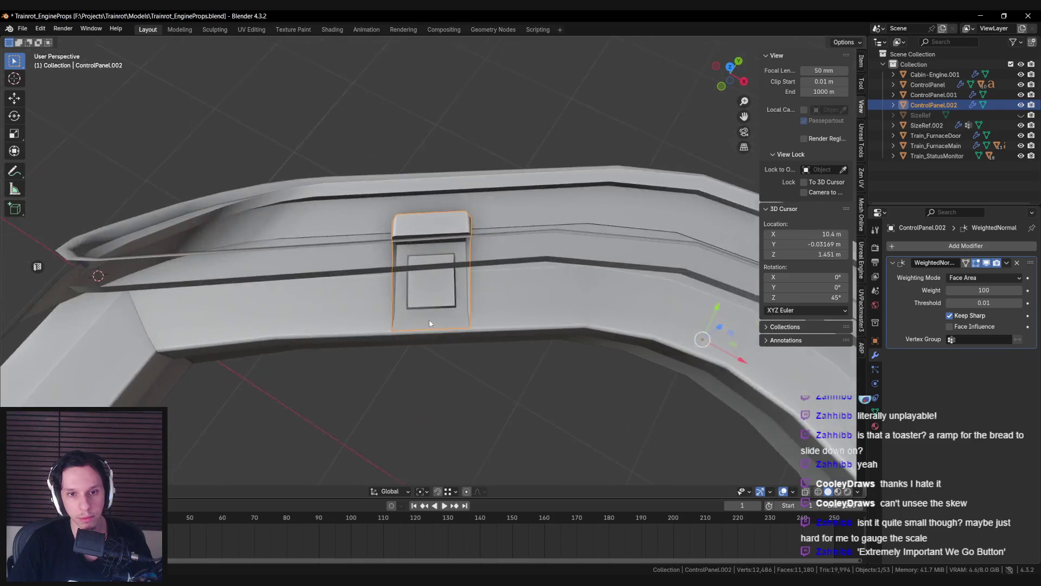
pyautogui.scroll(-5, 429, 311)
pyautogui.scroll(2, 429, 311)
pyautogui.hotkey('ctrl', 's')
pyautogui.scroll(1, 430, 303)
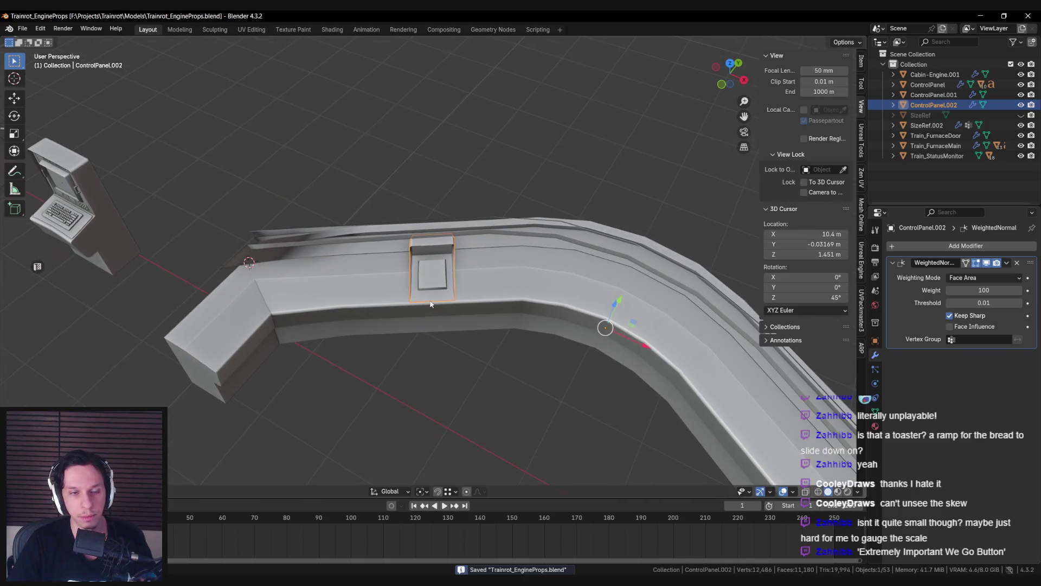
pyautogui.scroll(4, 430, 303)
pyautogui.scroll(-4, 430, 302)
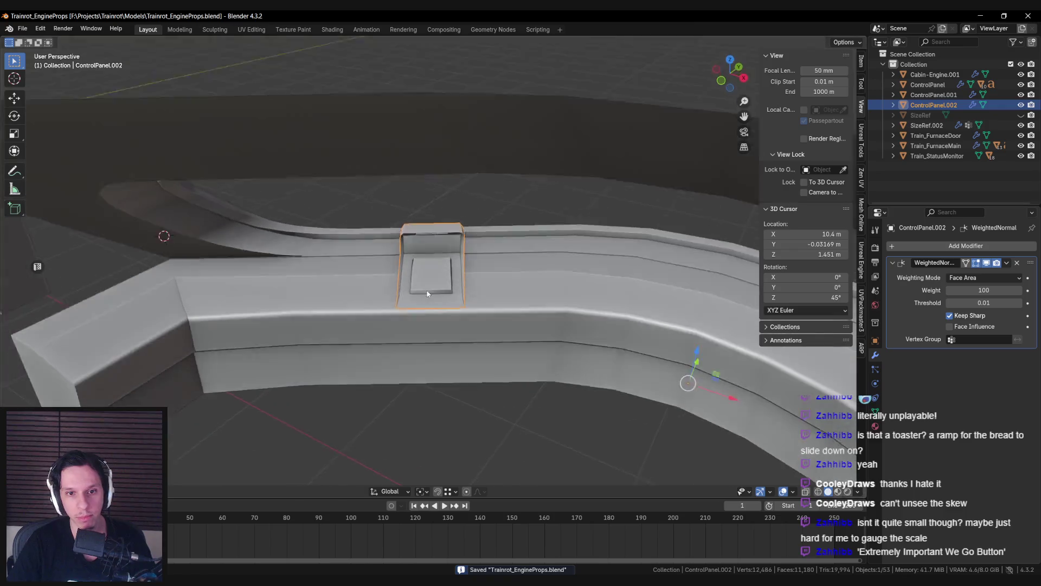
pyautogui.scroll(4, 429, 301)
# Step: Select the button block's top face in Edit Mode
pyautogui.press('Tab')
pyautogui.moveTo(430, 301)
pyautogui.mouseDown(button='middle')
pyautogui.moveTo(425, 275)
pyautogui.moveTo(455, 286)
pyautogui.mouseUp(button='middle')
pyautogui.click(425, 275)
pyautogui.scroll(1, 455, 286)
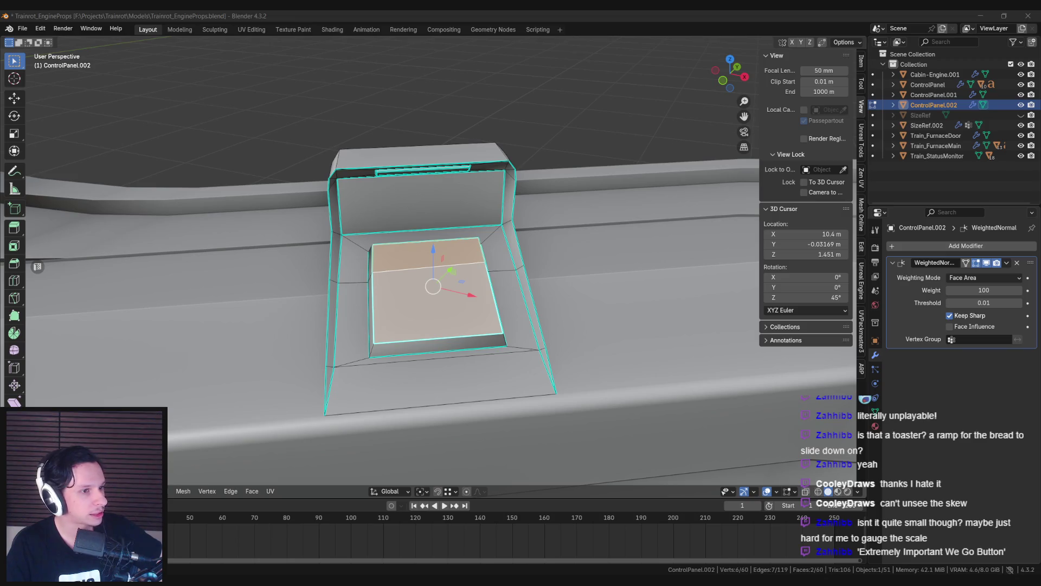
# Step: Inset the button's top face and extrude it down into a sunken pocket
pyautogui.moveTo(291, 322); pyautogui.dragTo(550, 357, button='middle')
pyautogui.press('i')
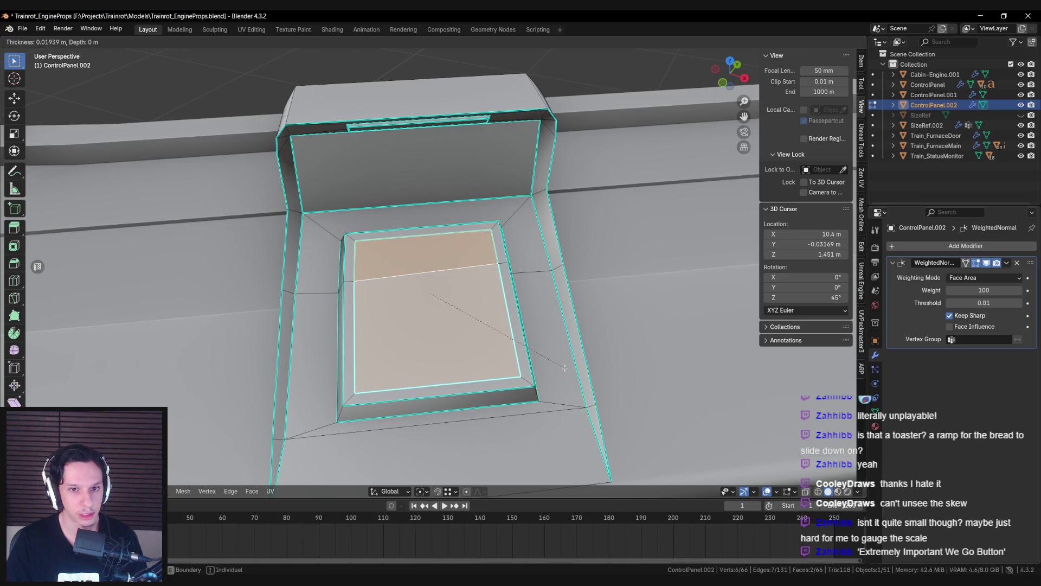
pyautogui.click(564, 367)
pyautogui.moveTo(563, 367); pyautogui.dragTo(488, 325, button='middle')
pyautogui.press('e')
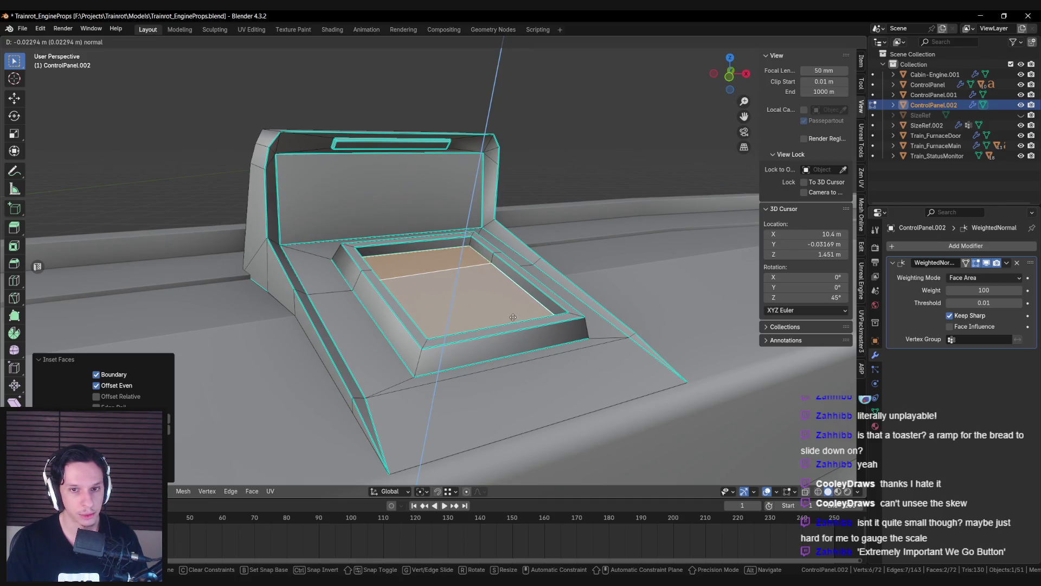
pyautogui.click(512, 317)
pyautogui.moveTo(513, 317)
pyautogui.mouseDown(button='middle')
pyautogui.moveTo(542, 353)
pyautogui.moveTo(459, 310)
pyautogui.moveTo(455, 369)
pyautogui.moveTo(458, 319)
pyautogui.moveTo(453, 348)
pyautogui.moveTo(487, 315)
pyautogui.mouseUp(button='middle')
pyautogui.hotkey('alt', 'a')
pyautogui.scroll(-3, 459, 311)
pyautogui.press('Tab')
pyautogui.scroll(-3, 459, 310)
pyautogui.scroll(4, 454, 349)
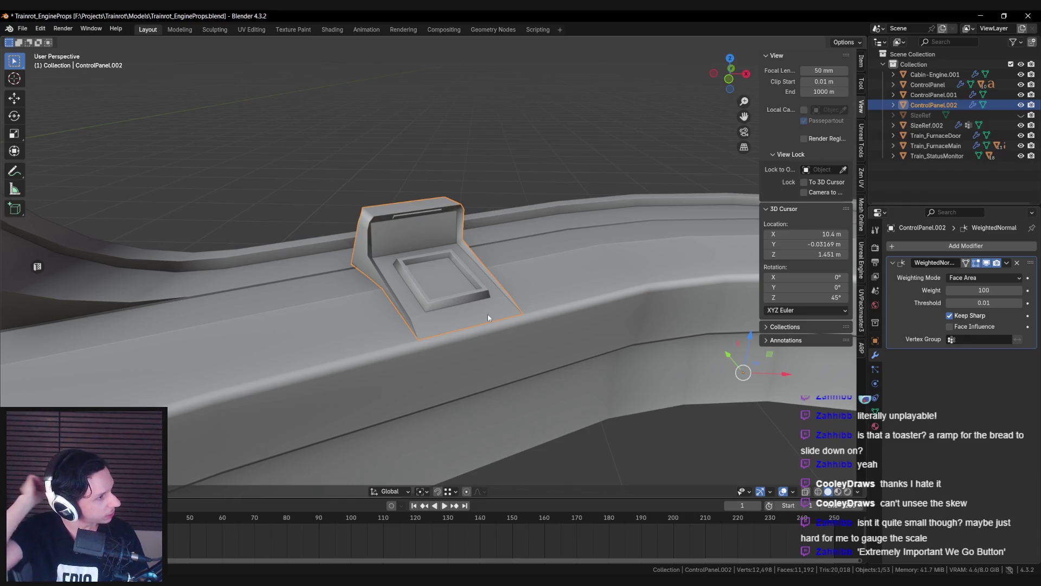
# Step: Add a centred edge loop running down the control panel's middle
pyautogui.press('Tab')
pyautogui.scroll(4, 421, 277)
pyautogui.moveTo(420, 277); pyautogui.dragTo(421, 264, button='middle')
pyautogui.scroll(3, 421, 260)
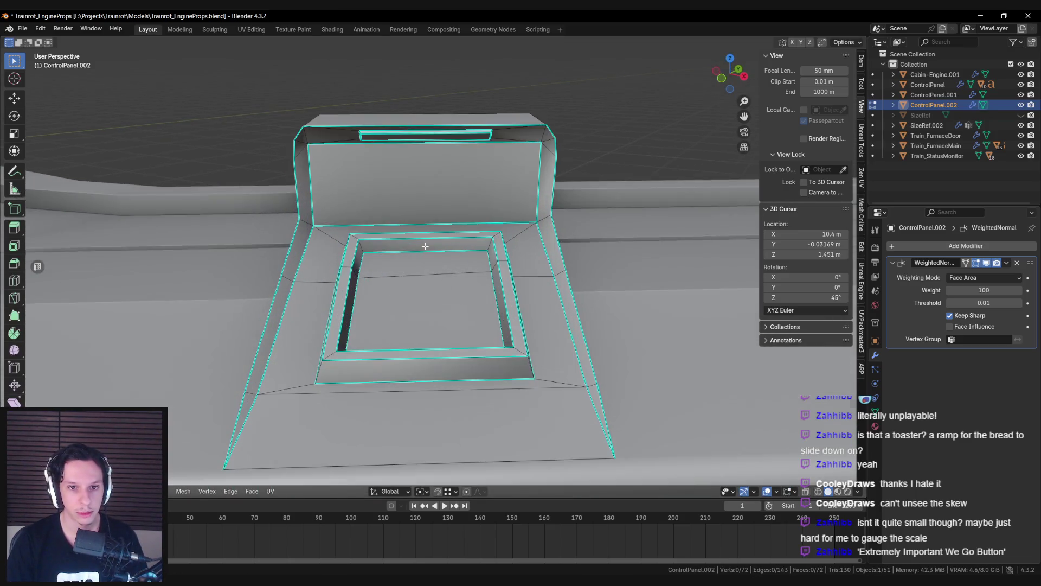
pyautogui.hotkey('ctrl', 'r')
pyautogui.click(404, 239)
pyautogui.rightClick(412, 233)
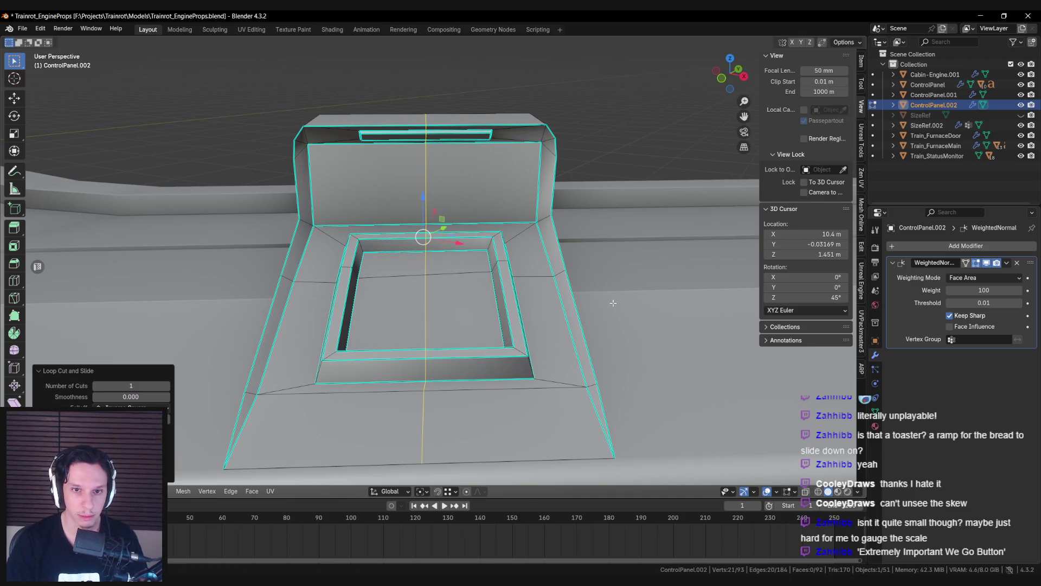
# Step: Bevel the centre loop into a strip, then bevel it again narrower
pyautogui.hotkey('ctrl', 'b')
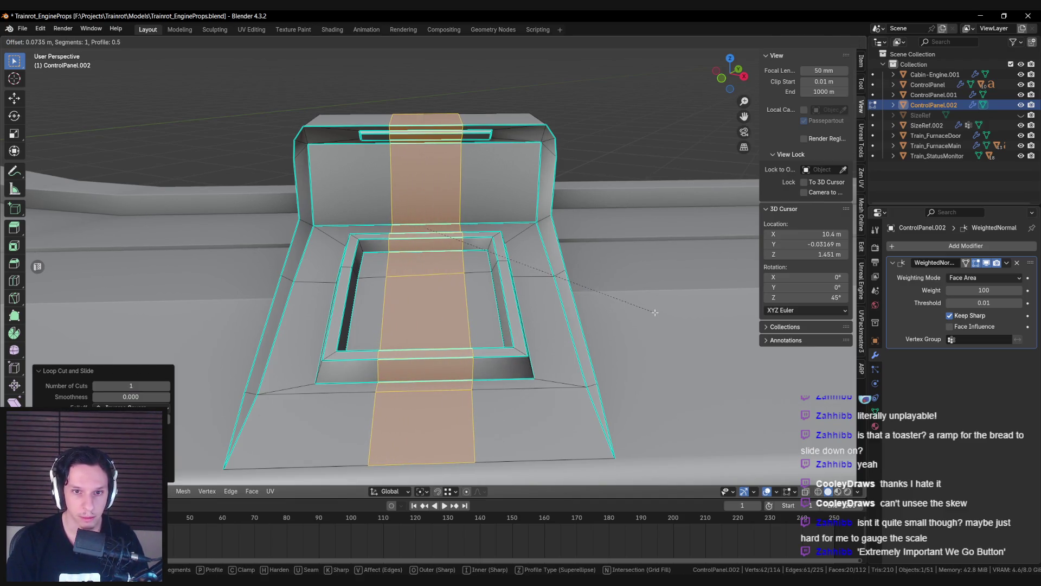
pyautogui.click(655, 312)
pyautogui.click(624, 303)
pyautogui.scroll(2, 423, 244)
pyautogui.click(422, 222)
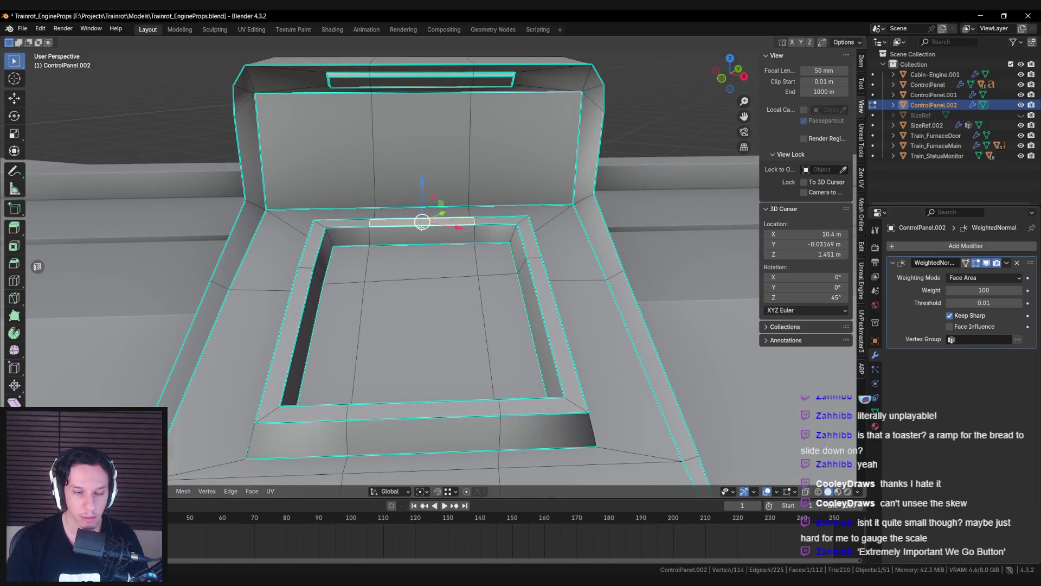
pyautogui.keyDown('ctrl'); pyautogui.keyDown('alt'); pyautogui.click(422, 222); pyautogui.keyUp('alt'); pyautogui.keyUp('ctrl')
pyautogui.hotkey('ctrl', 'b')
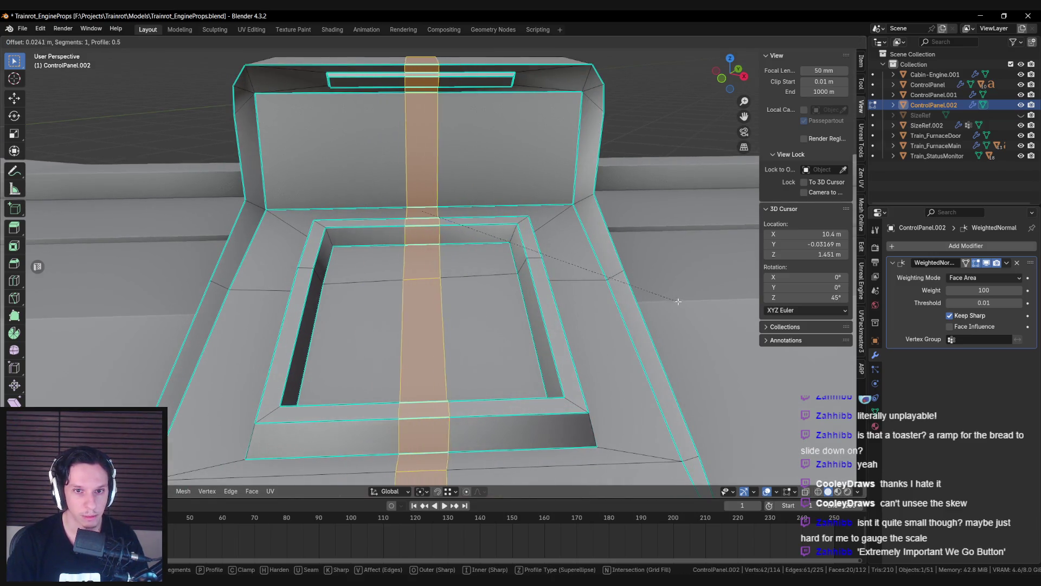
pyautogui.click(688, 302)
# Step: Delete three faces at the back centre of the rim and fill the hole
pyautogui.hotkey('alt', 'a')
pyautogui.moveTo(425, 221)
pyautogui.mouseDown(button='middle')
pyautogui.moveTo(402, 221)
pyautogui.moveTo(377, 241)
pyautogui.moveTo(384, 247)
pyautogui.moveTo(415, 231)
pyautogui.moveTo(382, 197)
pyautogui.mouseUp(button='middle')
pyautogui.click(380, 239)
pyautogui.keyDown('shift'); pyautogui.click(417, 228); pyautogui.keyUp('shift')
pyautogui.press('x')
pyautogui.click(417, 231)
pyautogui.press('f')
pyautogui.press('f')
pyautogui.press('f')
# Step: Mark the filled strip's edges sharp and check the shading in Object Mode
pyautogui.moveTo(488, 190)
pyautogui.mouseDown(button='middle')
pyautogui.moveTo(444, 194)
pyautogui.moveTo(467, 206)
pyautogui.moveTo(425, 193)
pyautogui.mouseUp(button='middle')
pyautogui.keyDown('alt'); pyautogui.click(434, 193); pyautogui.keyUp('alt')
pyautogui.scroll(-2, 434, 194)
pyautogui.scroll(3, 425, 194)
pyautogui.hotkey('ctrl', 'e')
pyautogui.click(408, 232)
pyautogui.press('Tab')
pyautogui.scroll(-4, 403, 239)
pyautogui.moveTo(404, 239)
pyautogui.mouseDown(button='middle')
pyautogui.moveTo(526, 257)
pyautogui.moveTo(352, 214)
pyautogui.mouseUp(button='middle')
pyautogui.scroll(2, 529, 259)
# Step: Edge-slide two notch vertices to shape the notch, then return to Object Mode
pyautogui.press('Tab')
pyautogui.scroll(2, 399, 225)
pyautogui.press('g')
pyautogui.press('g')
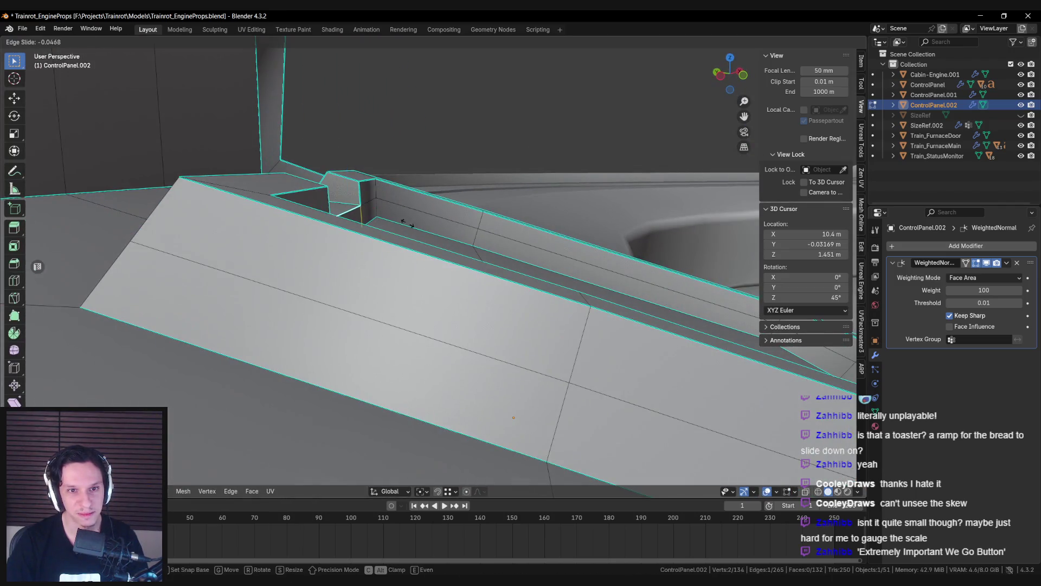
pyautogui.moveTo(404, 244)
pyautogui.mouseDown(button='middle')
pyautogui.moveTo(404, 265)
pyautogui.moveTo(332, 275)
pyautogui.mouseUp(button='middle')
pyautogui.click(403, 264)
pyautogui.press('g')
pyautogui.press('g')
pyautogui.click(403, 264)
pyautogui.press('Tab')
pyautogui.press('Tab')
pyautogui.scroll(3, 420, 324)
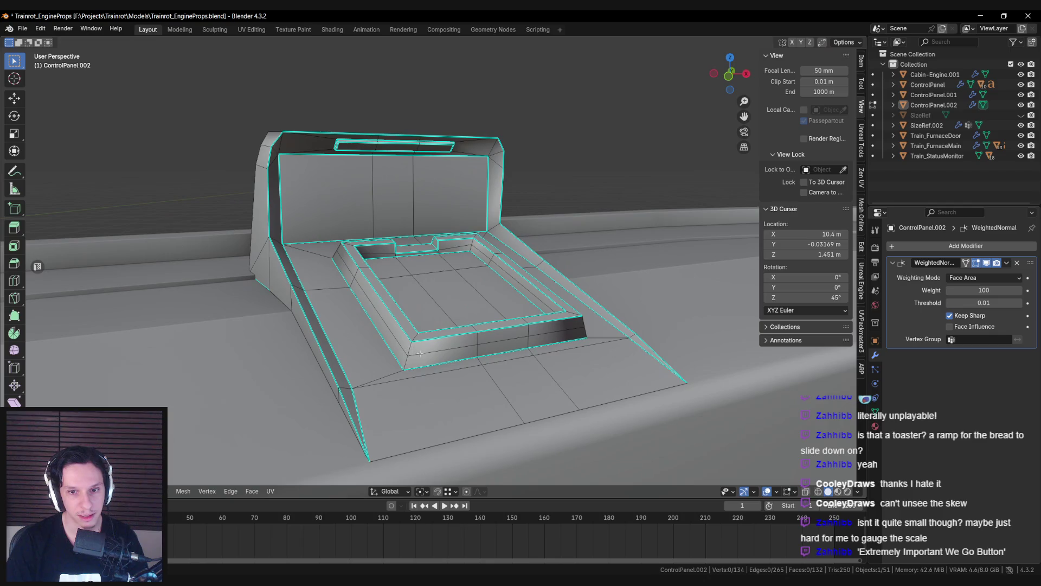
# Step: Deselect all, reframe with Home, and isolate the control panel in Local View
pyautogui.moveTo(422, 313); pyautogui.dragTo(331, 276, button='middle')
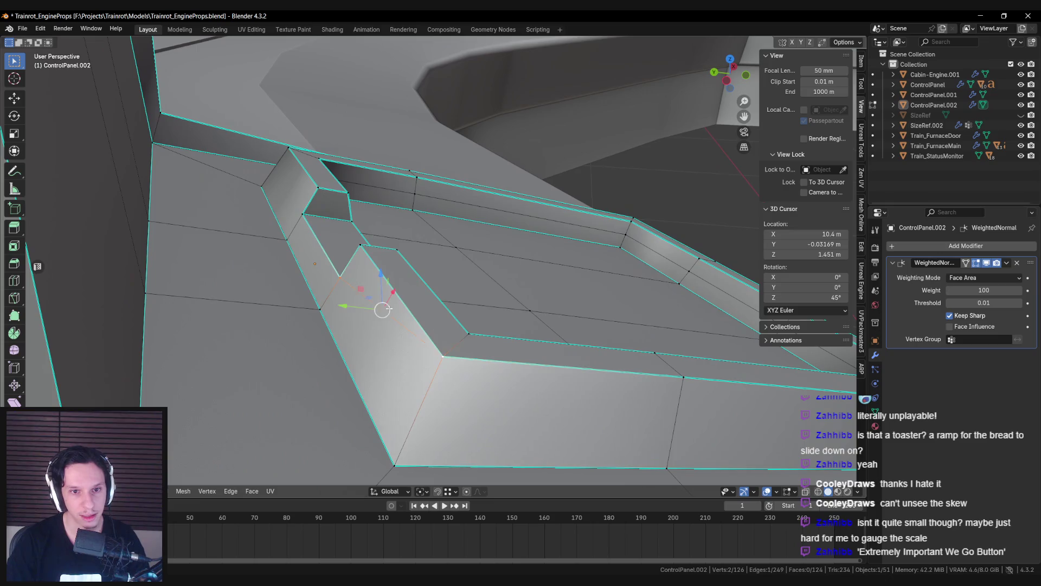
pyautogui.hotkey('alt', 'a')
pyautogui.press('Home')
pyautogui.scroll(-3, 202, 317)
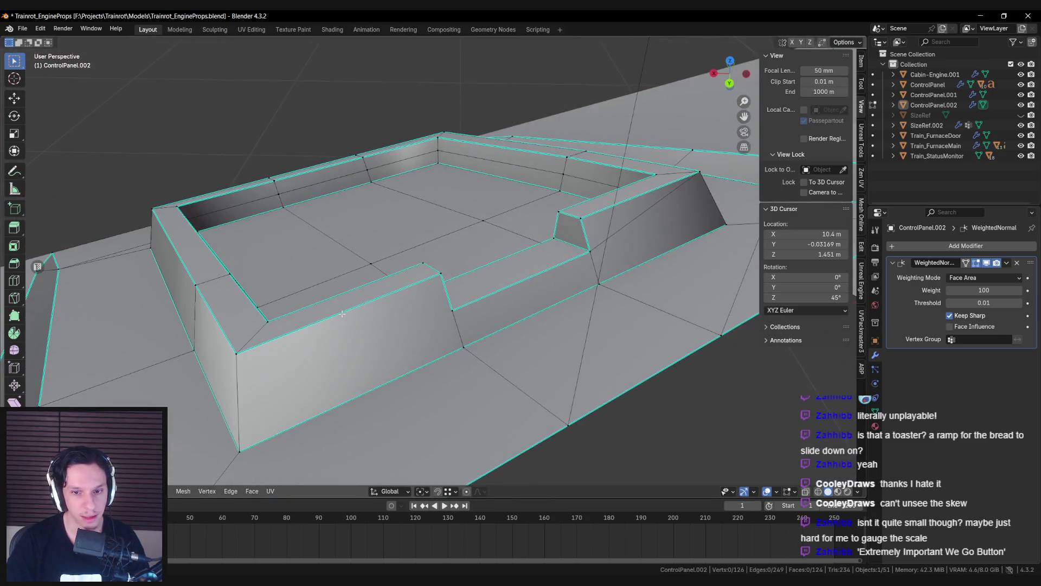
pyautogui.press('KP_Divide')
pyautogui.moveTo(325, 320)
pyautogui.mouseDown(button='middle')
pyautogui.moveTo(497, 322)
pyautogui.moveTo(529, 250)
pyautogui.mouseUp(button='middle')
pyautogui.moveTo(496, 301)
pyautogui.mouseDown(button='middle')
pyautogui.moveTo(540, 347)
pyautogui.moveTo(536, 288)
pyautogui.mouseUp(button='middle')
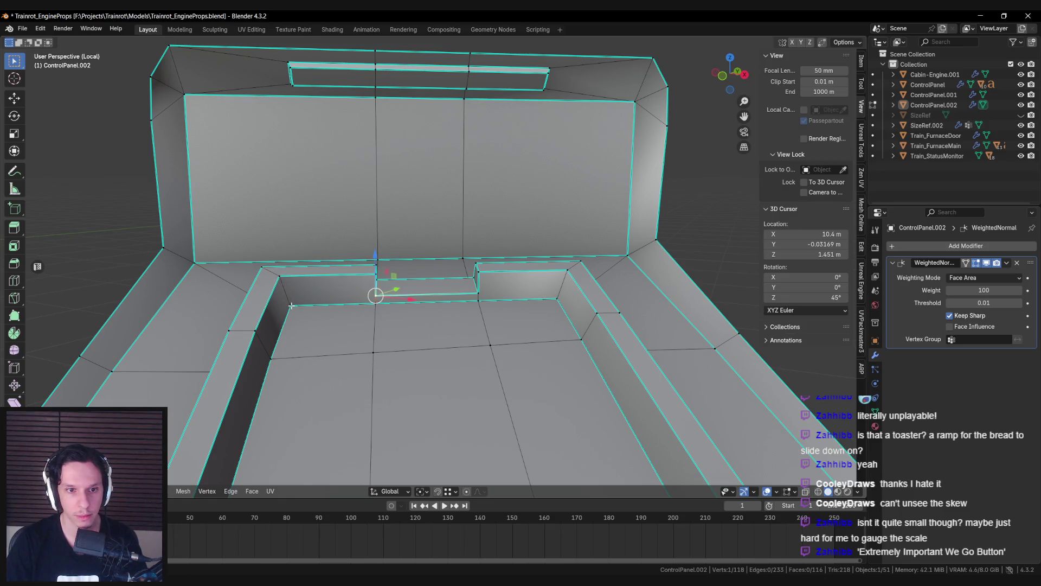
# Step: Dissolve the extra edge loops across the recess floor and review the shape
pyautogui.hotkey('alt', 'a')
pyautogui.scroll(-4, 492, 328)
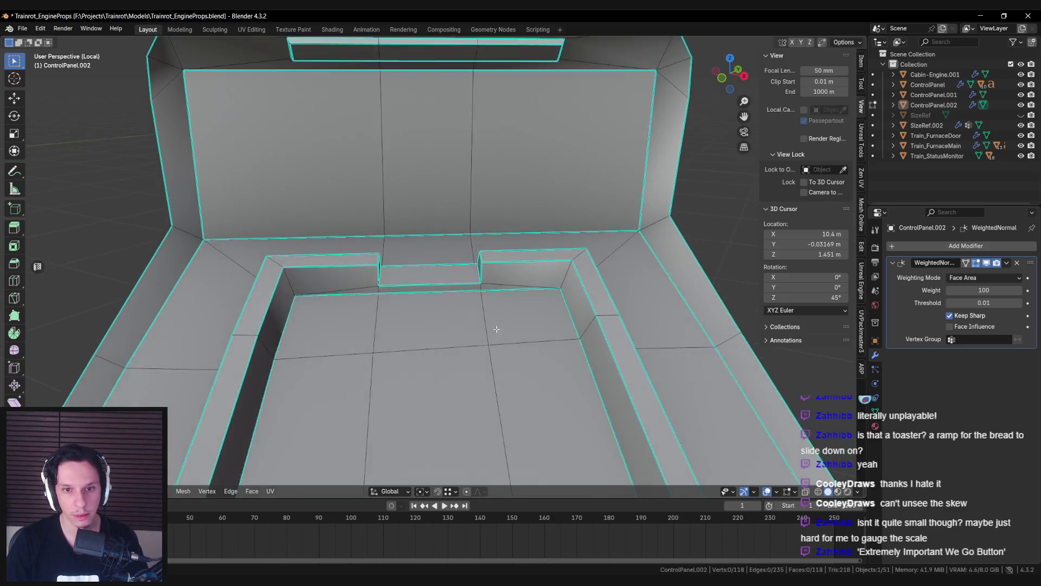
pyautogui.hotkey('ctrl', 'z')
pyautogui.moveTo(386, 310); pyautogui.dragTo(443, 329, button='middle')
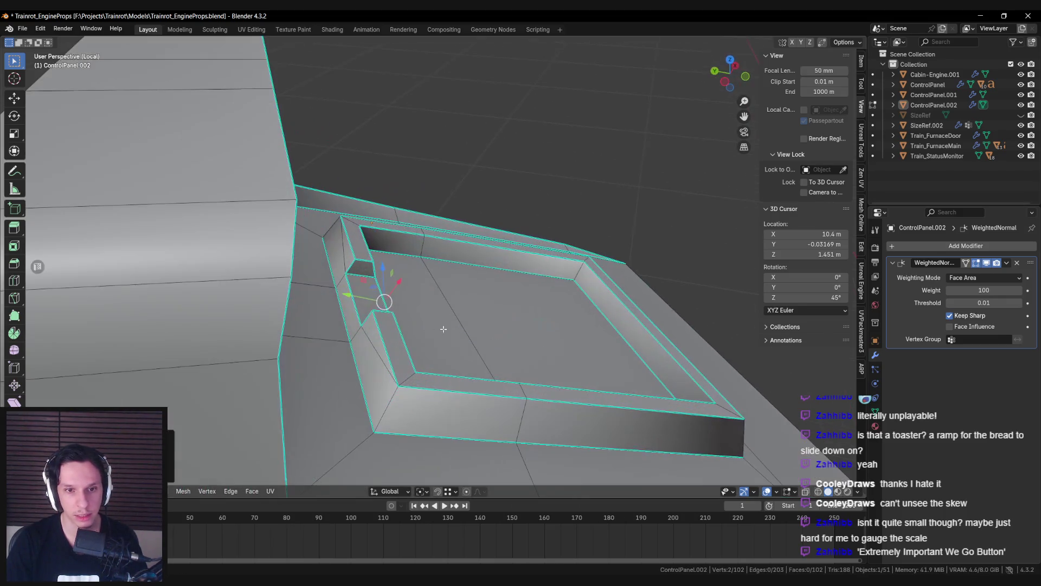
pyautogui.moveTo(355, 314)
pyautogui.mouseDown(button='middle')
pyautogui.moveTo(395, 295)
pyautogui.moveTo(406, 369)
pyautogui.mouseUp(button='middle')
pyautogui.moveTo(373, 322); pyautogui.dragTo(405, 385, button='middle')
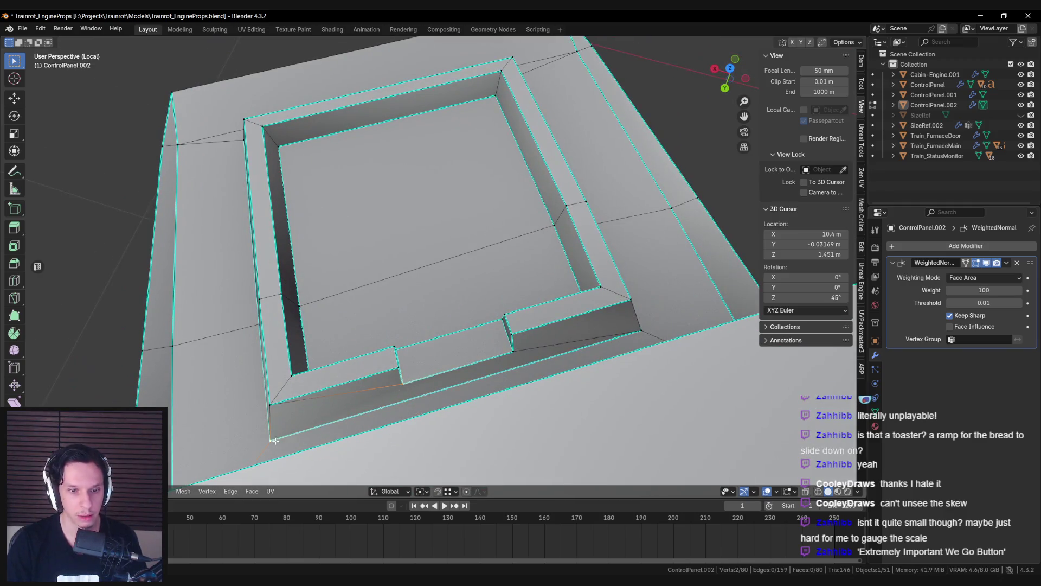
pyautogui.scroll(-2, 343, 390)
pyautogui.moveTo(343, 391)
pyautogui.mouseDown(button='middle')
pyautogui.moveTo(490, 305)
pyautogui.moveTo(513, 277)
pyautogui.moveTo(547, 300)
pyautogui.moveTo(323, 305)
pyautogui.moveTo(385, 339)
pyautogui.moveTo(418, 321)
pyautogui.moveTo(440, 326)
pyautogui.mouseUp(button='middle')
pyautogui.scroll(-2, 490, 306)
pyautogui.press('Tab')
# Step: Select a panel corner edge and bring up the edge menu, closing it without changes
pyautogui.press('Tab')
pyautogui.scroll(5, 486, 309)
pyautogui.click(547, 300)
pyautogui.press('Tab')
pyautogui.scroll(-3, 367, 312)
pyautogui.scroll(3, 418, 321)
pyautogui.press('Tab')
pyautogui.rightClick(320, 253)
pyautogui.click(321, 268)
pyautogui.press('Tab')
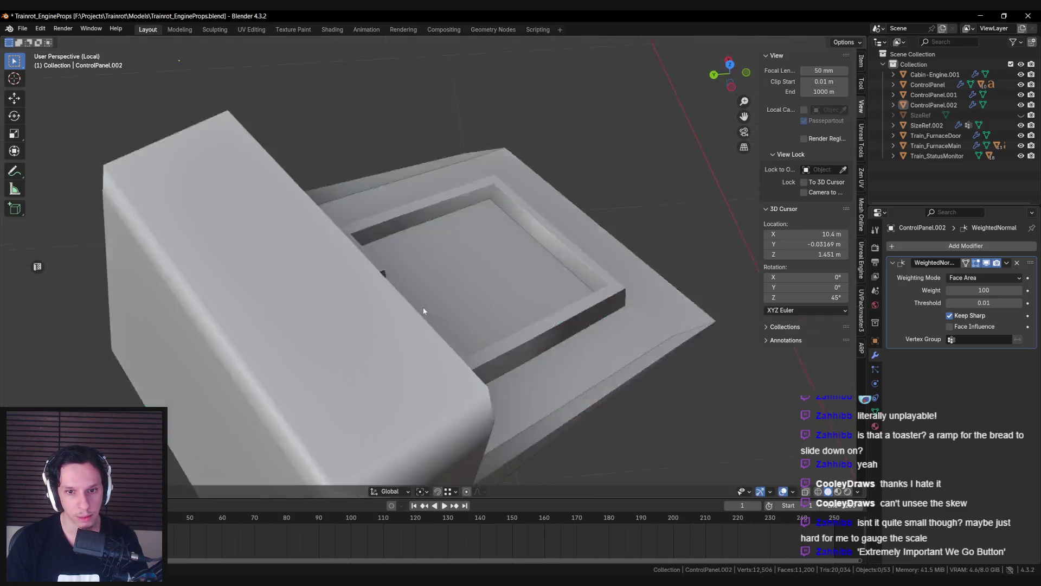
# Step: Save Trainrot_EngineProps.blend from a top-down view of the panel
pyautogui.scroll(-3, 321, 268)
pyautogui.moveTo(321, 268)
pyautogui.mouseDown(button='middle')
pyautogui.moveTo(401, 279)
pyautogui.moveTo(357, 271)
pyautogui.mouseUp(button='middle')
pyautogui.scroll(-2, 354, 275)
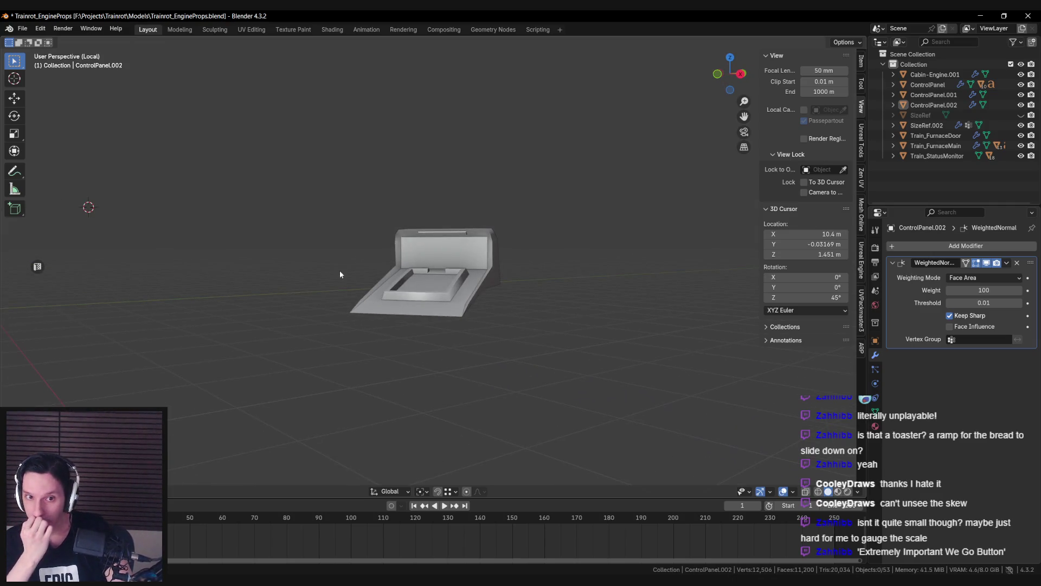
pyautogui.moveTo(340, 270)
pyautogui.mouseDown(button='middle')
pyautogui.moveTo(426, 279)
pyautogui.moveTo(445, 346)
pyautogui.moveTo(437, 299)
pyautogui.mouseUp(button='middle')
pyautogui.hotkey('ctrl', 's')
pyautogui.scroll(6, 437, 298)
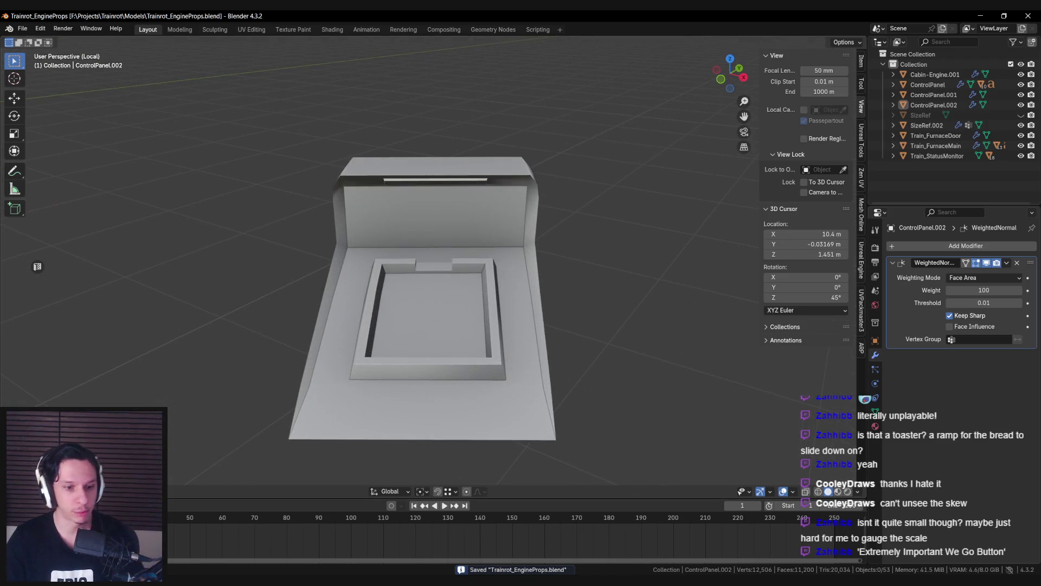
# Step: Select the control panel and enter Edit Mode on its mesh
pyautogui.moveTo(13, 542)
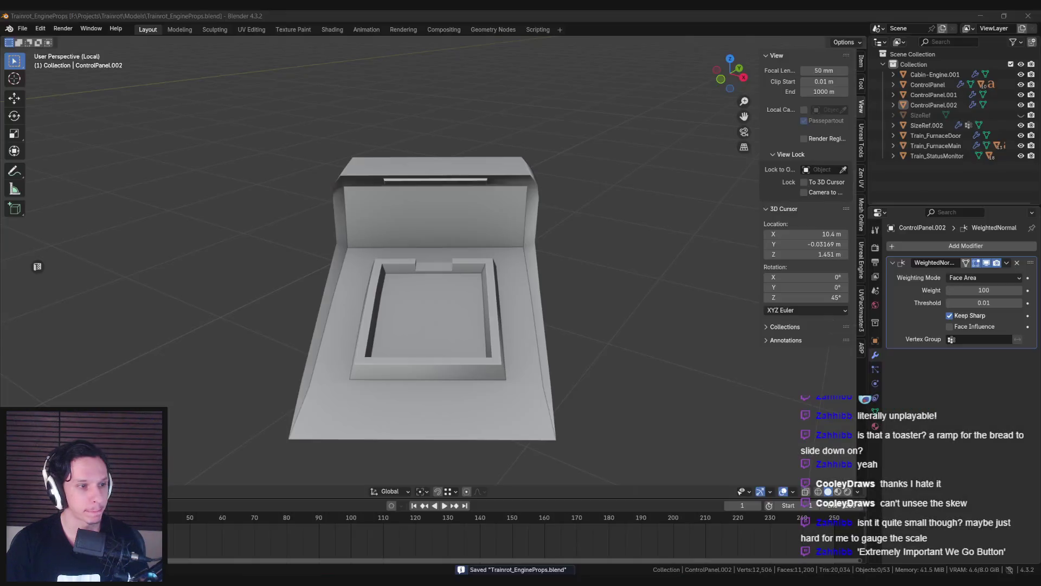
pyautogui.click(338, 415)
pyautogui.press('Tab')
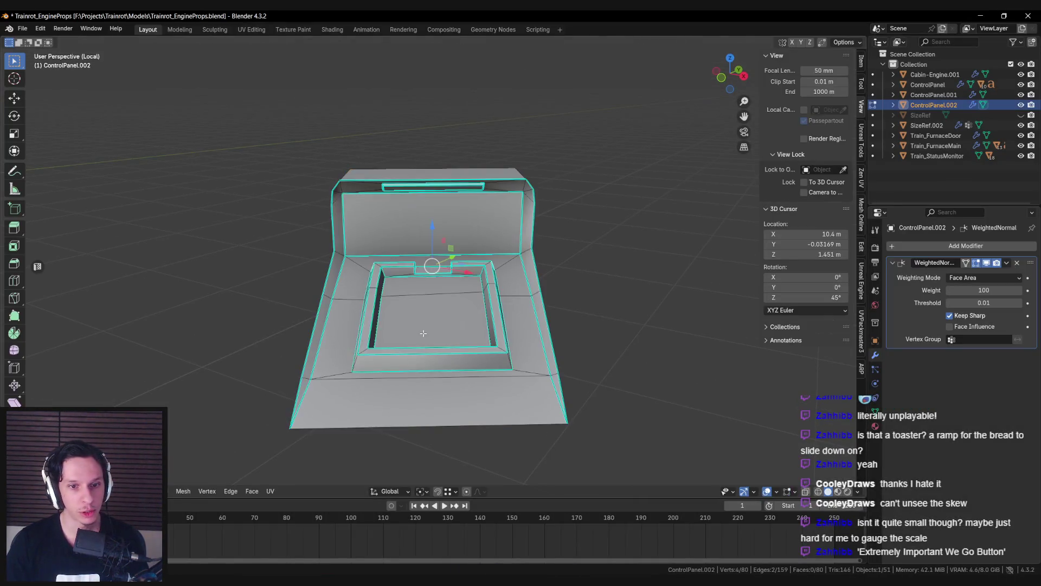
# Step: Select the rim face loop and try a vertical scale, then cancel it
pyautogui.scroll(3, 337, 414)
pyautogui.press('a')
pyautogui.keyDown('alt'); pyautogui.click(337, 415); pyautogui.keyUp('alt')
pyautogui.moveTo(337, 414); pyautogui.dragTo(624, 450, button='middle')
pyautogui.press('s')
pyautogui.press('z')
pyautogui.press('Escape')
# Step: Switch transform orientation to Normal and scale the rim faces along their normal
pyautogui.click(421, 491)
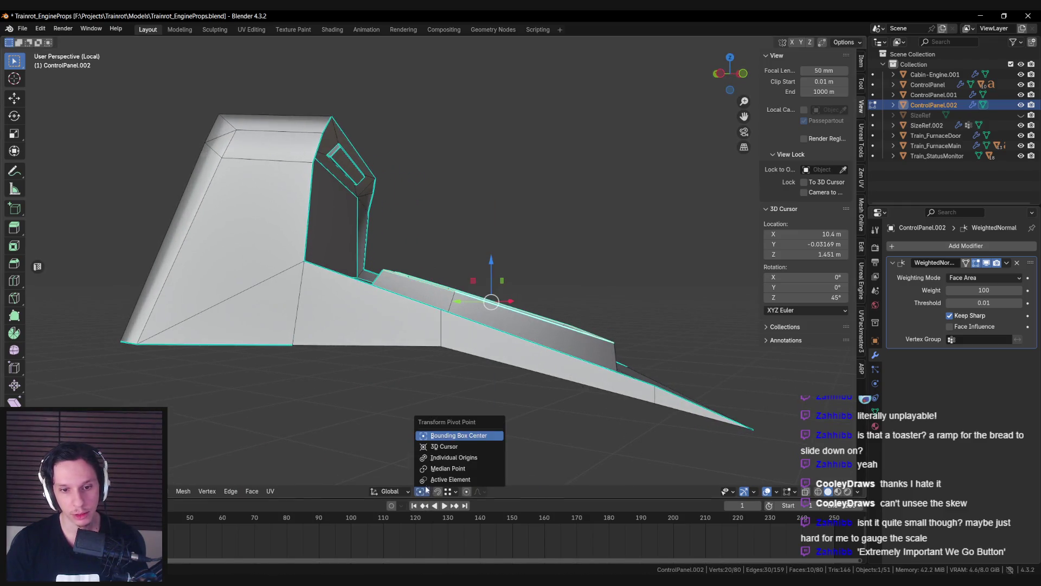
pyautogui.click(390, 492)
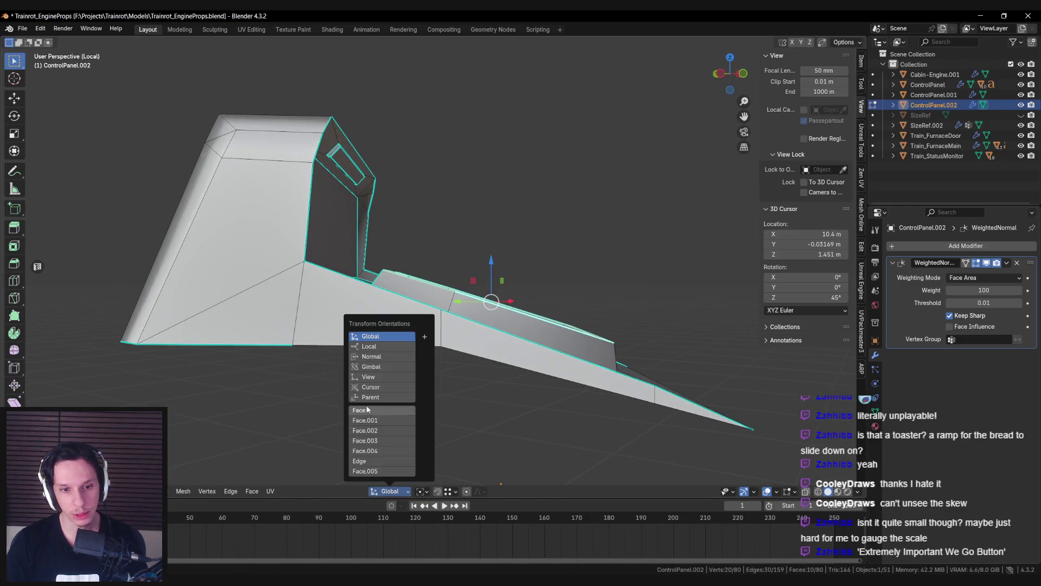
pyautogui.click(369, 357)
pyautogui.press('s')
pyautogui.press('z')
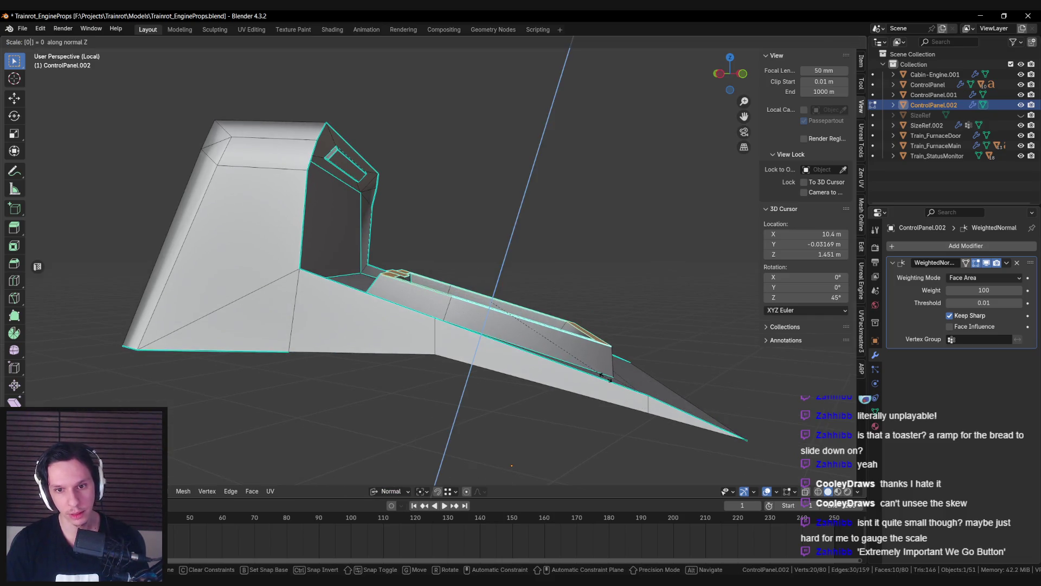
pyautogui.press('Return')
# Step: Flatten the rim faces completely along their normal and return to Object Mode
pyautogui.moveTo(602, 375); pyautogui.dragTo(378, 322, button='middle')
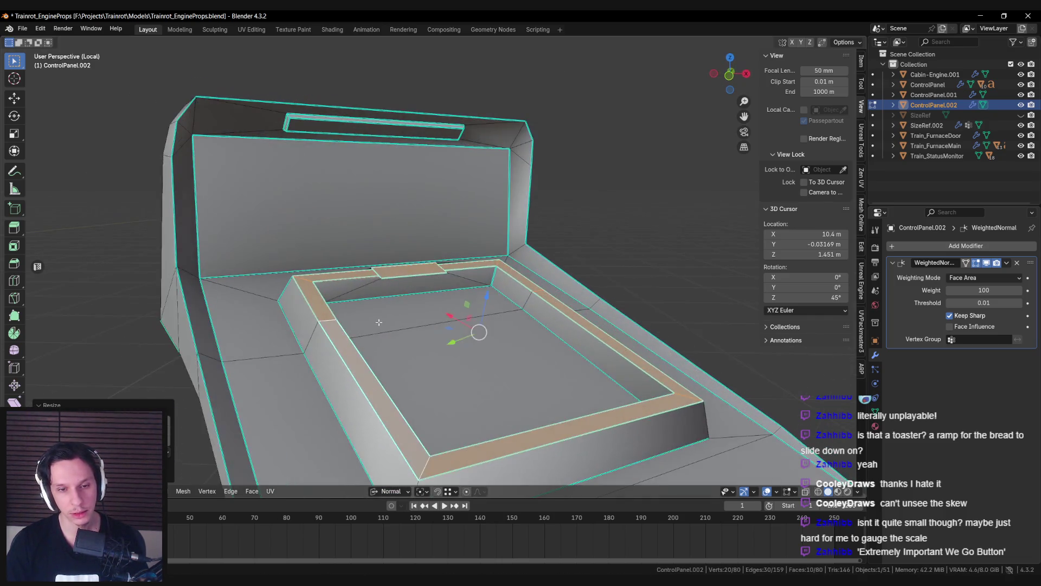
pyautogui.scroll(2, 380, 325)
pyautogui.moveTo(400, 284)
pyautogui.mouseDown(button='middle')
pyautogui.moveTo(551, 353)
pyautogui.moveTo(499, 309)
pyautogui.moveTo(414, 314)
pyautogui.moveTo(407, 271)
pyautogui.moveTo(542, 326)
pyautogui.mouseUp(button='middle')
pyautogui.press('s')
pyautogui.press('z')
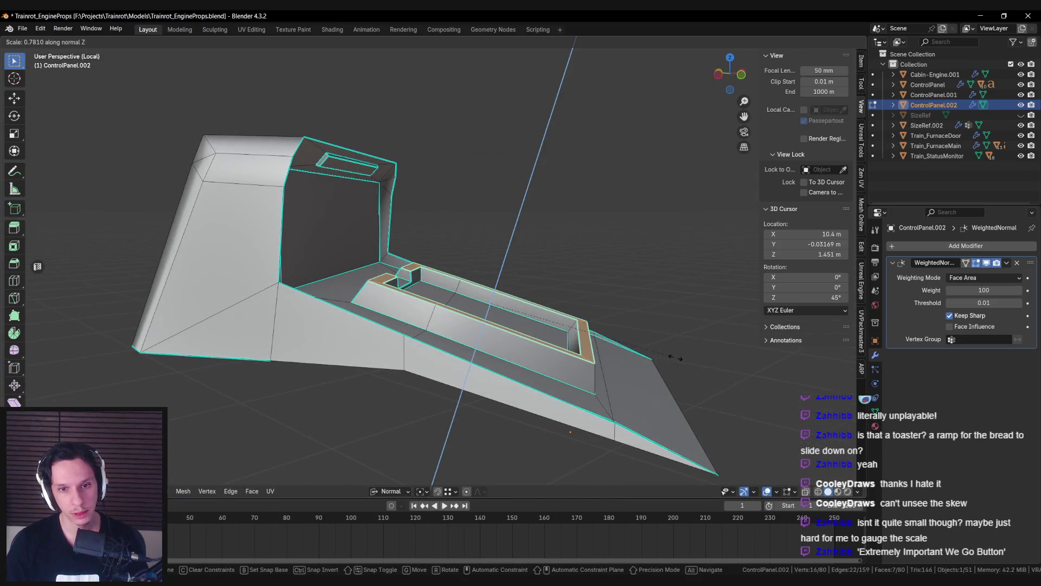
pyautogui.press('Return')
pyautogui.scroll(-2, 434, 299)
pyautogui.press('Tab')
pyautogui.moveTo(434, 299)
pyautogui.mouseDown(button='middle')
pyautogui.moveTo(369, 347)
pyautogui.moveTo(368, 411)
pyautogui.mouseUp(button='middle')
pyautogui.scroll(2, 363, 355)
pyautogui.scroll(-3, 366, 362)
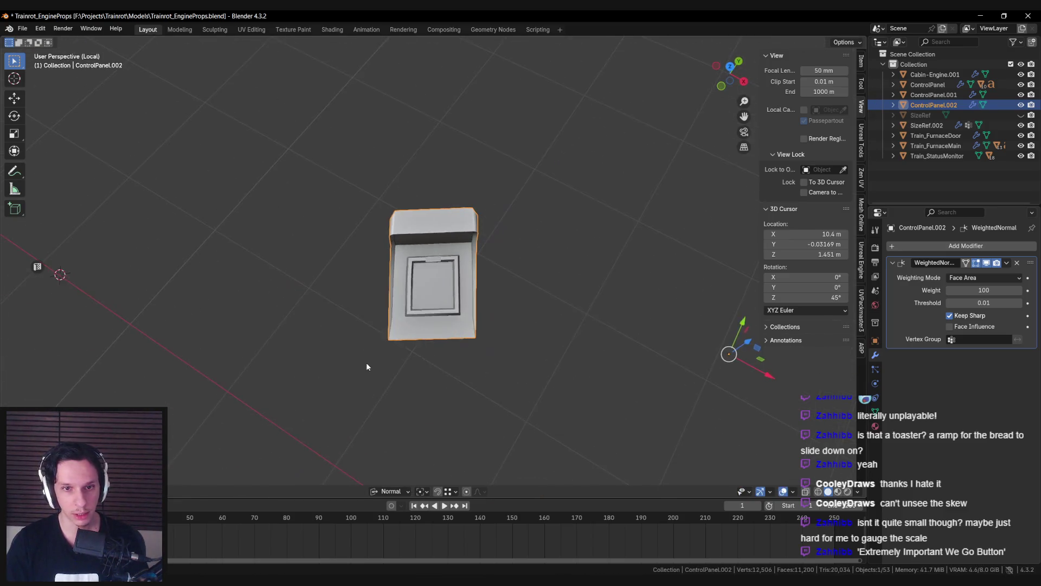
# Step: Reopen the mesh and select an edge loop on the panel rim, redoing the last change
pyautogui.press('Tab')
pyautogui.scroll(3, 367, 363)
pyautogui.moveTo(366, 362)
pyautogui.mouseDown(button='middle')
pyautogui.moveTo(412, 325)
pyautogui.moveTo(434, 322)
pyautogui.moveTo(393, 322)
pyautogui.moveTo(584, 339)
pyautogui.moveTo(476, 336)
pyautogui.mouseUp(button='middle')
pyautogui.scroll(2, 434, 304)
pyautogui.keyDown('alt'); pyautogui.click(445, 295); pyautogui.keyUp('alt')
pyautogui.hotkey('ctrl', 'shift', 'z')
# Step: Exit local view to the full scene and select ControlPanel.002 on the ramp
pyautogui.press('Tab')
pyautogui.press('KP_Divide')
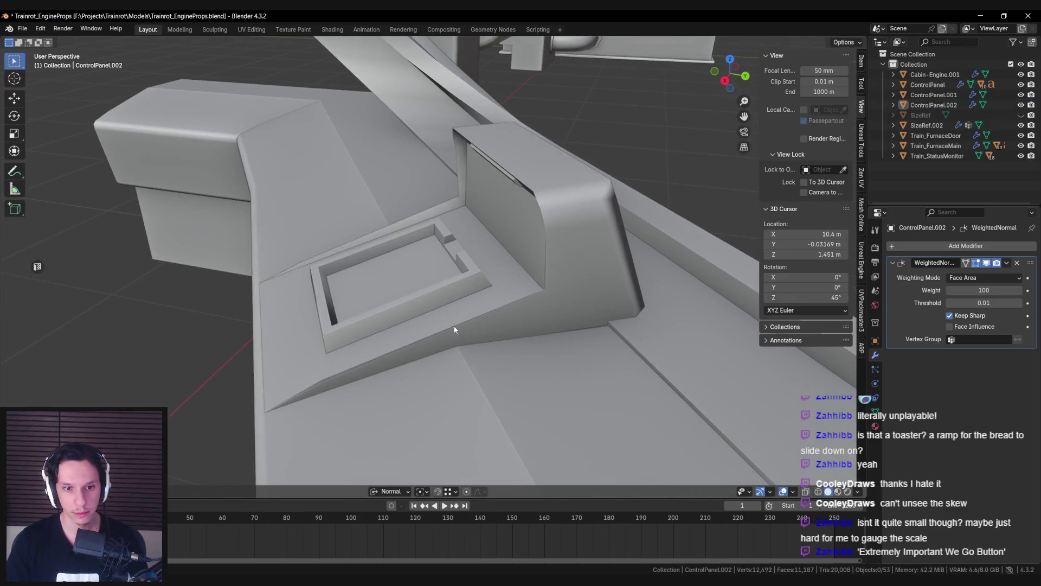
pyautogui.click(454, 329)
pyautogui.press('Tab')
pyautogui.moveTo(433, 336)
pyautogui.mouseDown(button='middle')
pyautogui.moveTo(453, 302)
pyautogui.moveTo(499, 307)
pyautogui.moveTo(510, 295)
pyautogui.moveTo(479, 335)
pyautogui.mouseUp(button='middle')
pyautogui.press('Tab')
pyautogui.press('Tab')
pyautogui.press('Tab')
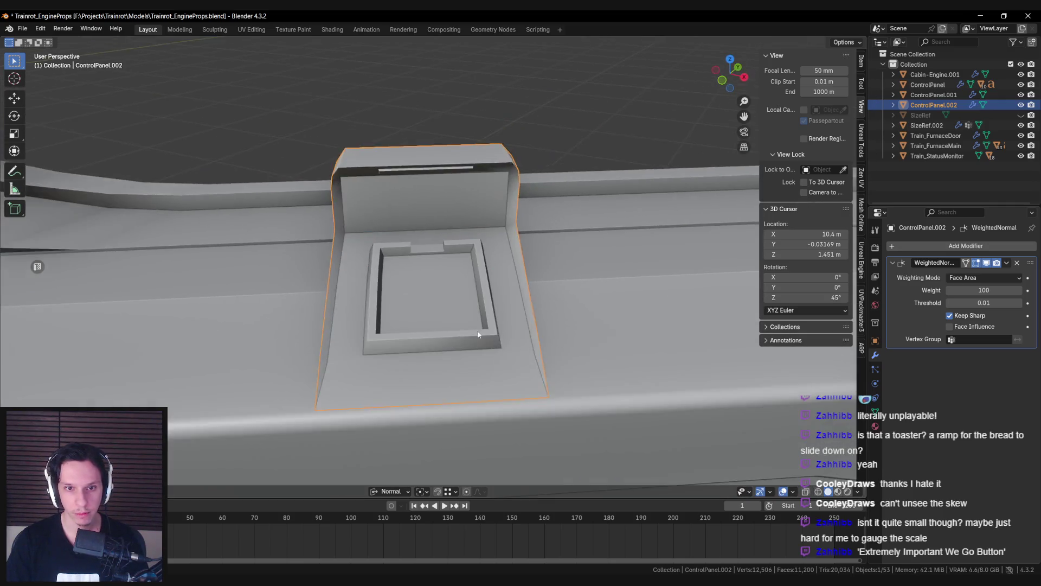
pyautogui.press('Tab')
# Step: Scale the recess floor face and the small notch face flat along Z
pyautogui.click(434, 277)
pyautogui.moveTo(434, 277)
pyautogui.mouseDown(button='middle')
pyautogui.moveTo(624, 353)
pyautogui.moveTo(465, 316)
pyautogui.moveTo(445, 298)
pyautogui.moveTo(426, 236)
pyautogui.mouseUp(button='middle')
pyautogui.press('s')
pyautogui.press('z')
pyautogui.press('z')
pyautogui.click(662, 378)
pyautogui.hotkey('alt', 'a')
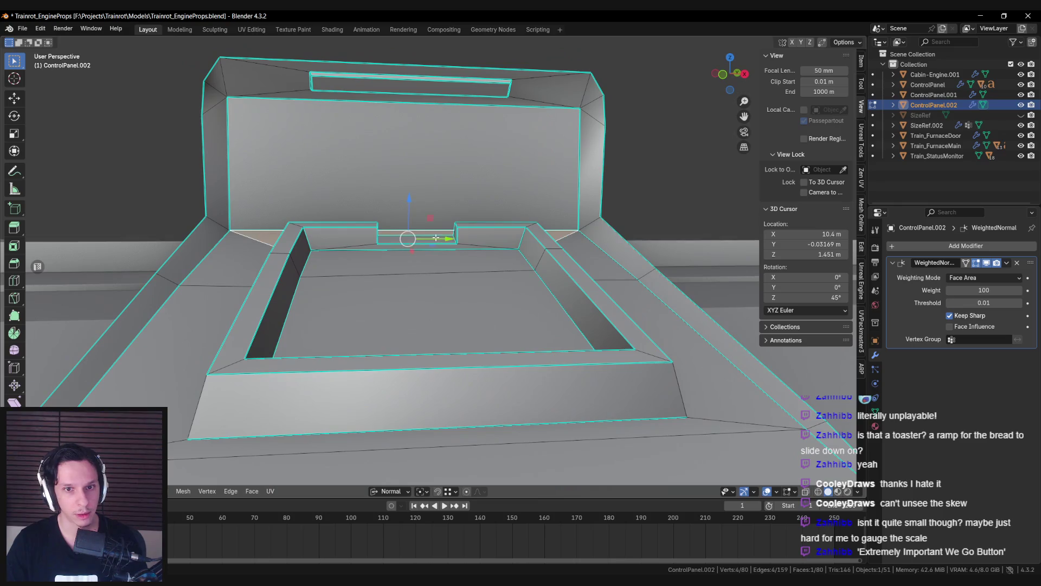
pyautogui.press('s')
pyautogui.press('z')
pyautogui.press('z')
pyautogui.press('Return')
pyautogui.hotkey('alt', 'a')
pyautogui.moveTo(467, 285)
pyautogui.mouseDown(button='middle')
pyautogui.moveTo(530, 363)
pyautogui.moveTo(476, 360)
pyautogui.moveTo(506, 430)
pyautogui.moveTo(453, 364)
pyautogui.moveTo(424, 395)
pyautogui.moveTo(499, 373)
pyautogui.moveTo(402, 368)
pyautogui.moveTo(498, 365)
pyautogui.mouseUp(button='middle')
# Step: Reselect the control panel and reopen its mesh for editing
pyautogui.press('Tab')
pyautogui.hotkey('alt', 'a')
pyautogui.scroll(-4, 424, 395)
pyautogui.click(407, 362)
pyautogui.press('Tab')
pyautogui.scroll(3, 497, 365)
pyautogui.press('Tab')
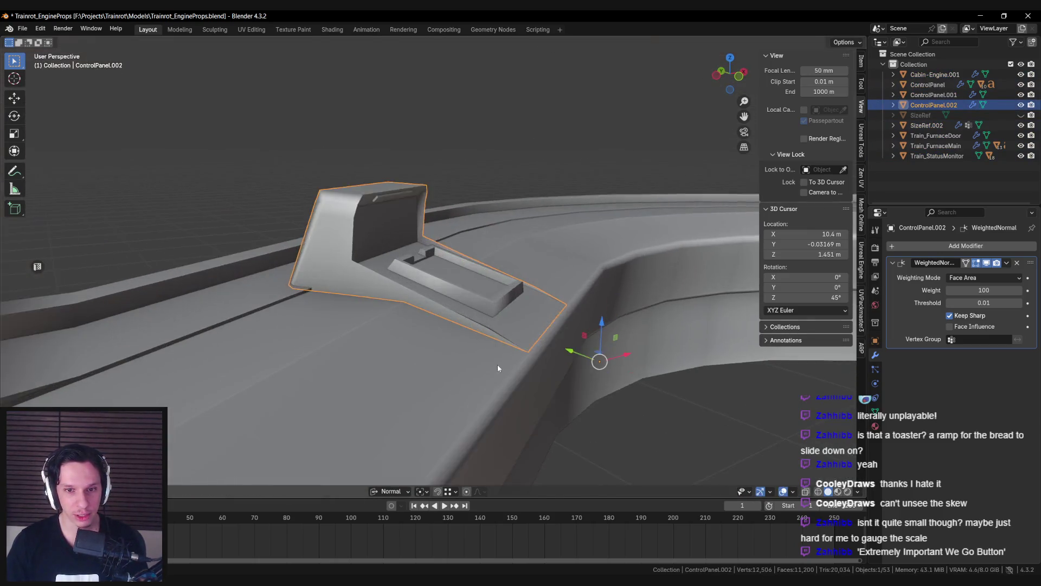
pyautogui.press('Tab')
pyautogui.moveTo(459, 334)
pyautogui.mouseDown(button='middle')
pyautogui.moveTo(433, 325)
pyautogui.moveTo(412, 347)
pyautogui.moveTo(493, 315)
pyautogui.mouseUp(button='middle')
# Step: Switch to Global orientation, extrude the selected faces in place and sink them about 1 cm along Z
pyautogui.click(390, 491)
pyautogui.click(370, 337)
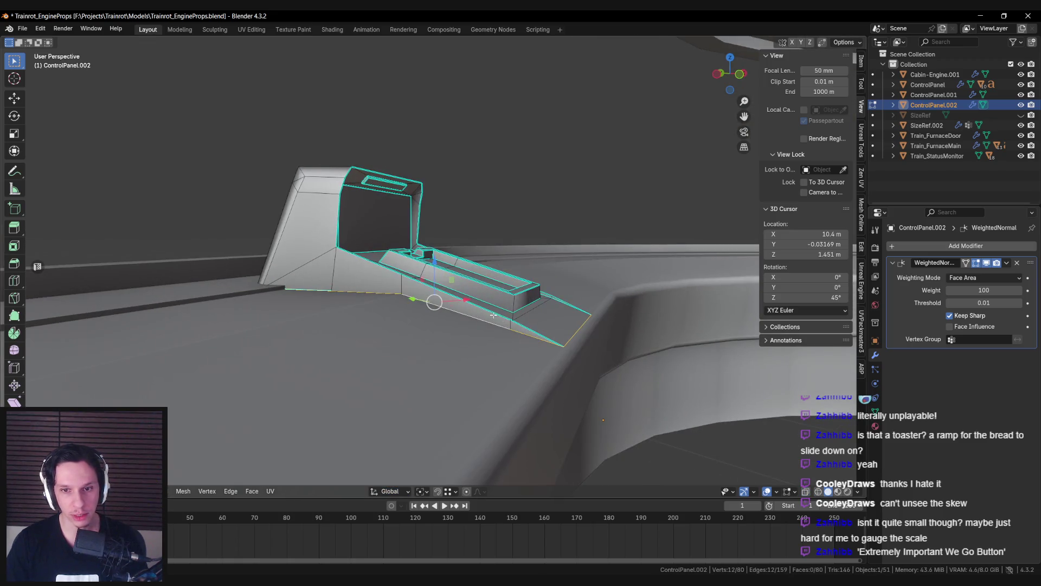
pyautogui.press('e')
pyautogui.click(431, 295)
pyautogui.hotkey('alt', 'z')
pyautogui.hotkey('shift', 'z')
pyautogui.hotkey('shift', 'z')
pyautogui.press('g')
pyautogui.press('z')
pyautogui.click(435, 274)
# Step: Inspect the sunken panel in local view, then return to the full cabin scene
pyautogui.moveTo(435, 273)
pyautogui.mouseDown(button='middle')
pyautogui.moveTo(430, 302)
pyautogui.moveTo(414, 309)
pyautogui.moveTo(425, 360)
pyautogui.moveTo(439, 302)
pyautogui.moveTo(362, 326)
pyautogui.moveTo(276, 329)
pyautogui.mouseUp(button='middle')
pyautogui.press('Tab')
pyautogui.press('Tab')
pyautogui.press('KP_Divide')
pyautogui.scroll(5, 441, 309)
pyautogui.press('Tab')
pyautogui.scroll(-3, 276, 329)
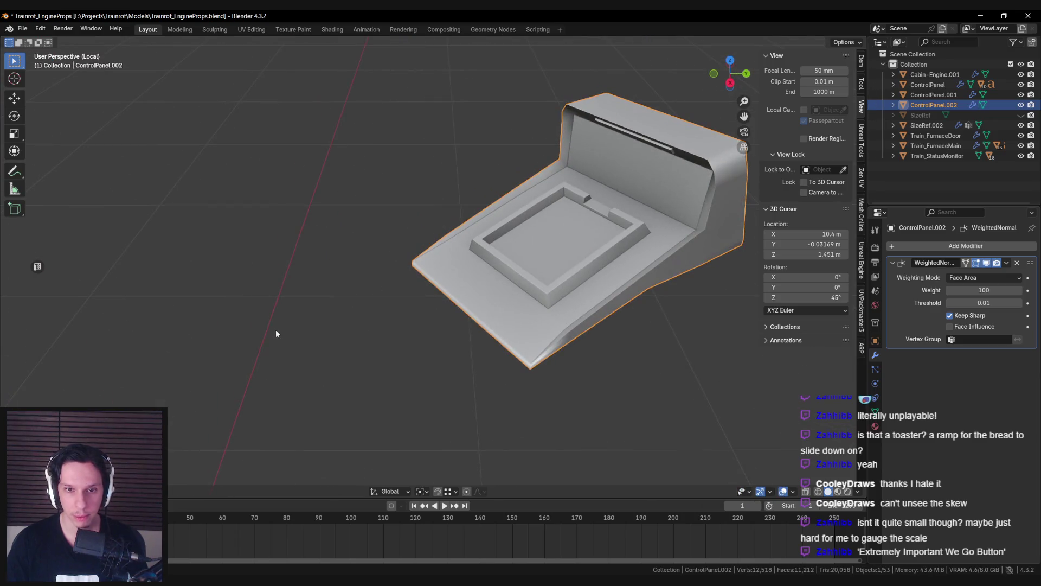
pyautogui.click(275, 330)
pyautogui.press('KP_Divide')
pyautogui.scroll(4, 528, 391)
pyautogui.moveTo(430, 330)
pyautogui.mouseDown(button='middle')
pyautogui.moveTo(373, 281)
pyautogui.moveTo(290, 284)
pyautogui.moveTo(384, 263)
pyautogui.moveTo(321, 241)
pyautogui.moveTo(495, 315)
pyautogui.moveTo(451, 310)
pyautogui.mouseUp(button='middle')
pyautogui.scroll(-3, 289, 284)
# Step: Reselect ControlPanel.002, undo a stray change, and check all its faces in edit mode
pyautogui.press('Tab')
pyautogui.press('Tab')
pyautogui.scroll(-3, 493, 315)
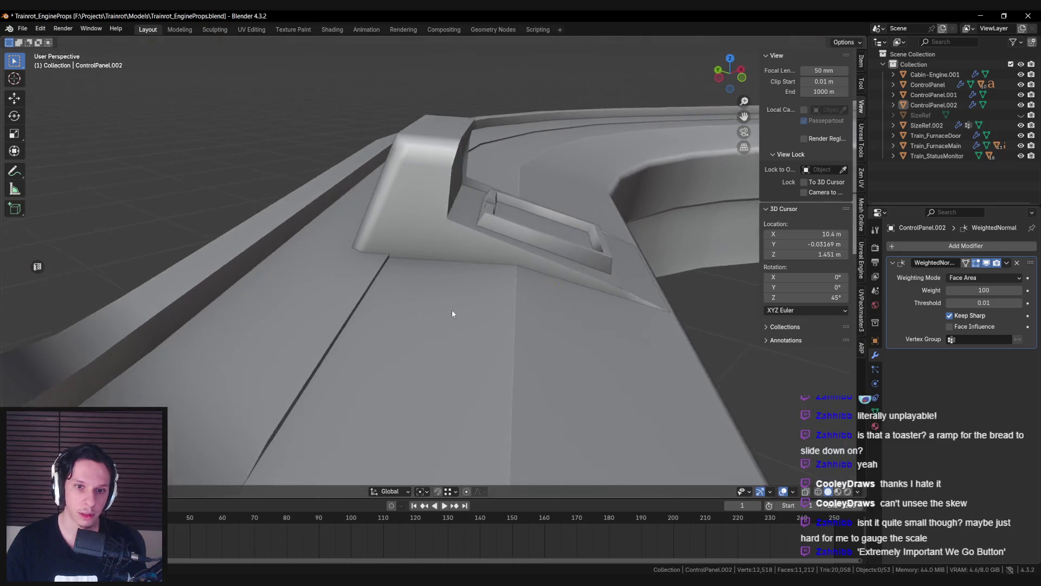
pyautogui.press('Tab')
pyautogui.press('Tab')
pyautogui.click(451, 313)
pyautogui.press('Tab')
pyautogui.press('Tab')
pyautogui.hotkey('ctrl', 'z')
pyautogui.press('Tab')
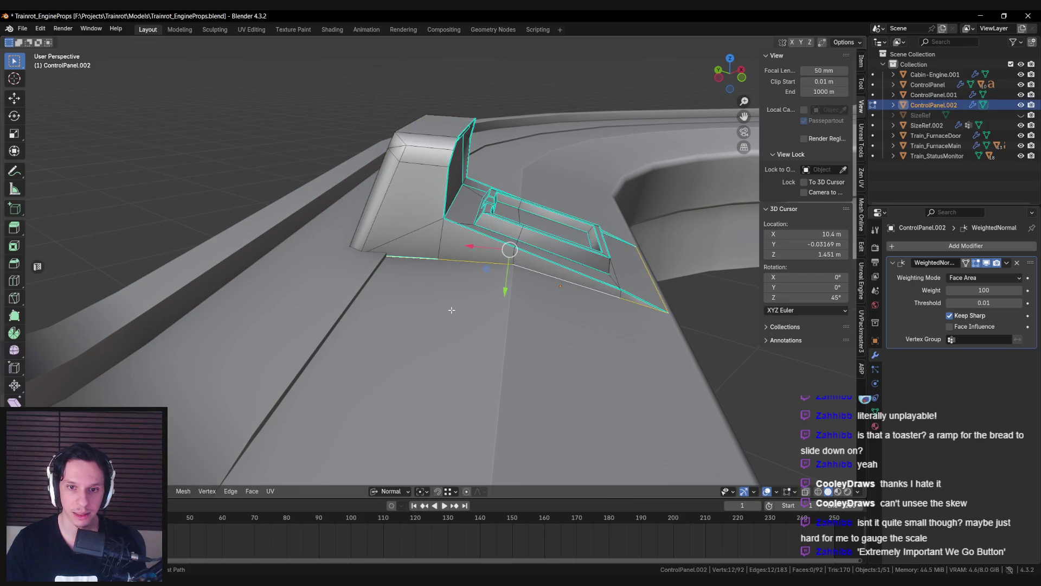
pyautogui.press('a')
pyautogui.press('Tab')
pyautogui.moveTo(437, 309); pyautogui.dragTo(344, 300, button='middle')
pyautogui.hotkey('alt', 'a')
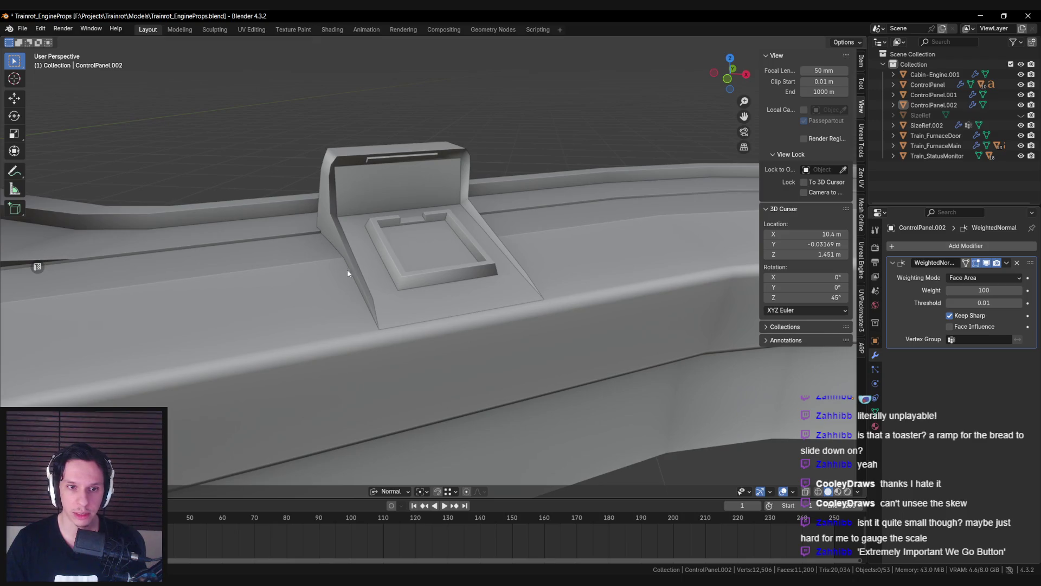
# Step: Select the control panel box, open its mesh, and save Trainrot_EngineProps.blend
pyautogui.scroll(-10, 347, 273)
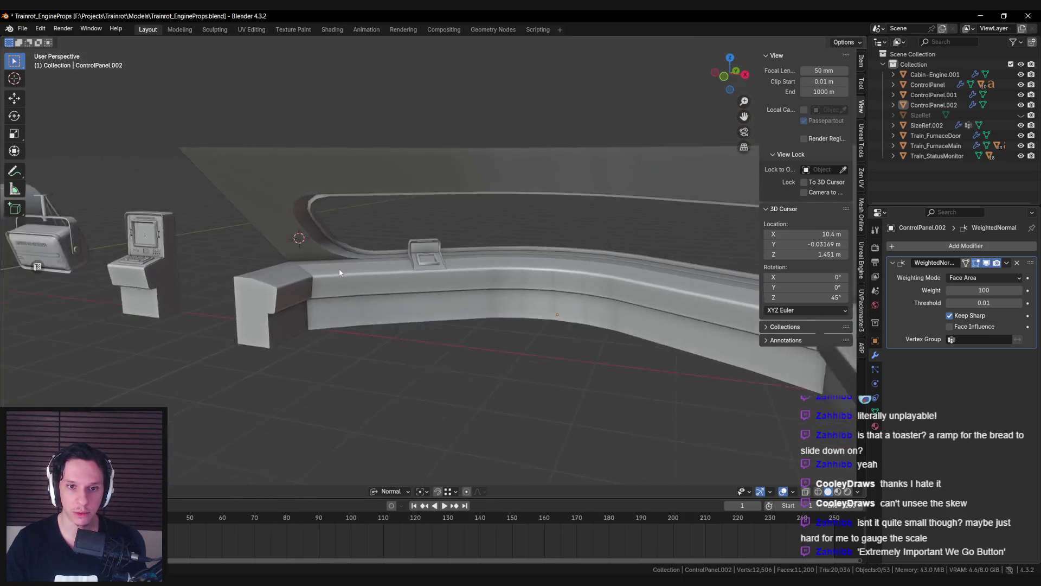
pyautogui.moveTo(331, 279); pyautogui.dragTo(320, 282, button='middle')
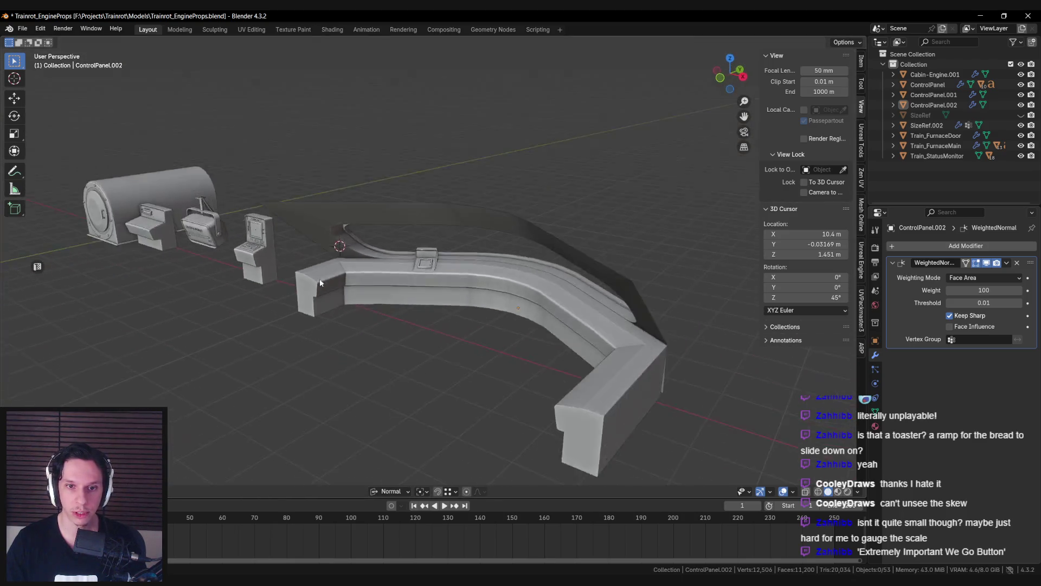
pyautogui.scroll(10, 320, 283)
pyautogui.click(401, 266)
pyautogui.moveTo(402, 265); pyautogui.dragTo(473, 343, button='middle')
pyautogui.press('Tab')
pyautogui.scroll(6, 440, 293)
pyautogui.hotkey('ctrl', 's')
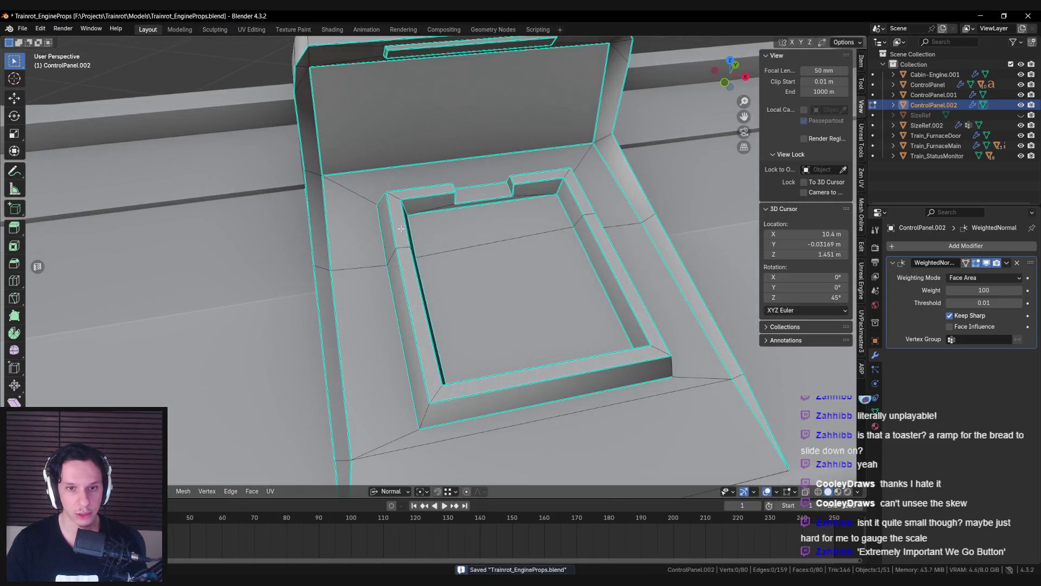
# Step: Duplicate the selected rim faces and separate them into a new object
pyautogui.scroll(-3, 394, 196)
pyautogui.moveTo(395, 196); pyautogui.dragTo(452, 299, button='middle')
pyautogui.hotkey('alt', 'a')
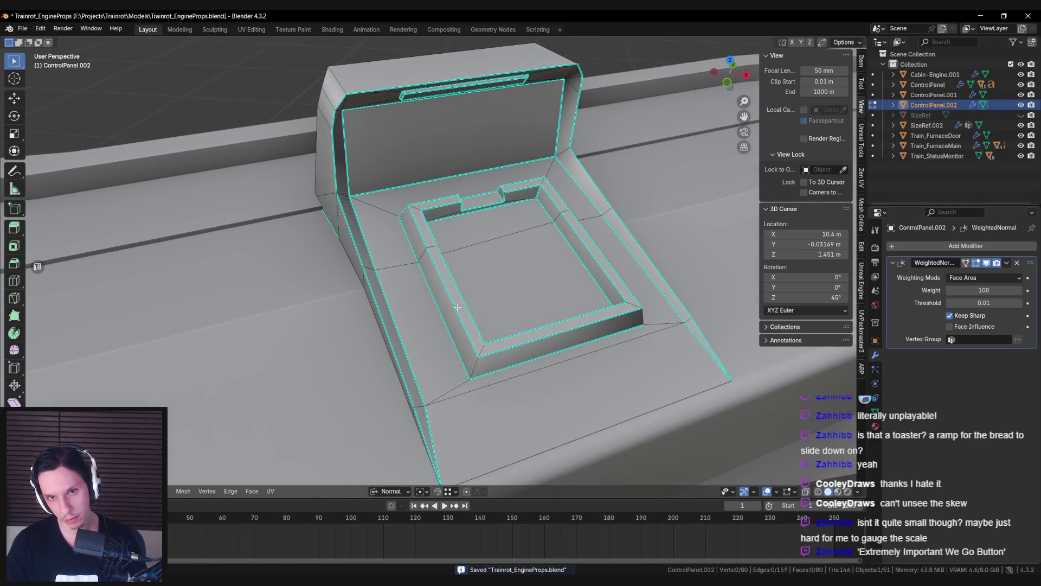
pyautogui.scroll(4, 442, 256)
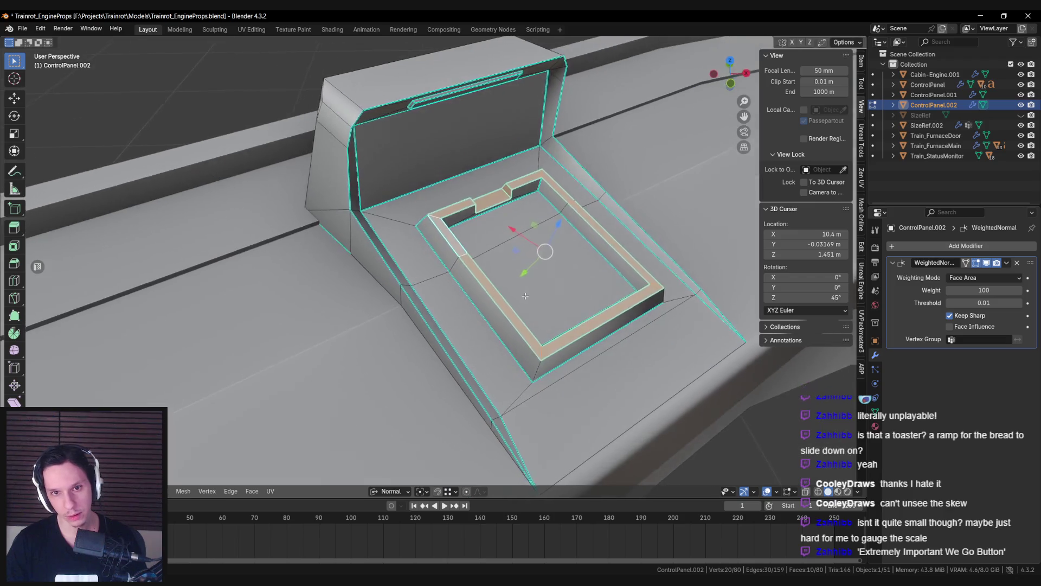
pyautogui.moveTo(496, 218)
pyautogui.mouseDown(button='middle')
pyautogui.moveTo(382, 227)
pyautogui.moveTo(488, 233)
pyautogui.mouseUp(button='middle')
pyautogui.scroll(-4, 337, 212)
pyautogui.hotkey('shift', 'd')
pyautogui.press('p')
pyautogui.click(454, 236)
# Step: Give ControlPanel.003's rim faces a thin inset and delete the inner top faces
pyautogui.press('Tab')
pyautogui.click(640, 237)
pyautogui.press('Tab')
pyautogui.press('KP_Decimal')
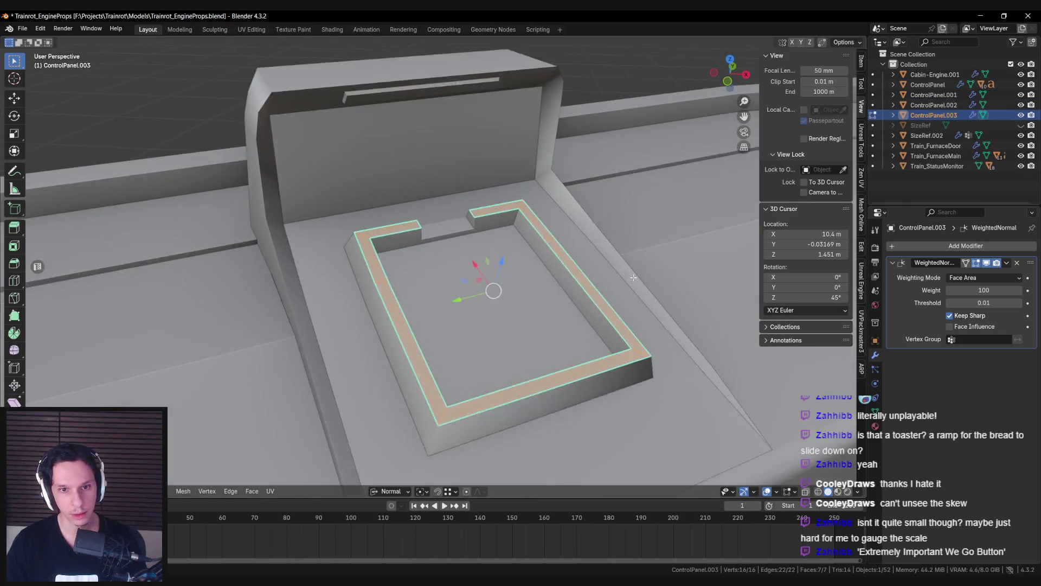
pyautogui.press('i')
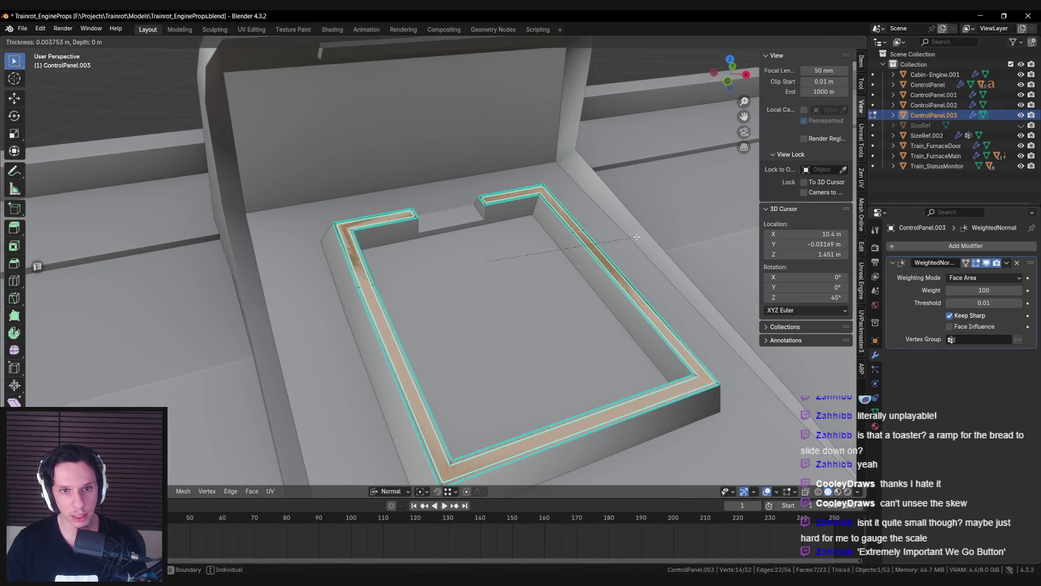
pyautogui.click(636, 237)
pyautogui.press('x')
pyautogui.click(636, 236)
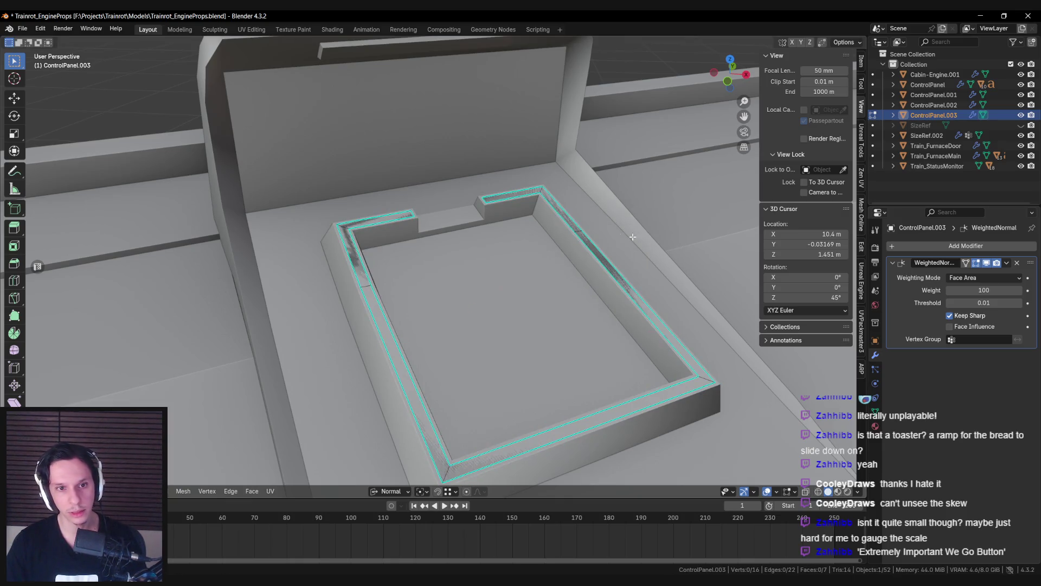
# Step: With snapping on, move the notch edge along X to close the frame into a continuous strip
pyautogui.press('a')
pyautogui.moveTo(346, 251); pyautogui.dragTo(506, 237, button='middle')
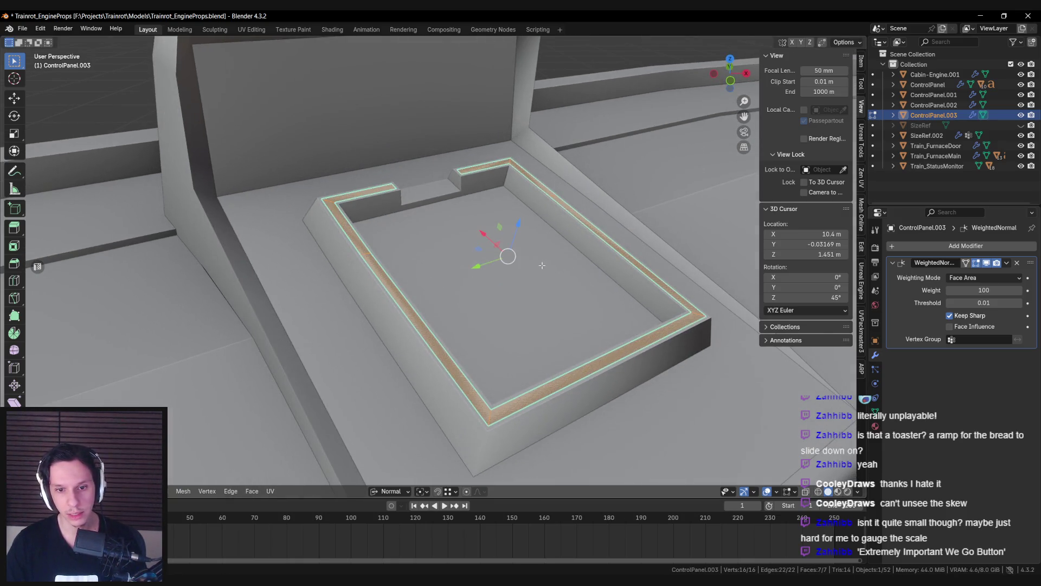
pyautogui.scroll(6, 311, 217)
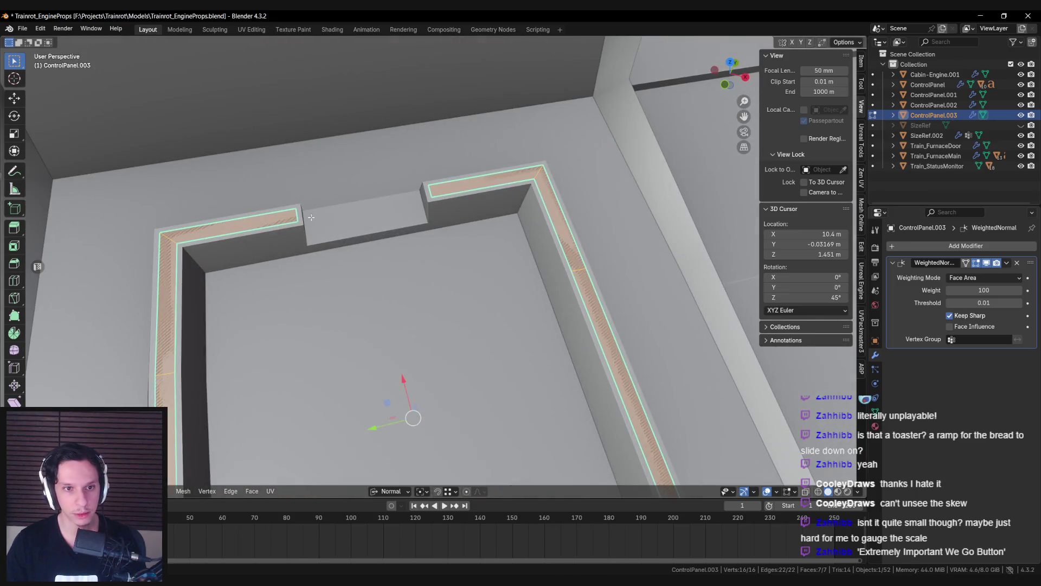
pyautogui.scroll(3, 298, 215)
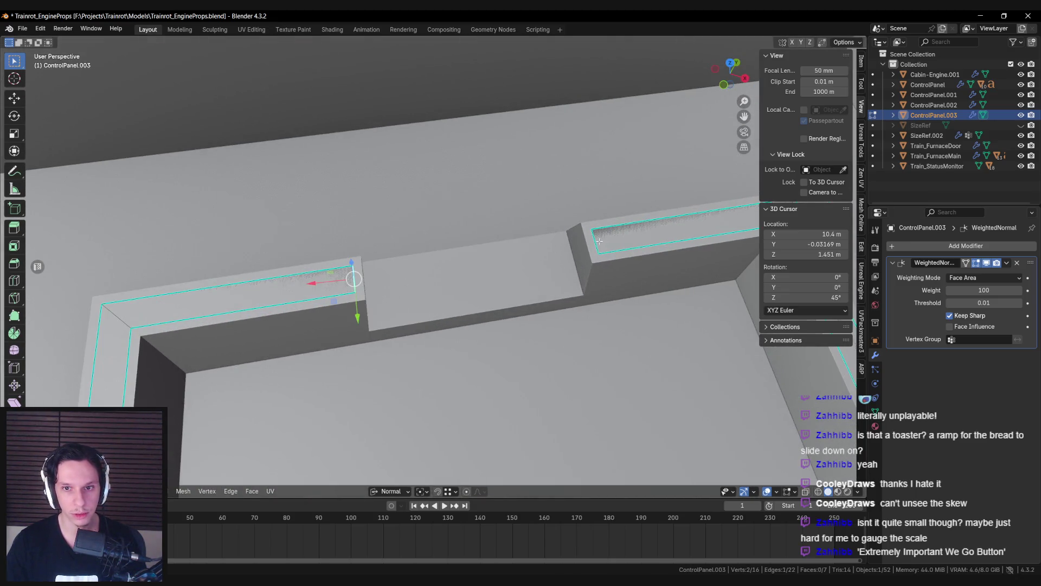
pyautogui.moveTo(596, 240); pyautogui.dragTo(539, 274, button='middle')
pyautogui.scroll(2, 538, 274)
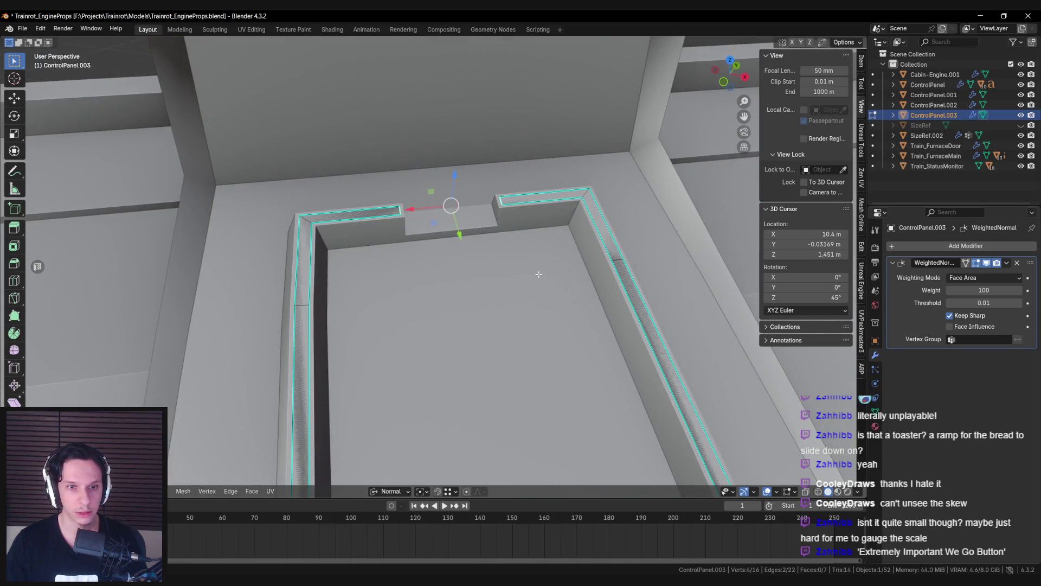
pyautogui.scroll(3, 377, 272)
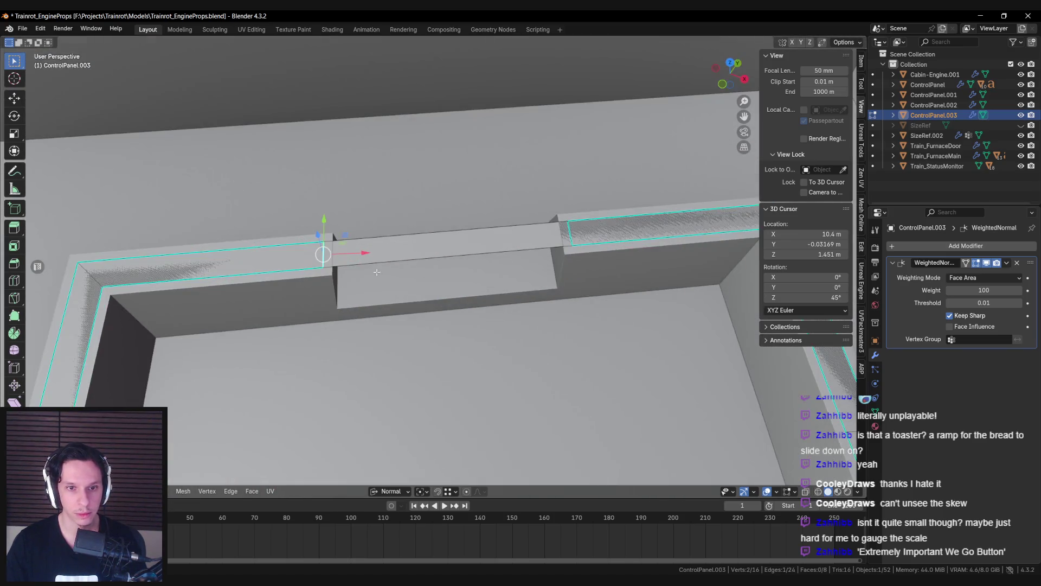
pyautogui.hotkey('alt', 'a')
pyautogui.hotkey('shift', 'Tab')
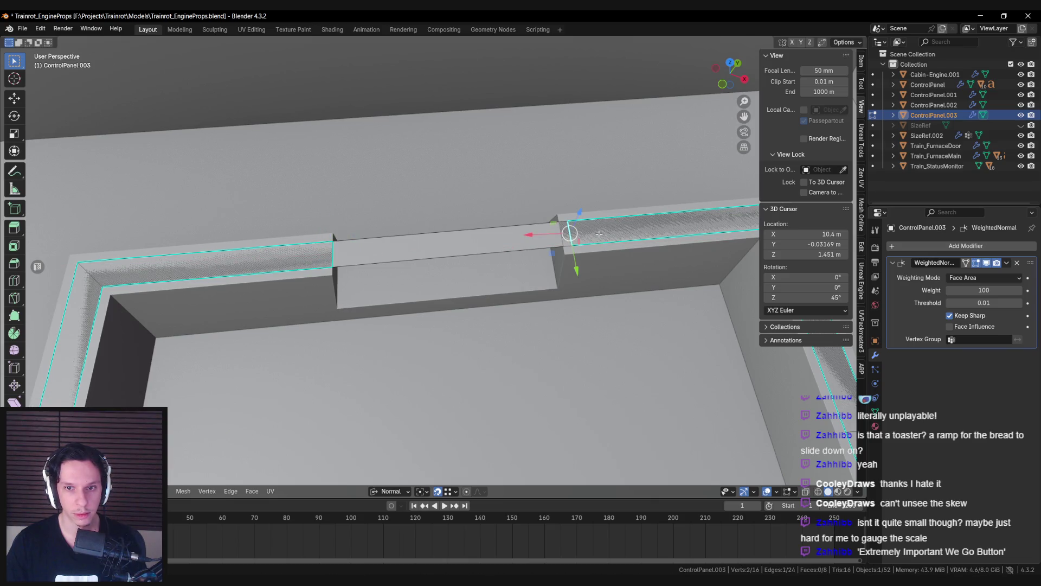
pyautogui.press('g')
pyautogui.press('x')
pyautogui.click(597, 238)
pyautogui.moveTo(597, 239)
pyautogui.mouseDown(button='middle')
pyautogui.moveTo(467, 274)
pyautogui.moveTo(372, 256)
pyautogui.mouseUp(button='middle')
pyautogui.scroll(-2, 550, 258)
pyautogui.hotkey('alt', 'a')
pyautogui.scroll(-3, 511, 281)
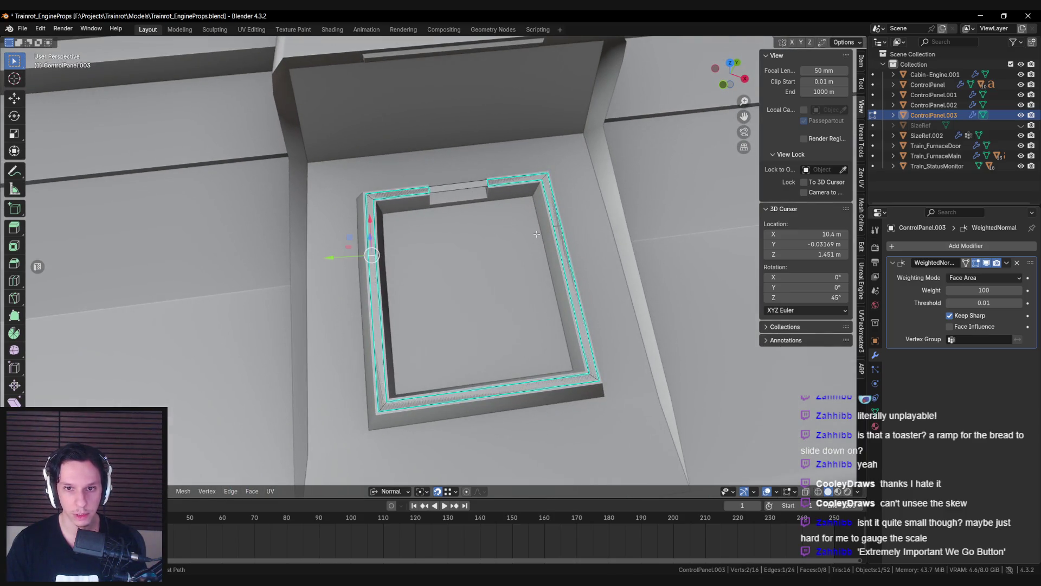
# Step: Frame the ControlPanel.003 strip in view and inspect it from a low side angle
pyautogui.press('Tab')
pyautogui.moveTo(490, 287); pyautogui.dragTo(459, 284, button='middle')
pyautogui.press('Tab')
pyautogui.press('KP_Decimal')
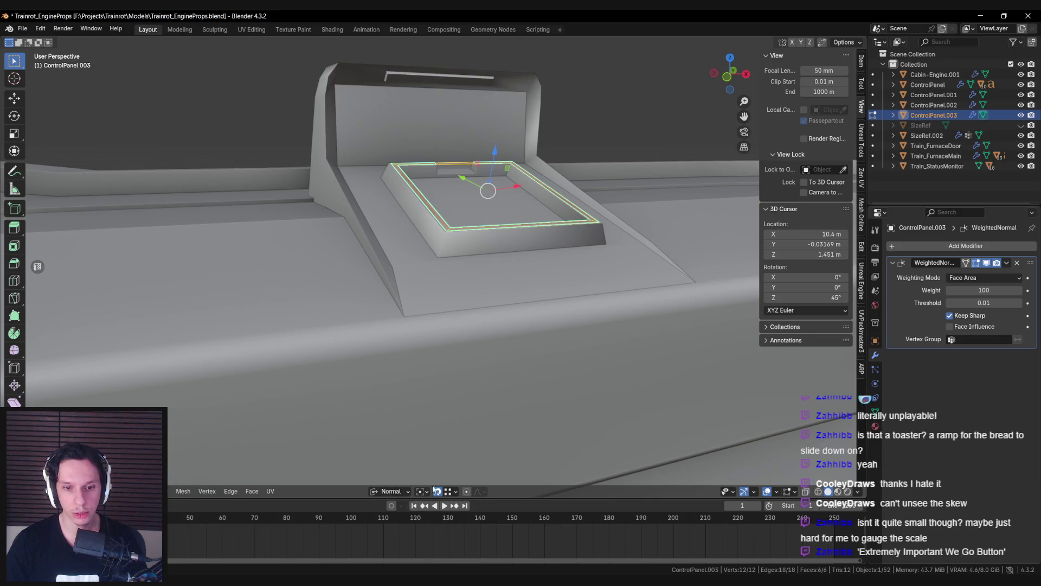
pyautogui.moveTo(449, 453); pyautogui.dragTo(563, 303, button='middle')
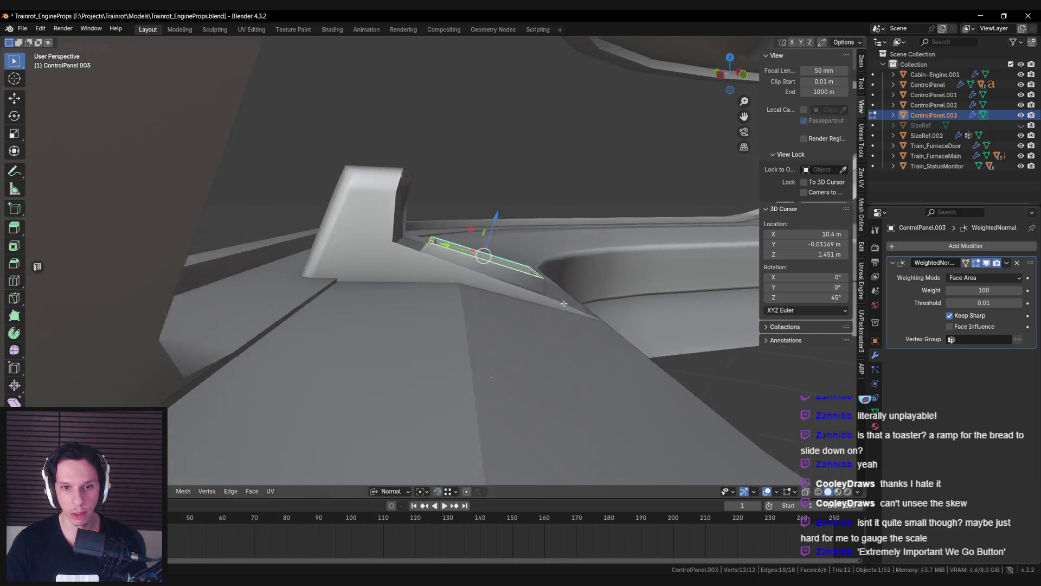
# Step: Extrude the frame faces up about 3 cm along their normal
pyautogui.press('e')
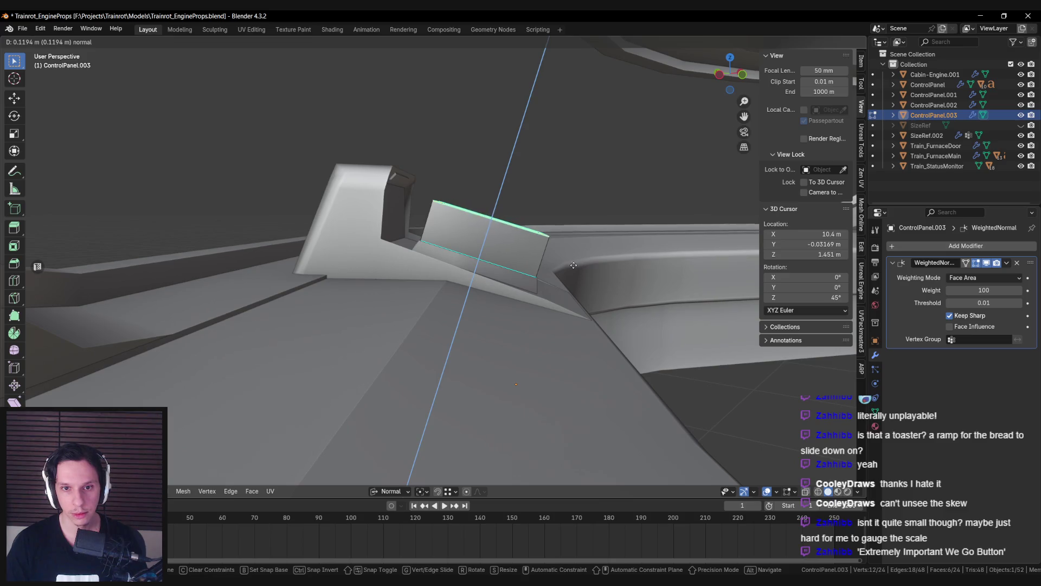
pyautogui.click(573, 266)
pyautogui.moveTo(573, 265)
pyautogui.mouseDown(button='middle')
pyautogui.moveTo(345, 308)
pyautogui.moveTo(449, 326)
pyautogui.mouseUp(button='middle')
pyautogui.scroll(4, 346, 308)
pyautogui.scroll(8, 449, 326)
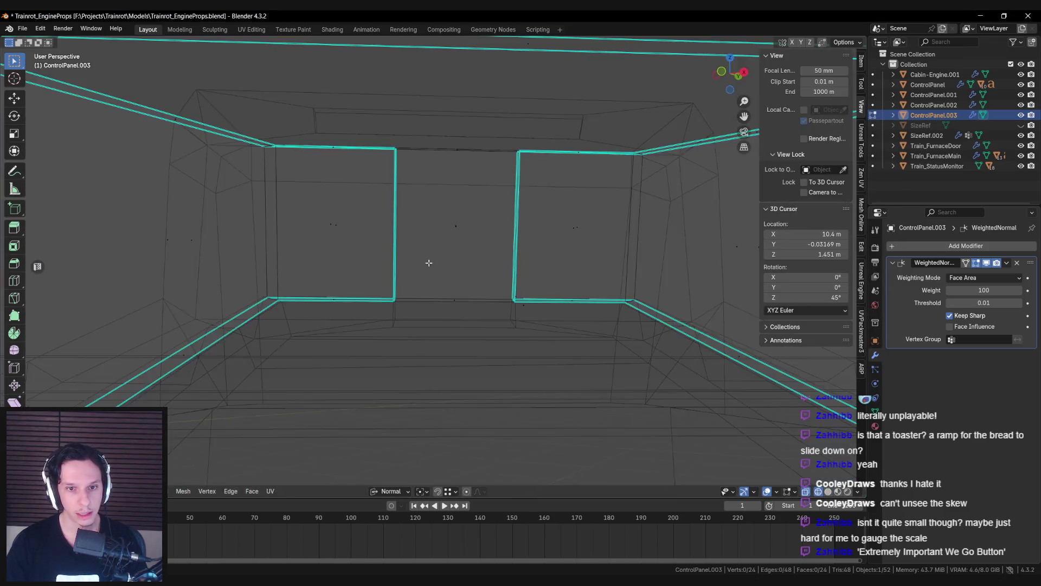
# Step: Move a back-wall face down along its normal and add the lower face to the selection
pyautogui.click(463, 313)
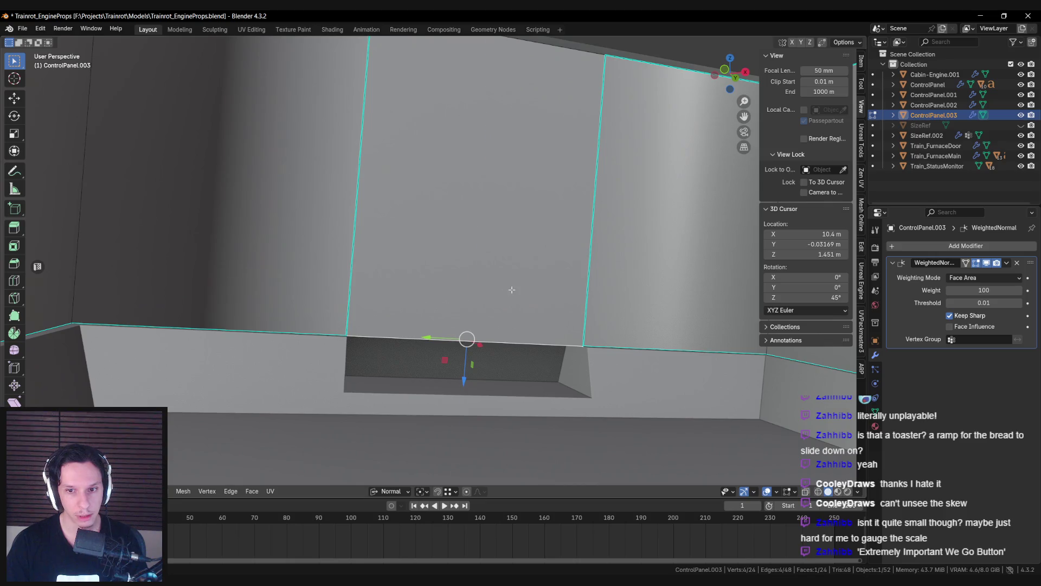
pyautogui.press('g')
pyautogui.press('z')
pyautogui.press('z')
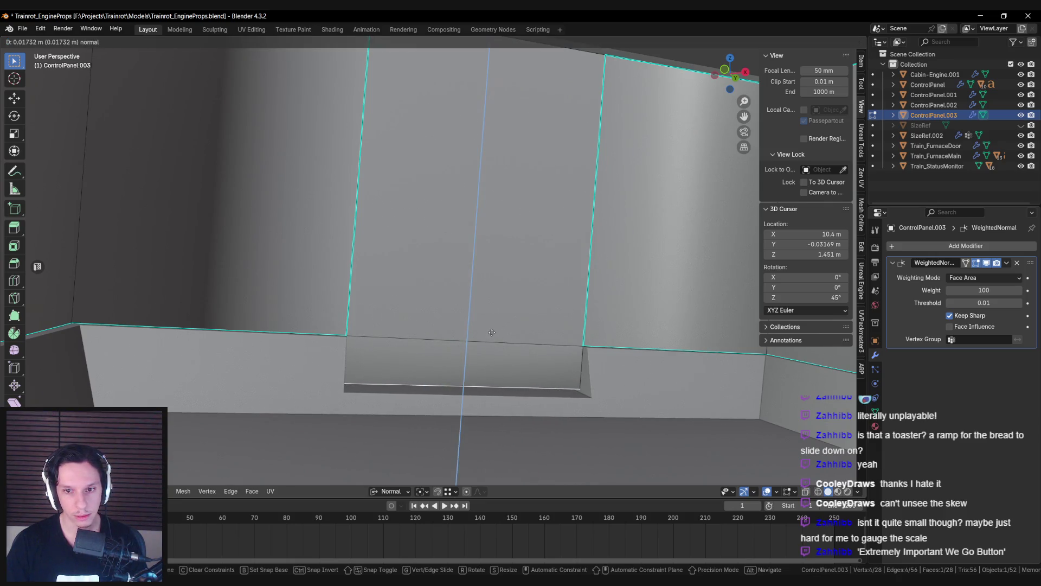
pyautogui.click(491, 332)
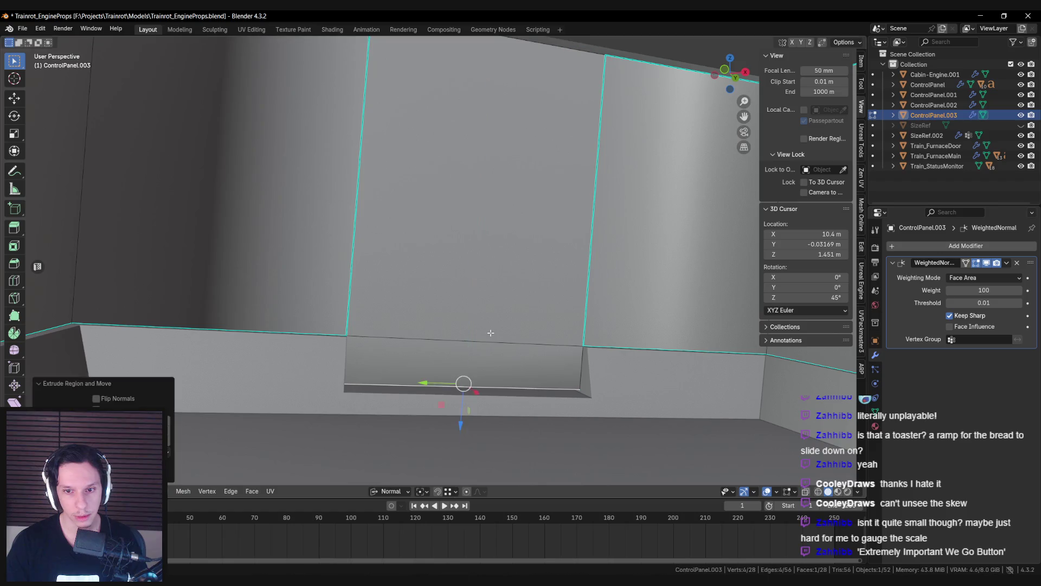
pyautogui.keyDown('shift'); pyautogui.click(466, 366); pyautogui.keyUp('shift')
pyautogui.moveTo(467, 366)
pyautogui.mouseDown(button='middle')
pyautogui.moveTo(465, 347)
pyautogui.moveTo(379, 339)
pyautogui.mouseUp(button='middle')
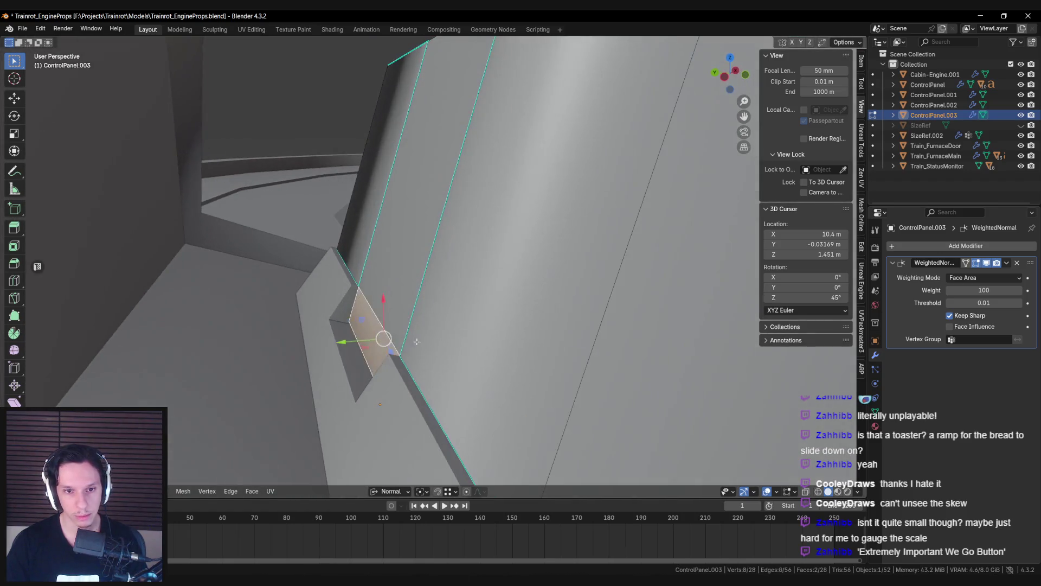
# Step: Extrude a single side face slightly along its normal
pyautogui.click(374, 336)
pyautogui.press('e')
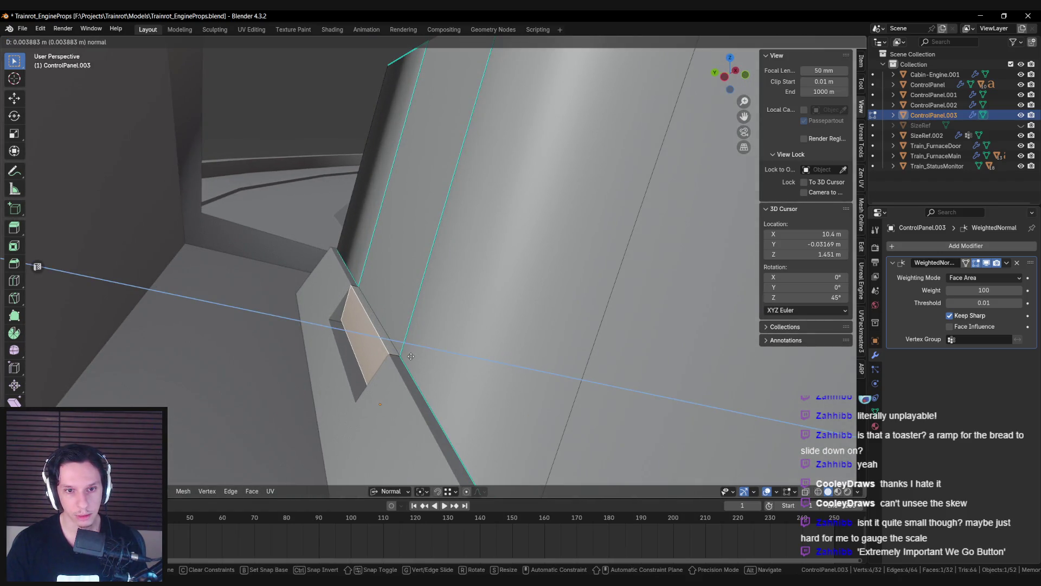
pyautogui.click(410, 356)
pyautogui.moveTo(410, 356)
pyautogui.mouseDown(button='middle')
pyautogui.moveTo(467, 368)
pyautogui.moveTo(391, 353)
pyautogui.mouseUp(button='middle')
pyautogui.keyDown('shift'); pyautogui.click(565, 396); pyautogui.keyUp('shift')
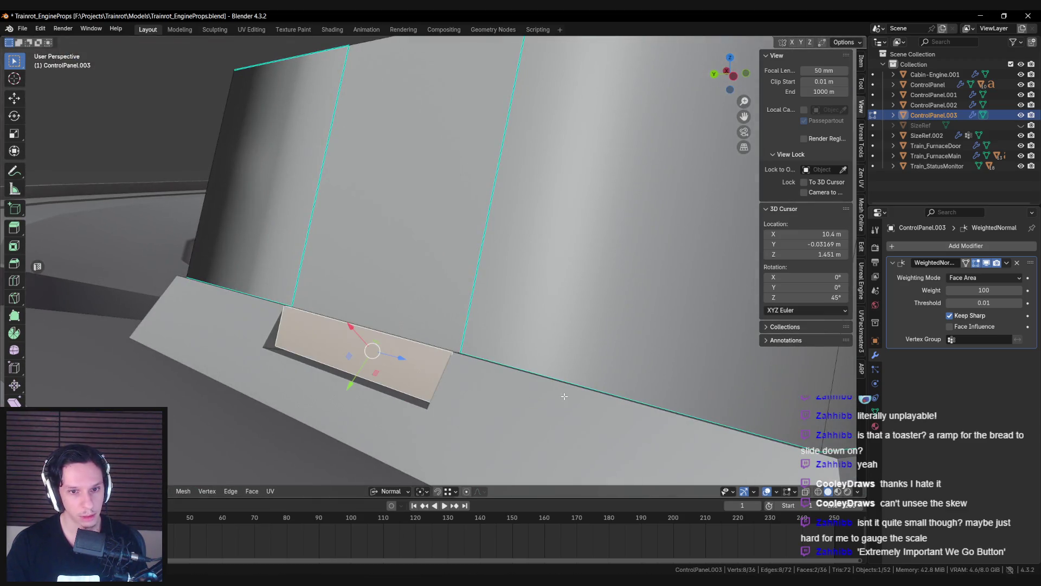
pyautogui.moveTo(437, 423); pyautogui.dragTo(428, 385, button='middle')
# Step: Create a Face orientation from the top face, scale to 0.79 along its X, and isolate it
pyautogui.click(429, 385)
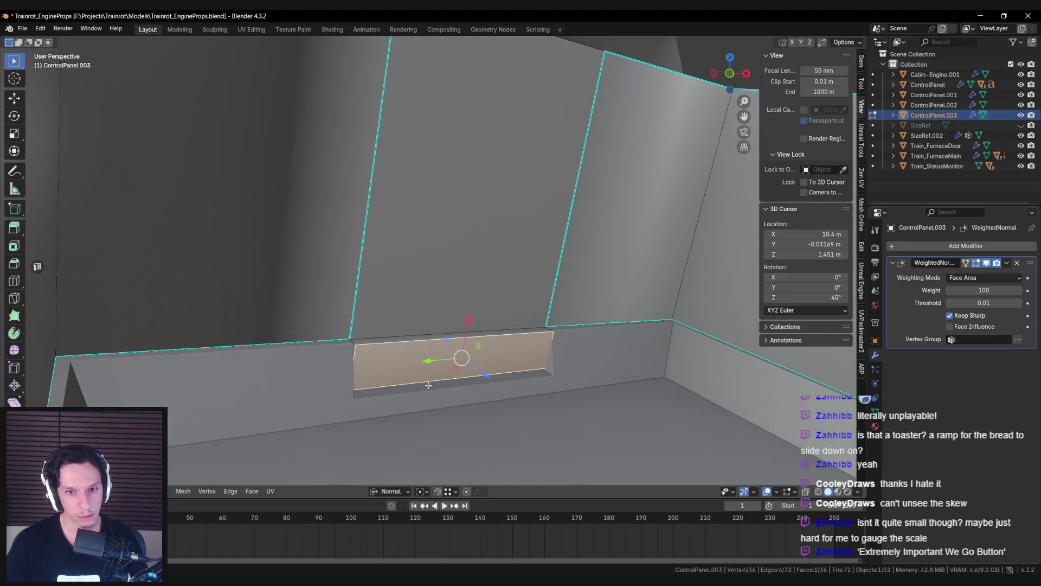
pyautogui.click(389, 492)
pyautogui.click(424, 335)
pyautogui.moveTo(424, 335)
pyautogui.mouseDown(button='middle')
pyautogui.moveTo(399, 360)
pyautogui.moveTo(526, 412)
pyautogui.mouseUp(button='middle')
pyautogui.press('s')
pyautogui.press('x')
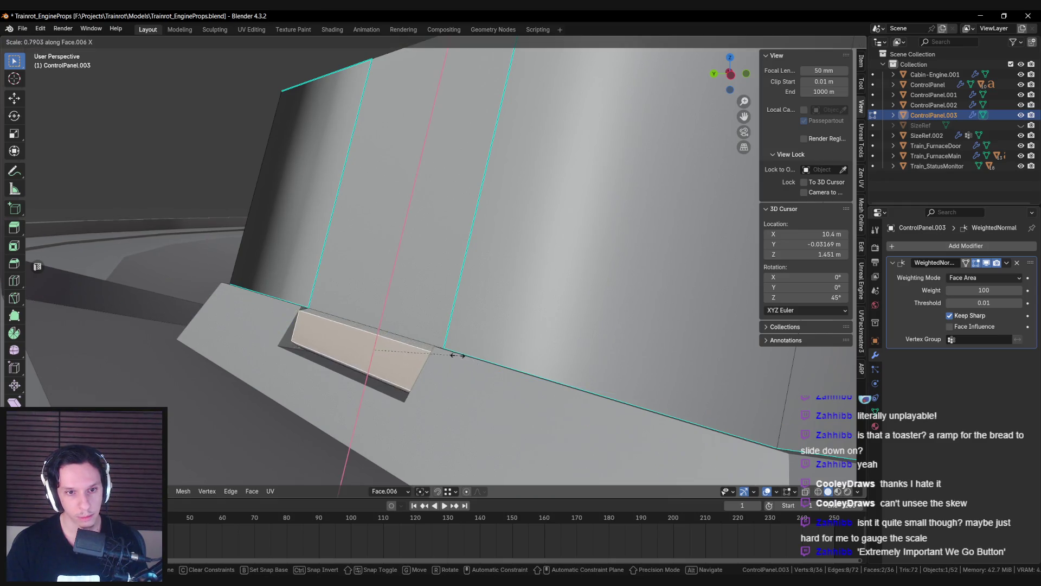
pyautogui.click(431, 347)
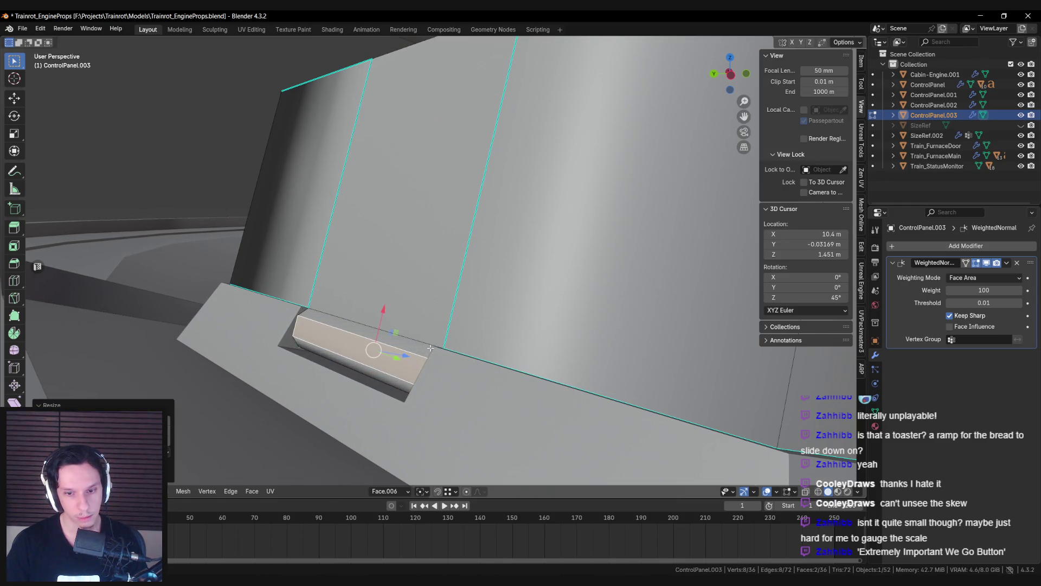
pyautogui.press('/')
pyautogui.hotkey('alt', 'a')
pyautogui.scroll(5, 383, 340)
pyautogui.moveTo(383, 340)
pyautogui.mouseDown(button='middle')
pyautogui.moveTo(360, 295)
pyautogui.moveTo(414, 338)
pyautogui.moveTo(369, 372)
pyautogui.moveTo(412, 353)
pyautogui.moveTo(356, 346)
pyautogui.mouseUp(button='middle')
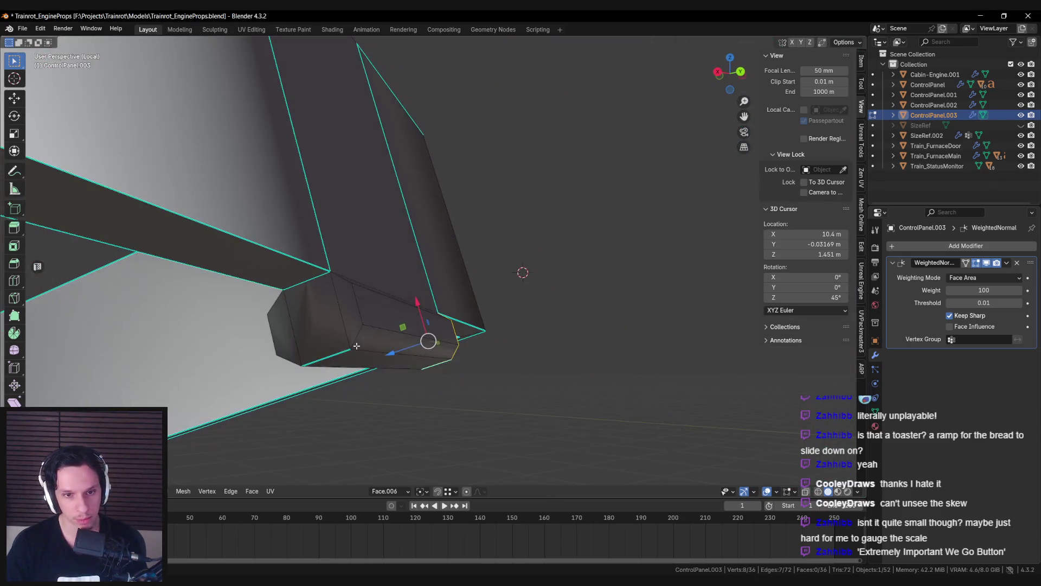
# Step: Clear the sharp marking from the box's first few edges in edit mode
pyautogui.rightClick(273, 303)
pyautogui.press('Tab')
pyautogui.moveTo(303, 320)
pyautogui.mouseDown(button='middle')
pyautogui.moveTo(376, 268)
pyautogui.moveTo(379, 309)
pyautogui.mouseUp(button='middle')
pyautogui.press('Tab')
pyautogui.click(395, 330)
pyautogui.rightClick(398, 334)
pyautogui.click(398, 333)
pyautogui.rightClick(399, 230)
pyautogui.click(399, 228)
pyautogui.moveTo(399, 228)
pyautogui.mouseDown(button='middle')
pyautogui.moveTo(360, 227)
pyautogui.moveTo(558, 272)
pyautogui.mouseUp(button='middle')
pyautogui.rightClick(447, 266)
pyautogui.click(447, 266)
# Step: Clear the sharp marking from the remaining edges, including the box's rim edge loops
pyautogui.rightClick(488, 309)
pyautogui.click(475, 301)
pyautogui.moveTo(475, 302); pyautogui.dragTo(480, 197, button='middle')
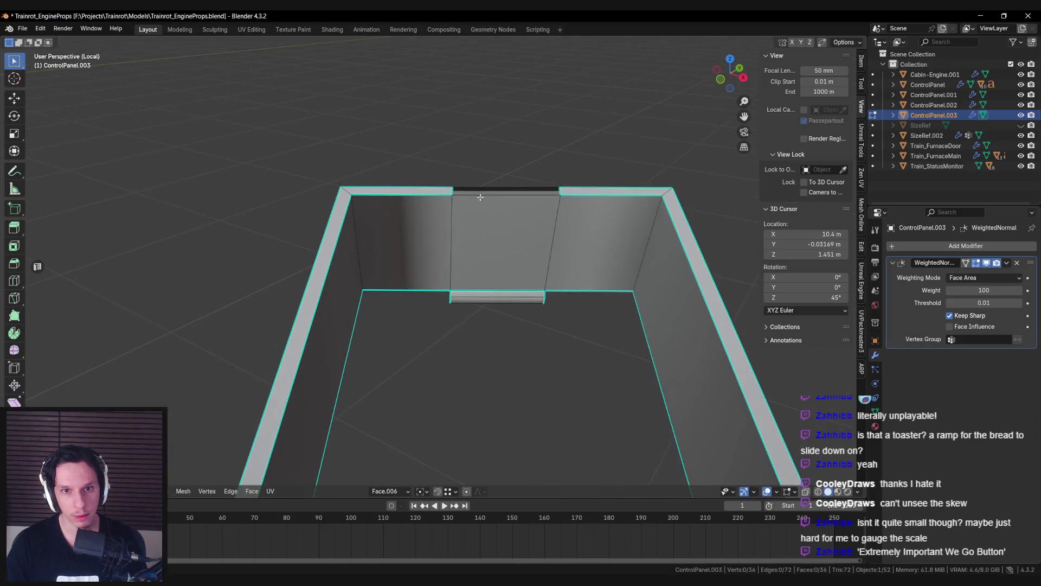
pyautogui.rightClick(562, 191)
pyautogui.click(541, 244)
pyautogui.moveTo(541, 243); pyautogui.dragTo(488, 255, button='middle')
pyautogui.keyDown('alt'); pyautogui.click(477, 296); pyautogui.keyUp('alt')
pyautogui.hotkey('ctrl', 'e')
pyautogui.click(386, 241)
pyautogui.moveTo(407, 232)
pyautogui.mouseDown(button='middle')
pyautogui.moveTo(500, 263)
pyautogui.moveTo(506, 283)
pyautogui.moveTo(488, 285)
pyautogui.mouseUp(button='middle')
pyautogui.moveTo(338, 376)
pyautogui.mouseDown(button='middle')
pyautogui.moveTo(472, 298)
pyautogui.moveTo(331, 325)
pyautogui.mouseUp(button='middle')
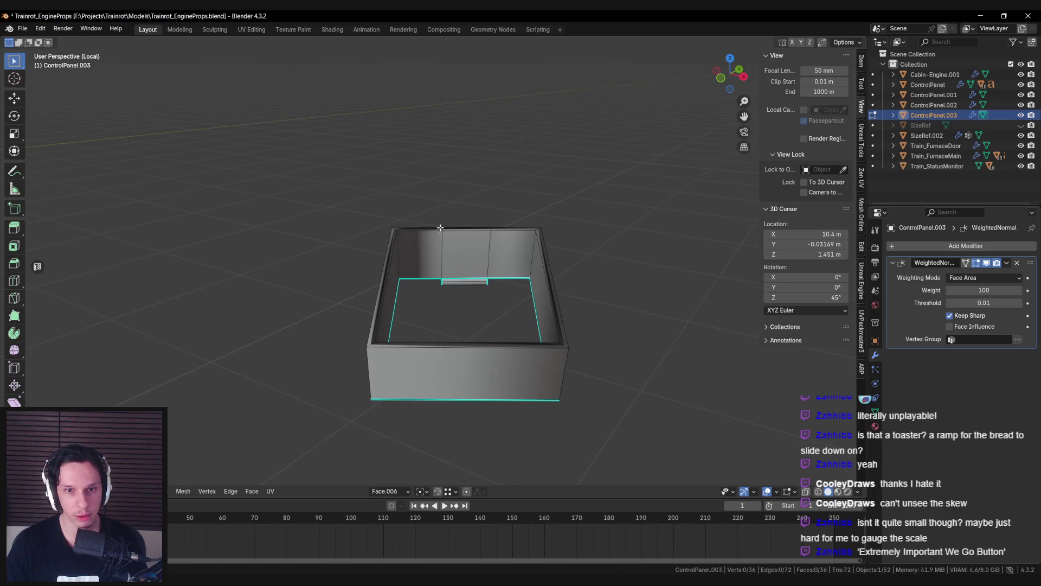
# Step: Merge the whole mesh by distance, which removes no vertices, then deselect everything
pyautogui.scroll(5, 440, 227)
pyautogui.press('a')
pyautogui.press('m')
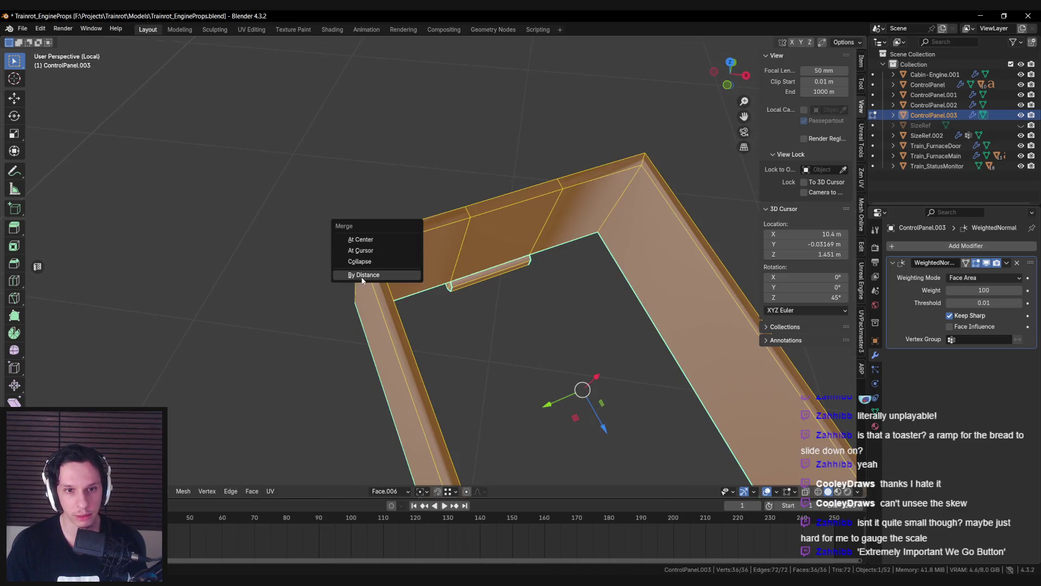
pyautogui.click(363, 274)
pyautogui.moveTo(380, 271)
pyautogui.mouseDown(button='middle')
pyautogui.moveTo(472, 228)
pyautogui.moveTo(443, 261)
pyautogui.mouseUp(button='middle')
pyautogui.hotkey('alt', 'a')
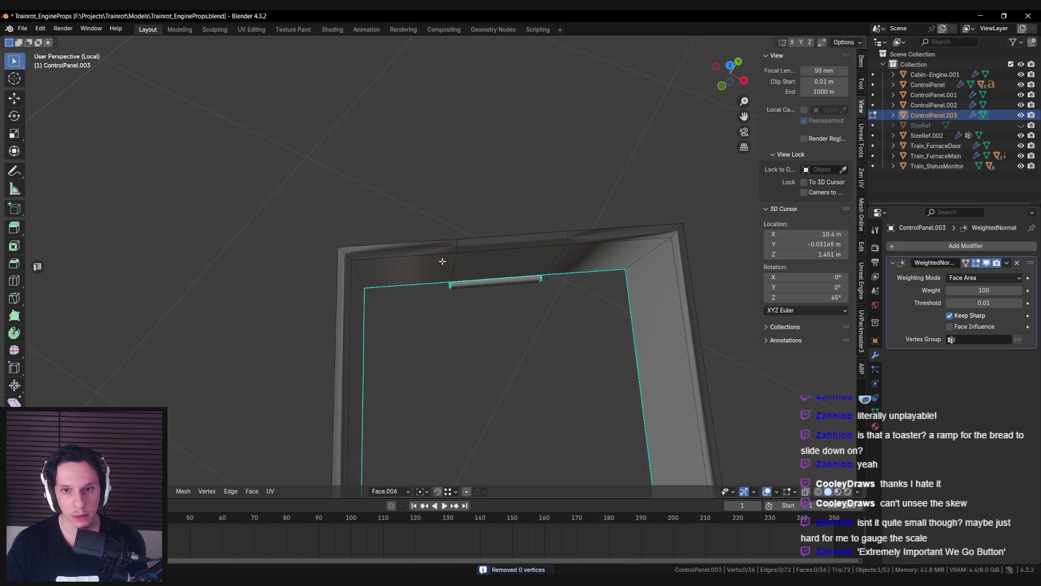
# Step: Leave local view to show the full scene and switch to see-through wireframe shading
pyautogui.scroll(-4, 368, 307)
pyautogui.moveTo(192, 583)
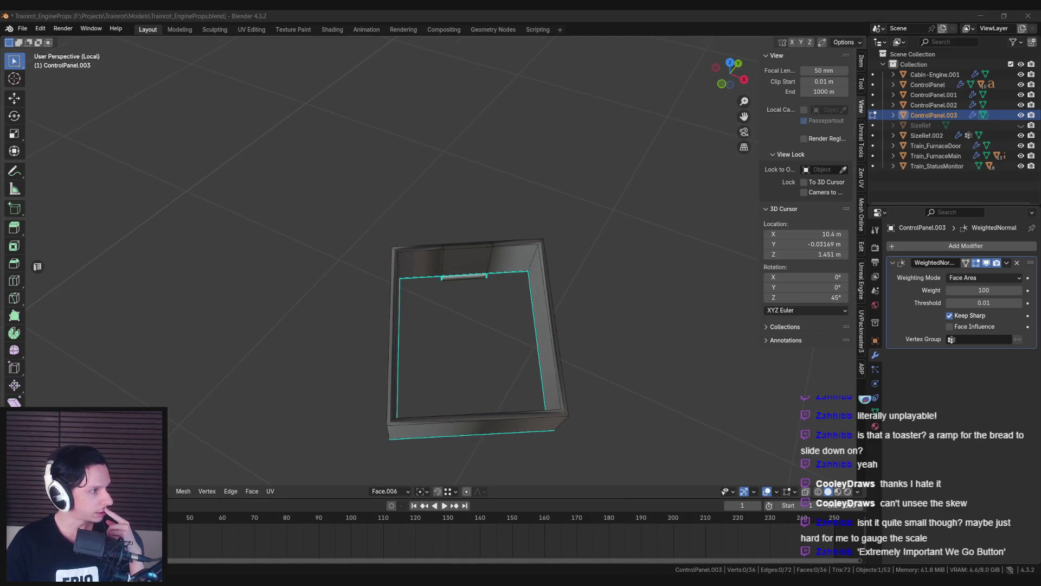
pyautogui.moveTo(488, 380)
pyautogui.mouseDown(button='middle')
pyautogui.moveTo(522, 281)
pyautogui.moveTo(435, 294)
pyautogui.moveTo(468, 320)
pyautogui.moveTo(431, 332)
pyautogui.mouseUp(button='middle')
pyautogui.press('KP_Divide')
pyautogui.hotkey('shift', 'z')
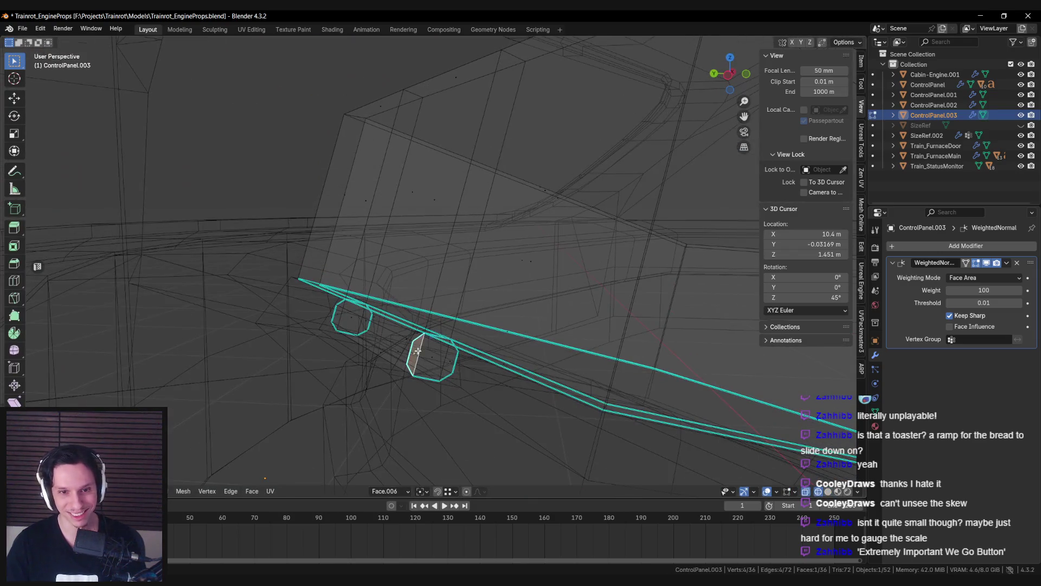
# Step: Place the 3D cursor on the box and move the box's origin to the 3D cursor
pyautogui.hotkey('alt', 'a')
pyautogui.hotkey('shift', 'z')
pyautogui.keyDown('shift'); pyautogui.rightClick(385, 335); pyautogui.keyUp('shift')
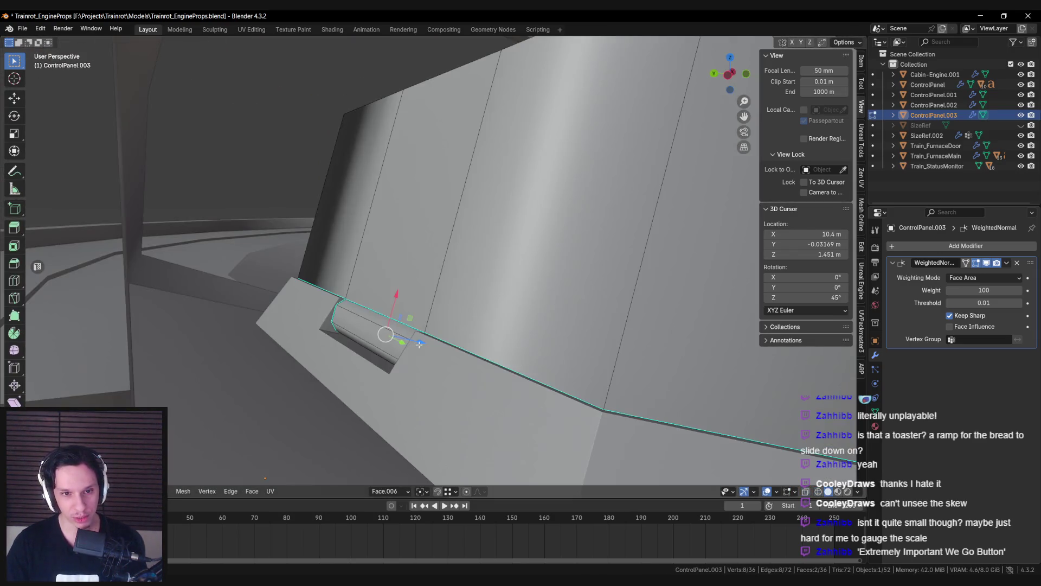
pyautogui.press('Tab')
pyautogui.rightClick(412, 384)
pyautogui.moveTo(380, 422)
pyautogui.click(502, 443)
pyautogui.moveTo(502, 444)
pyautogui.mouseDown(button='middle')
pyautogui.moveTo(569, 407)
pyautogui.moveTo(522, 390)
pyautogui.moveTo(425, 426)
pyautogui.moveTo(434, 336)
pyautogui.mouseUp(button='middle')
# Step: Rotate the box about 92° around Y so it lies flat on the ramp
pyautogui.press('r')
pyautogui.press('y')
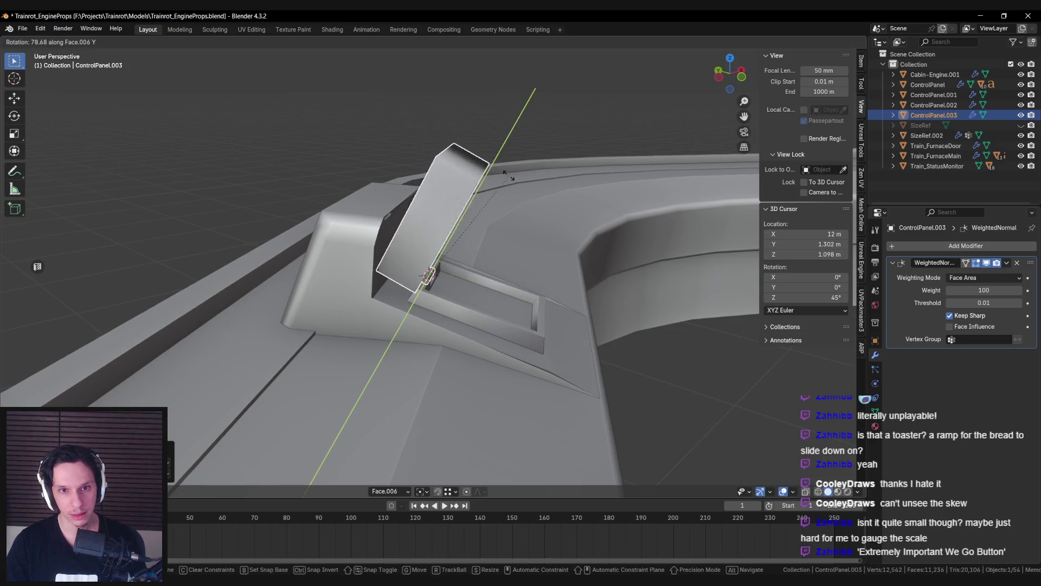
pyautogui.click(472, 163)
pyautogui.moveTo(471, 163)
pyautogui.mouseDown(button='middle')
pyautogui.moveTo(518, 260)
pyautogui.moveTo(427, 255)
pyautogui.mouseUp(button='middle')
# Step: Select the box's base faces and create a Face transform orientation from them
pyautogui.press('Tab')
pyautogui.hotkey('alt', 'a')
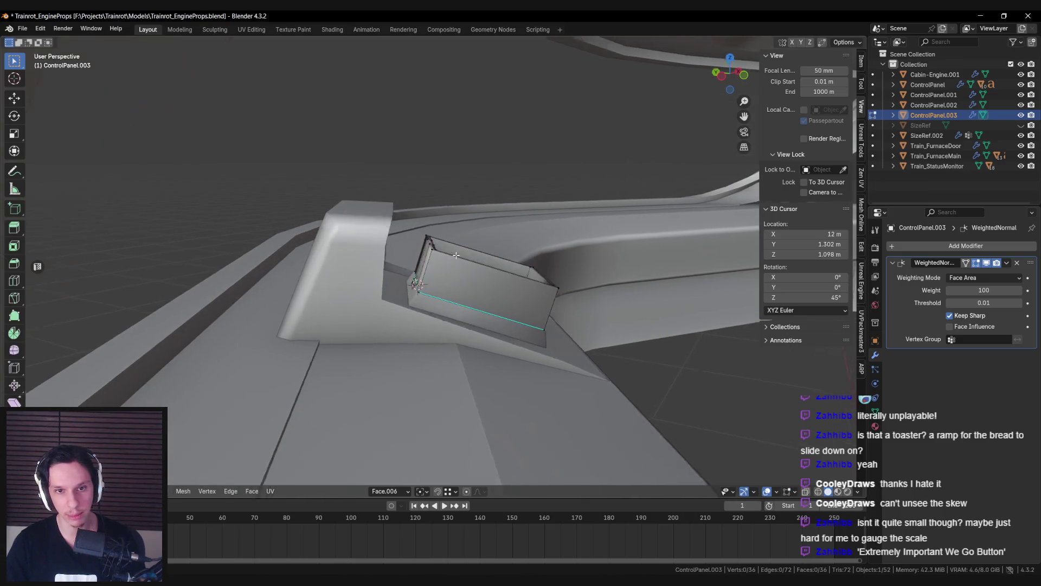
pyautogui.hotkey('shift', 'z')
pyautogui.press('b')
pyautogui.moveTo(471, 268); pyautogui.dragTo(558, 341)
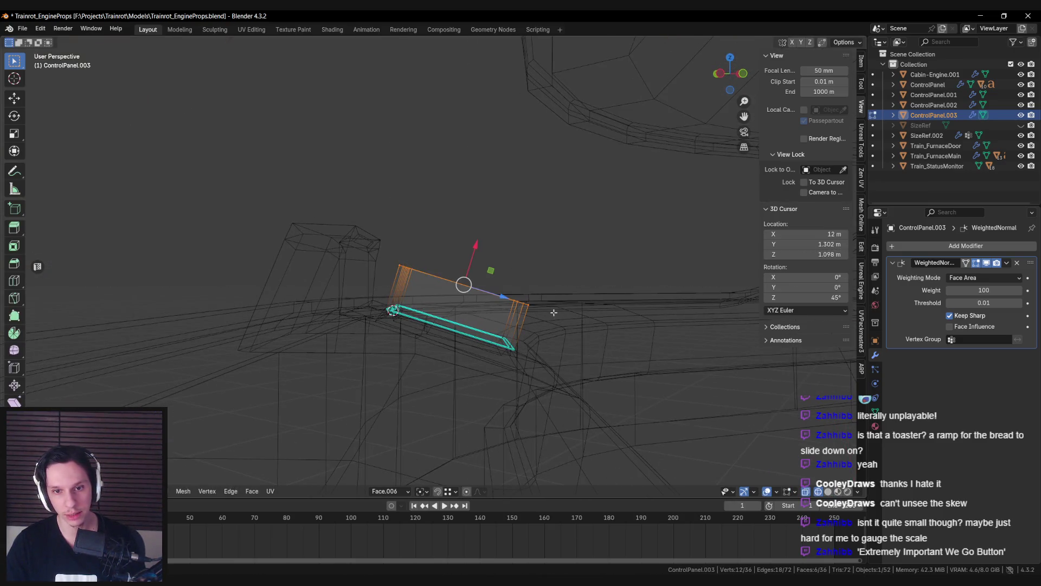
pyautogui.hotkey('shift', 'z')
pyautogui.click(389, 491)
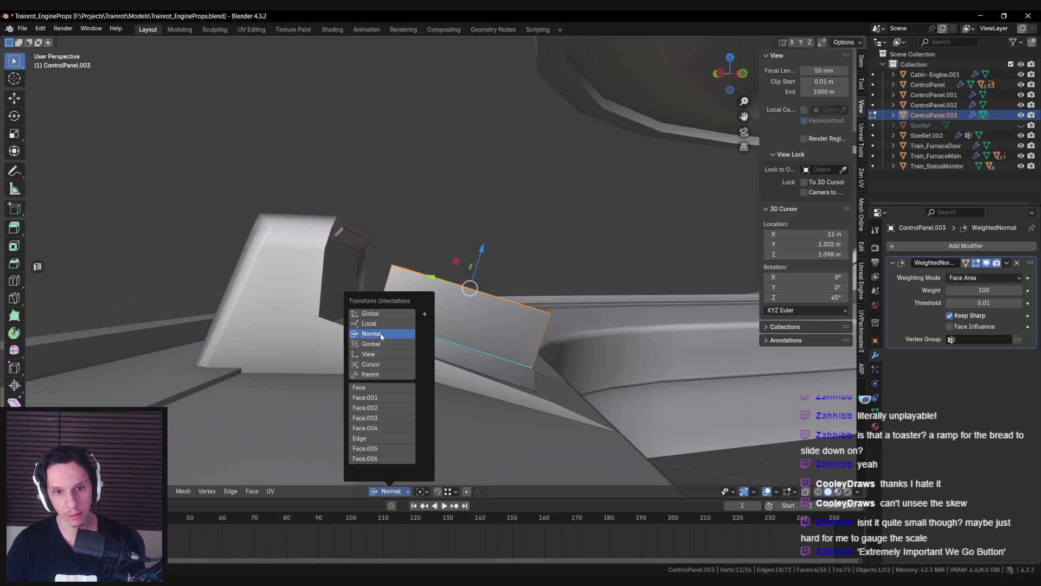
pyautogui.click(425, 313)
# Step: Shift the base faces about 0.034 m along the new Face.007 orientation
pyautogui.moveTo(482, 247); pyautogui.dragTo(472, 271)
pyautogui.hotkey('alt', 'a')
pyautogui.moveTo(472, 271)
pyautogui.mouseDown(button='middle')
pyautogui.moveTo(437, 228)
pyautogui.moveTo(438, 247)
pyautogui.moveTo(578, 254)
pyautogui.mouseUp(button='middle')
pyautogui.keyDown('alt'); pyautogui.click(438, 247); pyautogui.keyUp('alt')
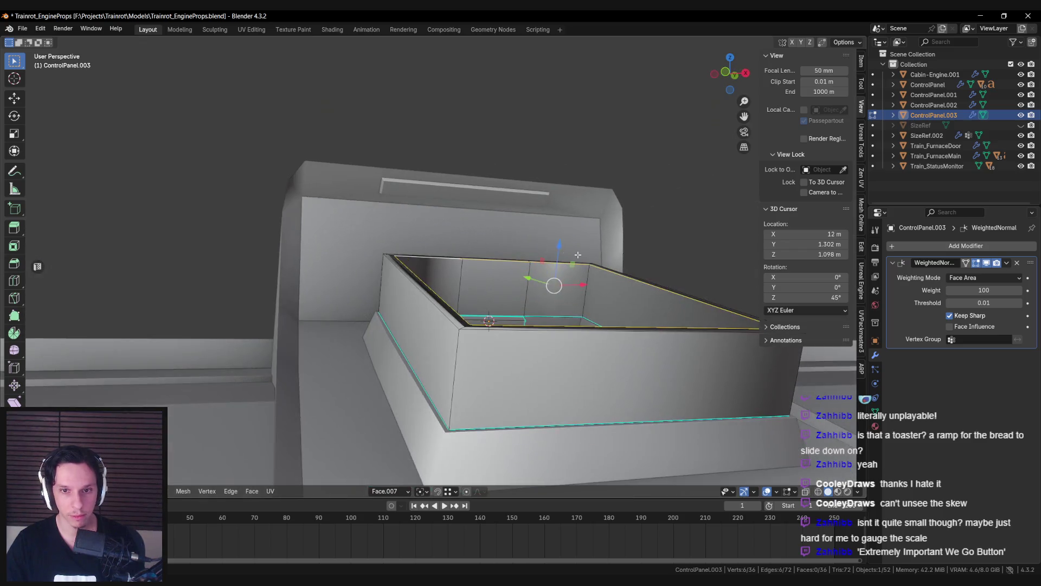
# Step: Lower the top rim edges slightly, undoing a trial deletion of the inner rim faces
pyautogui.moveTo(558, 246); pyautogui.dragTo(555, 258)
pyautogui.moveTo(555, 259); pyautogui.dragTo(421, 278, button='middle')
pyautogui.moveTo(385, 236); pyautogui.dragTo(412, 288, button='middle')
pyautogui.keyDown('alt'); pyautogui.click(414, 294); pyautogui.keyUp('alt')
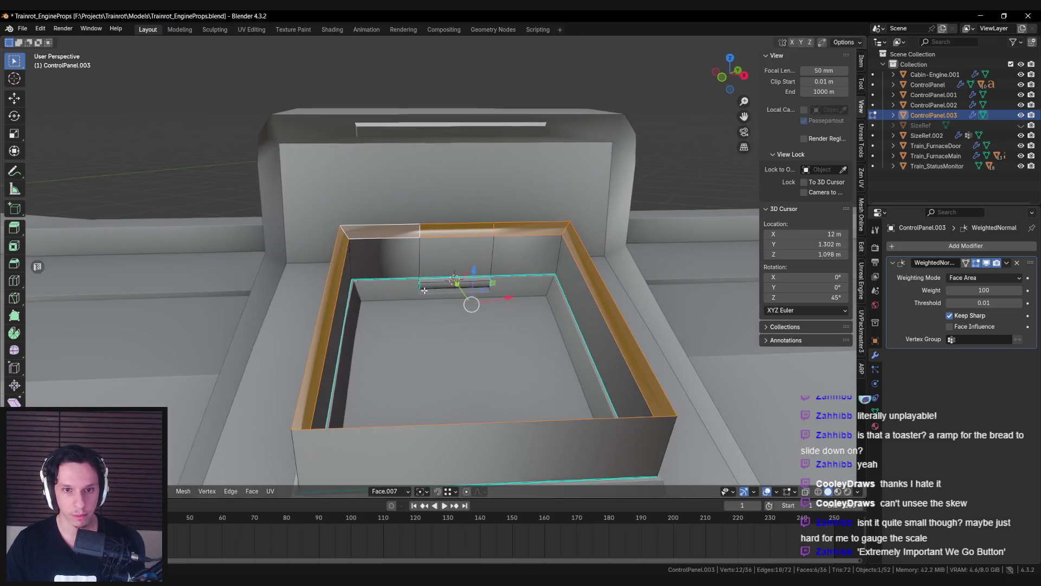
pyautogui.press('x')
pyautogui.click(414, 293)
pyautogui.hotkey('ctrl', 'z')
pyautogui.press('x')
pyautogui.press('Escape')
pyautogui.moveTo(405, 284); pyautogui.dragTo(392, 266, button='middle')
pyautogui.keyDown('alt'); pyautogui.click(392, 266); pyautogui.keyUp('alt')
pyautogui.moveTo(472, 250); pyautogui.dragTo(472, 255)
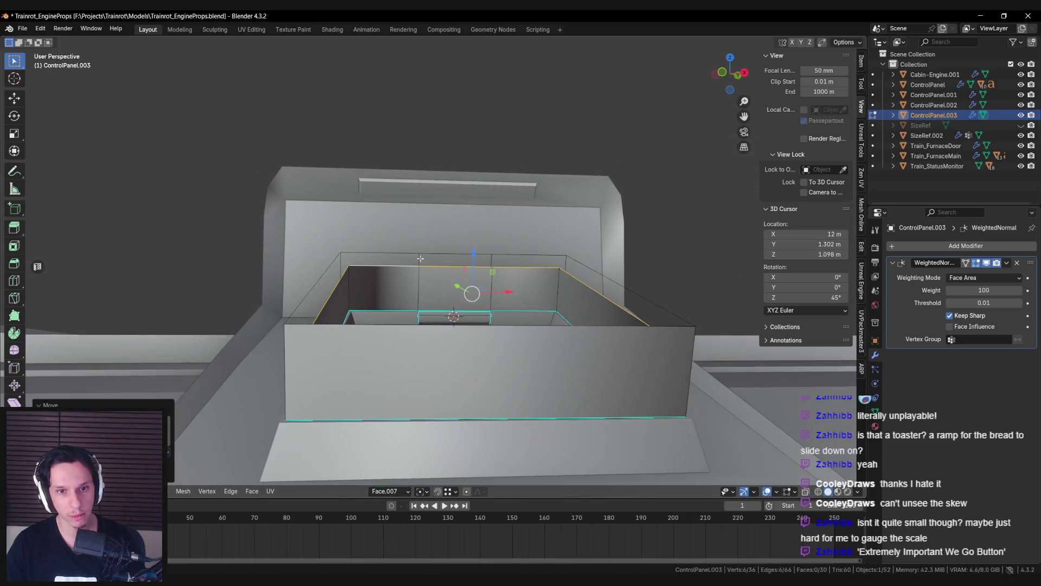
# Step: Try connecting two rim vertices with a diagonal edge, then undo it
pyautogui.moveTo(472, 255); pyautogui.dragTo(398, 273, button='middle')
pyautogui.moveTo(614, 282)
pyautogui.mouseDown(button='middle')
pyautogui.moveTo(663, 289)
pyautogui.moveTo(488, 282)
pyautogui.mouseUp(button='middle')
pyautogui.press('j')
pyautogui.hotkey('ctrl', 'z')
pyautogui.moveTo(349, 276)
pyautogui.mouseDown(button='middle')
pyautogui.moveTo(353, 325)
pyautogui.moveTo(412, 336)
pyautogui.moveTo(386, 273)
pyautogui.moveTo(401, 287)
pyautogui.moveTo(287, 352)
pyautogui.mouseUp(button='middle')
# Step: Add a loop cut, join the vertices with J, and fill the open top with faces
pyautogui.hotkey('ctrl', 'r')
pyautogui.click(287, 353)
pyautogui.scroll(-3, 476, 312)
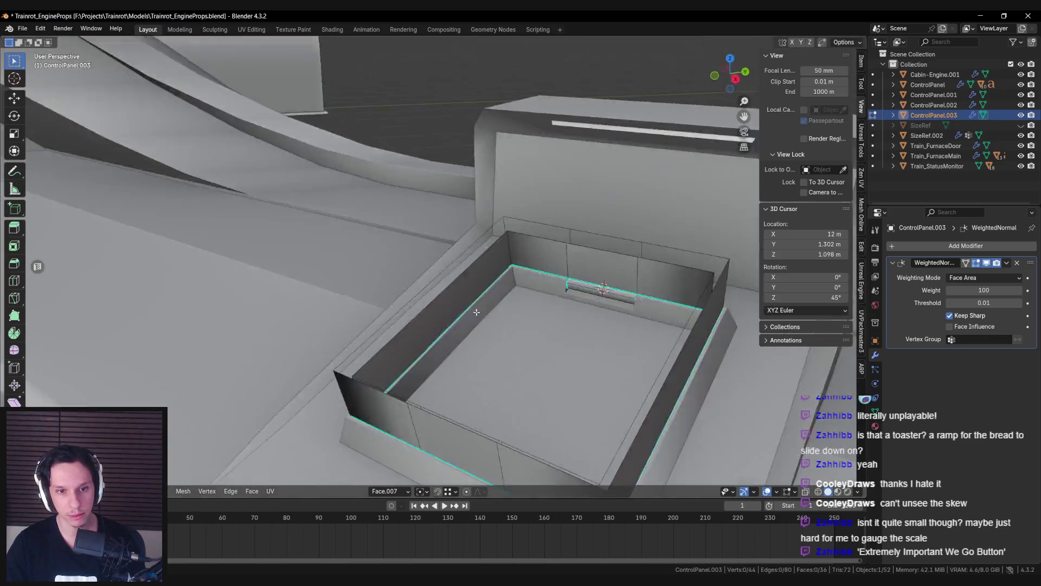
pyautogui.moveTo(476, 312); pyautogui.dragTo(515, 291, button='middle')
pyautogui.press('j')
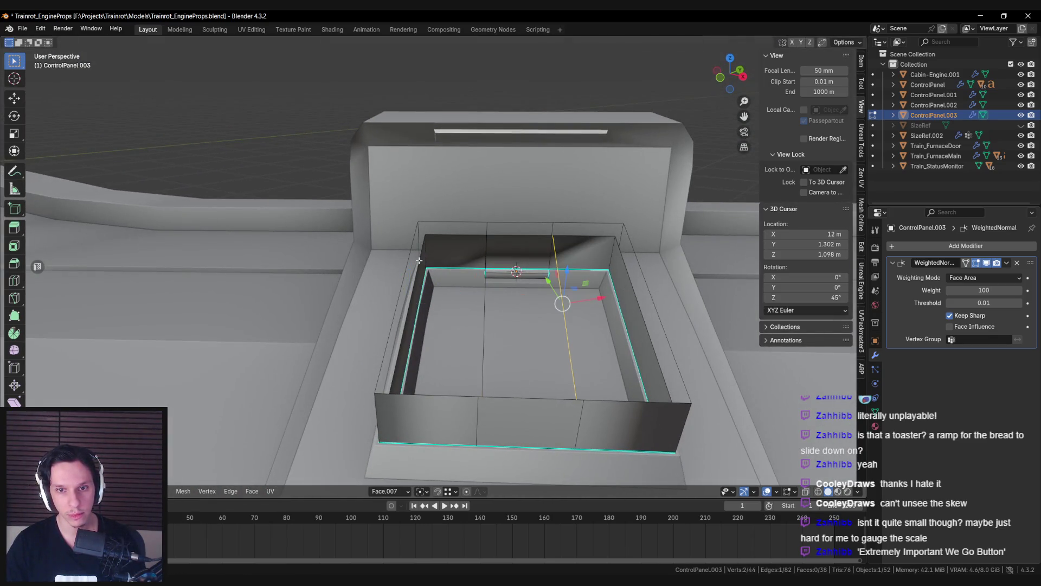
pyautogui.press('f')
pyautogui.press('f')
pyautogui.press('f')
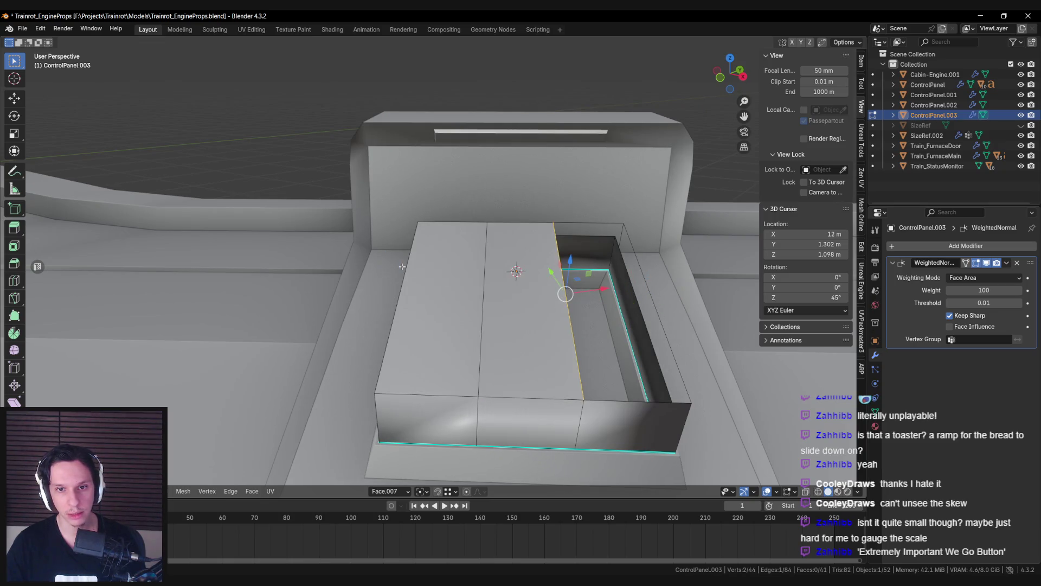
pyautogui.moveTo(402, 267)
pyautogui.mouseDown(button='middle')
pyautogui.moveTo(454, 322)
pyautogui.moveTo(461, 351)
pyautogui.mouseUp(button='middle')
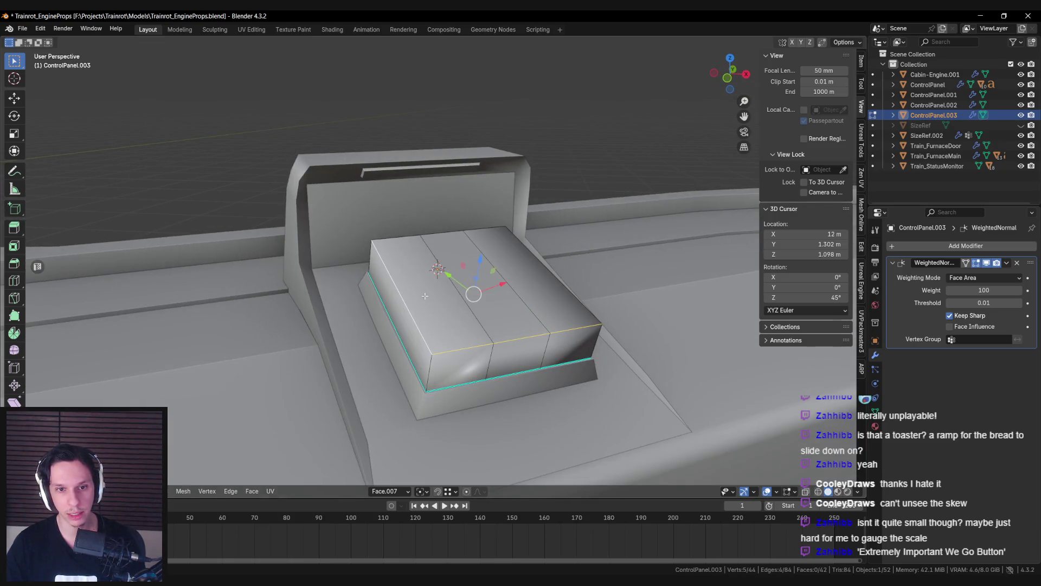
# Step: Bevel the block's top rim edges with a 3-segment bevel
pyautogui.moveTo(539, 260)
pyautogui.mouseDown(button='middle')
pyautogui.moveTo(440, 343)
pyautogui.moveTo(434, 252)
pyautogui.mouseUp(button='middle')
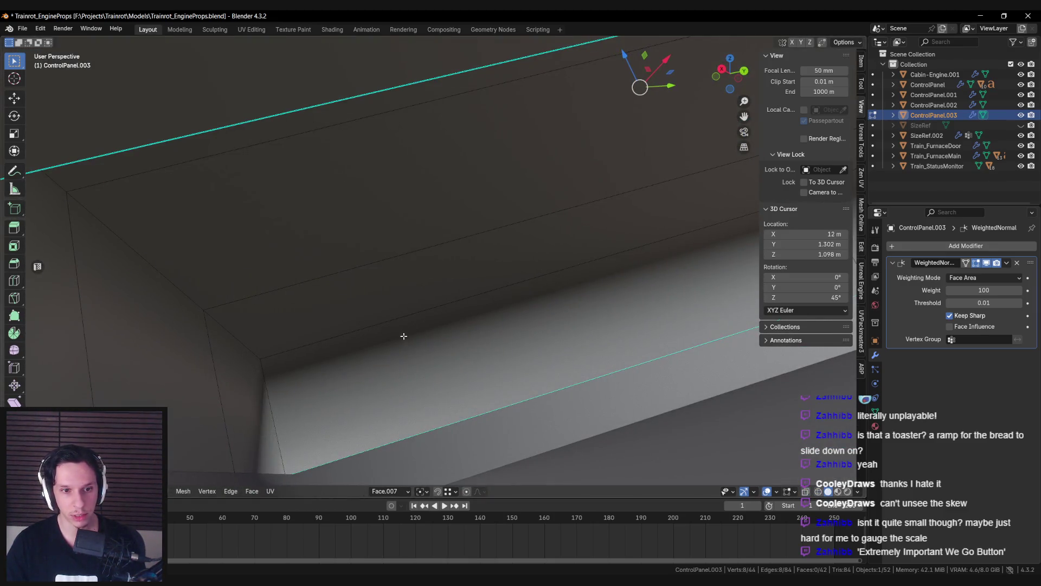
pyautogui.moveTo(246, 319)
pyautogui.mouseDown(button='middle')
pyautogui.moveTo(407, 286)
pyautogui.moveTo(526, 292)
pyautogui.moveTo(356, 304)
pyautogui.moveTo(639, 318)
pyautogui.moveTo(291, 372)
pyautogui.moveTo(130, 340)
pyautogui.moveTo(487, 310)
pyautogui.mouseUp(button='middle')
pyautogui.keyDown('ctrl'); pyautogui.click(639, 318); pyautogui.keyUp('ctrl')
pyautogui.press('KP_Decimal')
pyautogui.hotkey('ctrl', 'b')
pyautogui.scroll(2, 678, 403)
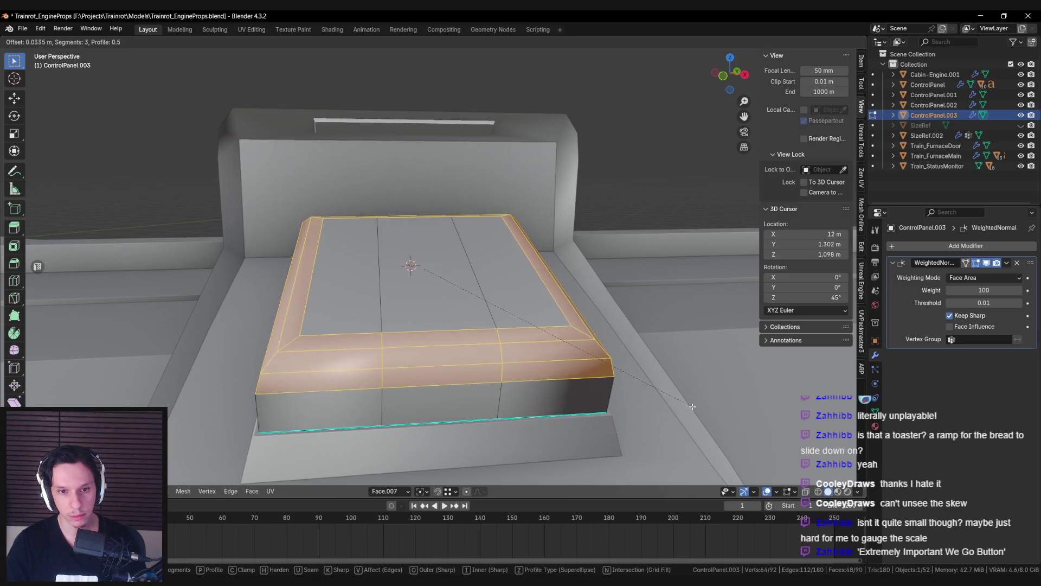
pyautogui.click(695, 407)
# Step: Reselect the block in edit mode and start beveling its four vertical corner edges
pyautogui.press('Tab')
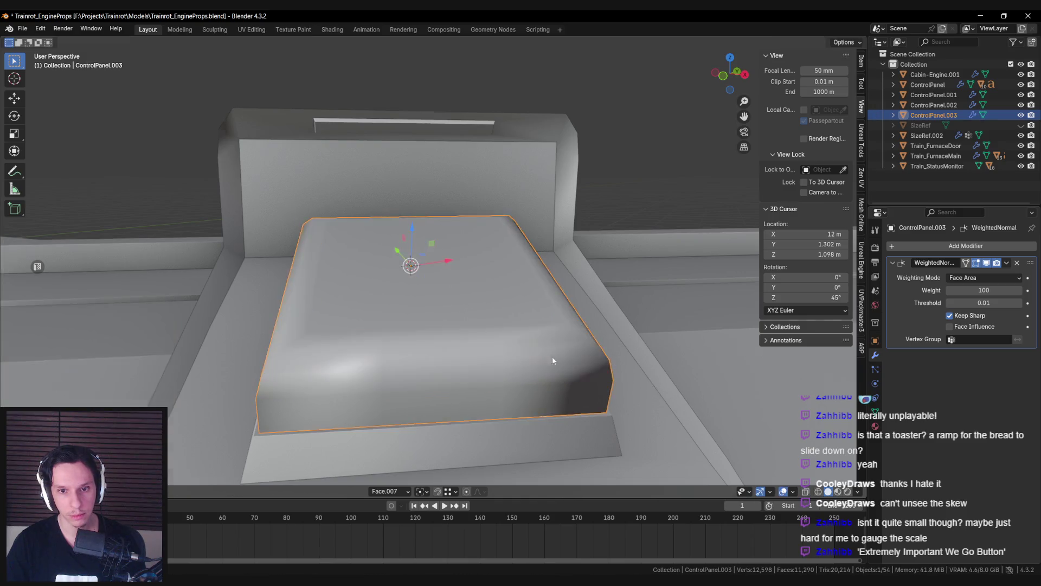
pyautogui.scroll(-4, 552, 356)
pyautogui.moveTo(558, 380)
pyautogui.mouseDown(button='middle')
pyautogui.moveTo(581, 446)
pyautogui.moveTo(421, 321)
pyautogui.moveTo(416, 347)
pyautogui.mouseUp(button='middle')
pyautogui.scroll(3, 429, 303)
pyautogui.click(434, 261)
pyautogui.scroll(3, 434, 271)
pyautogui.press('Tab')
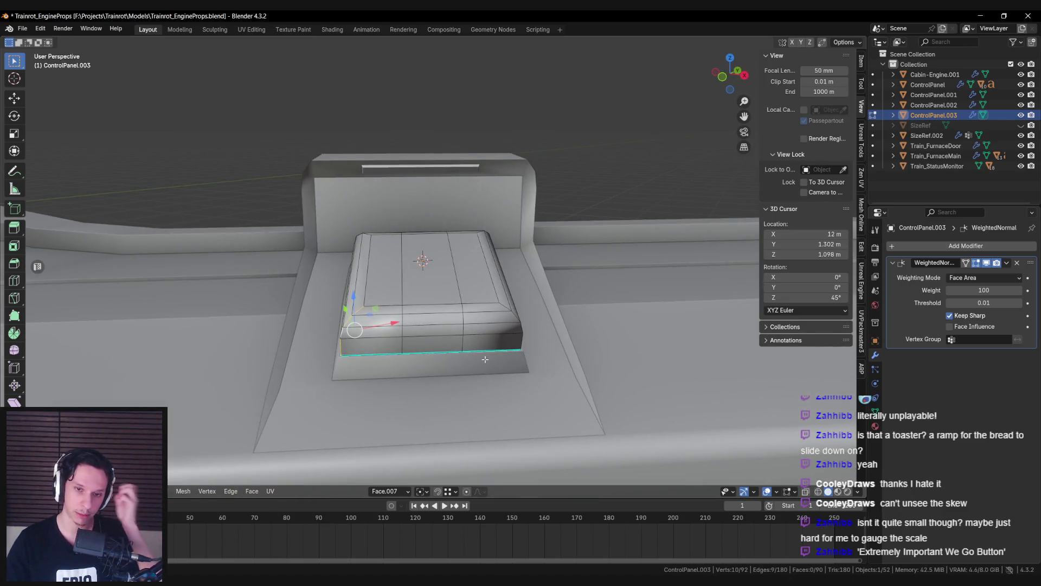
pyautogui.moveTo(485, 359); pyautogui.dragTo(461, 356, button='middle')
pyautogui.scroll(2, 441, 353)
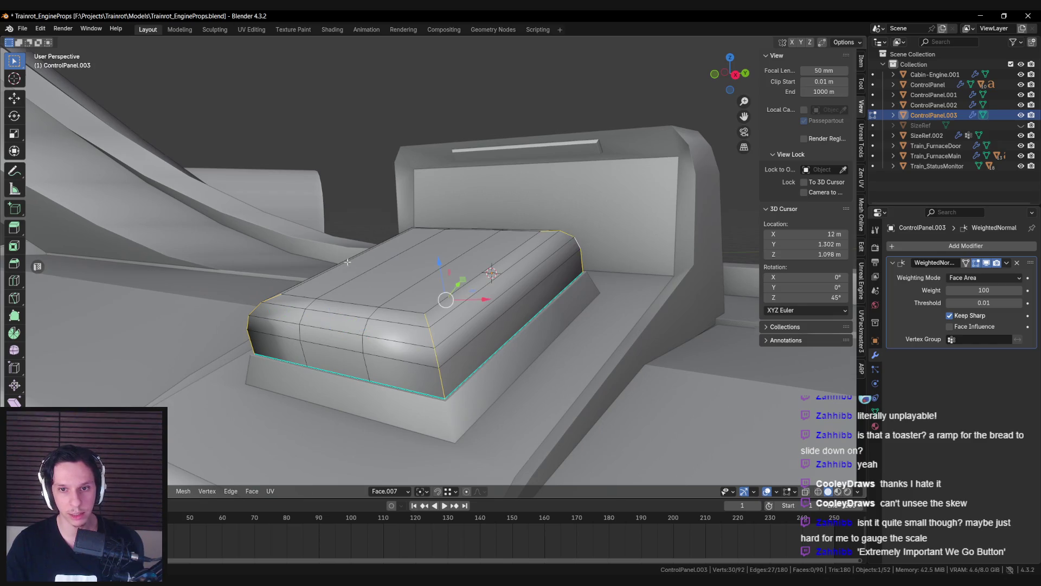
pyautogui.moveTo(347, 262); pyautogui.dragTo(295, 308, button='middle')
pyautogui.moveTo(246, 280)
pyautogui.mouseDown(button='middle')
pyautogui.moveTo(325, 254)
pyautogui.moveTo(428, 287)
pyautogui.mouseUp(button='middle')
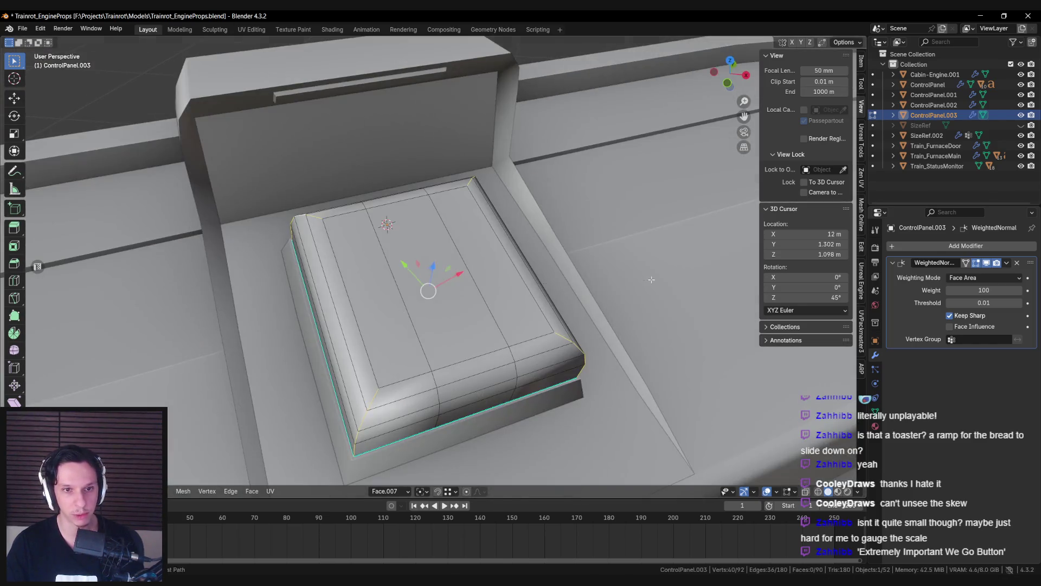
pyautogui.hotkey('ctrl', 'b')
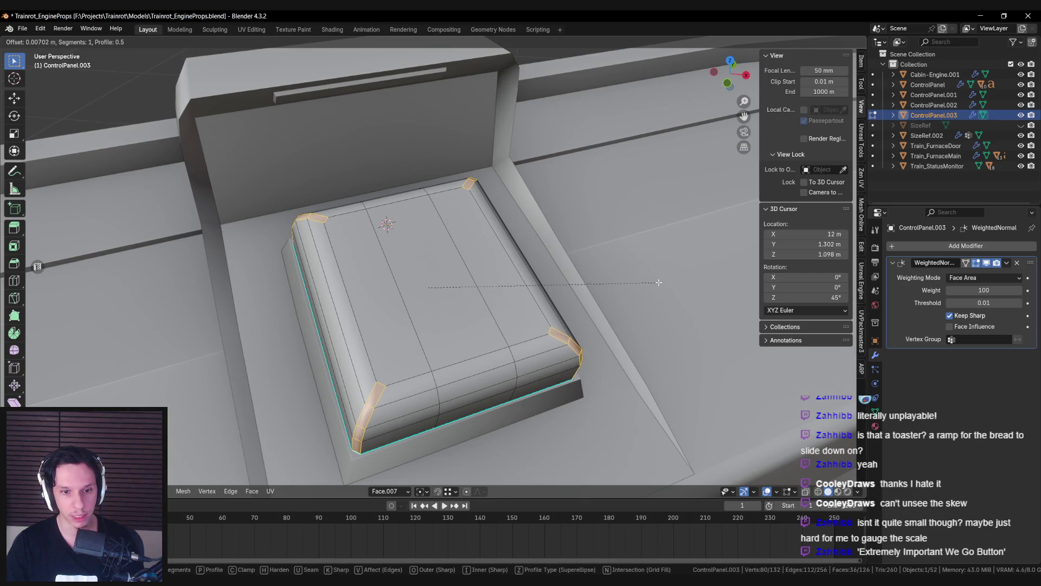
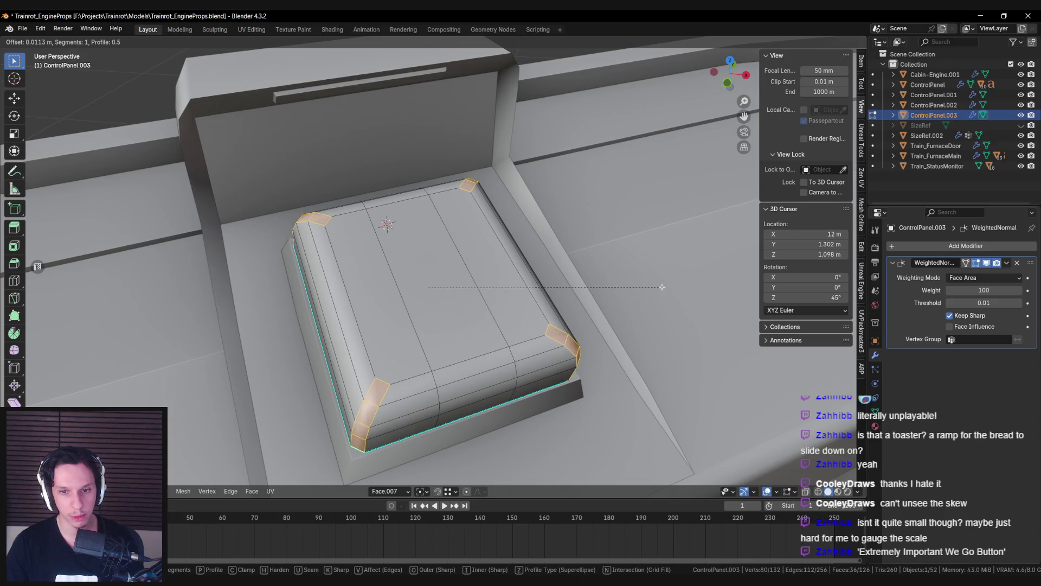
# Step: Confirm the button's bevel and enter Edit Mode on the housing
pyautogui.click(664, 286)
pyautogui.press('Tab')
pyautogui.click(450, 353)
pyautogui.press('Tab')
pyautogui.moveTo(451, 353)
pyautogui.mouseDown(button='middle')
pyautogui.moveTo(347, 317)
pyautogui.moveTo(472, 337)
pyautogui.moveTo(566, 289)
pyautogui.moveTo(552, 294)
pyautogui.mouseUp(button='middle')
# Step: Isolate the housing and select the edges around the button recess
pyautogui.keyDown('shift'); pyautogui.click(450, 353); pyautogui.keyUp('shift')
pyautogui.press('KP_Divide')
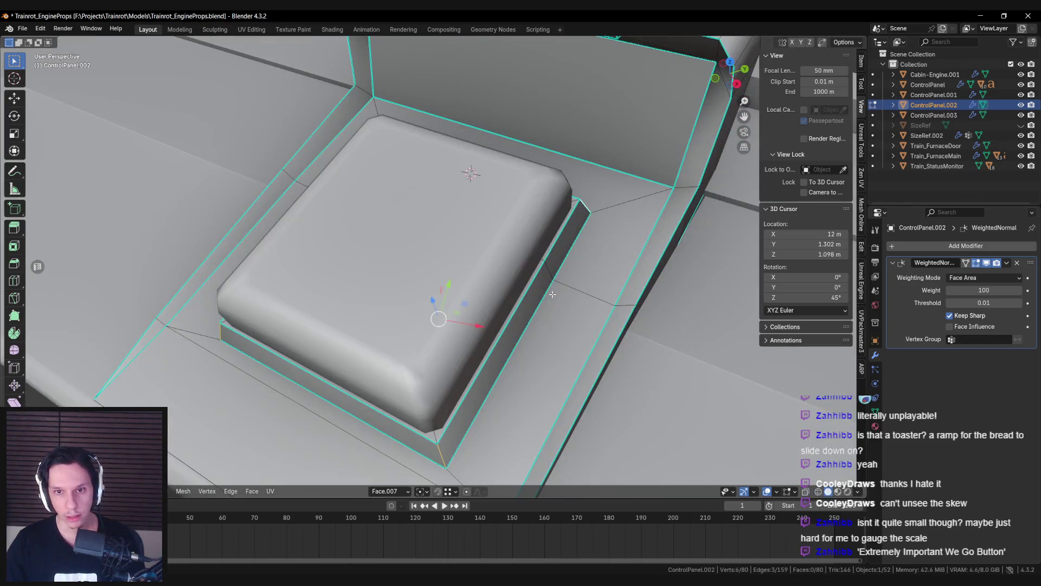
pyautogui.keyDown('shift'); pyautogui.click(552, 294); pyautogui.keyUp('shift')
pyautogui.hotkey('alt', 'a')
pyautogui.scroll(2, 382, 224)
pyautogui.hotkey('alt', 'a')
pyautogui.moveTo(378, 219)
pyautogui.mouseDown(button='middle')
pyautogui.moveTo(332, 282)
pyautogui.moveTo(437, 274)
pyautogui.mouseUp(button='middle')
pyautogui.click(388, 350)
pyautogui.moveTo(389, 351); pyautogui.dragTo(376, 305, button='middle')
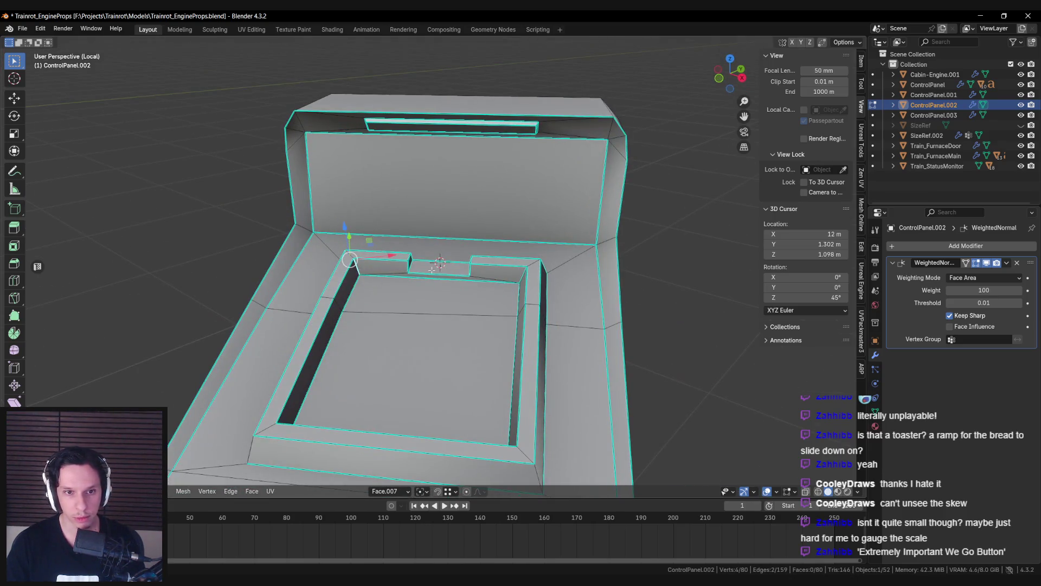
pyautogui.moveTo(518, 274)
pyautogui.mouseDown(button='middle')
pyautogui.moveTo(506, 319)
pyautogui.moveTo(520, 309)
pyautogui.moveTo(521, 272)
pyautogui.moveTo(552, 318)
pyautogui.mouseUp(button='middle')
pyautogui.rightClick(518, 343)
pyautogui.click(517, 347)
# Step: Add the remaining recess corner edges to the selection and return to the full scene
pyautogui.moveTo(318, 261)
pyautogui.mouseDown(button='middle')
pyautogui.moveTo(366, 252)
pyautogui.moveTo(380, 263)
pyautogui.moveTo(448, 343)
pyautogui.moveTo(429, 350)
pyautogui.mouseUp(button='middle')
pyautogui.keyDown('ctrl'); pyautogui.click(349, 238); pyautogui.keyUp('ctrl')
pyautogui.keyDown('shift'); pyautogui.click(442, 316); pyautogui.keyUp('shift')
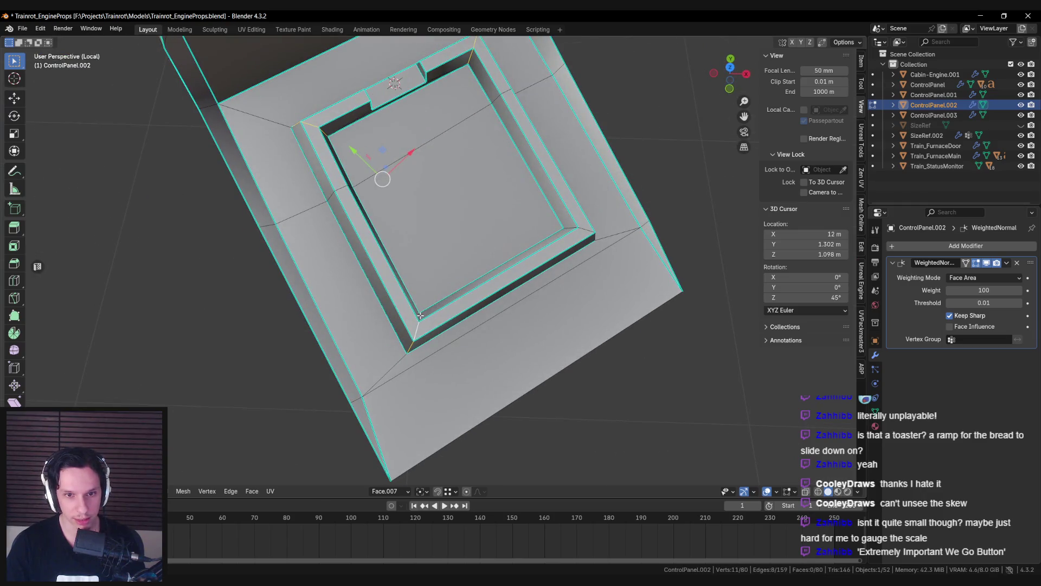
pyautogui.moveTo(620, 285); pyautogui.dragTo(580, 360, button='middle')
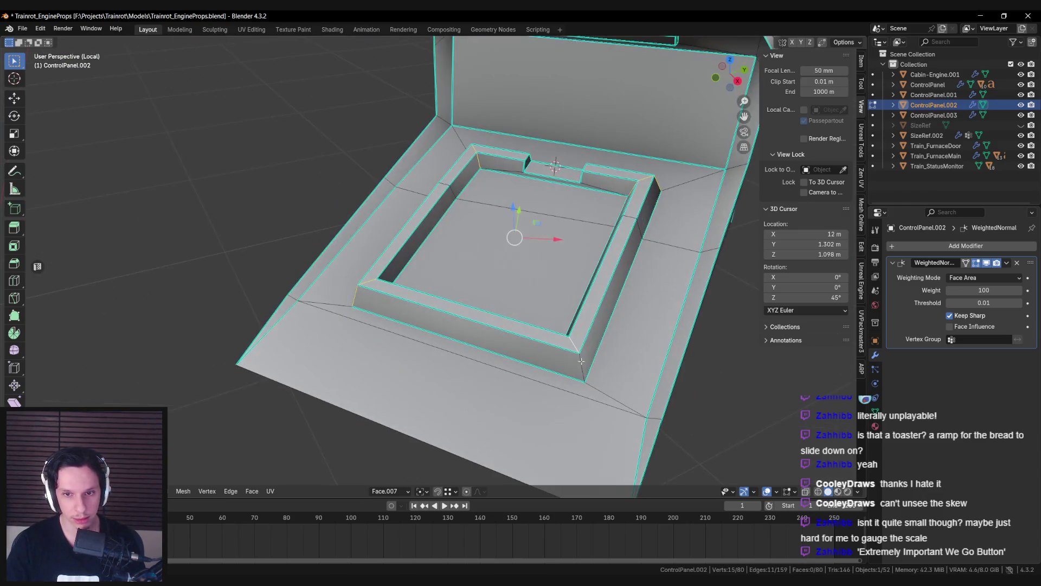
pyautogui.press('/')
pyautogui.scroll(-3, 580, 367)
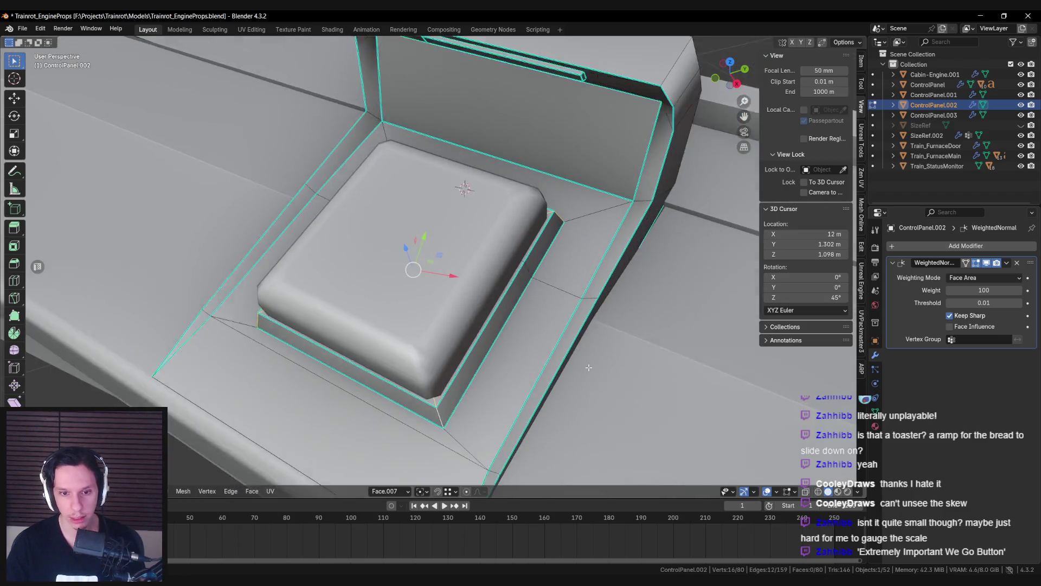
# Step: Bevel the selected recess edges, then leave Edit Mode and deselect everything
pyautogui.hotkey('ctrl', 'b')
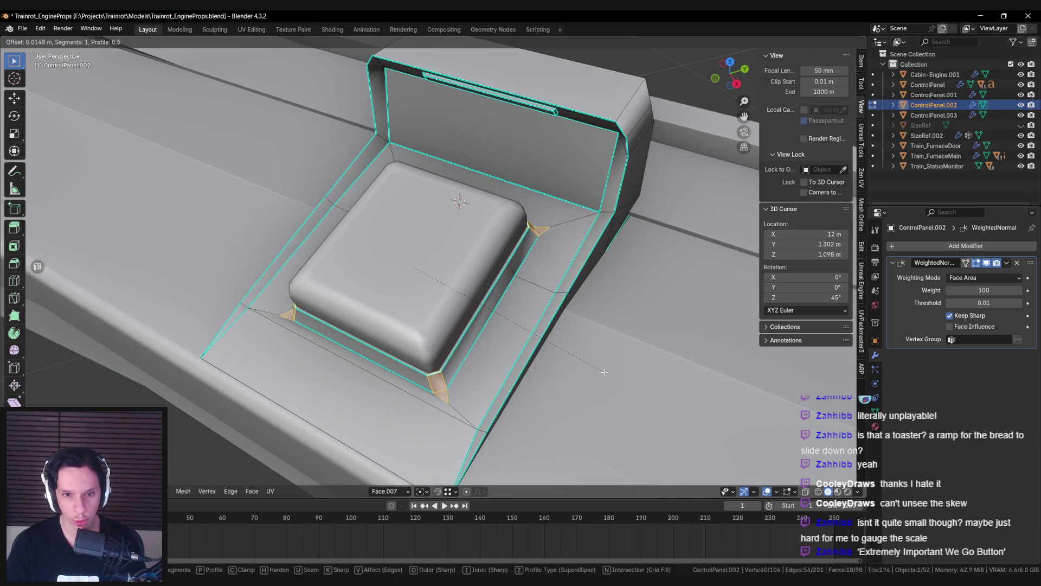
pyautogui.click(604, 372)
pyautogui.moveTo(604, 372)
pyautogui.mouseDown(button='middle')
pyautogui.moveTo(458, 326)
pyautogui.moveTo(397, 329)
pyautogui.moveTo(445, 315)
pyautogui.moveTo(505, 319)
pyautogui.moveTo(465, 314)
pyautogui.mouseUp(button='middle')
pyautogui.press('Tab')
pyautogui.scroll(-3, 506, 297)
pyautogui.hotkey('alt', 'a')
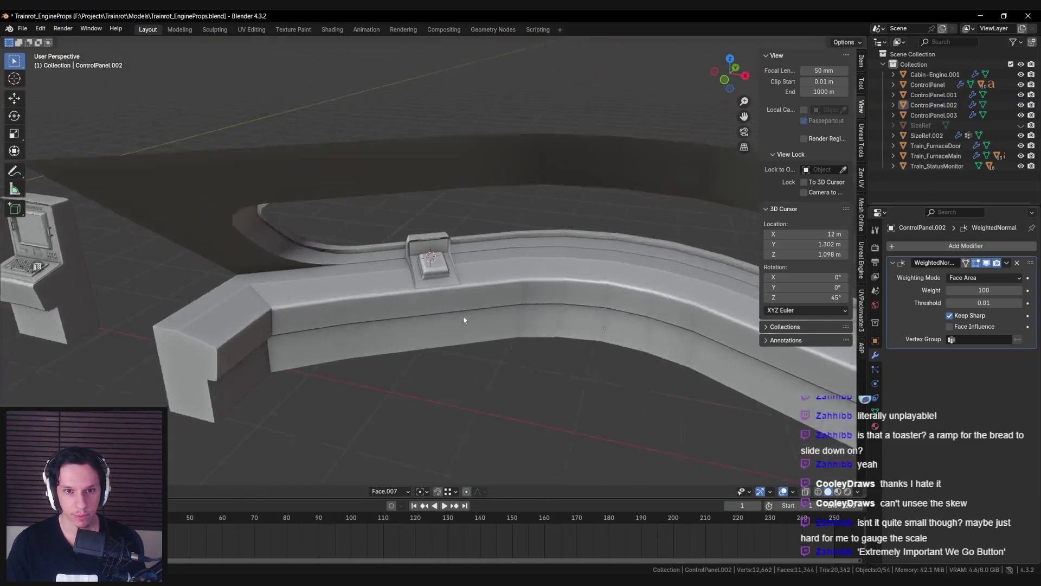
# Step: Inspect the button cap mesh, then switch editing to the housing
pyautogui.scroll(6, 465, 314)
pyautogui.click(426, 286)
pyautogui.press('Tab')
pyautogui.moveTo(426, 286)
pyautogui.mouseDown(button='middle')
pyautogui.moveTo(392, 272)
pyautogui.moveTo(395, 305)
pyautogui.mouseUp(button='middle')
pyautogui.scroll(3, 393, 271)
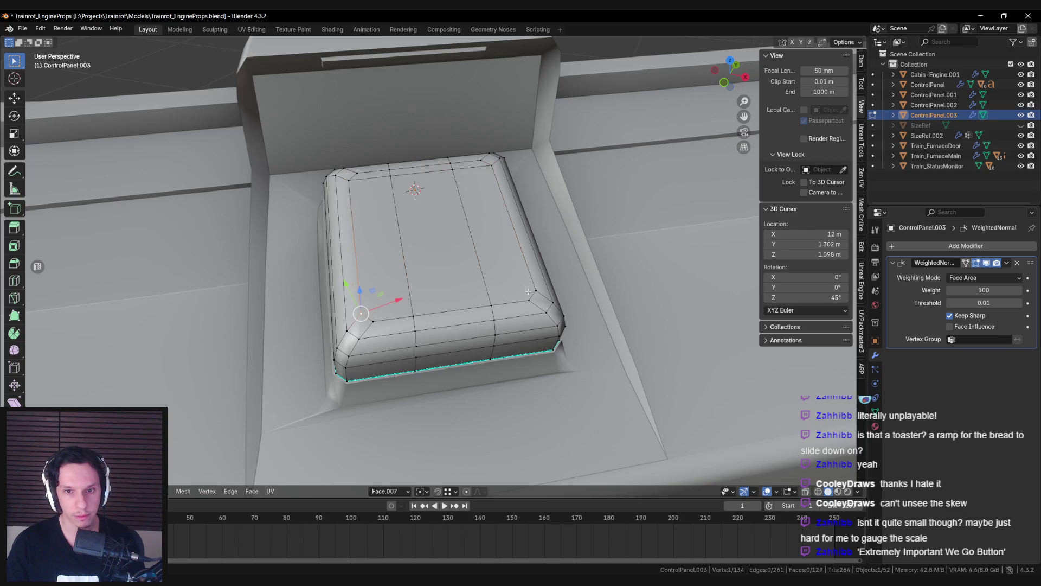
pyautogui.scroll(-4, 525, 307)
pyautogui.moveTo(524, 308)
pyautogui.mouseDown(button='middle')
pyautogui.moveTo(434, 303)
pyautogui.moveTo(425, 340)
pyautogui.moveTo(413, 293)
pyautogui.moveTo(453, 263)
pyautogui.mouseUp(button='middle')
pyautogui.scroll(4, 408, 298)
pyautogui.press('Tab')
pyautogui.press('Tab')
pyautogui.press('Tab')
pyautogui.click(412, 299)
pyautogui.press('Tab')
pyautogui.moveTo(412, 299); pyautogui.dragTo(433, 288, button='middle')
pyautogui.scroll(5, 424, 270)
# Step: Isolate the housing and merge two recess corner vertices at center
pyautogui.press('/')
pyautogui.scroll(5, 434, 287)
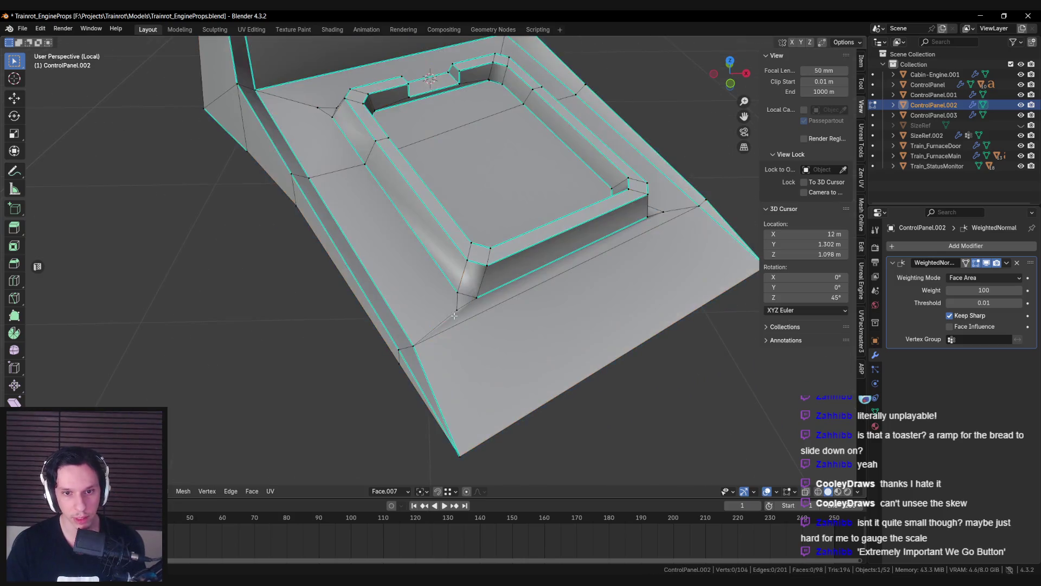
pyautogui.moveTo(434, 284); pyautogui.dragTo(466, 322)
pyautogui.press('m')
pyautogui.click(400, 333)
pyautogui.moveTo(400, 332)
pyautogui.mouseDown(button='middle')
pyautogui.moveTo(534, 293)
pyautogui.moveTo(306, 262)
pyautogui.moveTo(266, 335)
pyautogui.moveTo(381, 305)
pyautogui.mouseUp(button='middle')
# Step: Dissolve the stray vertex at the recess corner
pyautogui.press('m')
pyautogui.press('Escape')
pyautogui.rightClick(506, 277)
pyautogui.click(505, 276)
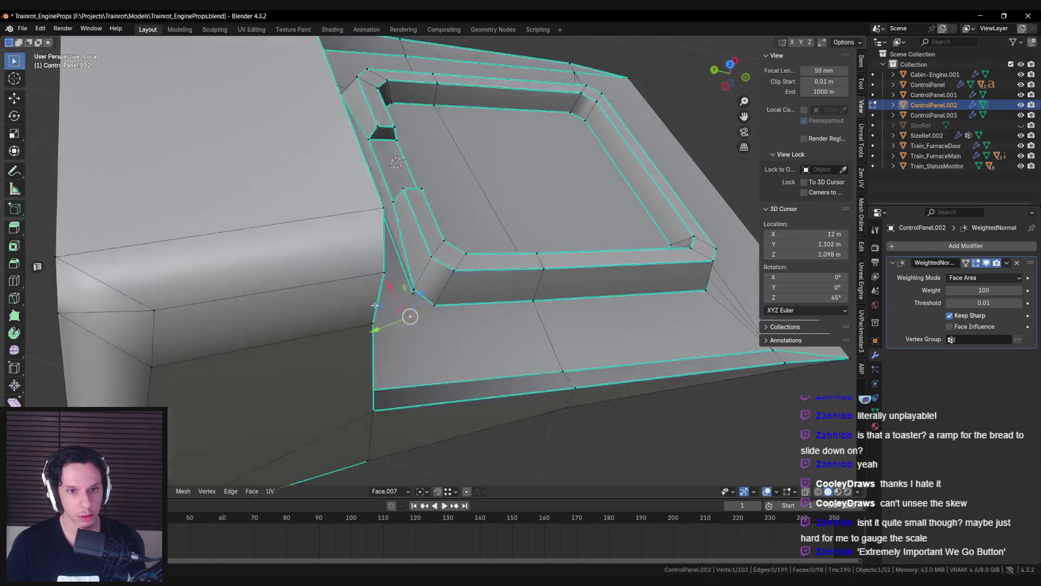
pyautogui.scroll(5, 382, 305)
pyautogui.moveTo(415, 317); pyautogui.dragTo(197, 197, button='middle')
pyautogui.moveTo(148, 173)
pyautogui.mouseDown(button='middle')
pyautogui.moveTo(489, 325)
pyautogui.moveTo(375, 249)
pyautogui.mouseUp(button='middle')
# Step: Merge the remaining duplicate corner vertices, bringing the mesh from 101 to 98 vertices
pyautogui.press('m')
pyautogui.click(478, 305)
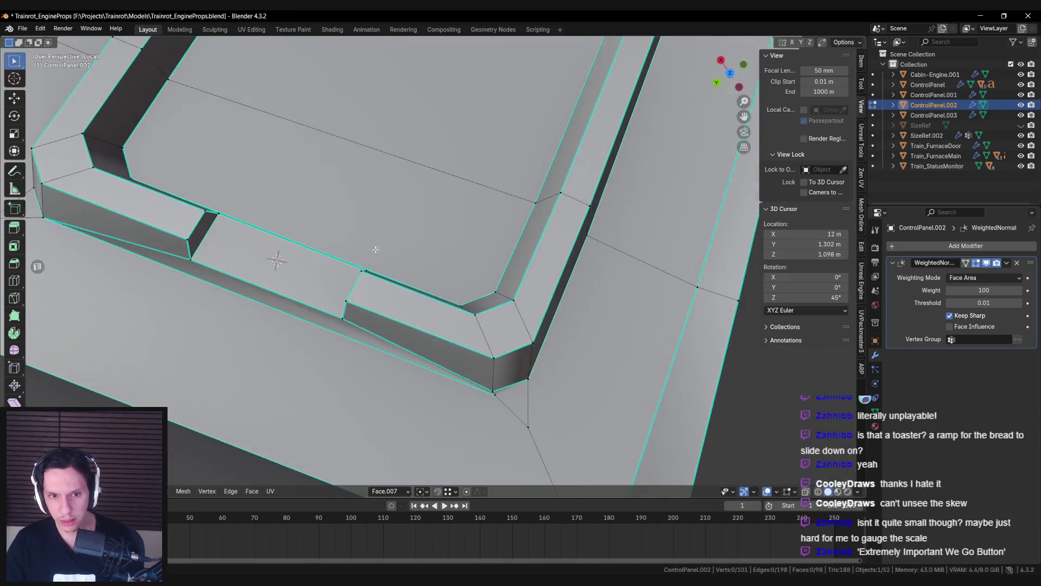
pyautogui.press('m')
pyautogui.click(495, 388)
pyautogui.moveTo(495, 388)
pyautogui.mouseDown(button='middle')
pyautogui.moveTo(368, 333)
pyautogui.moveTo(322, 352)
pyautogui.mouseUp(button='middle')
pyautogui.click(369, 334)
pyautogui.press('m')
pyautogui.click(286, 314)
pyautogui.moveTo(360, 191); pyautogui.dragTo(472, 224, button='middle')
pyautogui.moveTo(470, 155)
pyautogui.mouseDown(button='middle')
pyautogui.moveTo(444, 179)
pyautogui.moveTo(426, 252)
pyautogui.mouseUp(button='middle')
# Step: Review the tidied panel in Object Mode, then re-enter Edit Mode on the housing
pyautogui.press('Tab')
pyautogui.scroll(-5, 445, 179)
pyautogui.scroll(3, 430, 229)
pyautogui.press('Tab')
pyautogui.press('Tab')
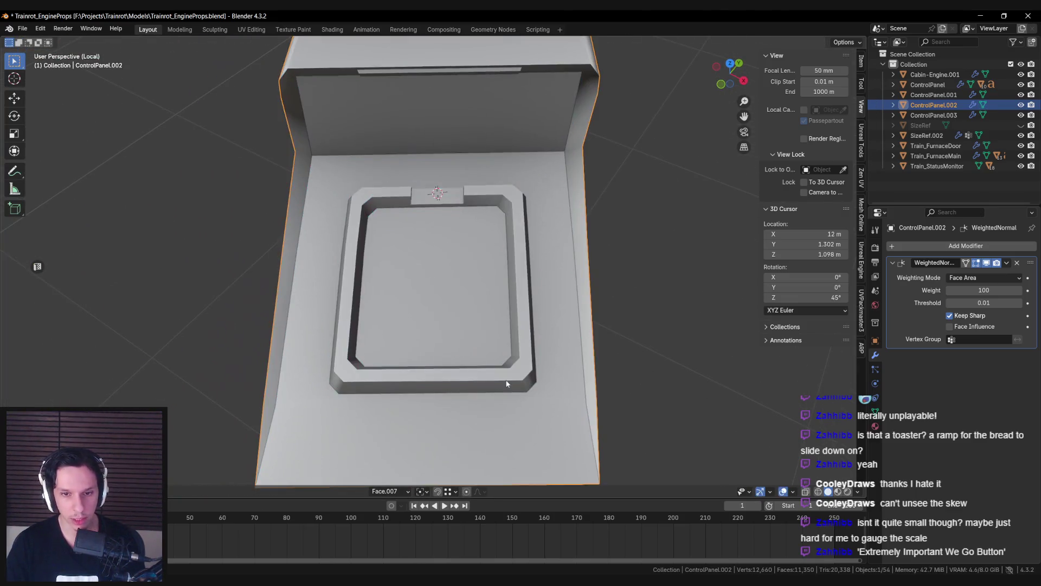
pyautogui.moveTo(351, 374); pyautogui.dragTo(362, 307, button='middle')
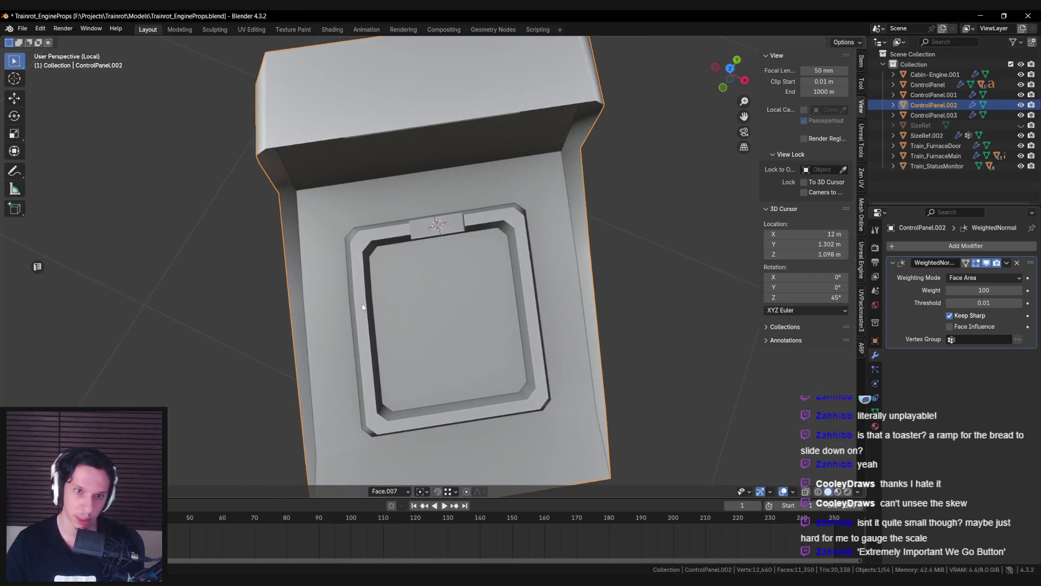
pyautogui.scroll(4, 356, 254)
pyautogui.press('Tab')
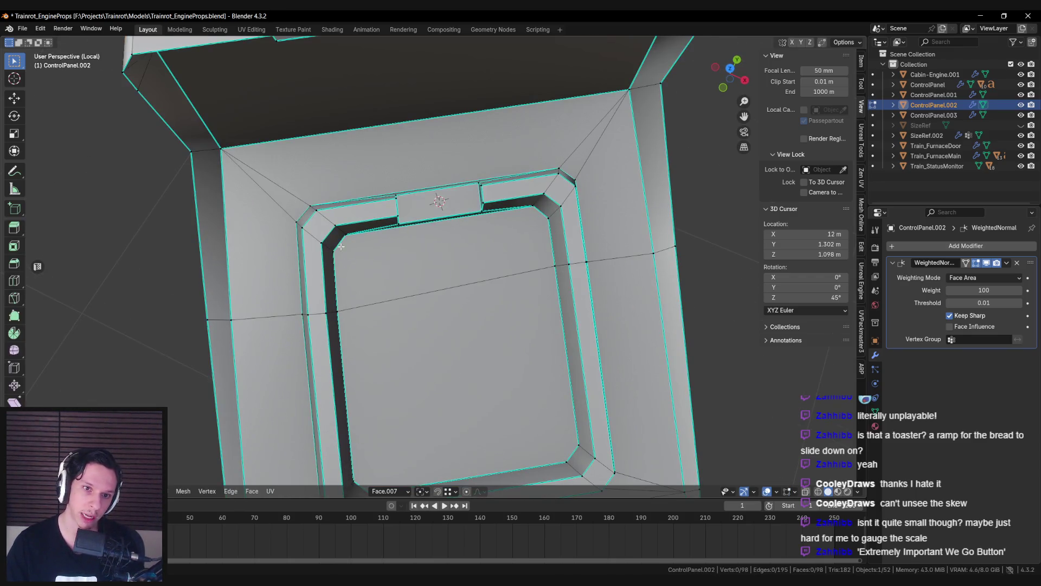
# Step: Set Transform Orientation to Normal and scale the corner vertices along normal Y
pyautogui.press('Tab')
pyautogui.press('Tab')
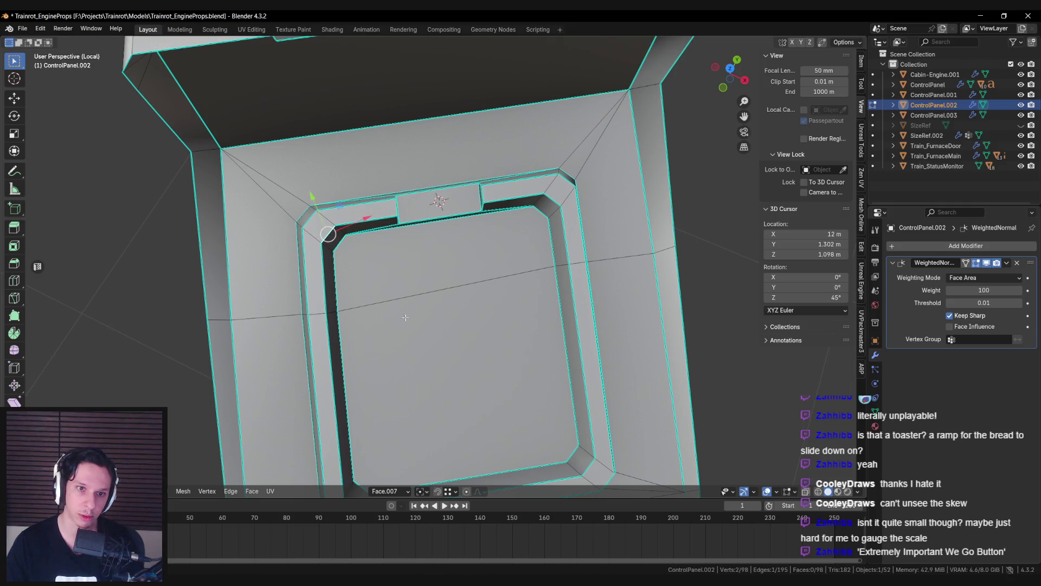
pyautogui.click(388, 492)
pyautogui.click(376, 324)
pyautogui.press('s')
pyautogui.press('y')
pyautogui.click(388, 233)
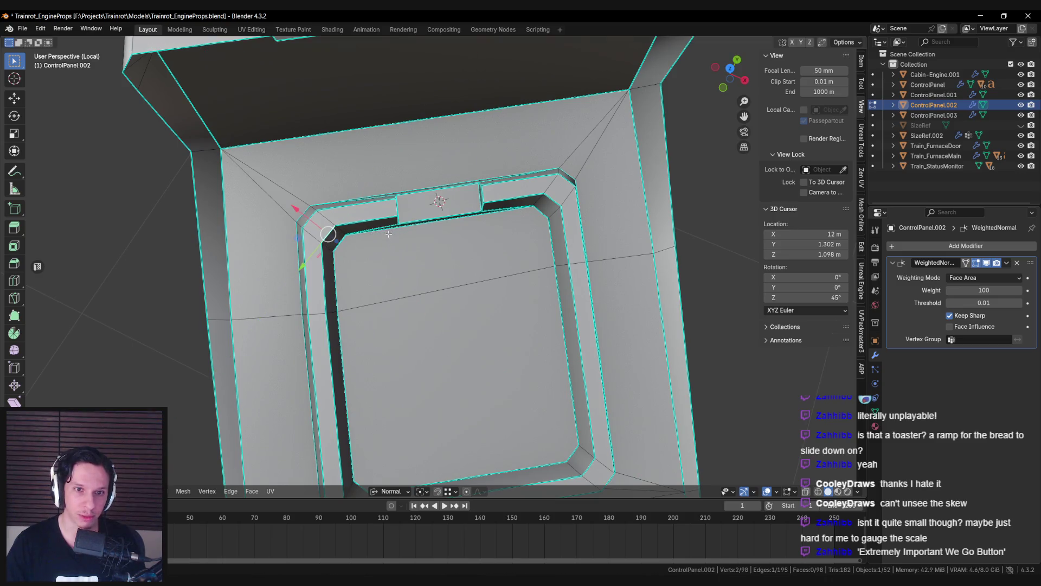
# Step: Check the shape, then move the corner vertices along their normal axis
pyautogui.press('Tab')
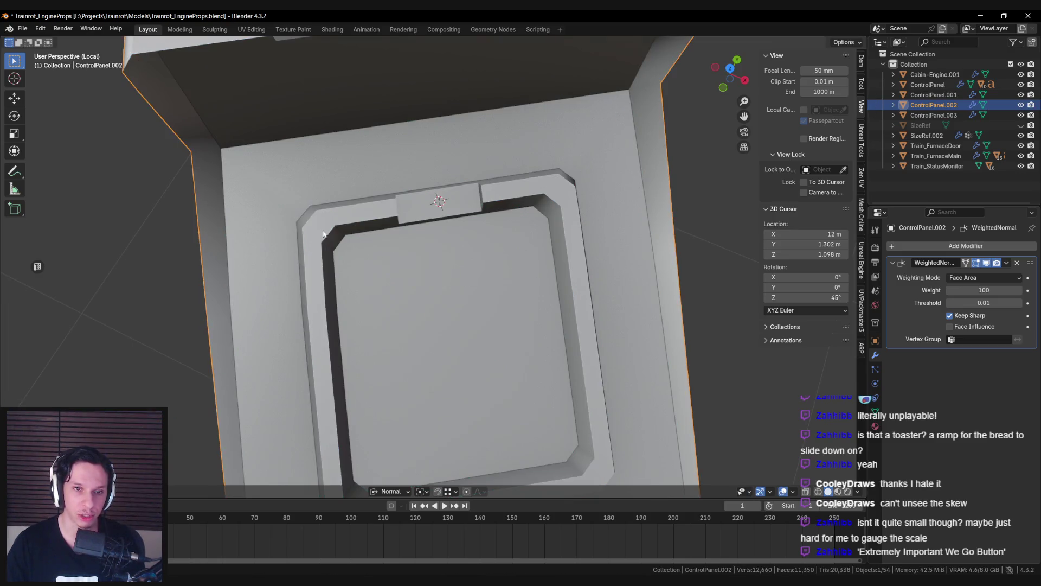
pyautogui.press('Tab')
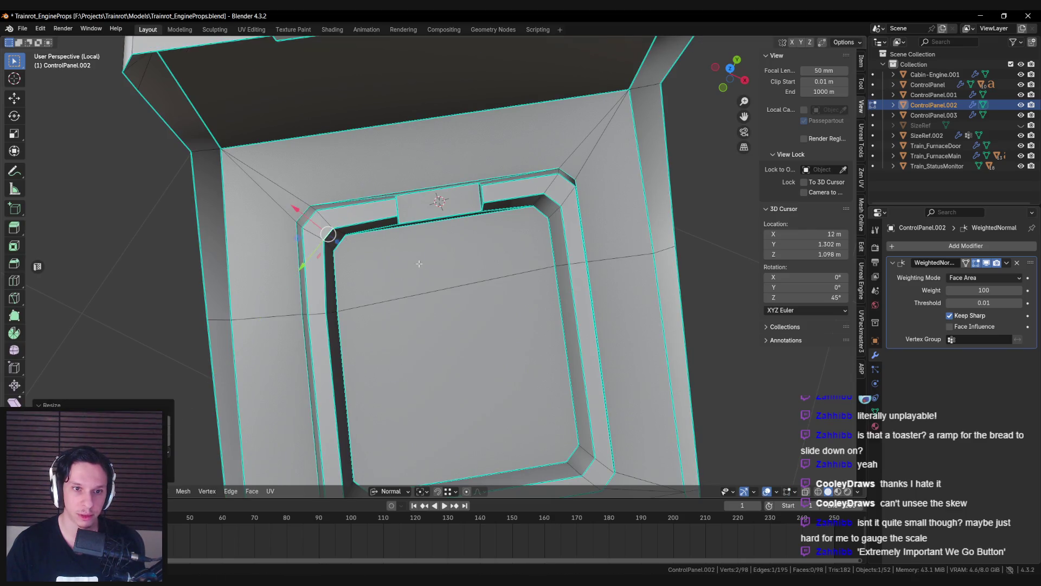
pyautogui.click(301, 217)
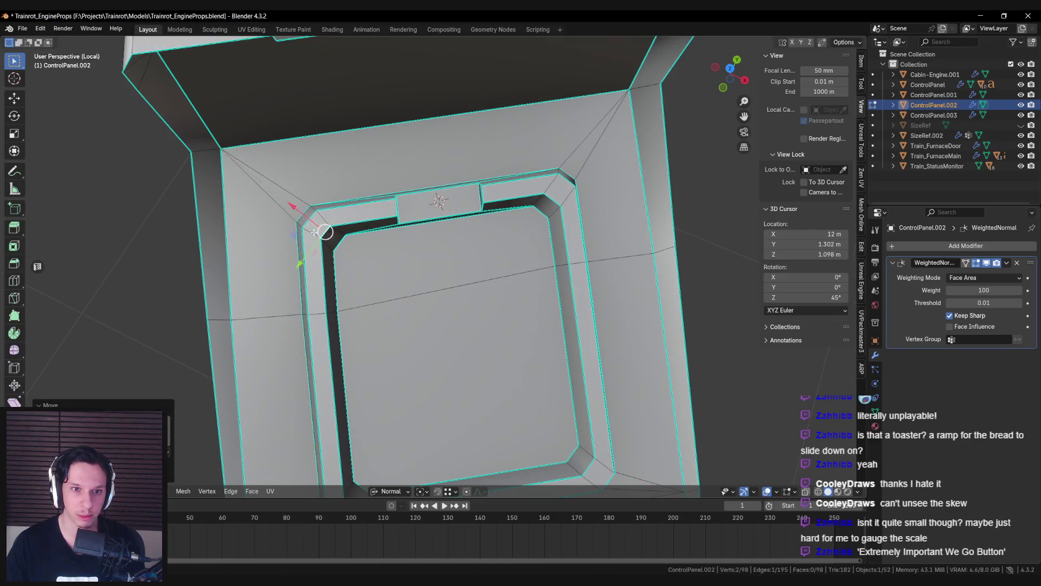
pyautogui.press('Tab')
pyautogui.press('Tab')
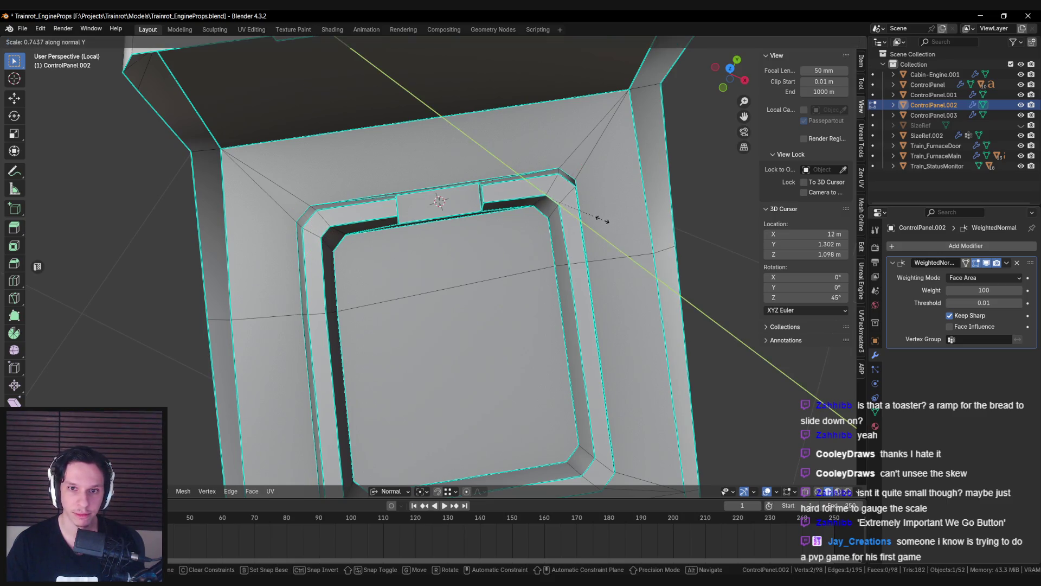
pyautogui.click(591, 181)
pyautogui.press('g')
pyautogui.press('z')
pyautogui.press('z')
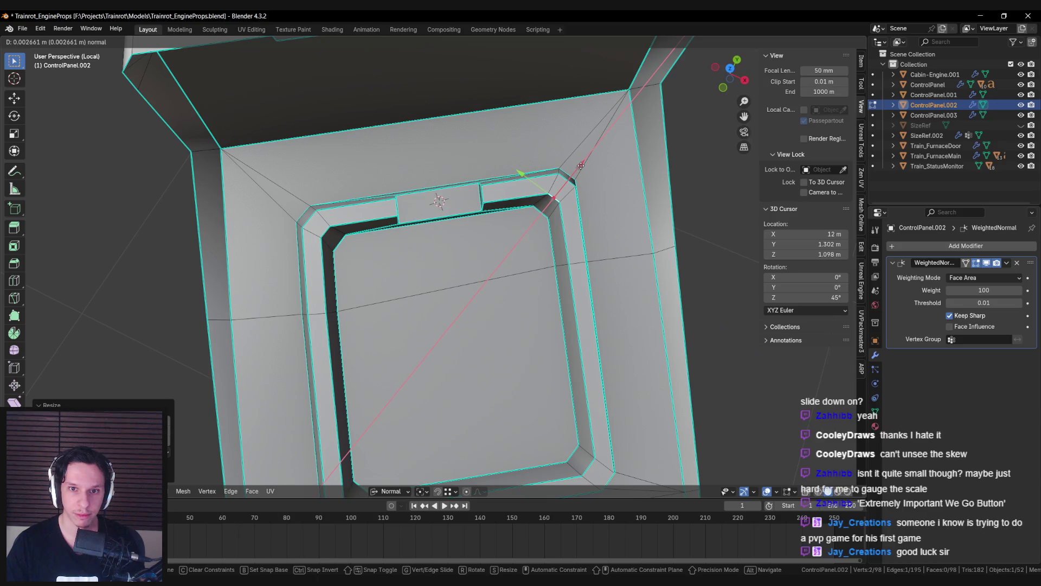
pyautogui.click(579, 166)
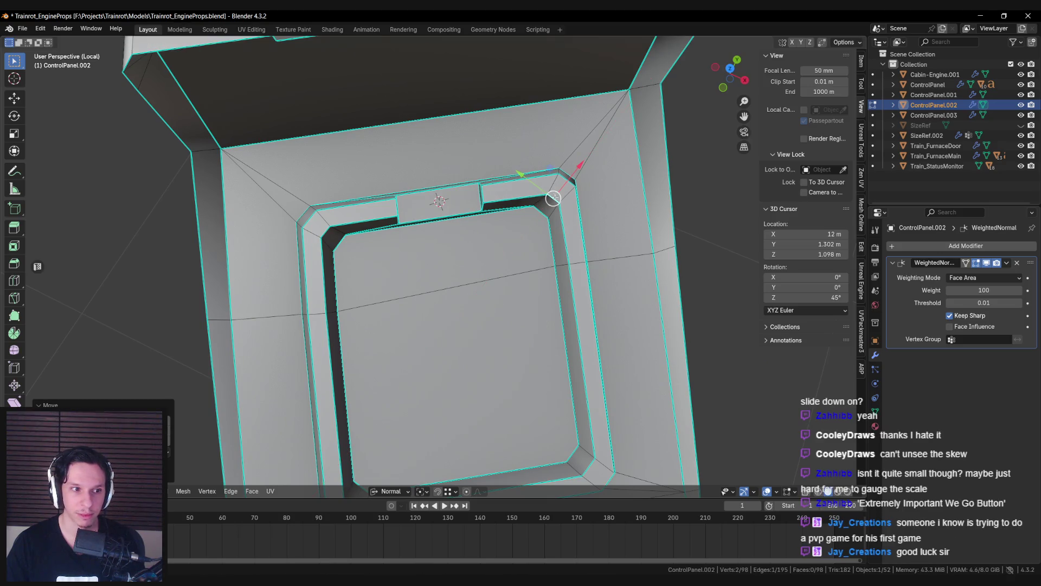
pyautogui.keyDown('shift'); pyautogui.moveTo(553, 405); pyautogui.dragTo(469, 242, button='middle'); pyautogui.keyUp('shift')
pyautogui.scroll(1, 488, 295)
# Step: Move the top-right corner vertices along normal X
pyautogui.press('g')
pyautogui.press('y')
pyautogui.press('Escape')
pyautogui.press('g')
pyautogui.press('x')
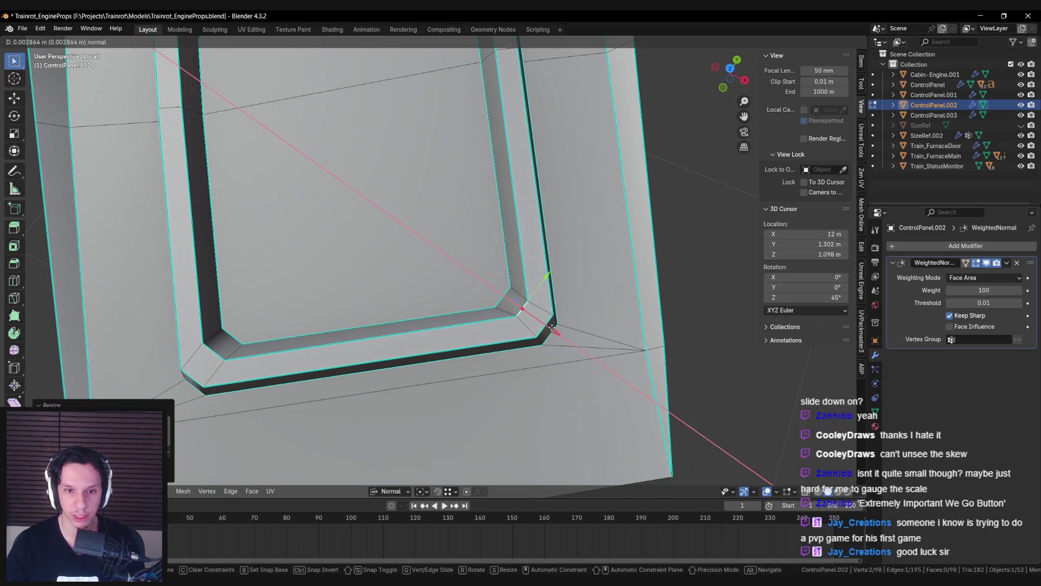
pyautogui.click(552, 327)
# Step: Scale the left-side corner vertices along normal Y and move them along normal X
pyautogui.keyDown('shift'); pyautogui.moveTo(217, 304); pyautogui.dragTo(445, 310, button='middle'); pyautogui.keyUp('shift')
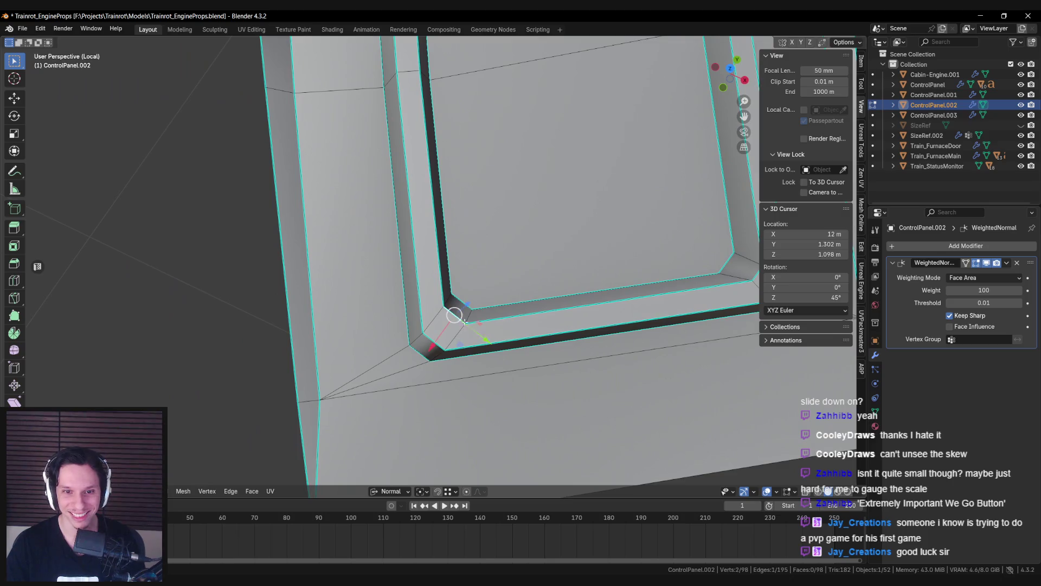
pyautogui.press('s')
pyautogui.press('y')
pyautogui.click(495, 332)
pyautogui.press('g')
pyautogui.press('x')
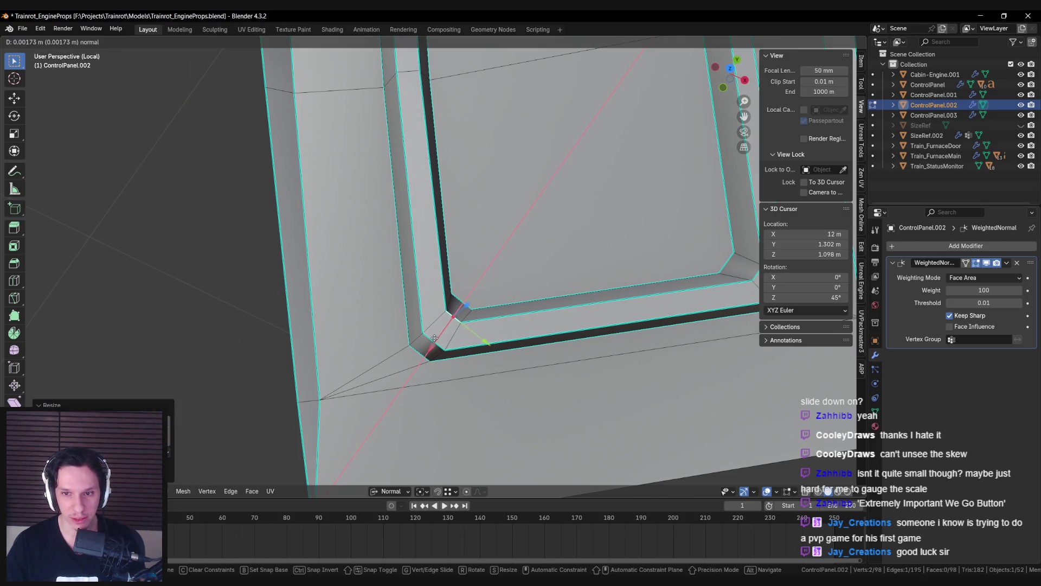
pyautogui.click(433, 339)
# Step: Leave Edit Mode and Local view, and frame the housing in the full scene
pyautogui.press('Tab')
pyautogui.press('KP_Divide')
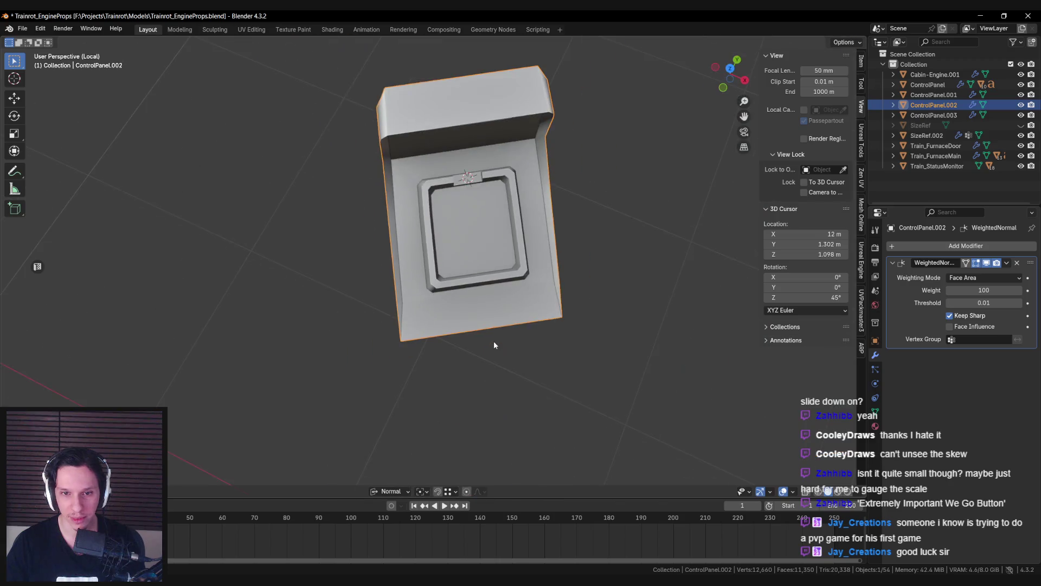
pyautogui.press('KP_Decimal')
pyautogui.moveTo(490, 334); pyautogui.dragTo(436, 278, button='middle')
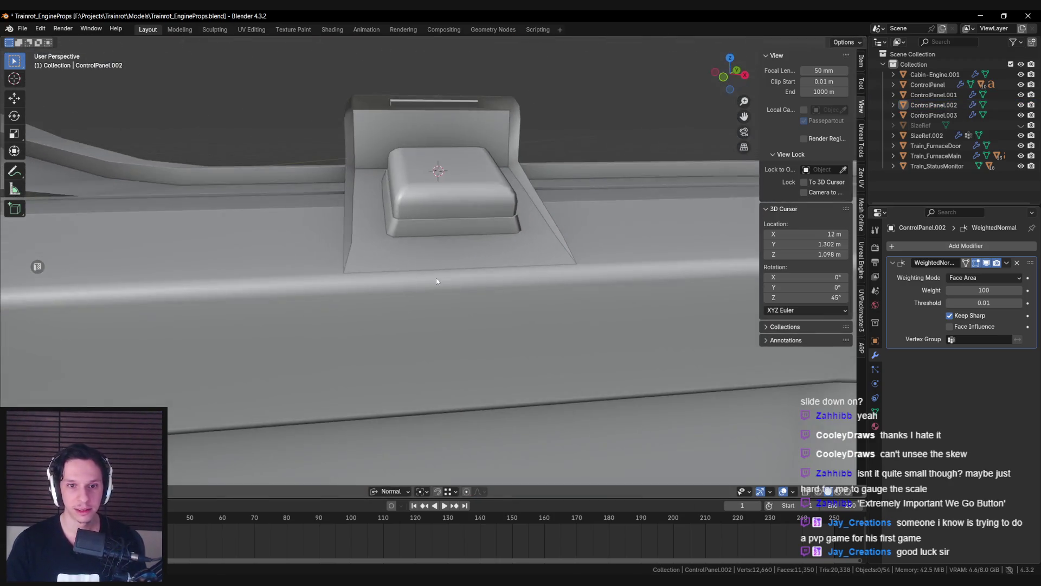
# Step: Select the button and set Transform Orientation to the Face.006 custom orientation
pyautogui.click(444, 214)
pyautogui.moveTo(444, 214)
pyautogui.mouseDown(button='middle')
pyautogui.moveTo(556, 258)
pyautogui.moveTo(580, 282)
pyautogui.mouseUp(button='middle')
pyautogui.click(389, 491)
pyautogui.click(382, 317)
pyautogui.moveTo(382, 317)
pyautogui.mouseDown(button='middle')
pyautogui.moveTo(440, 402)
pyautogui.moveTo(458, 457)
pyautogui.moveTo(396, 482)
pyautogui.mouseUp(button='middle')
pyautogui.click(387, 491)
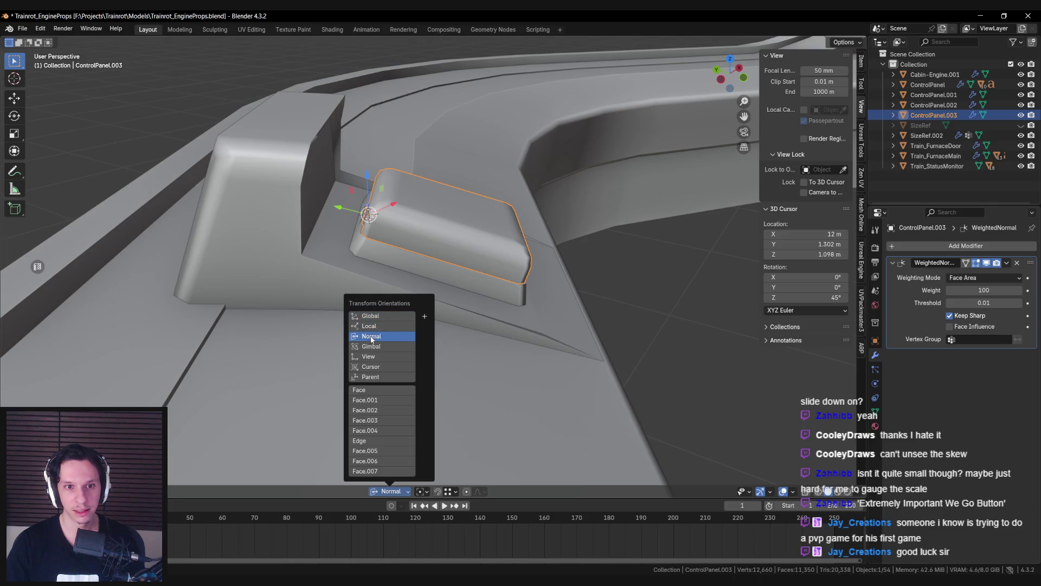
pyautogui.click(371, 315)
pyautogui.moveTo(370, 315)
pyautogui.mouseDown(button='middle')
pyautogui.moveTo(325, 251)
pyautogui.moveTo(376, 437)
pyautogui.mouseUp(button='middle')
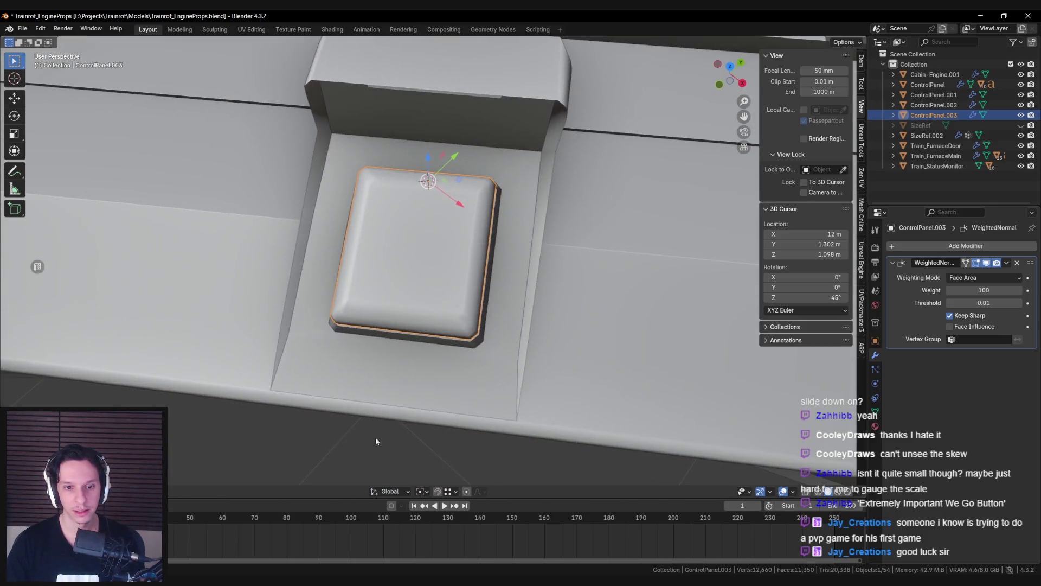
pyautogui.click(386, 491)
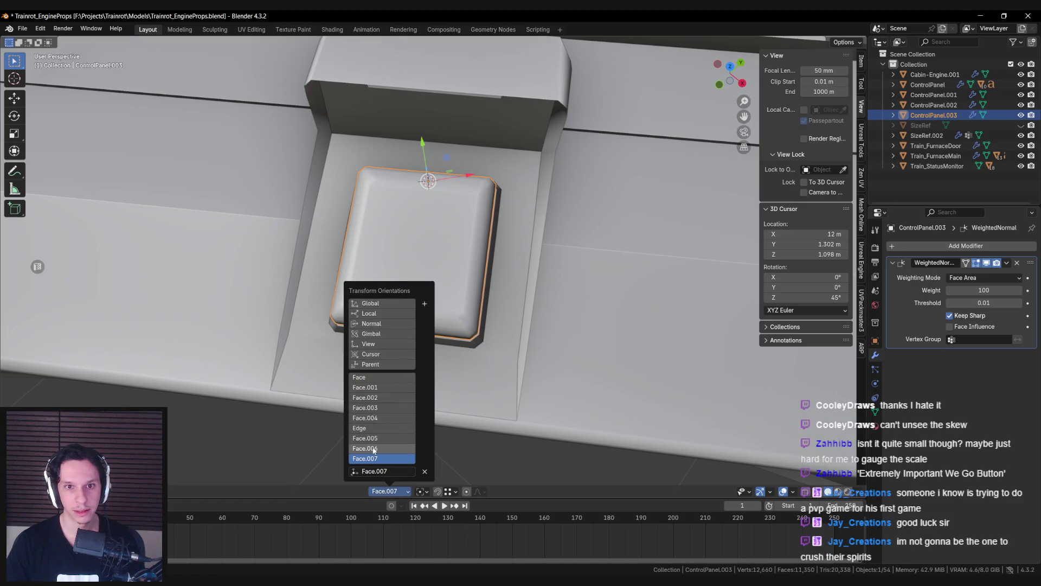
pyautogui.click(387, 448)
pyautogui.moveTo(387, 448)
pyautogui.mouseDown(button='middle')
pyautogui.moveTo(576, 281)
pyautogui.moveTo(591, 327)
pyautogui.mouseUp(button='middle')
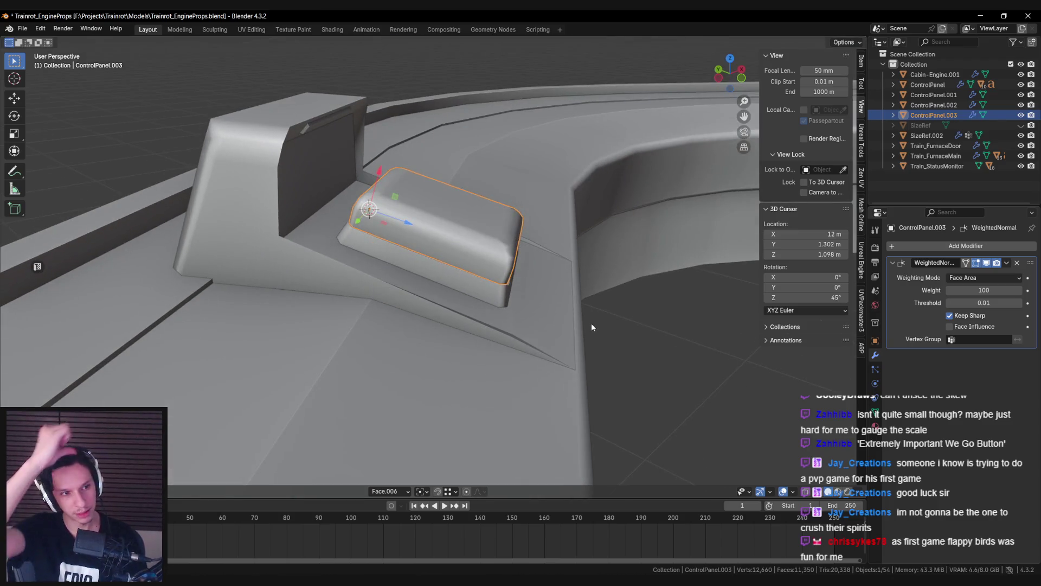
# Step: Rotate ControlPanel.003 around Y so it stands upright
pyautogui.press('r')
pyautogui.press('y')
pyautogui.click(421, 83)
pyautogui.moveTo(422, 84)
pyautogui.mouseDown(button='middle')
pyautogui.moveTo(379, 203)
pyautogui.moveTo(342, 203)
pyautogui.moveTo(366, 344)
pyautogui.moveTo(434, 226)
pyautogui.moveTo(493, 262)
pyautogui.moveTo(455, 243)
pyautogui.moveTo(348, 244)
pyautogui.moveTo(464, 300)
pyautogui.moveTo(439, 174)
pyautogui.moveTo(423, 219)
pyautogui.moveTo(377, 239)
pyautogui.moveTo(470, 268)
pyautogui.moveTo(323, 304)
pyautogui.moveTo(451, 261)
pyautogui.moveTo(309, 258)
pyautogui.moveTo(415, 256)
pyautogui.moveTo(428, 287)
pyautogui.mouseUp(button='middle')
# Step: Toggle Edit Mode on ControlPanel.003 and isolate it in Local view
pyautogui.press('Tab')
pyautogui.scroll(-3, 494, 263)
pyautogui.press('Tab')
pyautogui.scroll(-3, 493, 262)
pyautogui.press('Tab')
pyautogui.press('Tab')
pyautogui.press('Tab')
pyautogui.press('KP_Divide')
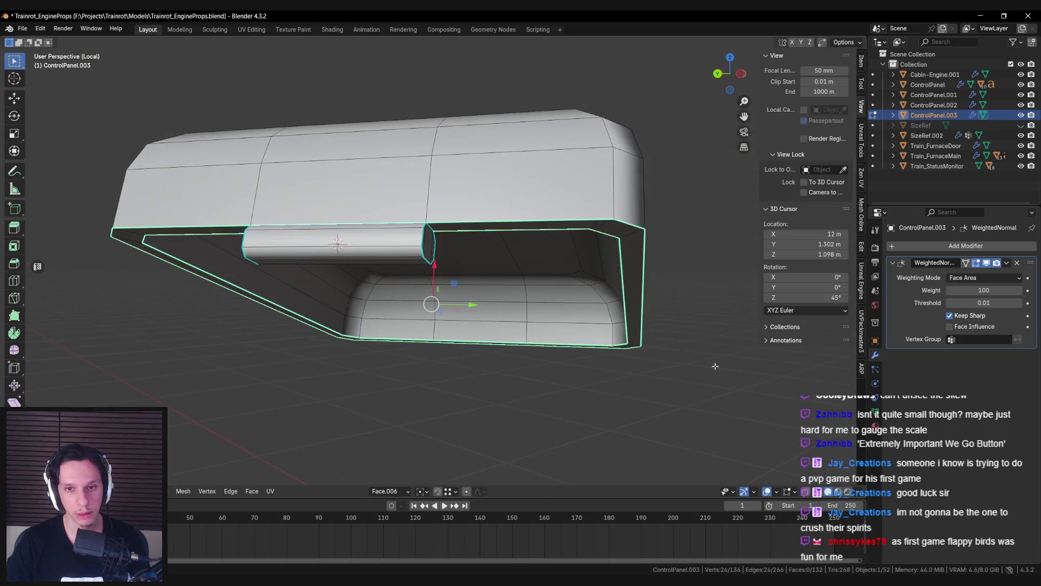
# Step: Bevel the selected rim edges of ControlPanel.003 with three segments
pyautogui.hotkey('ctrl', 'b')
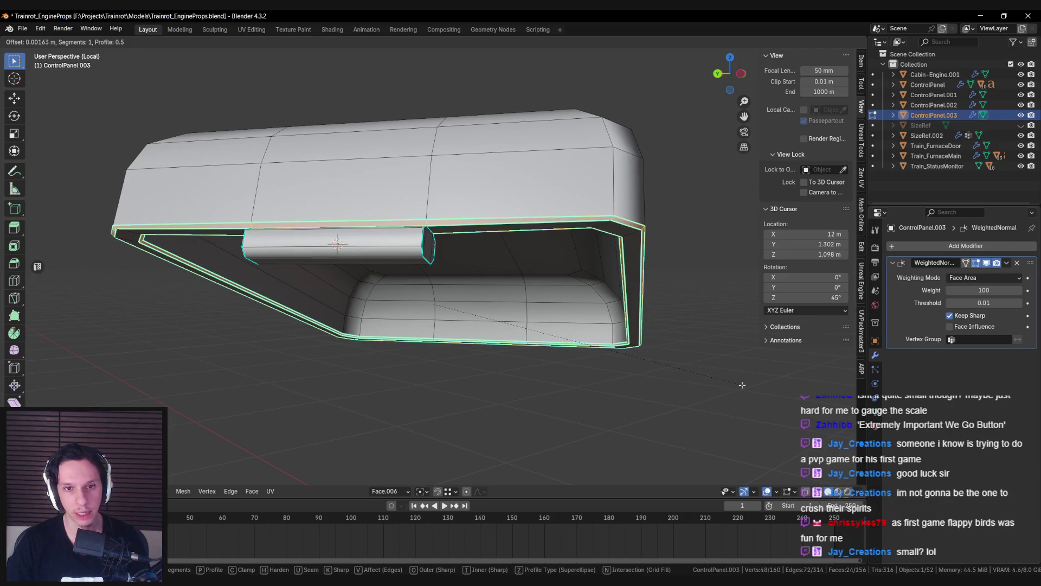
pyautogui.click(743, 384)
pyautogui.moveTo(743, 384)
pyautogui.mouseDown(button='middle')
pyautogui.moveTo(498, 353)
pyautogui.moveTo(524, 249)
pyautogui.moveTo(512, 251)
pyautogui.moveTo(538, 307)
pyautogui.moveTo(443, 297)
pyautogui.moveTo(539, 275)
pyautogui.moveTo(469, 204)
pyautogui.moveTo(491, 207)
pyautogui.mouseUp(button='middle')
# Step: Select an edge near the small cylinder and nudge it along the X axis
pyautogui.click(488, 351)
pyautogui.scroll(3, 498, 345)
pyautogui.scroll(2, 523, 248)
pyautogui.click(507, 232)
pyautogui.press('KP_Divide')
pyautogui.hotkey('alt', 'a')
pyautogui.click(432, 296)
pyautogui.moveTo(527, 167); pyautogui.dragTo(531, 179)
pyautogui.hotkey('alt', 'a')
pyautogui.press('KP_Divide')
# Step: Clear sharp marking from the edges near the cylinder and return to object mode
pyautogui.moveTo(530, 170)
pyautogui.mouseDown(button='middle')
pyautogui.moveTo(339, 248)
pyautogui.moveTo(458, 272)
pyautogui.moveTo(413, 287)
pyautogui.moveTo(282, 257)
pyautogui.moveTo(317, 252)
pyautogui.moveTo(346, 264)
pyautogui.mouseUp(button='middle')
pyautogui.scroll(5, 326, 250)
pyautogui.scroll(-4, 413, 286)
pyautogui.rightClick(317, 252)
pyautogui.click(317, 251)
pyautogui.hotkey('alt', 'a')
pyautogui.hotkey('ctrl', 'e')
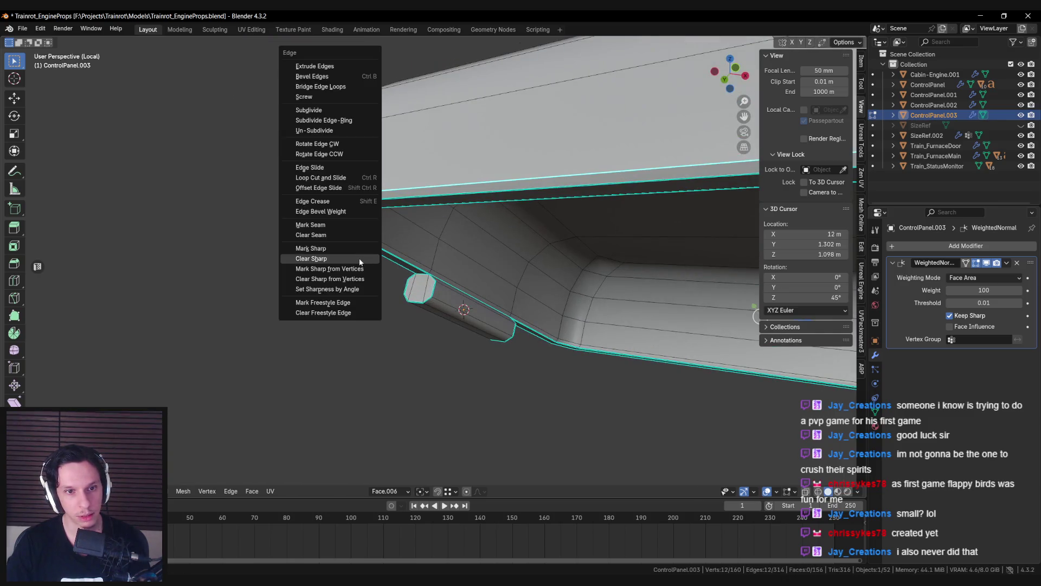
pyautogui.click(359, 258)
pyautogui.press('Tab')
pyautogui.scroll(-6, 360, 259)
pyautogui.scroll(5, 358, 271)
pyautogui.moveTo(358, 271); pyautogui.dragTo(242, 215, button='middle')
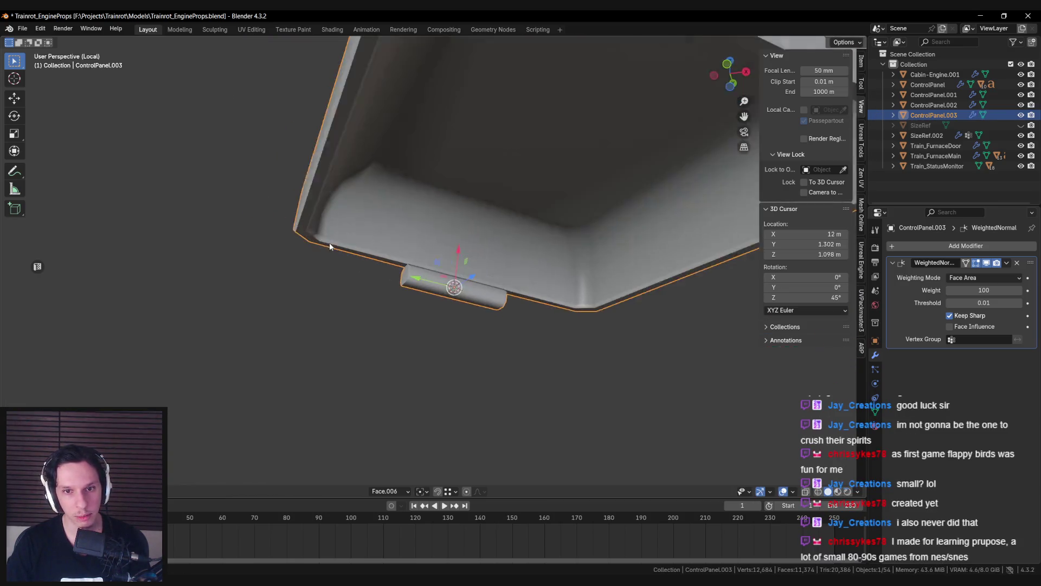
# Step: Clear sharp marking from the remaining chosen edges of ControlPanel.003
pyautogui.press('Tab')
pyautogui.hotkey('ctrl', 'e')
pyautogui.click(327, 248)
pyautogui.moveTo(327, 248)
pyautogui.mouseDown(button='middle')
pyautogui.moveTo(417, 285)
pyautogui.moveTo(389, 264)
pyautogui.moveTo(343, 272)
pyautogui.moveTo(389, 269)
pyautogui.mouseUp(button='middle')
pyautogui.press('Tab')
pyautogui.scroll(-3, 423, 291)
# Step: Leave local view to bring the rest of the console scene back
pyautogui.press('Tab')
pyautogui.press('Tab')
pyautogui.scroll(-4, 388, 269)
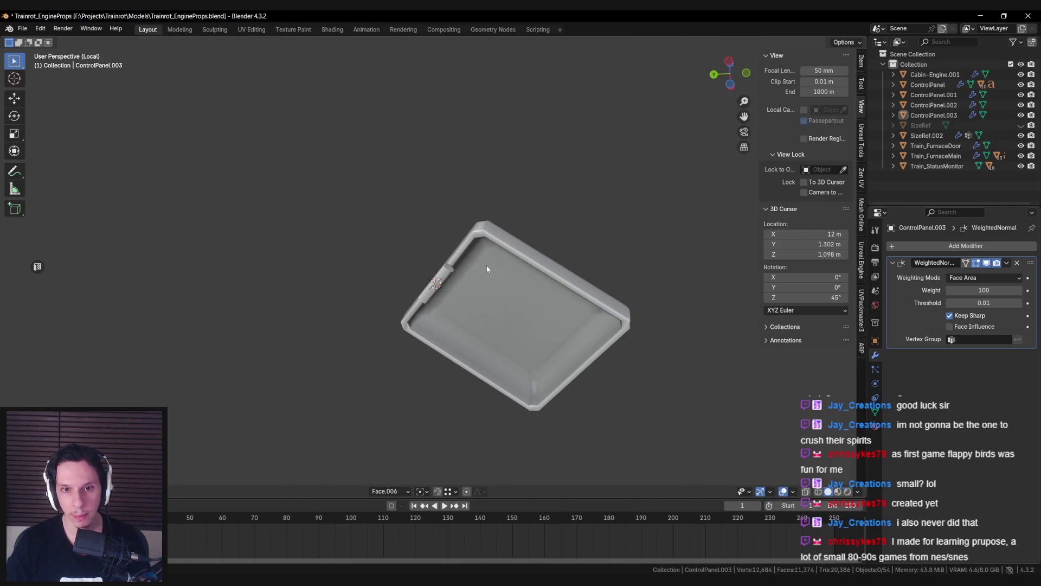
pyautogui.press('KP_Divide')
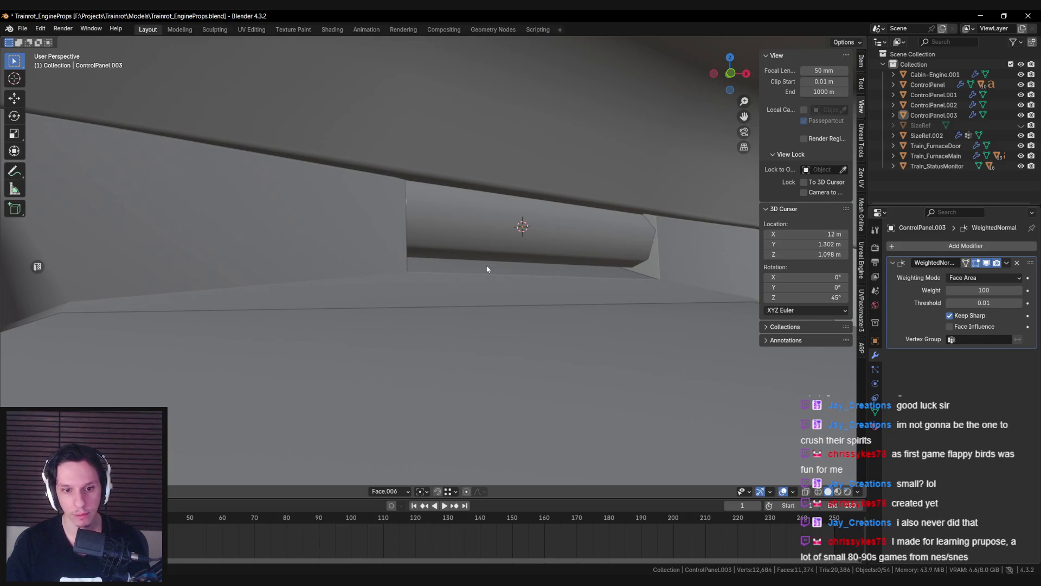
pyautogui.scroll(-5, 499, 317)
# Step: Rotate ControlPanel.003 about the Y axis
pyautogui.click(501, 319)
pyautogui.moveTo(501, 319)
pyautogui.mouseDown(button='middle')
pyautogui.moveTo(645, 328)
pyautogui.moveTo(606, 293)
pyautogui.moveTo(618, 195)
pyautogui.mouseUp(button='middle')
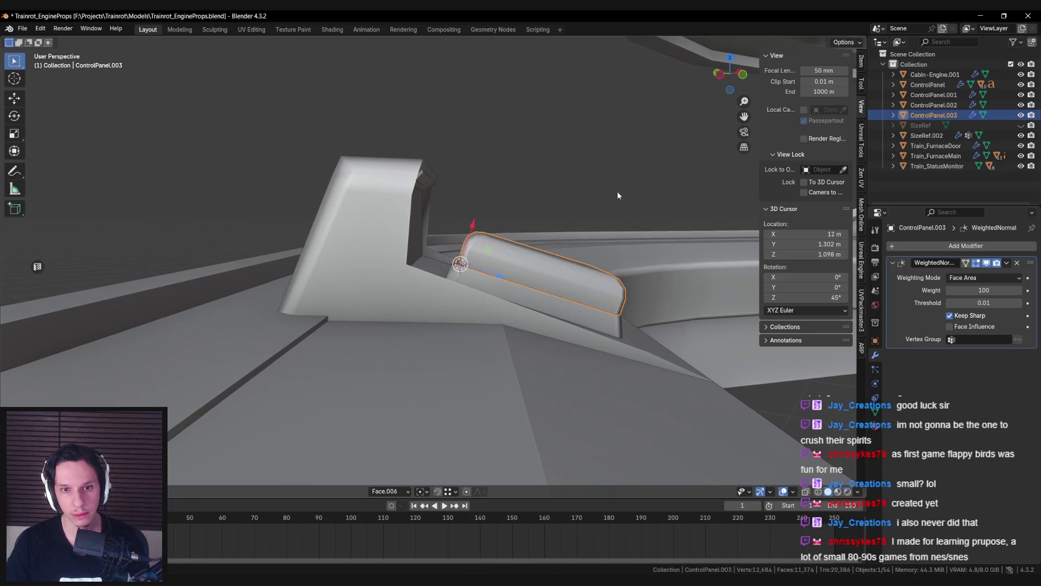
pyautogui.press('r')
pyautogui.press('y')
pyautogui.click(469, 136)
pyautogui.moveTo(470, 137)
pyautogui.mouseDown(button='middle')
pyautogui.moveTo(454, 197)
pyautogui.moveTo(411, 233)
pyautogui.moveTo(566, 197)
pyautogui.moveTo(553, 206)
pyautogui.mouseUp(button='middle')
pyautogui.scroll(2, 425, 226)
# Step: Reselect ControlPanel.003 and frame it from the top orthographic view
pyautogui.click(461, 233)
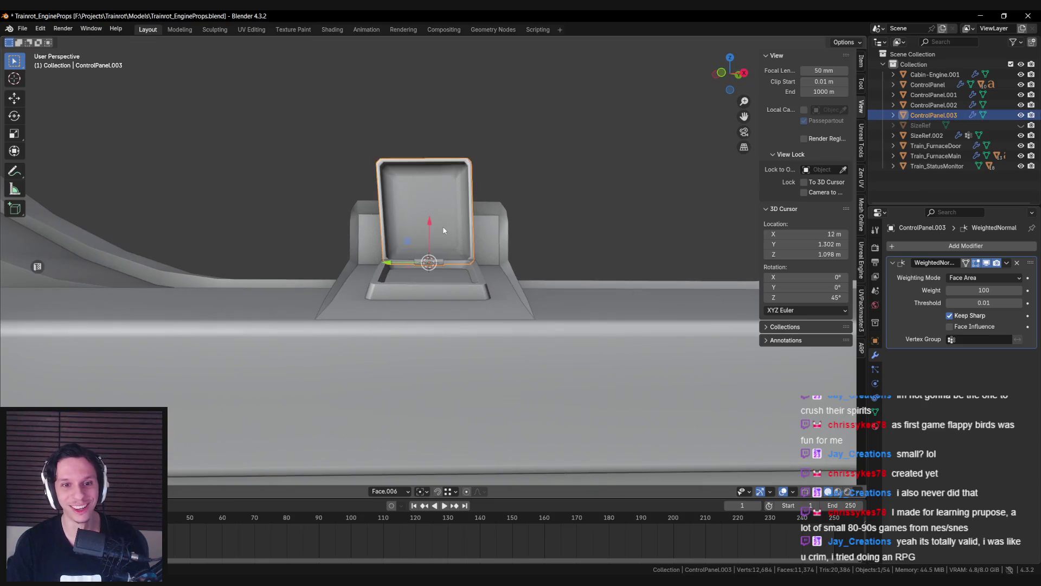
pyautogui.scroll(2, 464, 232)
pyautogui.moveTo(466, 235); pyautogui.dragTo(458, 318, button='middle')
pyautogui.press('KP_7')
pyautogui.press('Tab')
pyautogui.press('a')
pyautogui.press('KP_Decimal')
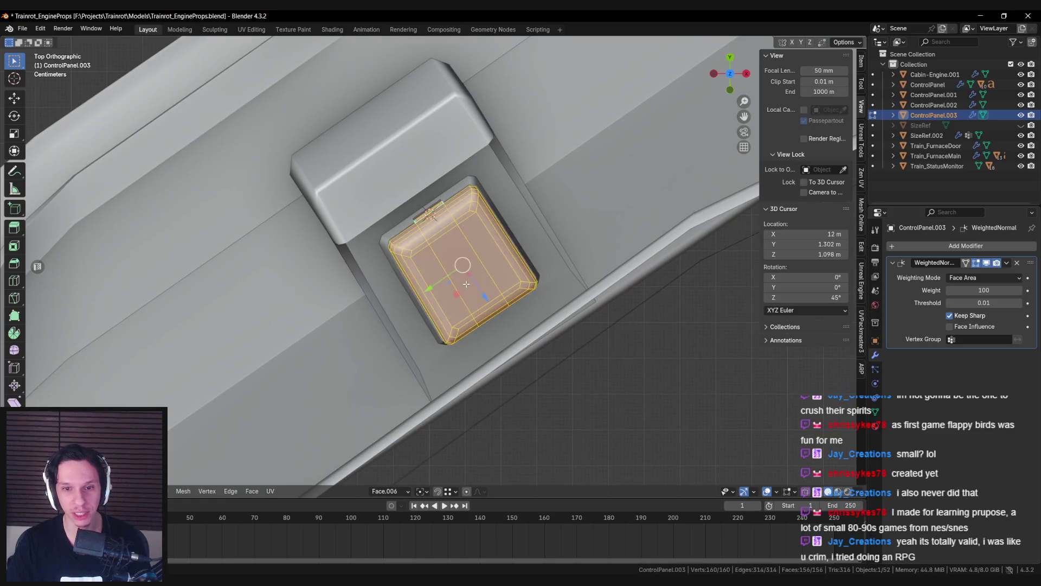
pyautogui.hotkey('alt', 'a')
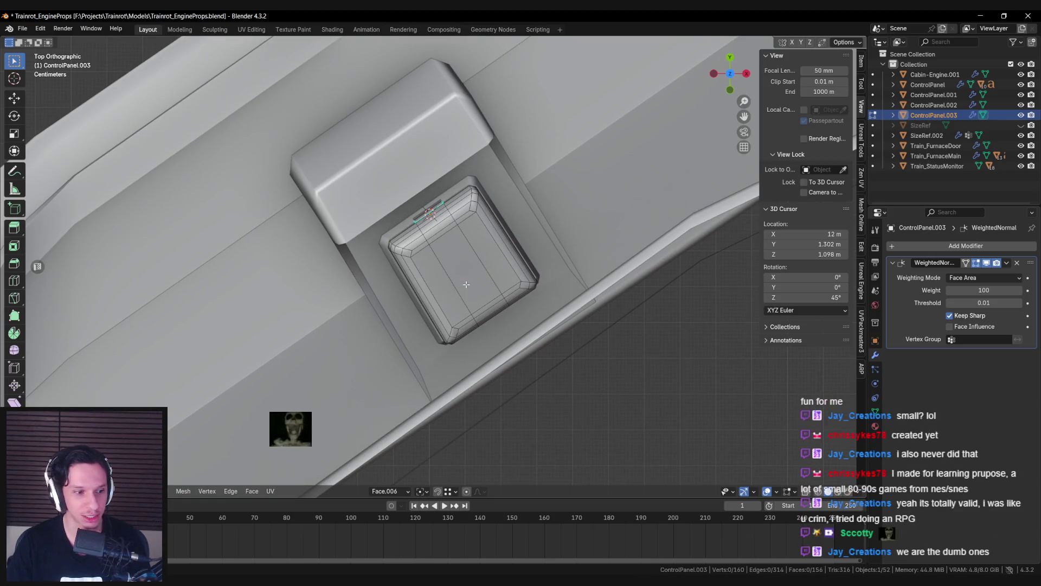
pyautogui.scroll(-2, 461, 272)
pyautogui.moveTo(461, 271); pyautogui.dragTo(488, 282, button='middle')
pyautogui.press('Tab')
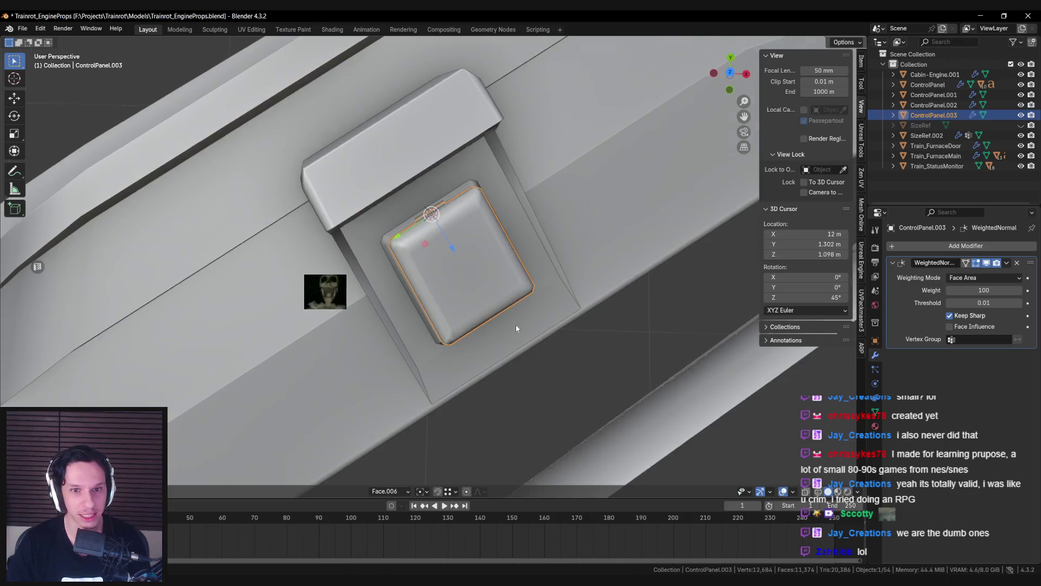
# Step: Rotate the lid about the X axis until it stands upright above the housing
pyautogui.press('r')
pyautogui.press('x')
pyautogui.click(482, 133)
pyautogui.moveTo(481, 133)
pyautogui.mouseDown(button='middle')
pyautogui.moveTo(474, 118)
pyautogui.moveTo(488, 178)
pyautogui.mouseUp(button='middle')
pyautogui.scroll(-5, 495, 216)
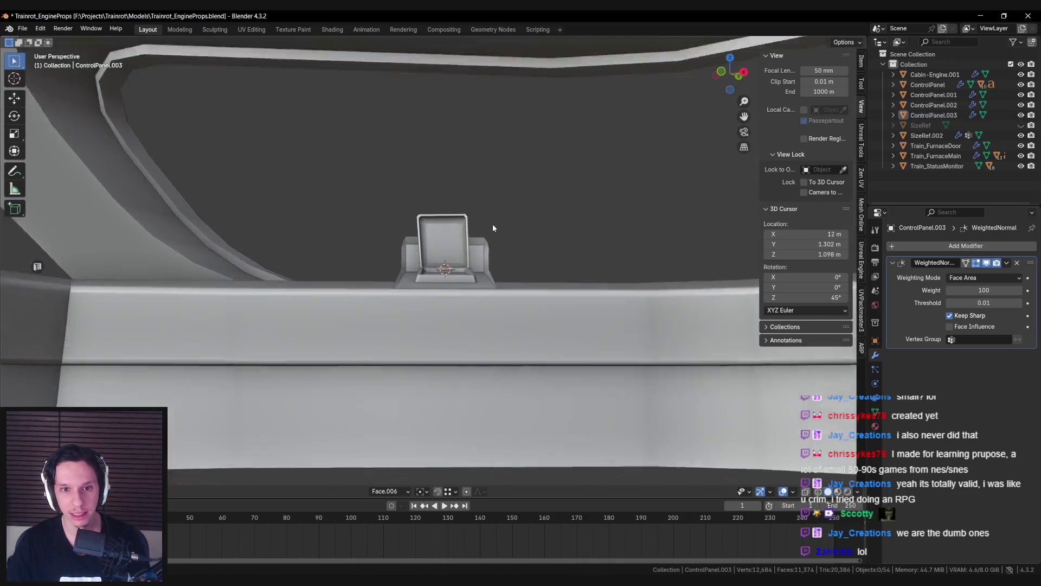
pyautogui.scroll(4, 492, 223)
# Step: Check the upright lid from the front view while toggling mesh editing
pyautogui.press('Tab')
pyautogui.press('KP_1')
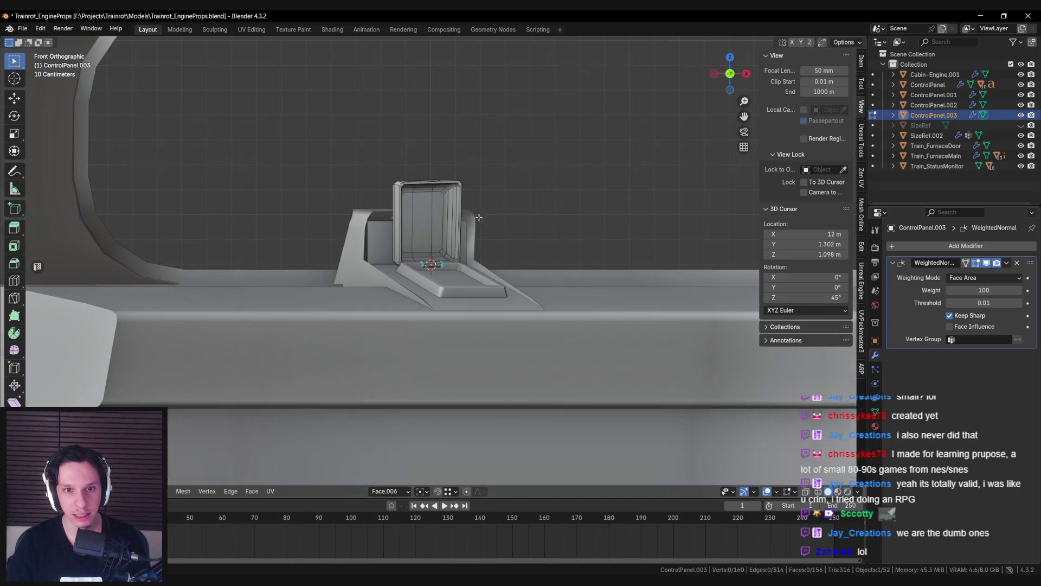
pyautogui.moveTo(479, 216)
pyautogui.mouseDown(button='middle')
pyautogui.moveTo(482, 233)
pyautogui.moveTo(432, 208)
pyautogui.mouseUp(button='middle')
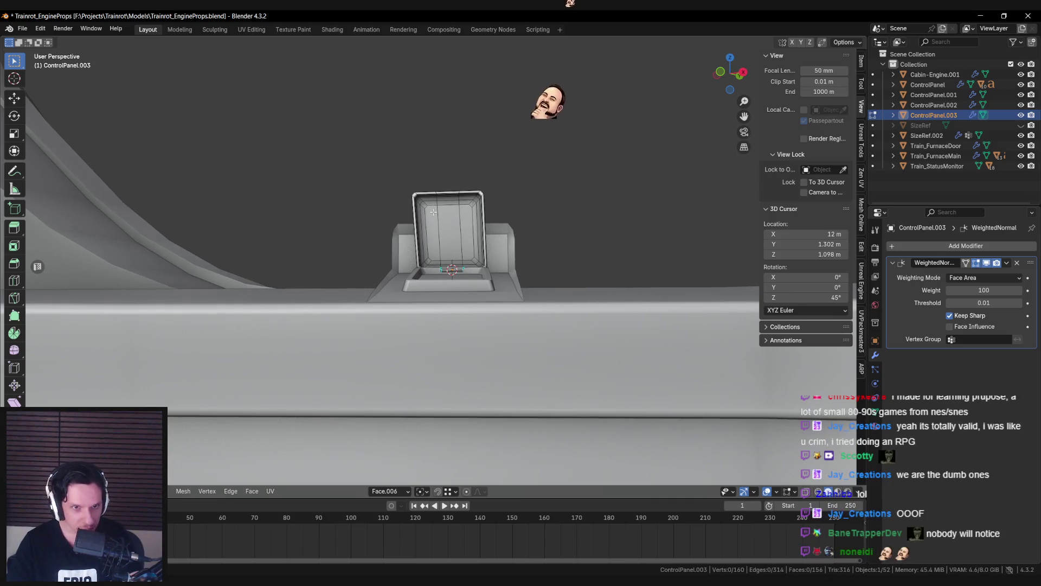
pyautogui.scroll(2, 433, 212)
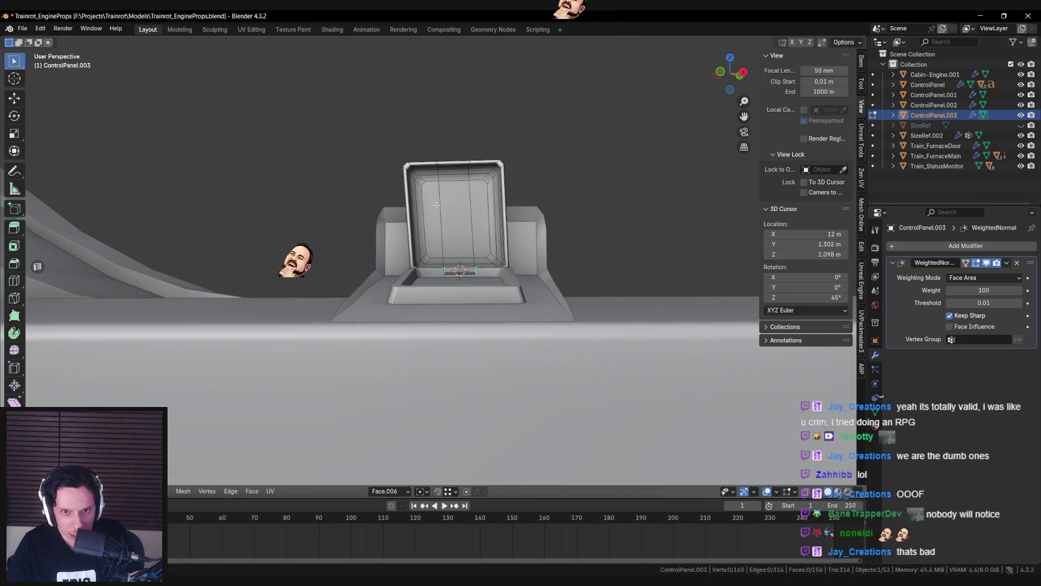
pyautogui.press('Tab')
pyautogui.moveTo(434, 216); pyautogui.dragTo(467, 201, button='middle')
pyautogui.press('Tab')
pyautogui.press('Tab')
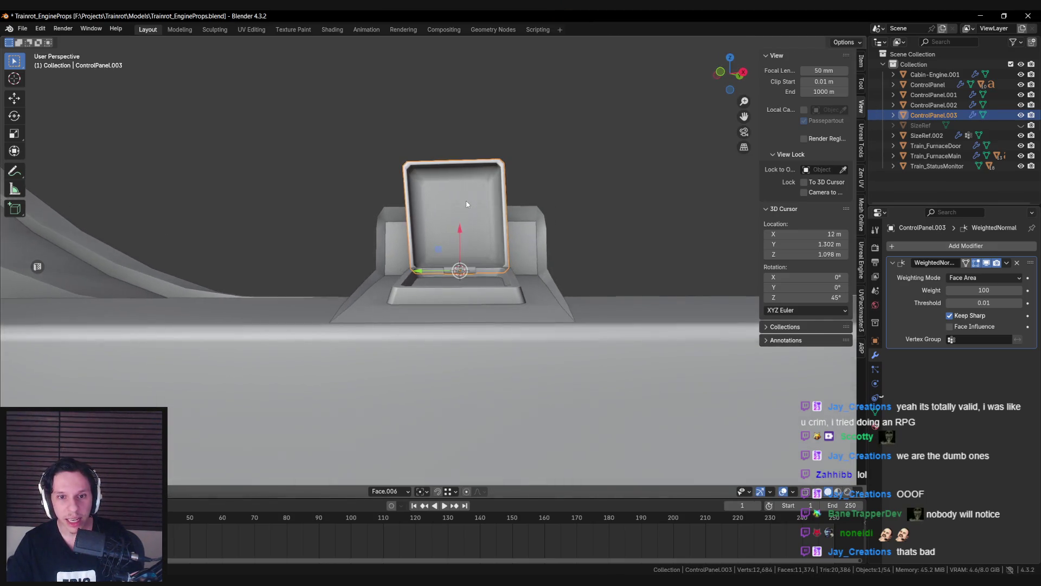
pyautogui.press('Tab')
pyautogui.press('Tab')
pyautogui.press('Tab')
pyautogui.hotkey('alt', 'a')
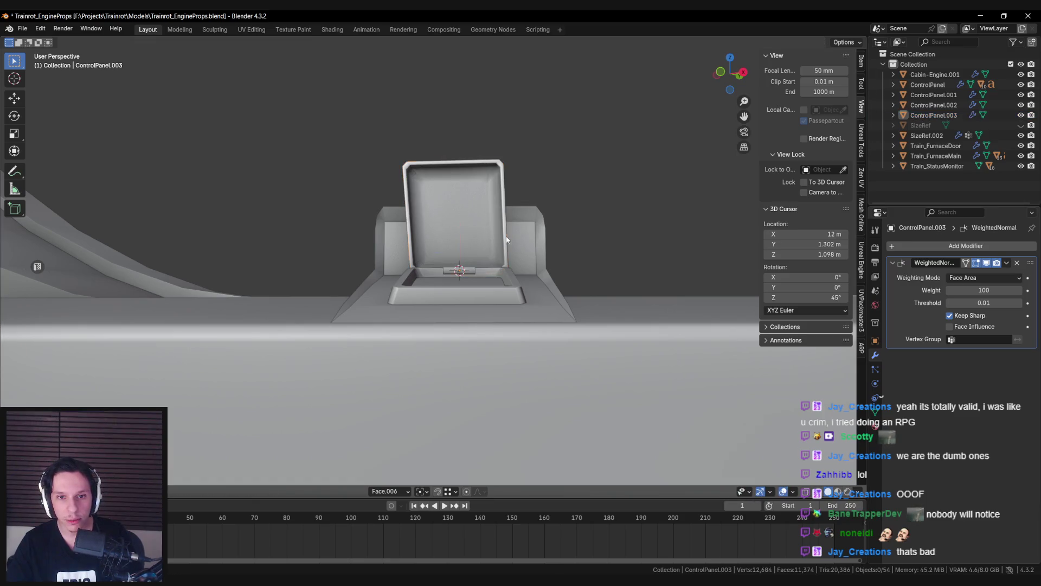
pyautogui.scroll(-5, 508, 244)
# Step: Add ControlPanel.002 to the selection and set transform orientation from Face.006 to Global
pyautogui.keyDown('shift'); pyautogui.click(527, 229); pyautogui.keyUp('shift')
pyautogui.moveTo(527, 230); pyautogui.dragTo(507, 306, button='middle')
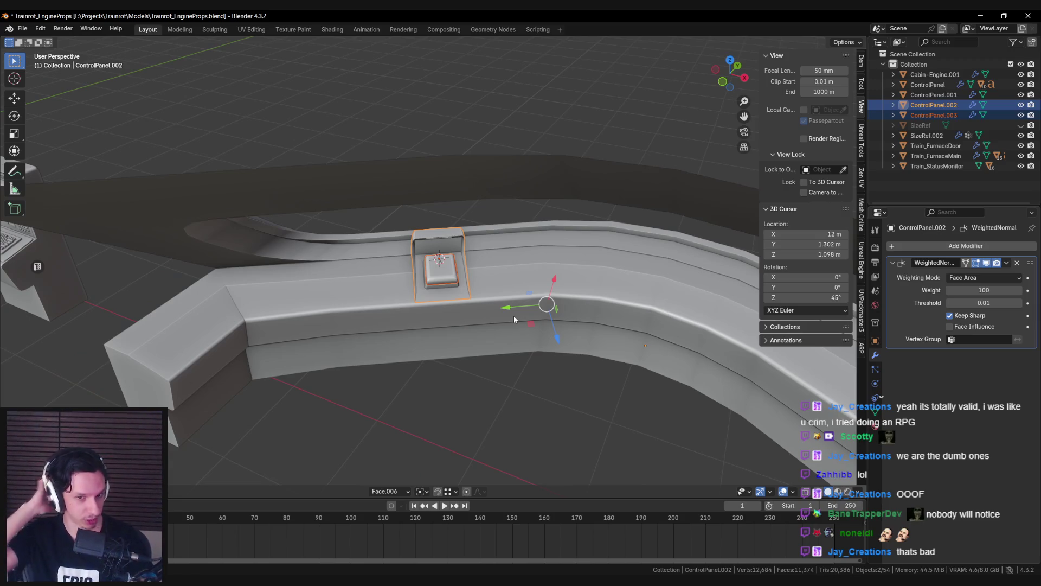
pyautogui.click(386, 491)
pyautogui.moveTo(392, 298)
pyautogui.mouseDown(button='middle')
pyautogui.moveTo(483, 267)
pyautogui.moveTo(488, 310)
pyautogui.moveTo(425, 288)
pyautogui.moveTo(465, 289)
pyautogui.mouseUp(button='middle')
pyautogui.hotkey('shift', 'z')
pyautogui.hotkey('shift', 'z')
# Step: Set both panels' origin to the 3D cursor
pyautogui.rightClick(465, 289)
pyautogui.moveTo(465, 288)
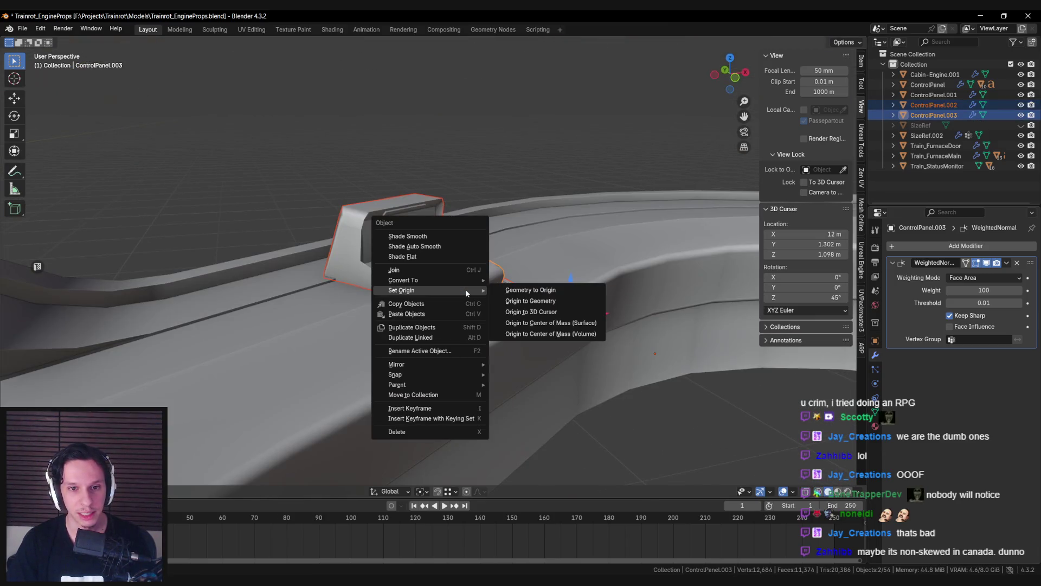
pyautogui.click(534, 312)
pyautogui.moveTo(534, 312)
pyautogui.mouseDown(button='middle')
pyautogui.moveTo(532, 346)
pyautogui.moveTo(489, 292)
pyautogui.moveTo(429, 279)
pyautogui.mouseUp(button='middle')
# Step: In top view, move the panels off the arch and rotate them about Z square to the view
pyautogui.press('KP_7')
pyautogui.press('g')
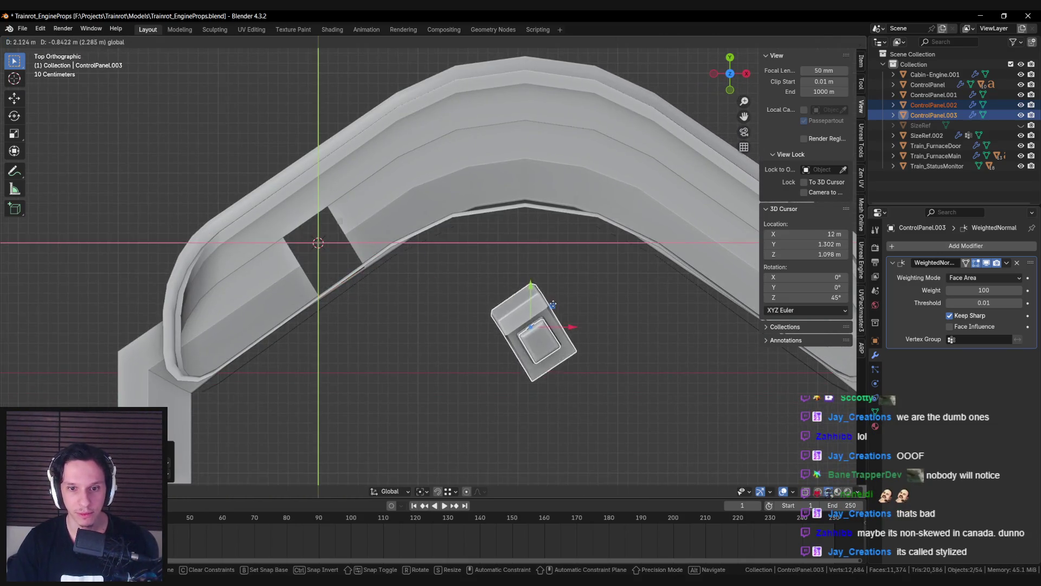
pyautogui.click(648, 403)
pyautogui.press('r')
pyautogui.press('z')
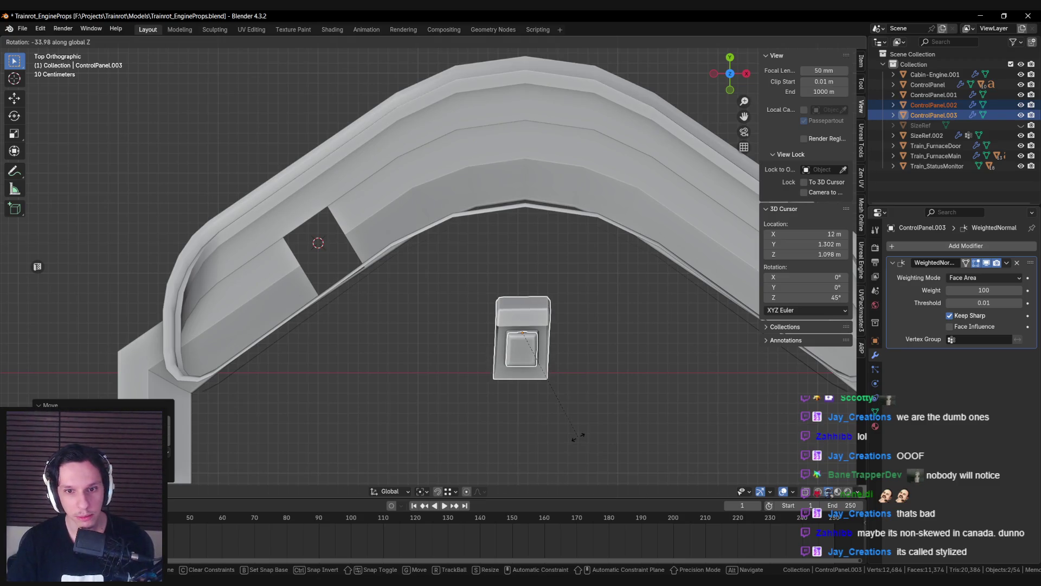
pyautogui.click(578, 436)
# Step: Frame the panels, fine-tune the rotation, and enter mesh editing on ControlPanel.002
pyautogui.press('KP_Decimal')
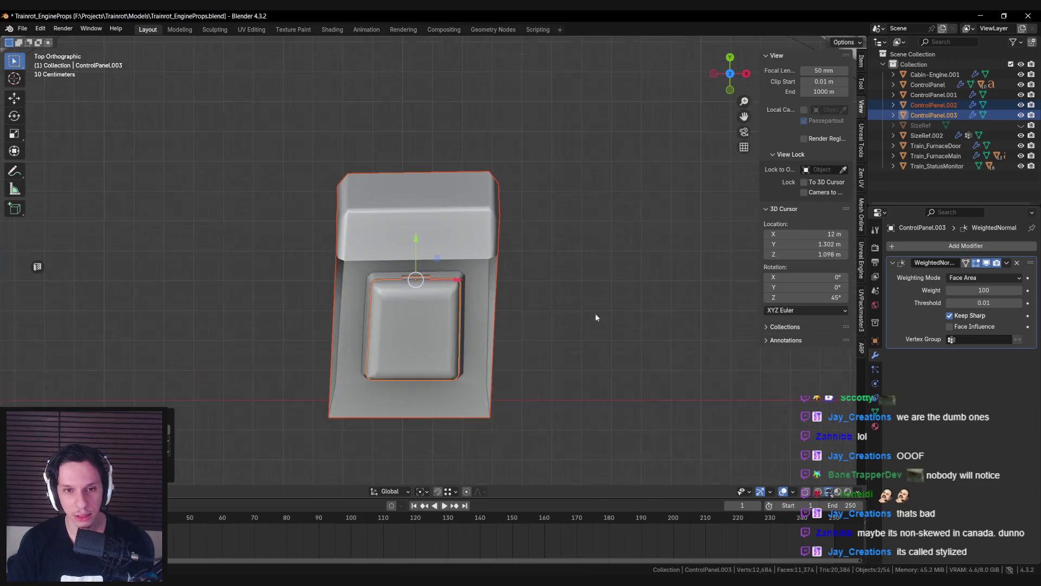
pyautogui.press('z')
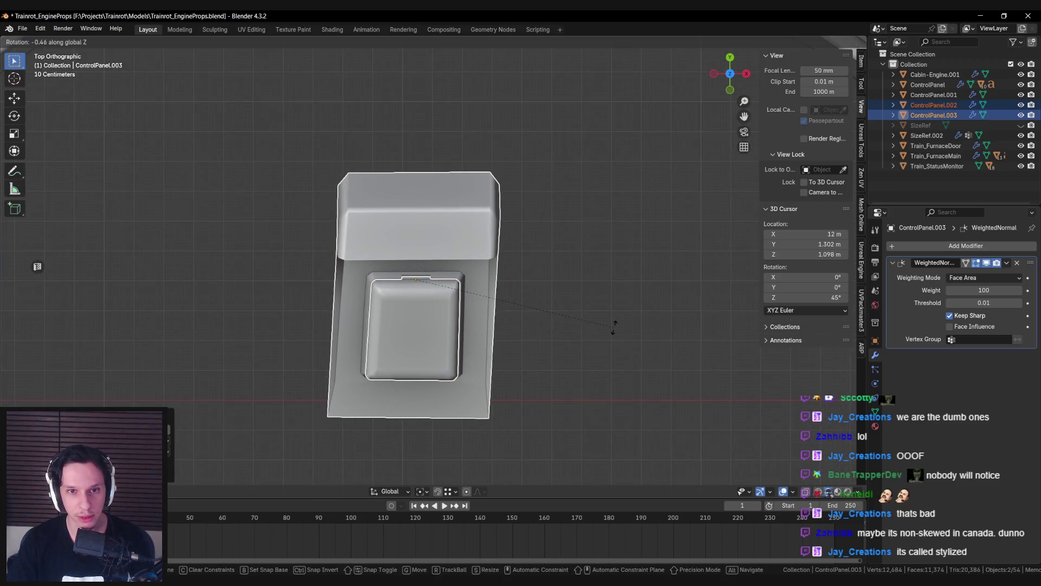
pyautogui.press('Escape')
pyautogui.click(449, 244)
pyautogui.press('Tab')
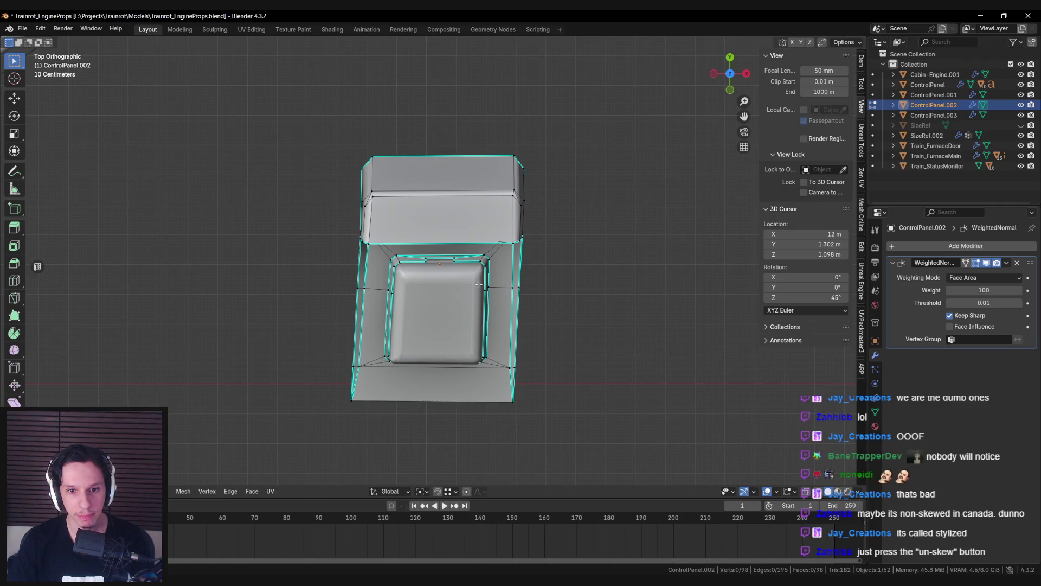
# Step: Isolate ControlPanel.002 in local view and zoom into its recess
pyautogui.scroll(-2, 478, 284)
pyautogui.scroll(4, 455, 271)
pyautogui.hotkey('ctrl', 'r')
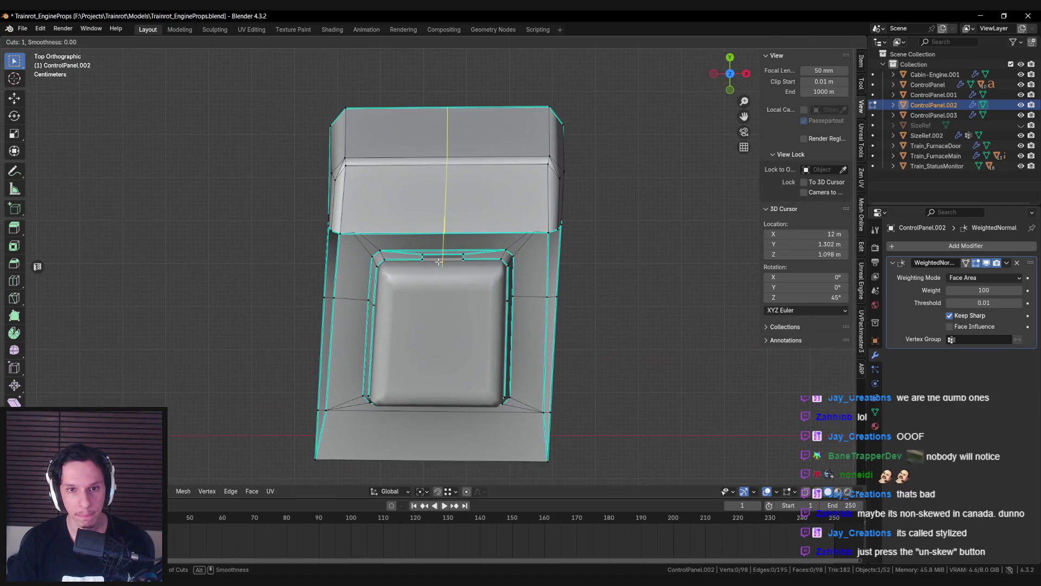
pyautogui.press('Escape')
pyautogui.press('KP_Divide')
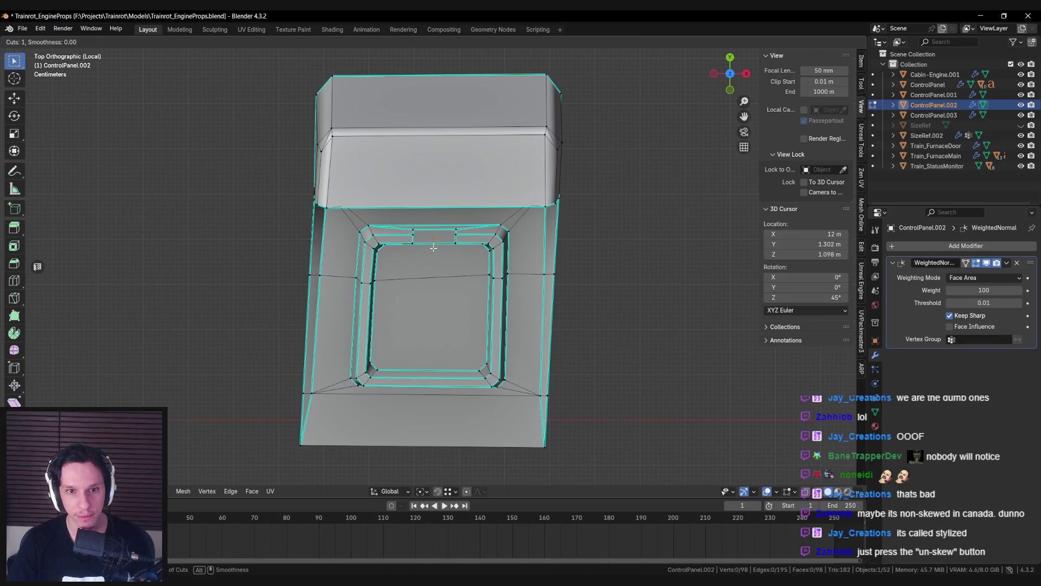
pyautogui.moveTo(438, 262); pyautogui.dragTo(431, 303, button='middle')
pyautogui.scroll(3, 430, 306)
pyautogui.scroll(2, 430, 305)
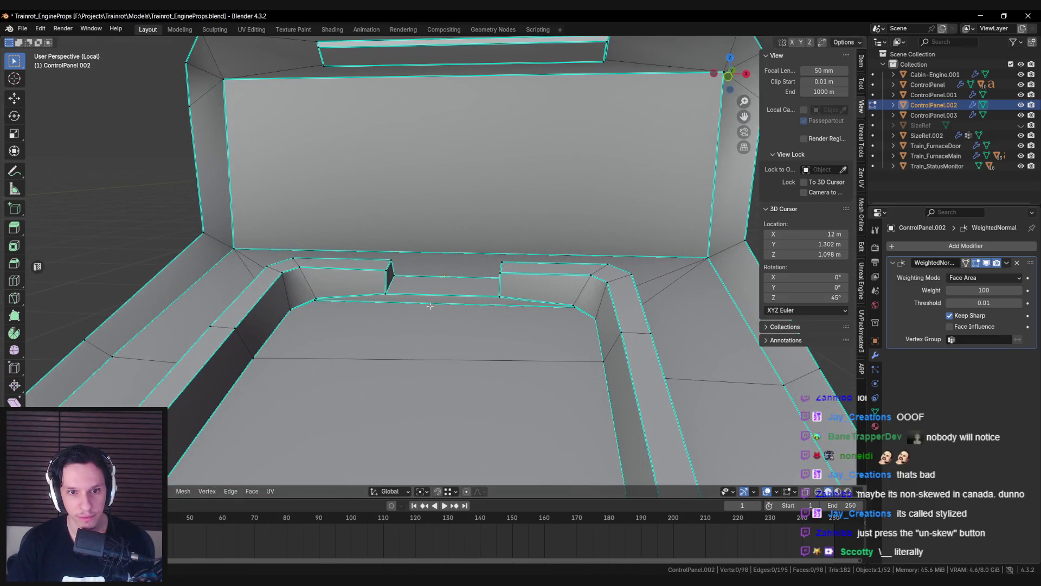
pyautogui.scroll(2, 394, 298)
pyautogui.click(518, 314)
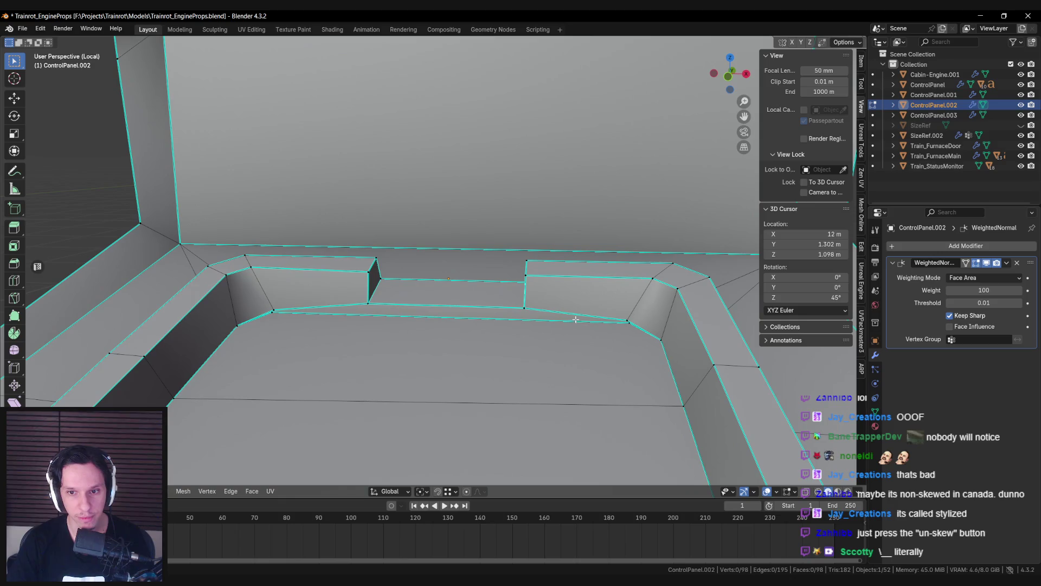
# Step: Merge away the stray vertex in the recess and clear sharp from two edges
pyautogui.click(269, 317)
pyautogui.press('m')
pyautogui.click(279, 307)
pyautogui.keyDown('shift'); pyautogui.click(579, 315); pyautogui.keyUp('shift')
pyautogui.hotkey('ctrl', 'e')
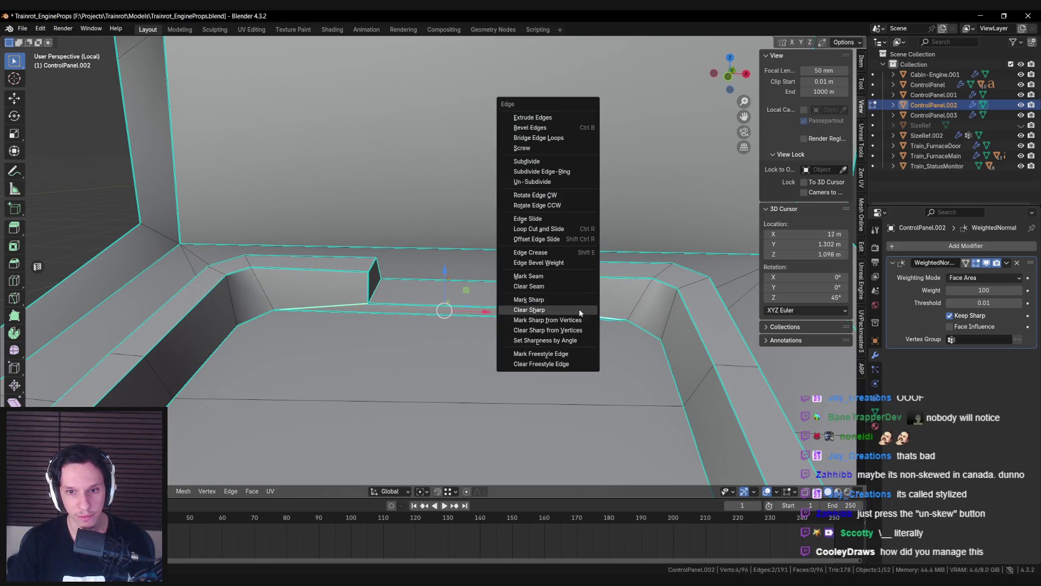
pyautogui.click(564, 315)
pyautogui.scroll(-4, 563, 311)
pyautogui.scroll(1, 481, 309)
# Step: Cancel a trial loop cut and reorient the view to face the panel
pyautogui.hotkey('ctrl', 'r')
pyautogui.rightClick(444, 268)
pyautogui.moveTo(444, 269); pyautogui.dragTo(379, 255, button='middle')
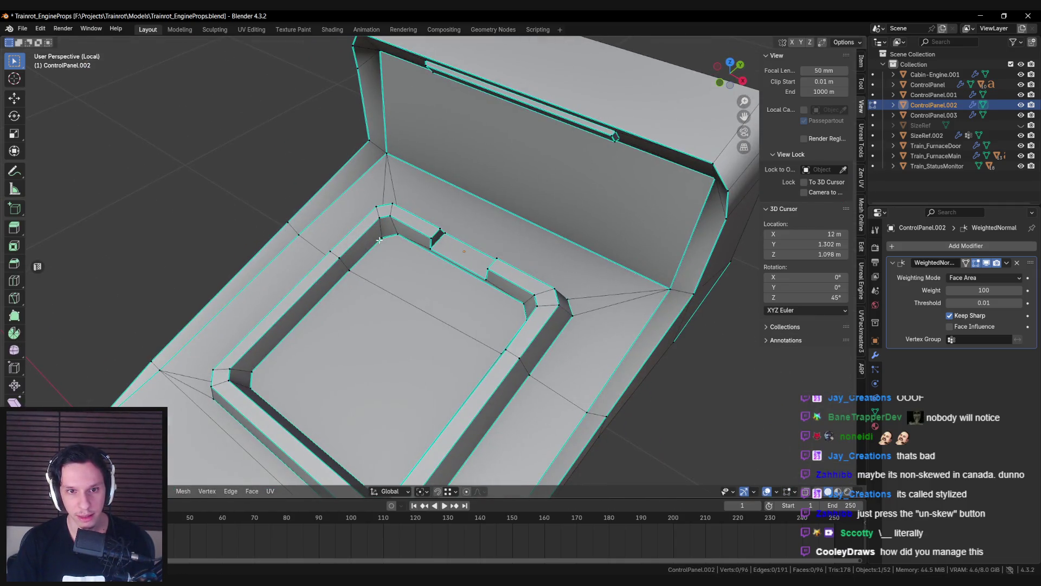
pyautogui.click(356, 252)
pyautogui.moveTo(426, 364); pyautogui.dragTo(381, 329, button='middle')
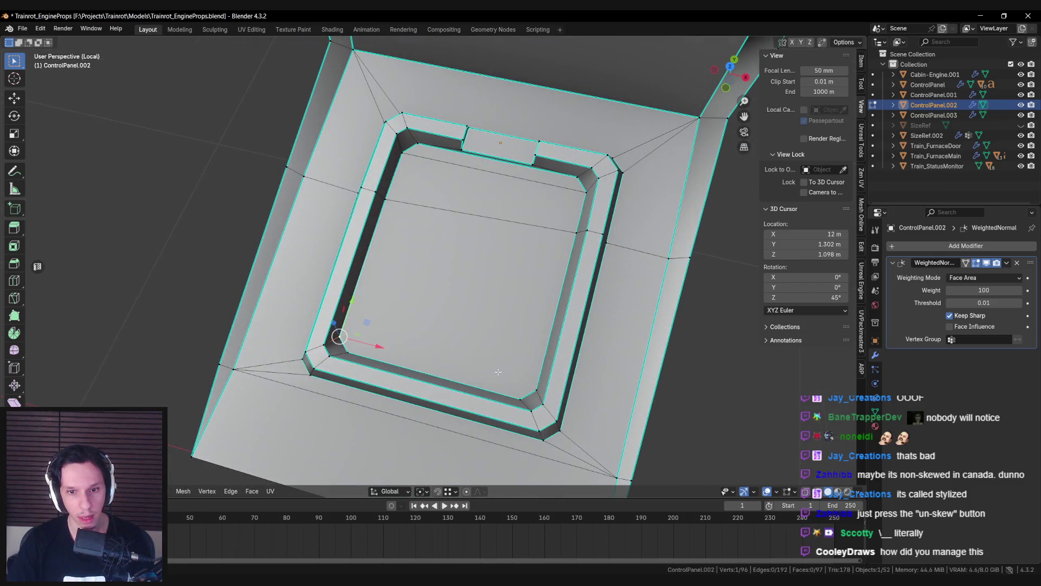
pyautogui.moveTo(522, 384); pyautogui.dragTo(466, 326, button='middle')
# Step: With X-ray on, box-select the mesh's left half and delete its faces
pyautogui.hotkey('ctrl', 'z')
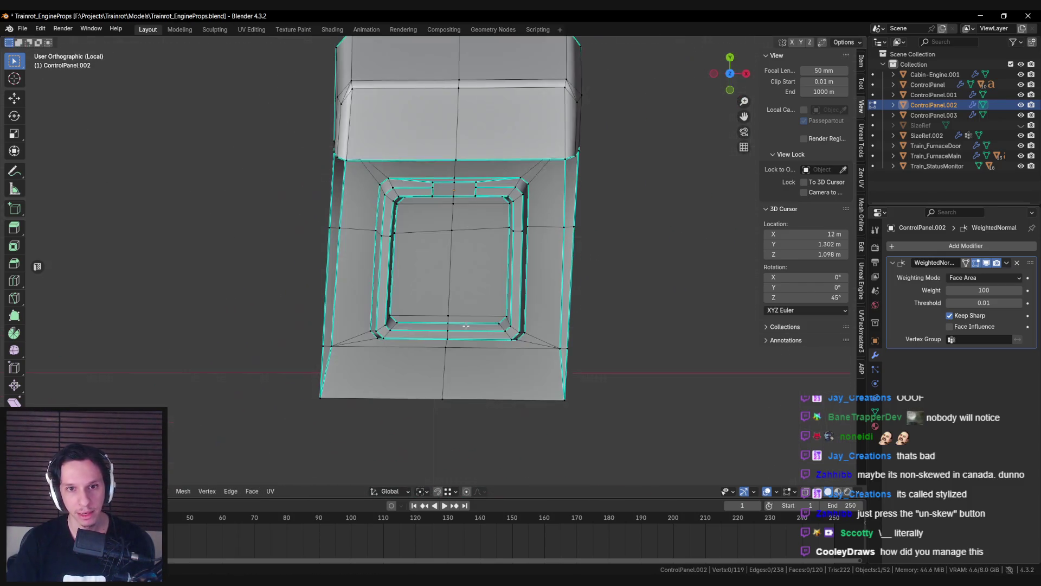
pyautogui.hotkey('shift', 'z')
pyautogui.scroll(-3, 465, 326)
pyautogui.moveTo(314, 63); pyautogui.dragTo(452, 414)
pyautogui.press('x')
pyautogui.click(453, 416)
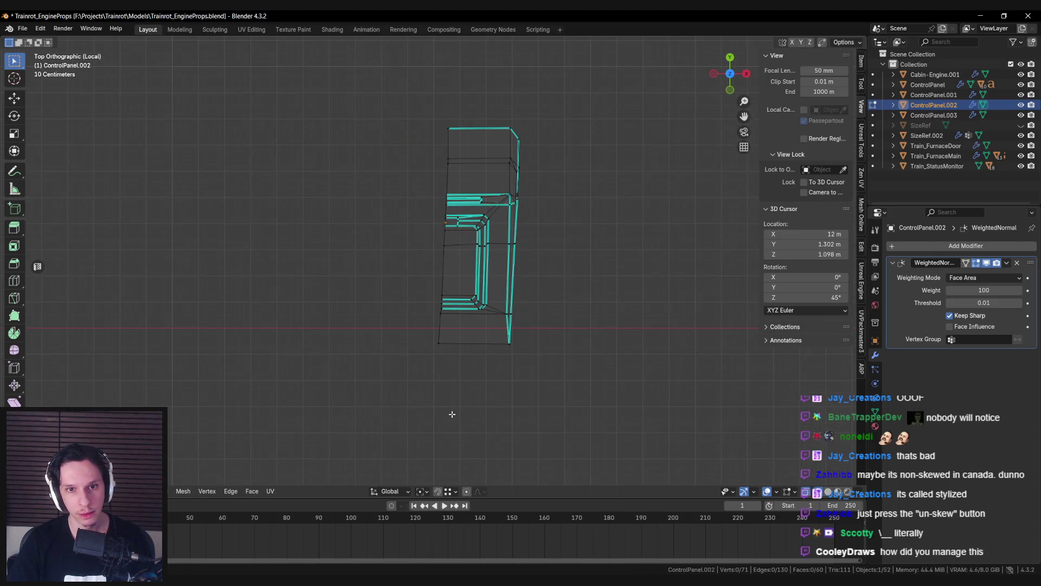
# Step: Straighten the open left boundary edge chain of ControlPanel.002 and return to object mode
pyautogui.hotkey('shift', 'z')
pyautogui.hotkey('shift', 'z')
pyautogui.keyDown('alt'); pyautogui.click(446, 268); pyautogui.keyUp('alt')
pyautogui.press('Return')
pyautogui.press('Tab')
# Step: Add a Mirror modifier above WeightedNormal and apply rotation and scale
pyautogui.click(924, 246)
pyautogui.write('mir')
pyautogui.press('Return')
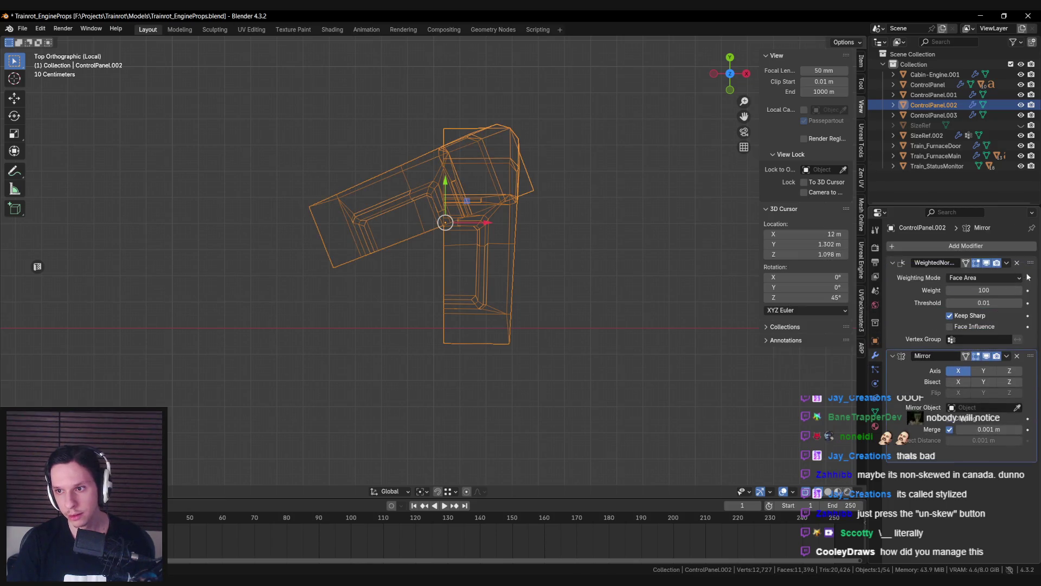
pyautogui.moveTo(1029, 356); pyautogui.dragTo(1029, 262)
pyautogui.hotkey('ctrl', 'a')
pyautogui.click(514, 341)
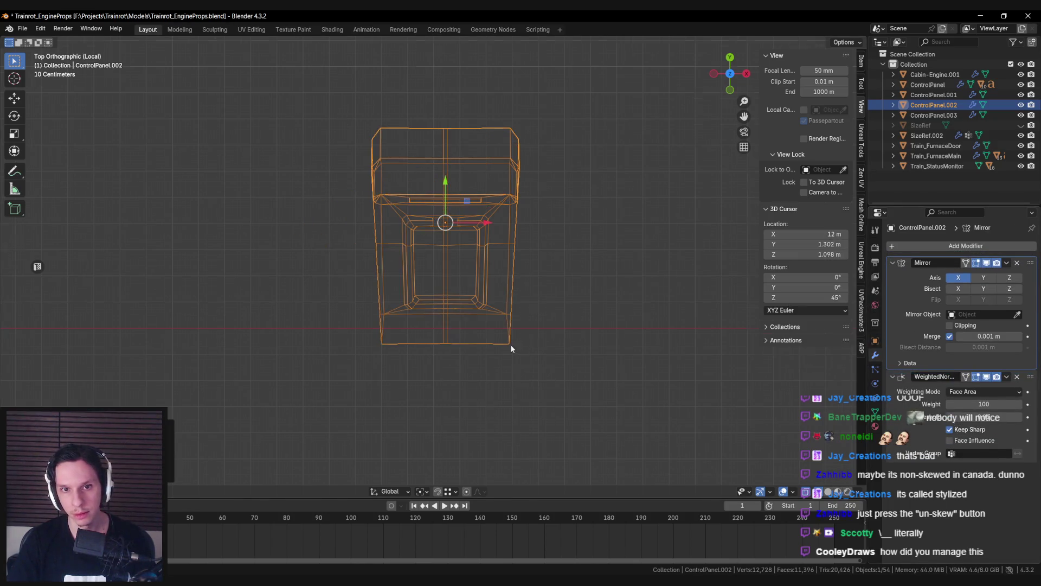
# Step: Nudge the selected half slightly sideways in top view and check the mirrored shape
pyautogui.moveTo(412, 236); pyautogui.dragTo(434, 262, button='middle')
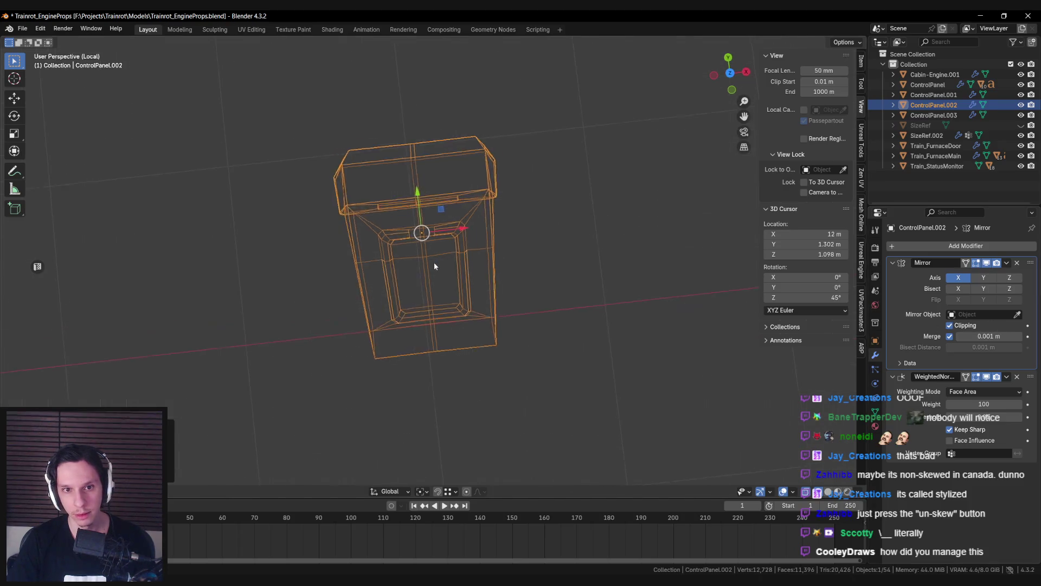
pyautogui.press('Tab')
pyautogui.press('KP_7')
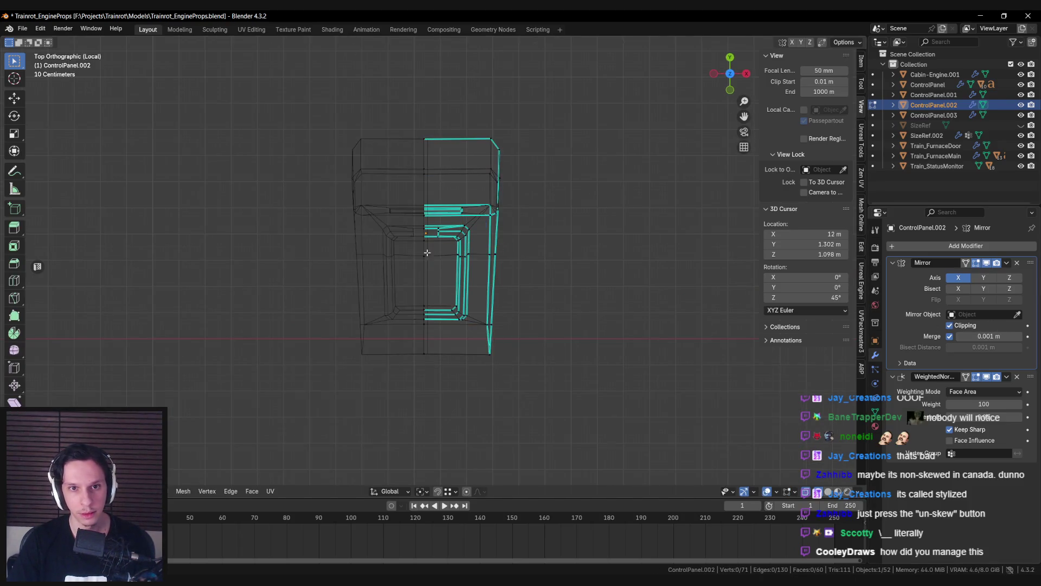
pyautogui.press('g')
pyautogui.click(474, 269)
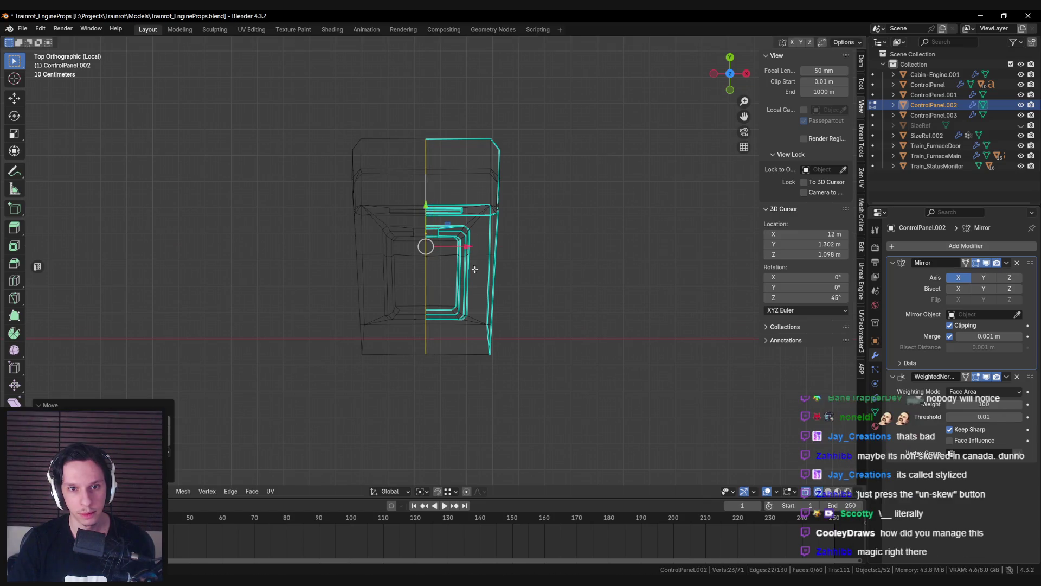
pyautogui.press('Tab')
pyautogui.hotkey('shift', 'z')
pyautogui.moveTo(471, 301)
pyautogui.mouseDown(button='middle')
pyautogui.moveTo(457, 341)
pyautogui.moveTo(459, 305)
pyautogui.mouseUp(button='middle')
# Step: Box-select the bottom-right corner vertices and slide them along X
pyautogui.press('Tab')
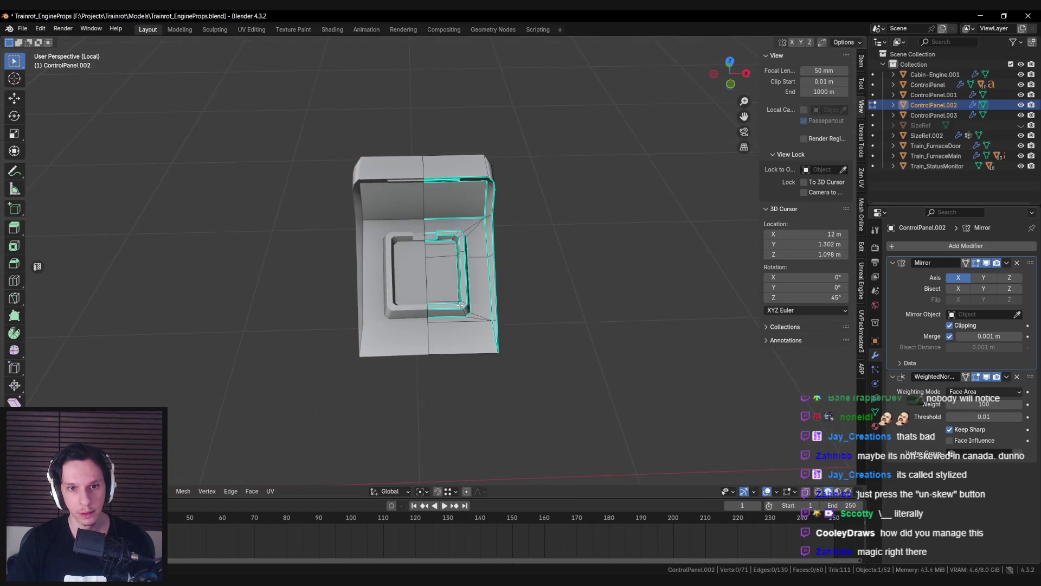
pyautogui.press('KP_7')
pyautogui.hotkey('shift', 'z')
pyautogui.press('b')
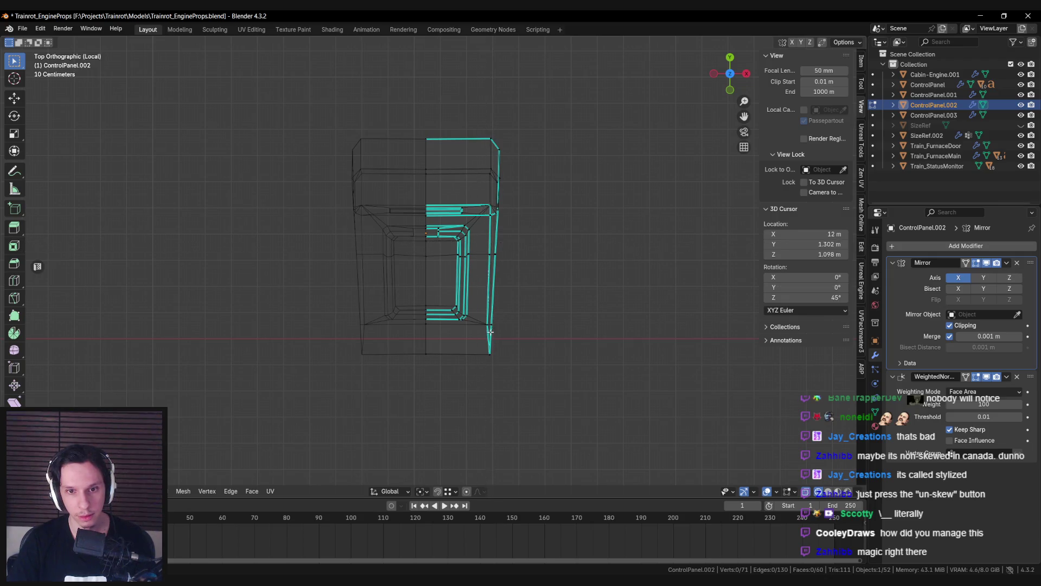
pyautogui.moveTo(476, 312); pyautogui.dragTo(534, 384)
pyautogui.scroll(1, 534, 384)
pyautogui.press('g')
pyautogui.press('x')
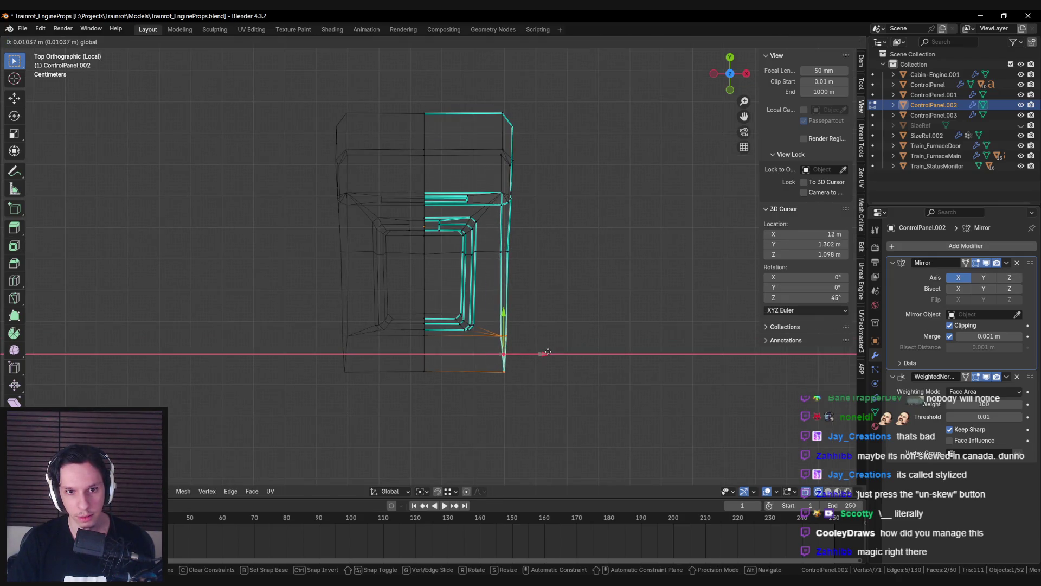
pyautogui.click(549, 352)
# Step: Slide the next vertices near the bottom along X
pyautogui.click(505, 252)
pyautogui.press('g')
pyautogui.press('x')
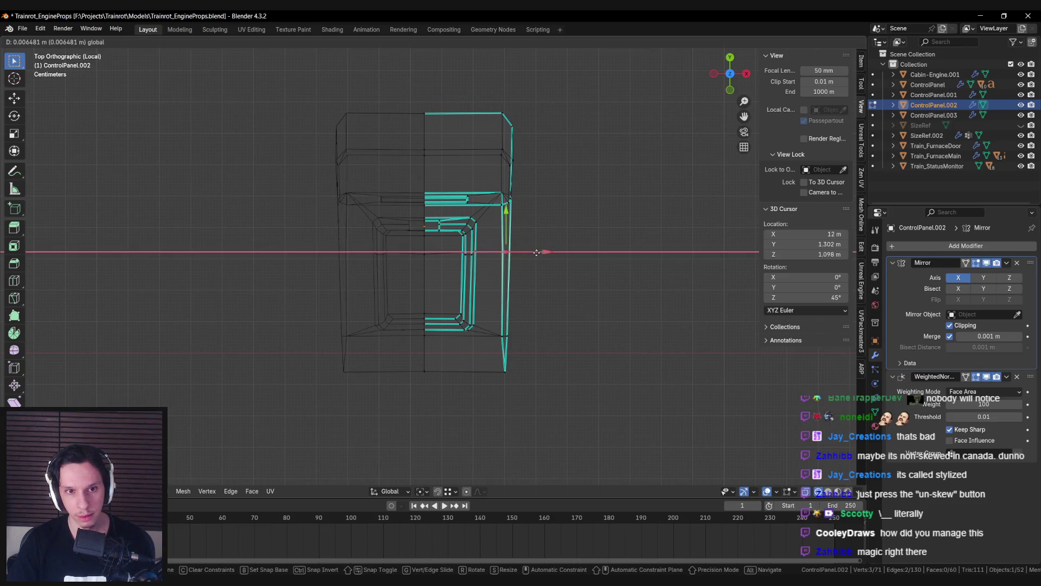
pyautogui.click(536, 252)
# Step: Move the three top-centre vertices along Y to realign the top edge
pyautogui.hotkey('shift', 'z')
pyautogui.moveTo(487, 272); pyautogui.dragTo(461, 292, button='middle')
pyautogui.press('KP_7')
pyautogui.hotkey('shift', 'z')
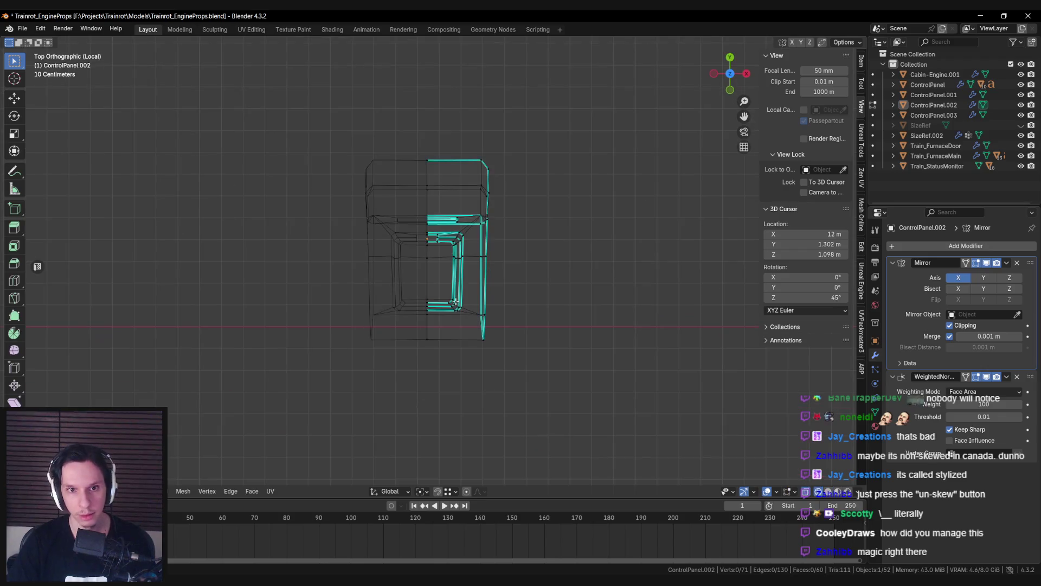
pyautogui.scroll(1, 428, 155)
pyautogui.moveTo(415, 126); pyautogui.dragTo(434, 146)
pyautogui.hotkey('shift', 'z')
pyautogui.press('g')
pyautogui.press('y')
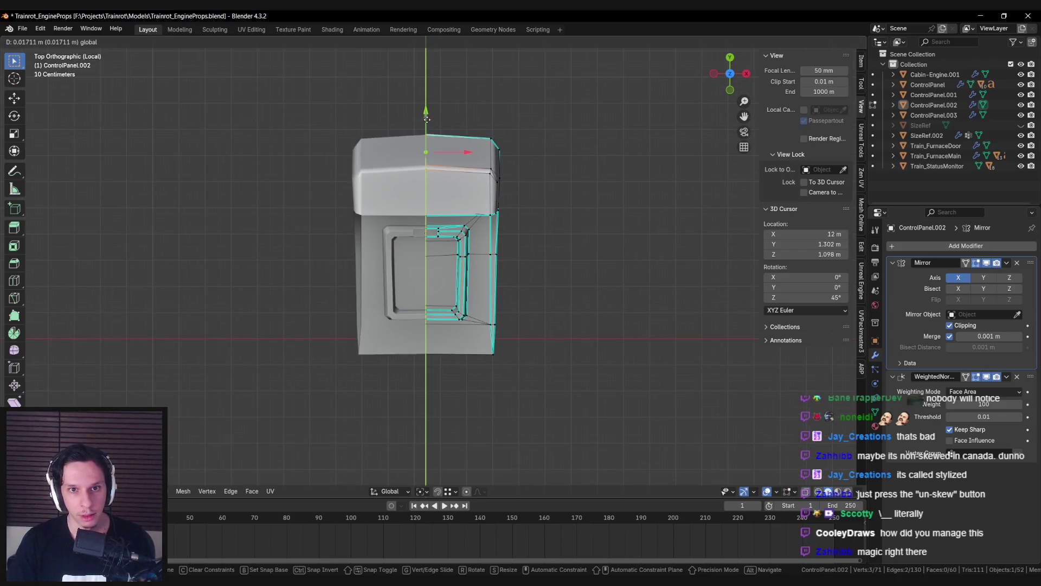
pyautogui.click(427, 125)
# Step: Leave edit mode and the isolated view, then select the button ControlPanel.003
pyautogui.hotkey('alt', 'a')
pyautogui.hotkey('shift', 'z')
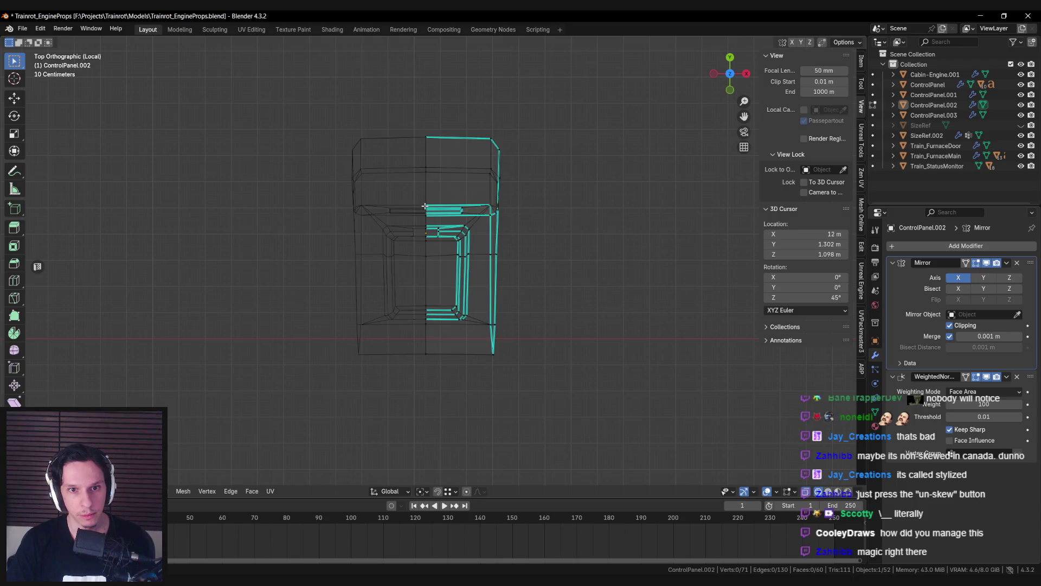
pyautogui.hotkey('shift', 'z')
pyautogui.press('Tab')
pyautogui.moveTo(422, 203); pyautogui.dragTo(425, 239, button='middle')
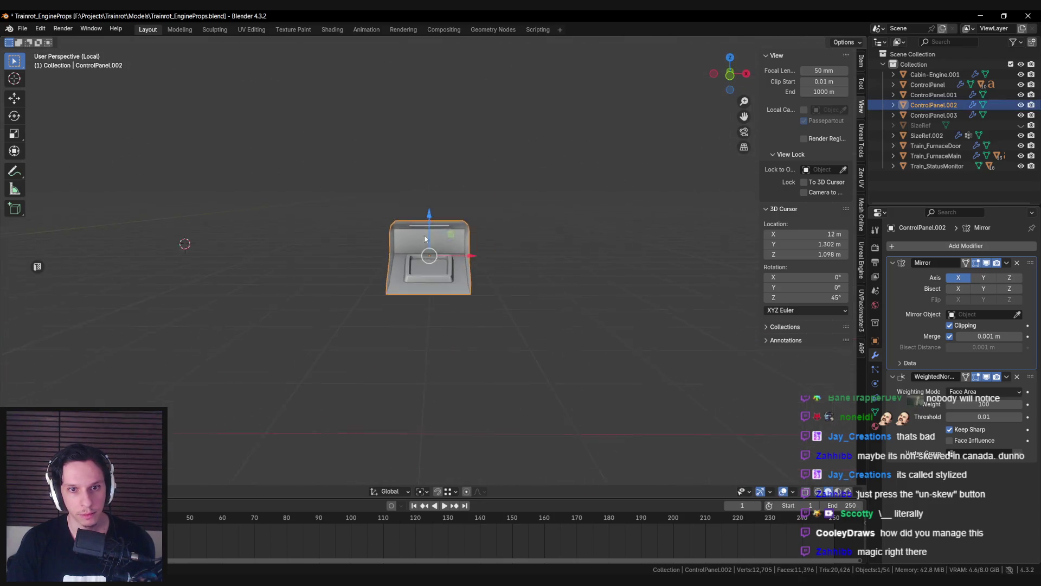
pyautogui.press('KP_Divide')
pyautogui.click(442, 319)
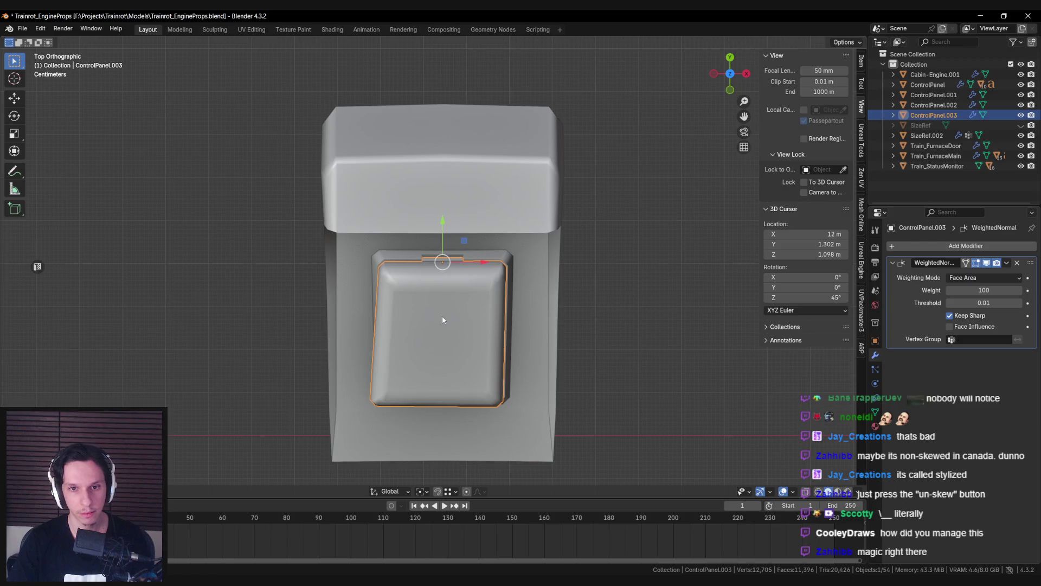
# Step: Cut a centre edge loop through ControlPanel.003 and delete its left half
pyautogui.press('Tab')
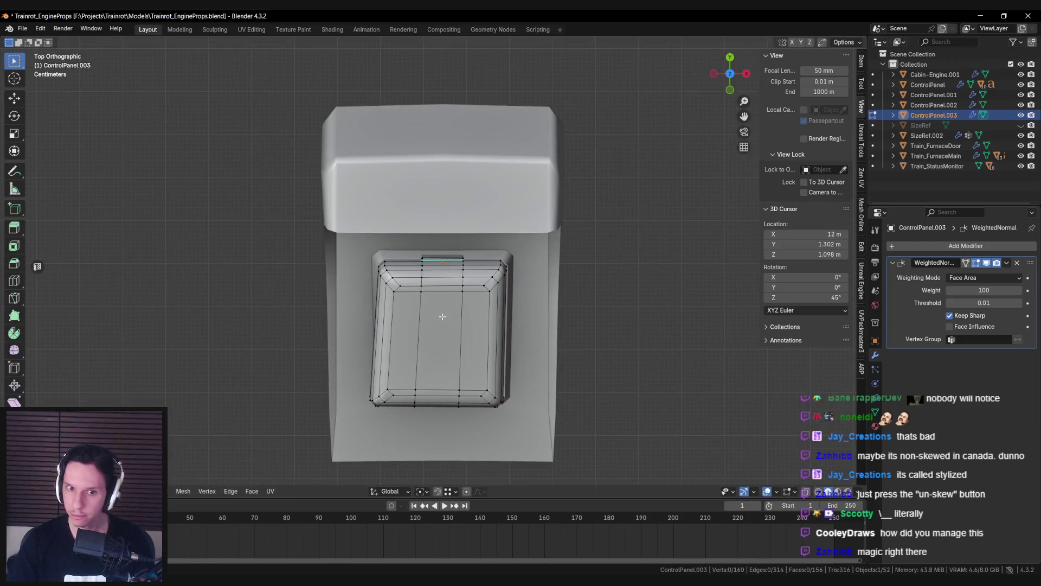
pyautogui.keyDown('shift'); pyautogui.moveTo(442, 316); pyautogui.dragTo(461, 286, button='middle'); pyautogui.keyUp('shift')
pyautogui.hotkey('shift', 'z')
pyautogui.press('Tab')
pyautogui.press('Tab')
pyautogui.scroll(1, 458, 286)
pyautogui.hotkey('ctrl', 'r')
pyautogui.click(457, 285)
pyautogui.moveTo(317, 190)
pyautogui.mouseDown()
pyautogui.moveTo(394, 296)
pyautogui.moveTo(449, 442)
pyautogui.mouseUp()
pyautogui.press('x')
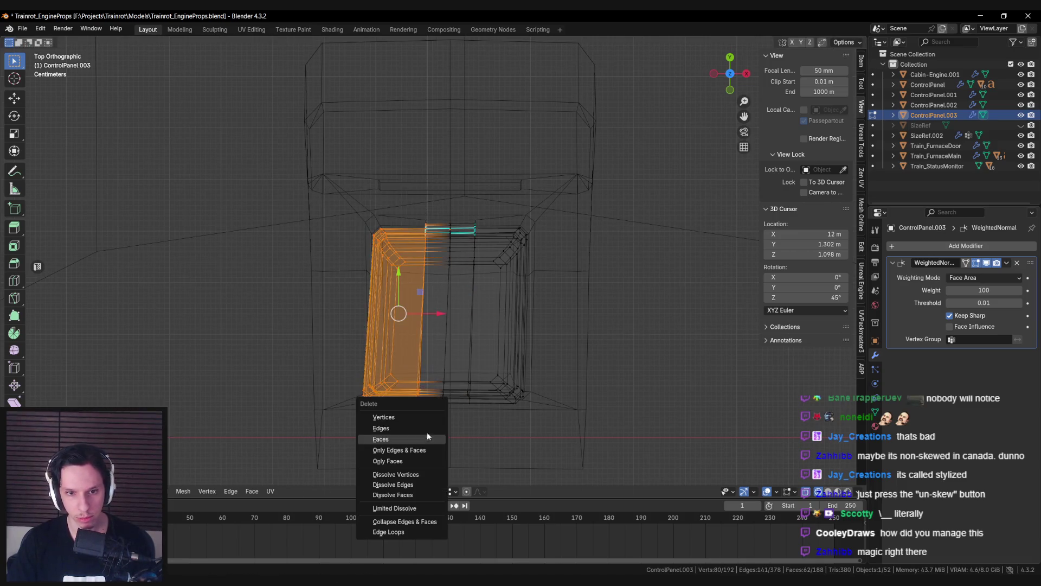
pyautogui.click(418, 417)
# Step: Add a Mirror modifier to the button and apply its rotation and scale
pyautogui.press('Tab')
pyautogui.click(943, 247)
pyautogui.click(846, 307)
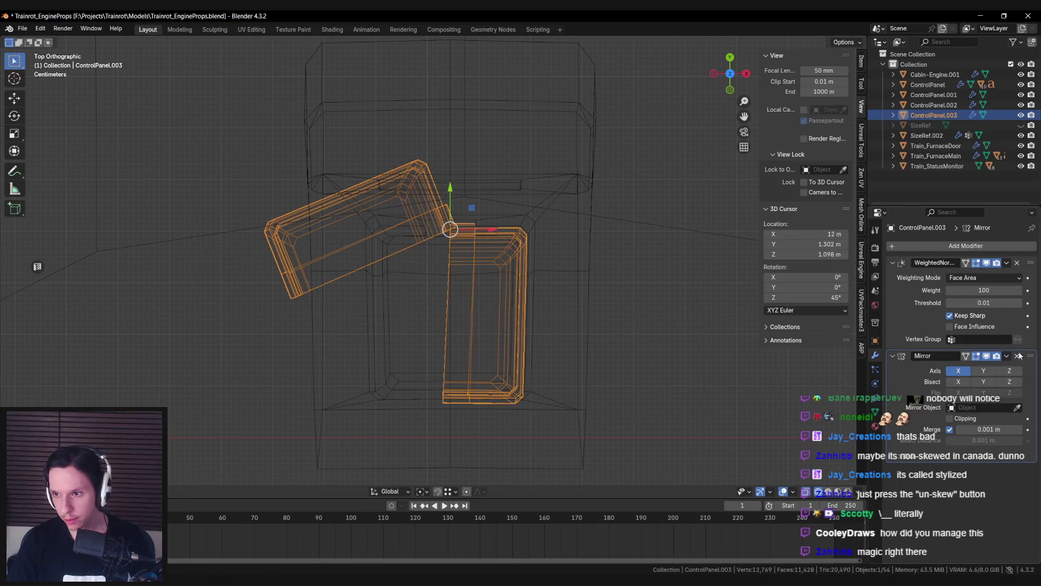
pyautogui.hotkey('ctrl', 'a')
pyautogui.click(472, 350)
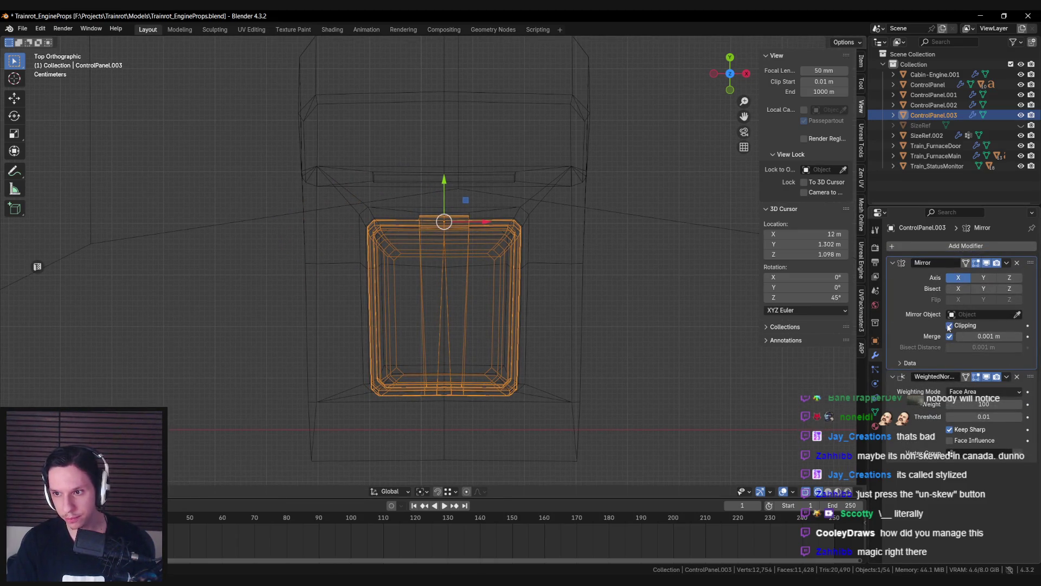
# Step: Flatten the button's centre edge loop by scaling it to 0 along X
pyautogui.press('Tab')
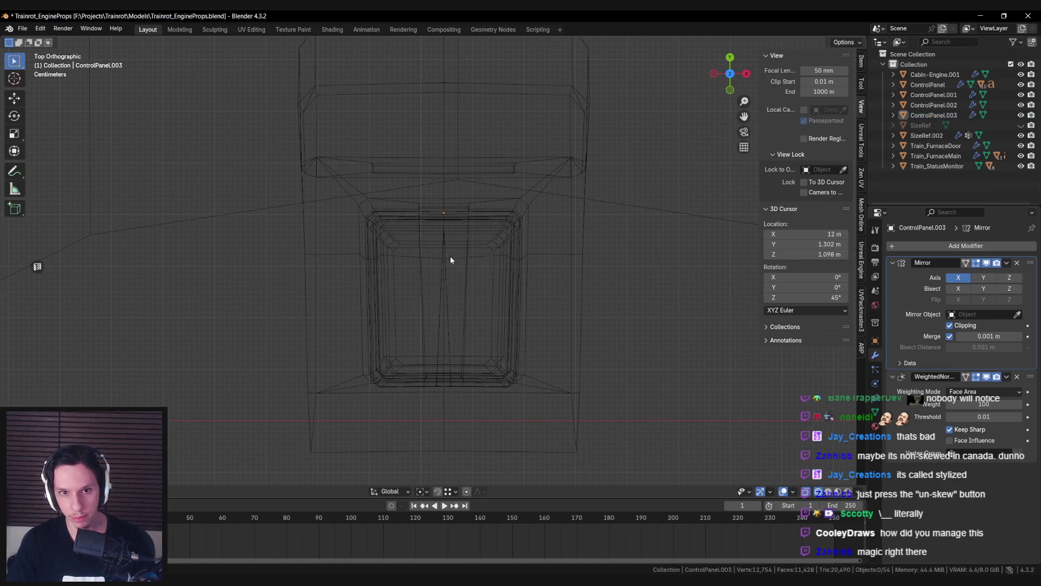
pyautogui.press('s')
pyautogui.press('x')
pyautogui.press('0')
pyautogui.press('Return')
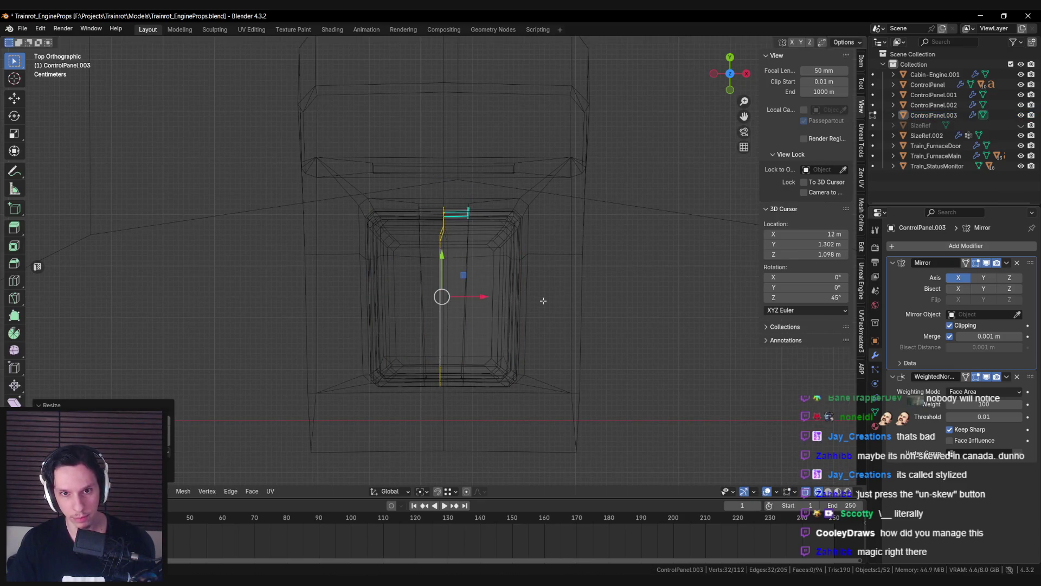
pyautogui.hotkey('alt', 'z')
pyautogui.press('Tab')
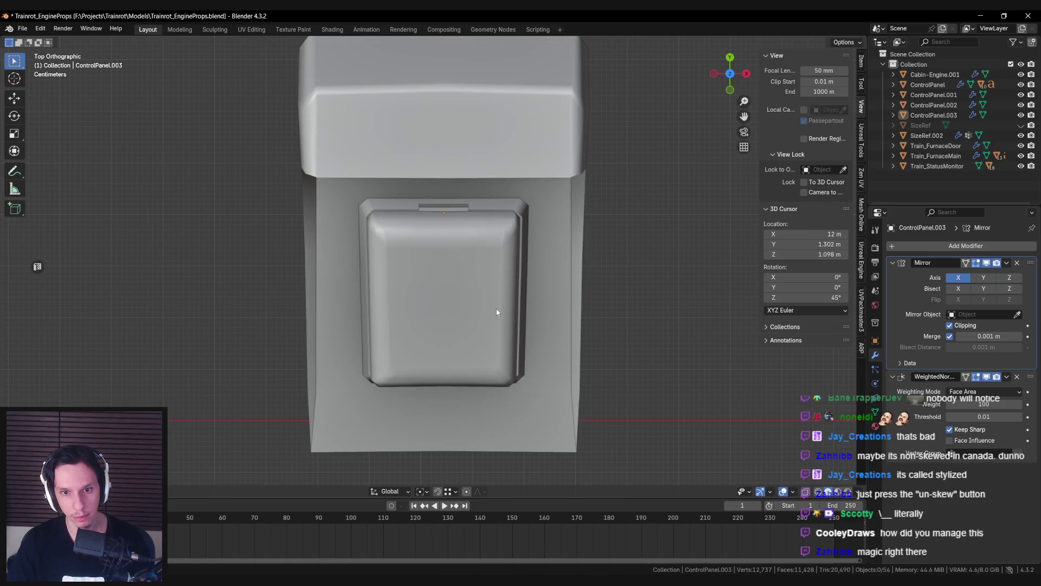
# Step: Select the button object and start rotating it around the X axis in top view
pyautogui.click(496, 329)
pyautogui.scroll(-3, 496, 329)
pyautogui.moveTo(496, 328)
pyautogui.mouseDown(button='middle')
pyautogui.moveTo(485, 374)
pyautogui.moveTo(600, 375)
pyautogui.mouseUp(button='middle')
pyautogui.press('KP_7')
pyautogui.press('r')
pyautogui.press('x')
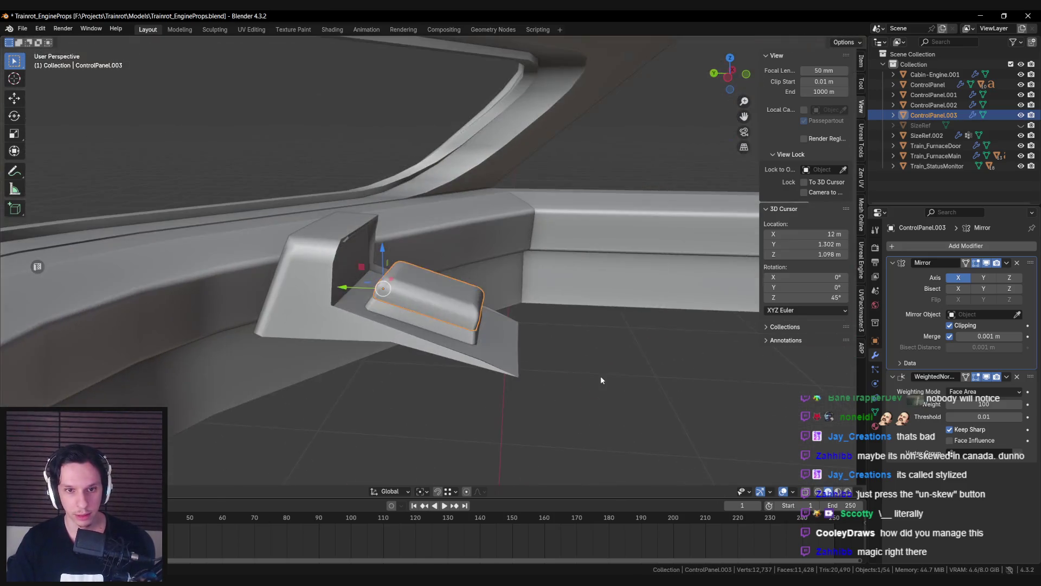
# Step: Cancel the button's tilt, frame it in top view and deselect its vertices
pyautogui.rightClick(413, 150)
pyautogui.hotkey('alt', 'a')
pyautogui.moveTo(485, 252); pyautogui.dragTo(469, 293, button='middle')
pyautogui.click(467, 294)
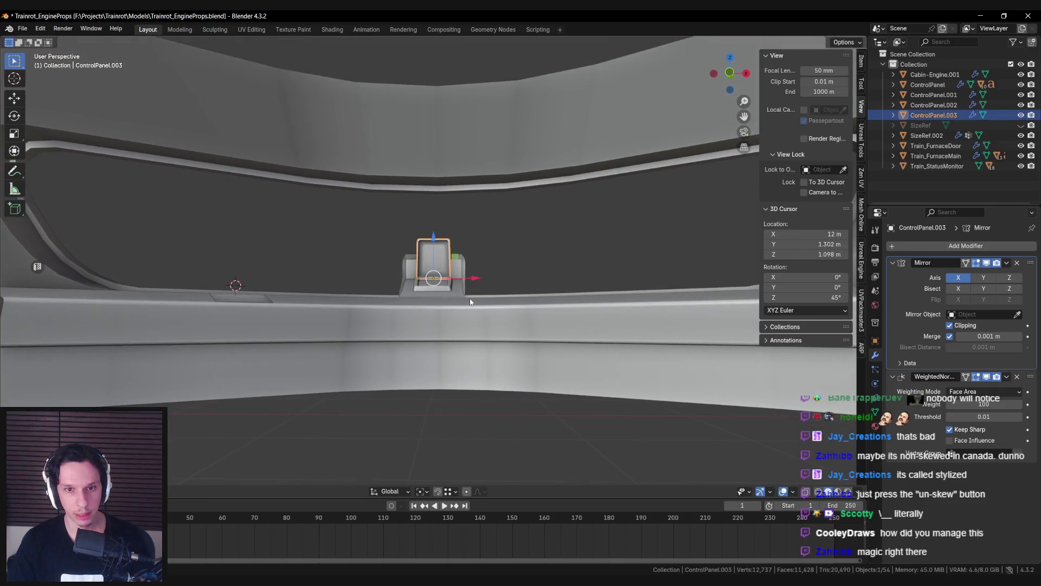
pyautogui.press('KP_7')
pyautogui.press('KP_Decimal')
pyautogui.press('Tab')
pyautogui.scroll(2, 470, 299)
pyautogui.hotkey('alt', 'a')
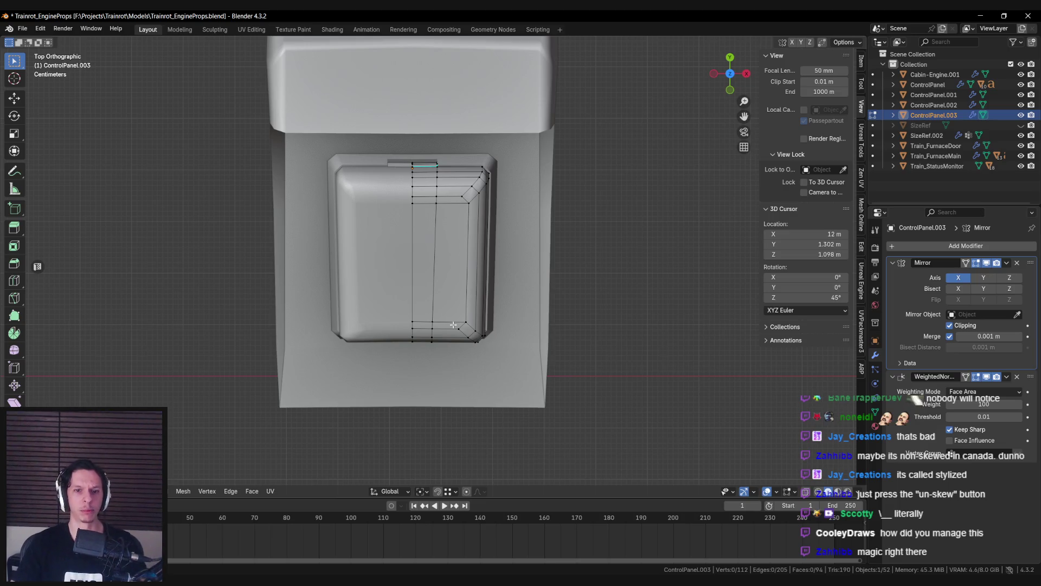
# Step: Tilt the button around the X axis and inspect it in perspective
pyautogui.hotkey('alt', 'z')
pyautogui.hotkey('alt', 'z')
pyautogui.moveTo(450, 302); pyautogui.dragTo(452, 260, button='middle')
pyautogui.hotkey('alt', 'z')
pyautogui.press('KP_7')
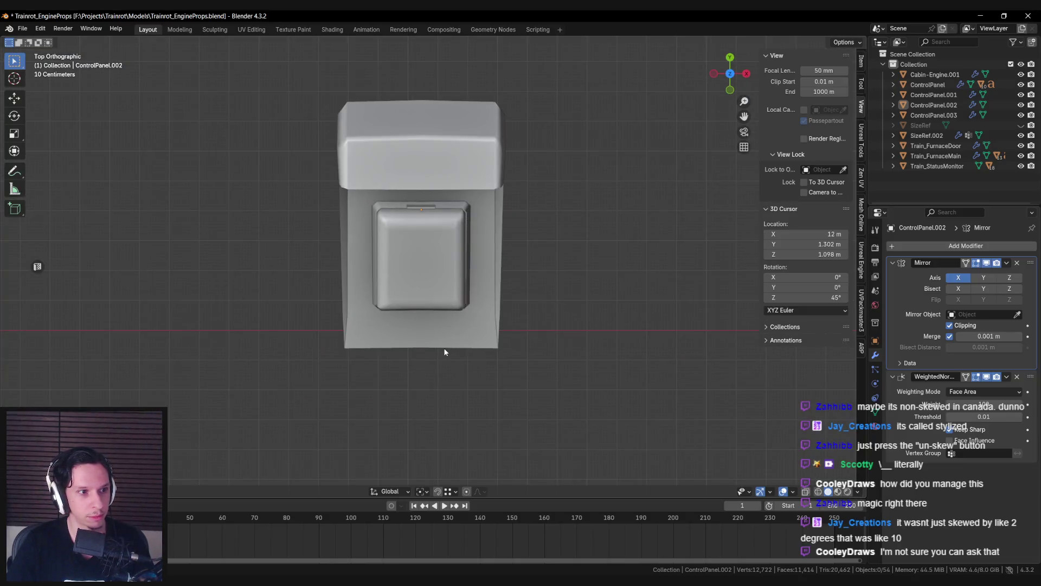
pyautogui.click(430, 294)
pyautogui.moveTo(429, 293)
pyautogui.mouseDown(button='middle')
pyautogui.moveTo(461, 268)
pyautogui.moveTo(518, 353)
pyautogui.moveTo(543, 335)
pyautogui.mouseUp(button='middle')
pyautogui.press('r')
pyautogui.press('x')
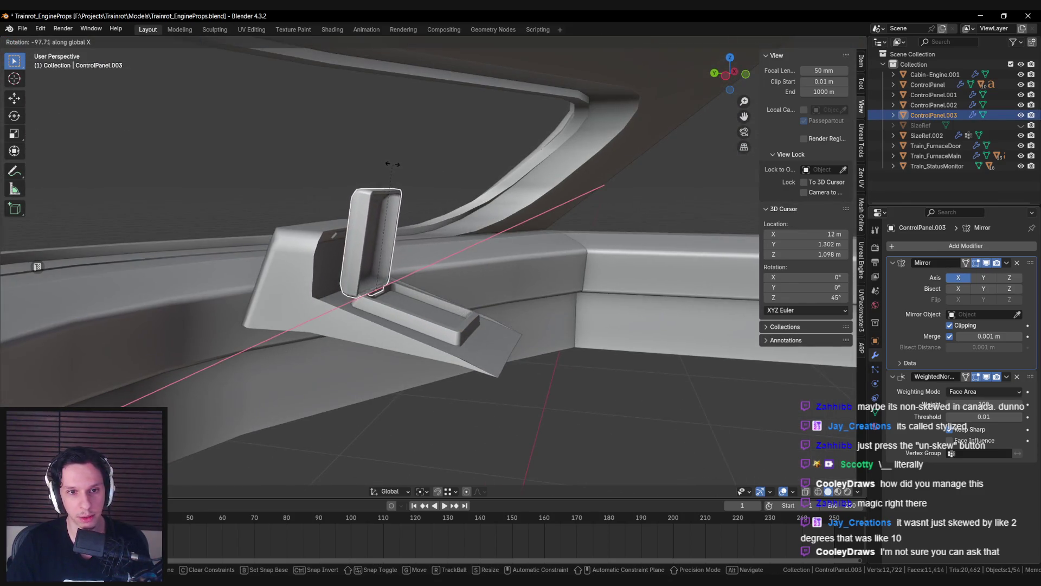
pyautogui.click(378, 169)
pyautogui.moveTo(383, 171)
pyautogui.mouseDown(button='middle')
pyautogui.moveTo(346, 235)
pyautogui.moveTo(257, 227)
pyautogui.moveTo(462, 314)
pyautogui.moveTo(555, 306)
pyautogui.moveTo(509, 262)
pyautogui.moveTo(535, 260)
pyautogui.moveTo(440, 272)
pyautogui.moveTo(418, 252)
pyautogui.moveTo(518, 228)
pyautogui.moveTo(427, 273)
pyautogui.moveTo(434, 397)
pyautogui.moveTo(433, 342)
pyautogui.moveTo(461, 315)
pyautogui.moveTo(515, 304)
pyautogui.mouseUp(button='middle')
pyautogui.click(346, 234)
# Step: Re-adjust the button's X tilt, then undo it and switch to Unreal Engine
pyautogui.click(426, 273)
pyautogui.scroll(3, 428, 336)
pyautogui.press('r')
pyautogui.press('x')
pyautogui.click(473, 232)
pyautogui.moveTo(474, 232)
pyautogui.mouseDown(button='middle')
pyautogui.moveTo(388, 213)
pyautogui.moveTo(396, 295)
pyautogui.mouseUp(button='middle')
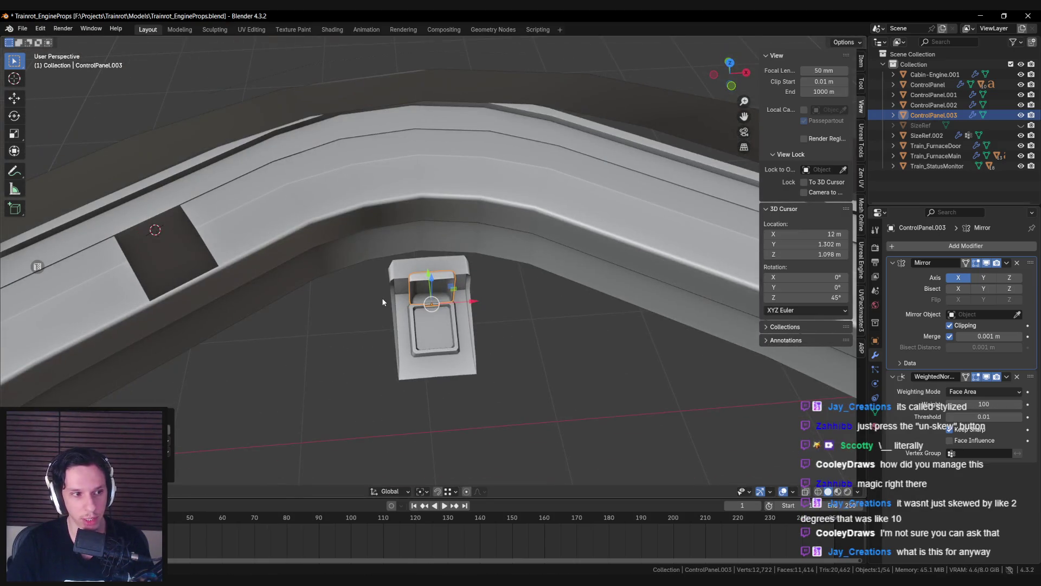
pyautogui.hotkey('ctrl', 'z')
pyautogui.hotkey('alt', 'Tab')
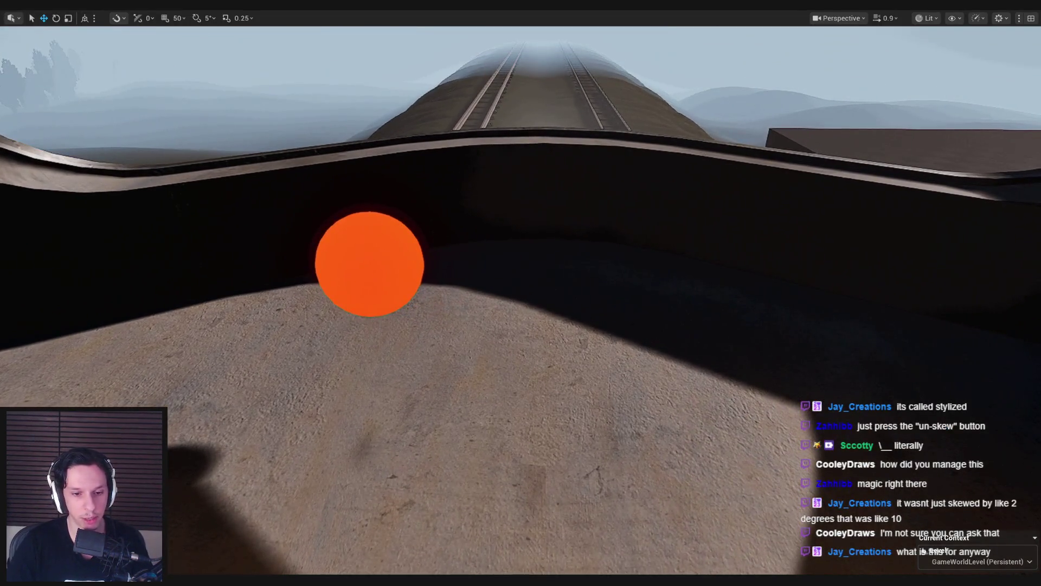
# Step: Save the Blender file with the updated control panel
pyautogui.hotkey('alt', 'Tab')
pyautogui.moveTo(529, 179)
pyautogui.mouseDown(button='middle')
pyautogui.moveTo(532, 240)
pyautogui.moveTo(469, 284)
pyautogui.moveTo(528, 263)
pyautogui.moveTo(434, 310)
pyautogui.moveTo(385, 318)
pyautogui.moveTo(369, 268)
pyautogui.mouseUp(button='middle')
pyautogui.hotkey('ctrl', 's')
# Step: Look around the Unreal cab toward the front window, then return to Blender
pyautogui.hotkey('alt', 'Tab')
pyautogui.moveTo(358, 261)
pyautogui.mouseDown(button='right')
pyautogui.moveTo(379, 228)
pyautogui.moveTo(358, 233)
pyautogui.moveTo(391, 239)
pyautogui.moveTo(368, 239)
pyautogui.moveTo(379, 233)
pyautogui.moveTo(383, 246)
pyautogui.moveTo(358, 247)
pyautogui.moveTo(385, 238)
pyautogui.moveTo(369, 243)
pyautogui.moveTo(383, 244)
pyautogui.moveTo(393, 304)
pyautogui.mouseUp(button='right')
pyautogui.moveTo(479, 206)
pyautogui.mouseDown(button='right')
pyautogui.moveTo(483, 293)
pyautogui.moveTo(504, 266)
pyautogui.mouseUp(button='right')
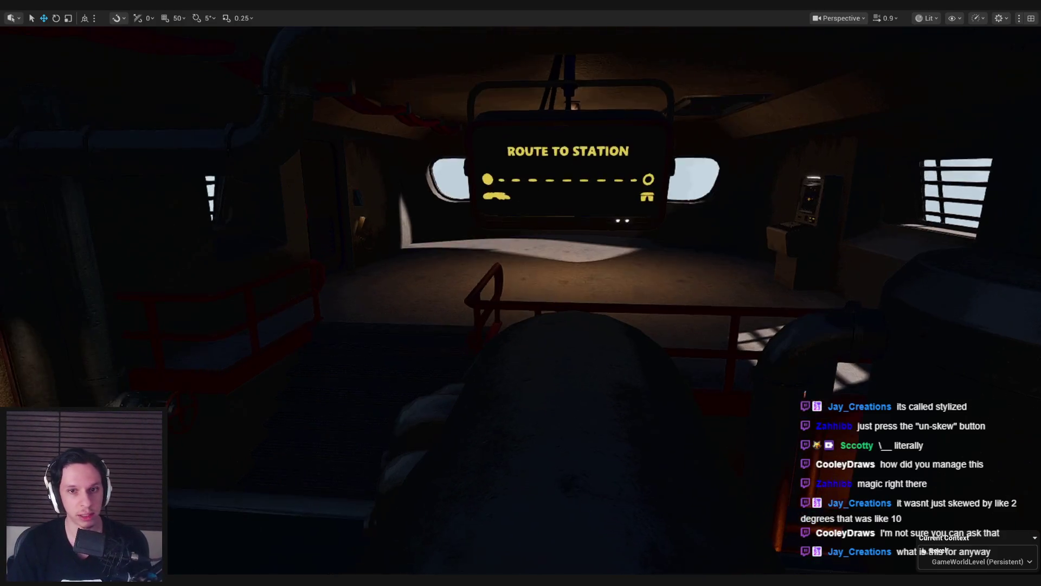
pyautogui.hotkey('alt', 'Tab')
pyautogui.moveTo(487, 380)
pyautogui.mouseDown(button='middle')
pyautogui.moveTo(454, 356)
pyautogui.moveTo(392, 278)
pyautogui.moveTo(360, 294)
pyautogui.mouseUp(button='middle')
# Step: Slide the button's right-edge vertices outward along X in top view
pyautogui.press('KP_7')
pyautogui.press('Tab')
pyautogui.scroll(3, 360, 294)
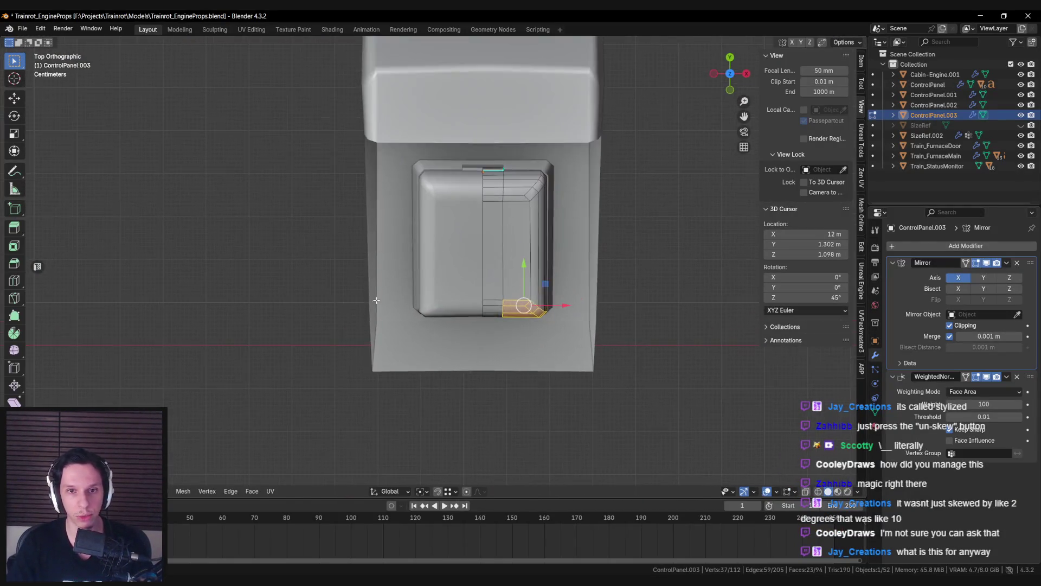
pyautogui.keyDown('shift'); pyautogui.moveTo(488, 221); pyautogui.dragTo(374, 264, button='middle'); pyautogui.keyUp('shift')
pyautogui.hotkey('shift', 'z')
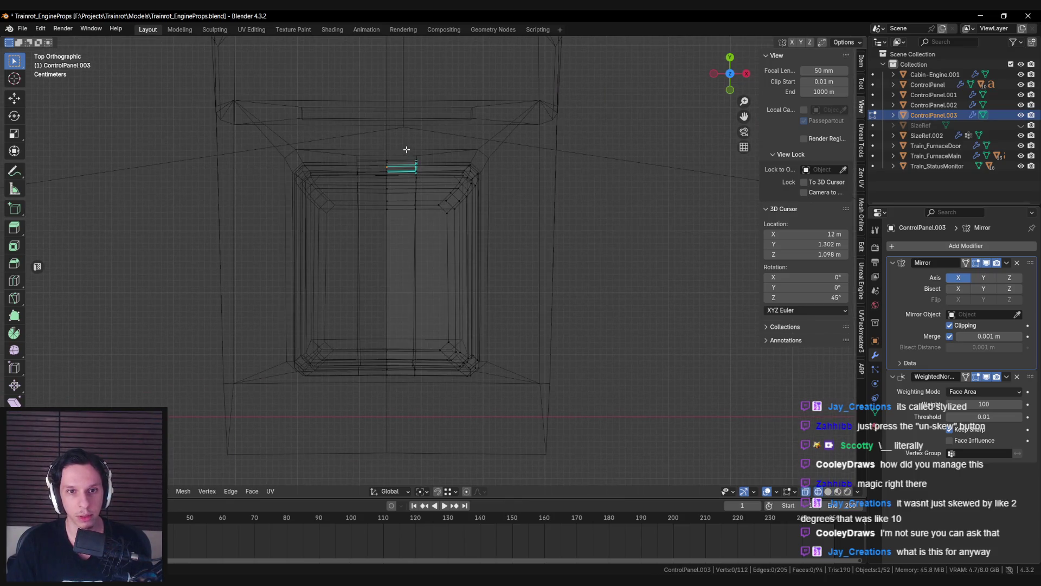
pyautogui.moveTo(453, 195); pyautogui.dragTo(488, 379)
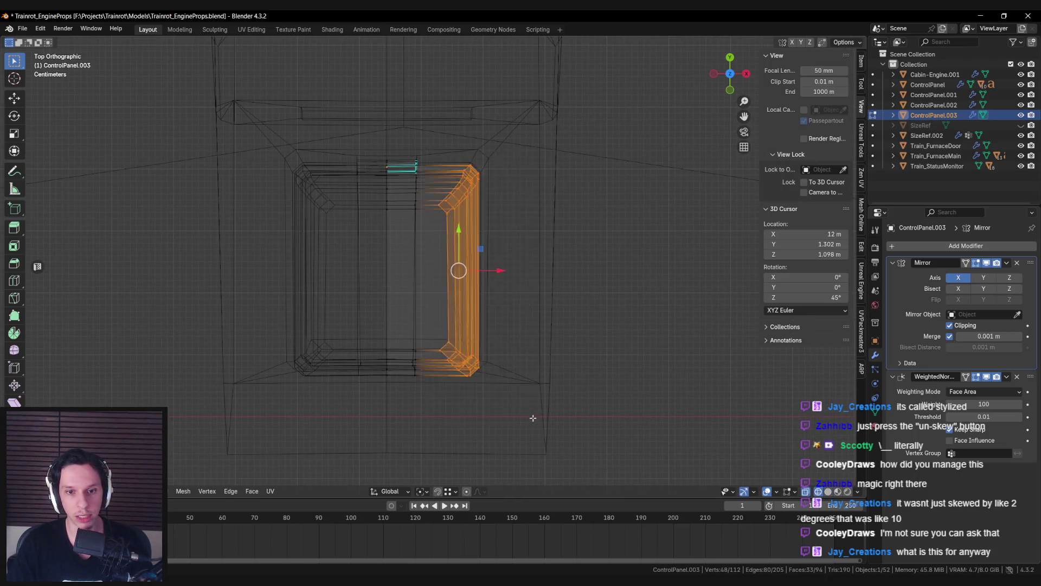
pyautogui.hotkey('shift', 'z')
pyautogui.press('g')
pyautogui.press('x')
pyautogui.click(502, 272)
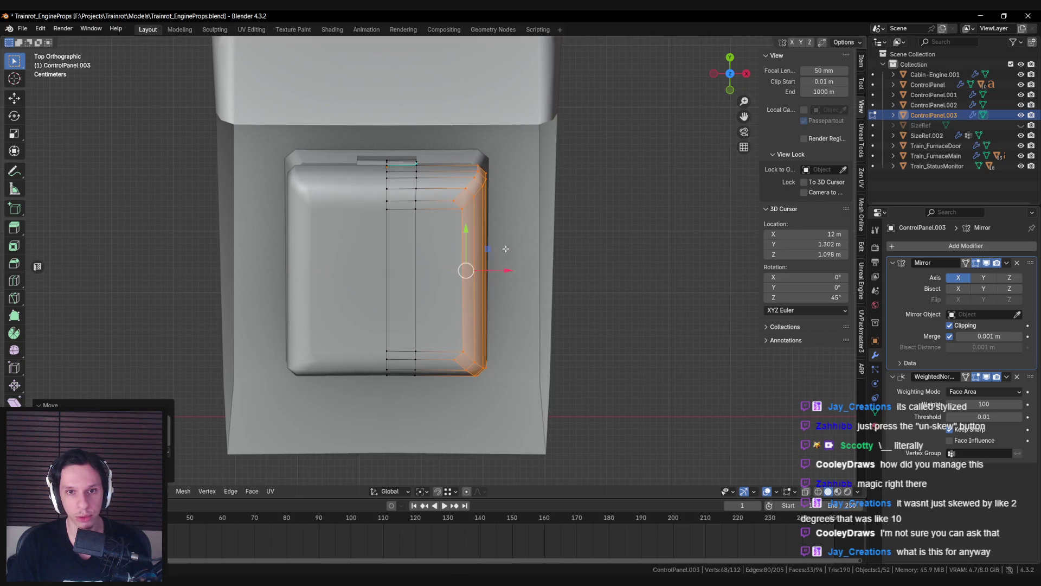
# Step: Slide ControlPanel.002's right-side frame edge about 0.012 m along X
pyautogui.hotkey('alt', 'q')
pyautogui.hotkey('shift', 'z')
pyautogui.moveTo(447, 140); pyautogui.dragTo(513, 398)
pyautogui.moveTo(491, 249)
pyautogui.mouseDown(button='middle')
pyautogui.moveTo(611, 172)
pyautogui.moveTo(526, 213)
pyautogui.mouseUp(button='middle')
pyautogui.press('KP_7')
pyautogui.hotkey('shift', 'z')
pyautogui.moveTo(510, 260); pyautogui.dragTo(515, 262)
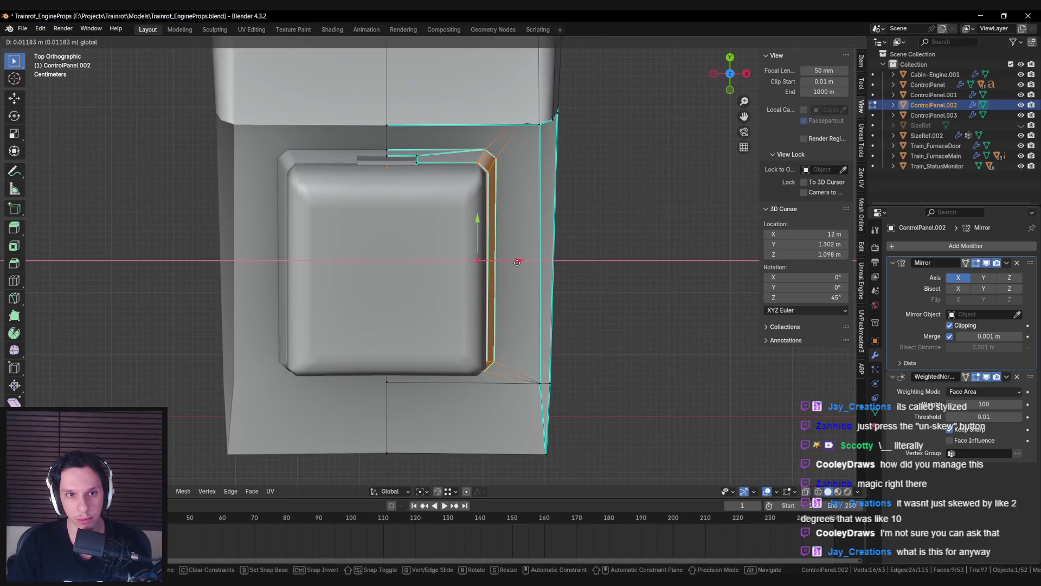
pyautogui.moveTo(518, 263); pyautogui.dragTo(518, 262)
pyautogui.press('Tab')
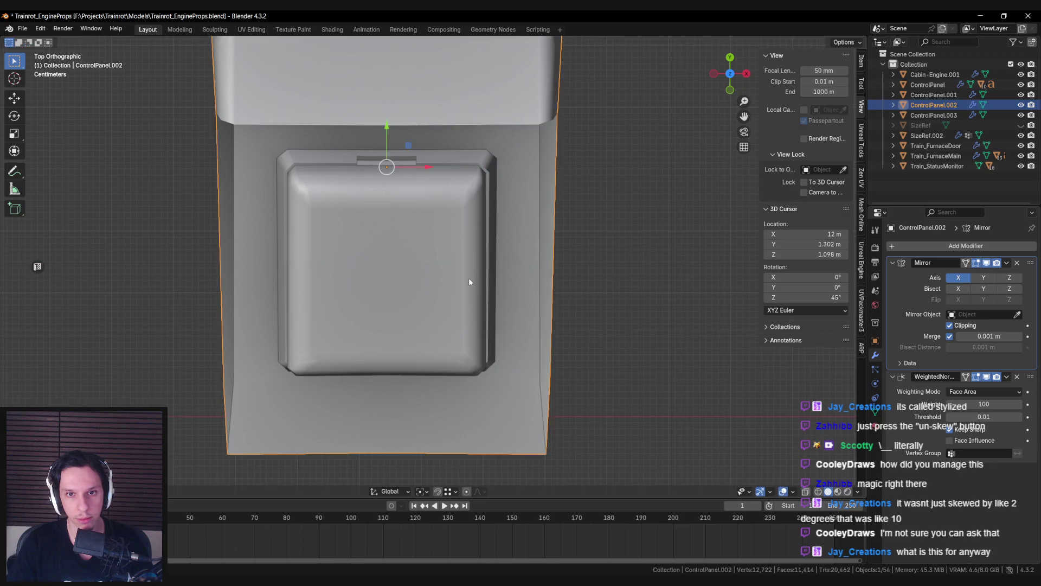
# Step: Rotate the button part about the global X axis until it stands roughly vertical
pyautogui.scroll(-5, 469, 278)
pyautogui.moveTo(468, 278)
pyautogui.mouseDown(button='middle')
pyautogui.moveTo(463, 209)
pyautogui.moveTo(416, 308)
pyautogui.moveTo(553, 328)
pyautogui.moveTo(477, 326)
pyautogui.mouseUp(button='middle')
pyautogui.click(415, 308)
pyautogui.press('r')
pyautogui.press('x')
pyautogui.click(425, 192)
# Step: Extrude the housing's bottom edge loop straight down along Z into a skirt
pyautogui.moveTo(425, 192)
pyautogui.mouseDown(button='middle')
pyautogui.moveTo(464, 278)
pyautogui.moveTo(460, 314)
pyautogui.moveTo(384, 299)
pyautogui.moveTo(434, 318)
pyautogui.mouseUp(button='middle')
pyautogui.press('KP_7')
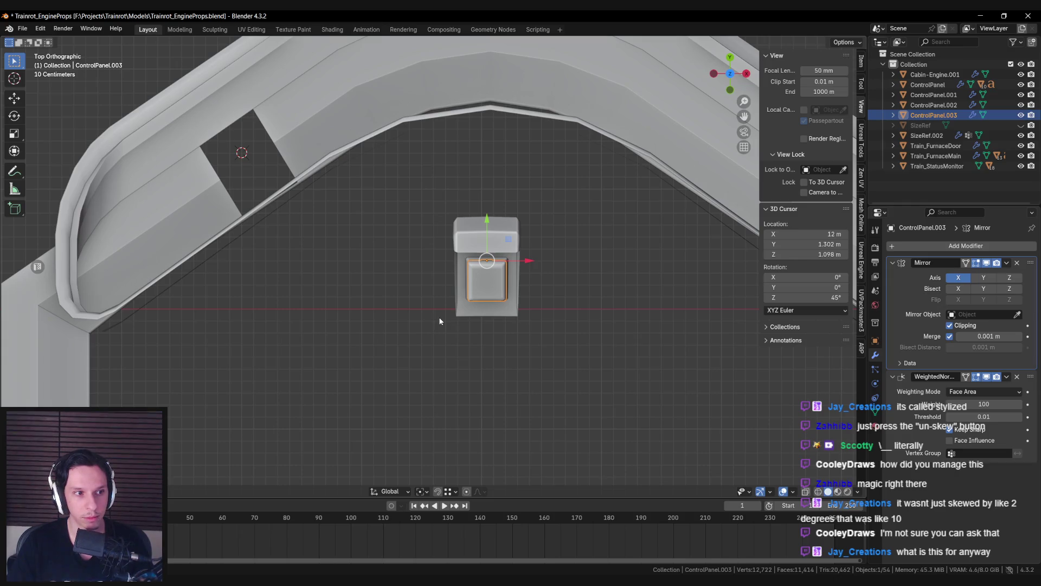
pyautogui.moveTo(440, 321)
pyautogui.mouseDown(button='middle')
pyautogui.moveTo(466, 226)
pyautogui.moveTo(439, 305)
pyautogui.moveTo(412, 282)
pyautogui.moveTo(408, 271)
pyautogui.moveTo(418, 293)
pyautogui.moveTo(421, 246)
pyautogui.moveTo(480, 277)
pyautogui.moveTo(473, 267)
pyautogui.moveTo(509, 334)
pyautogui.moveTo(390, 339)
pyautogui.mouseUp(button='middle')
pyautogui.click(412, 282)
pyautogui.press('Tab')
pyautogui.keyDown('alt'); pyautogui.click(421, 246); pyautogui.keyUp('alt')
pyautogui.press('e')
pyautogui.press('z')
pyautogui.click(471, 267)
# Step: Mark the extruded housing edges as sharp
pyautogui.hotkey('ctrl', 'e')
pyautogui.click(509, 333)
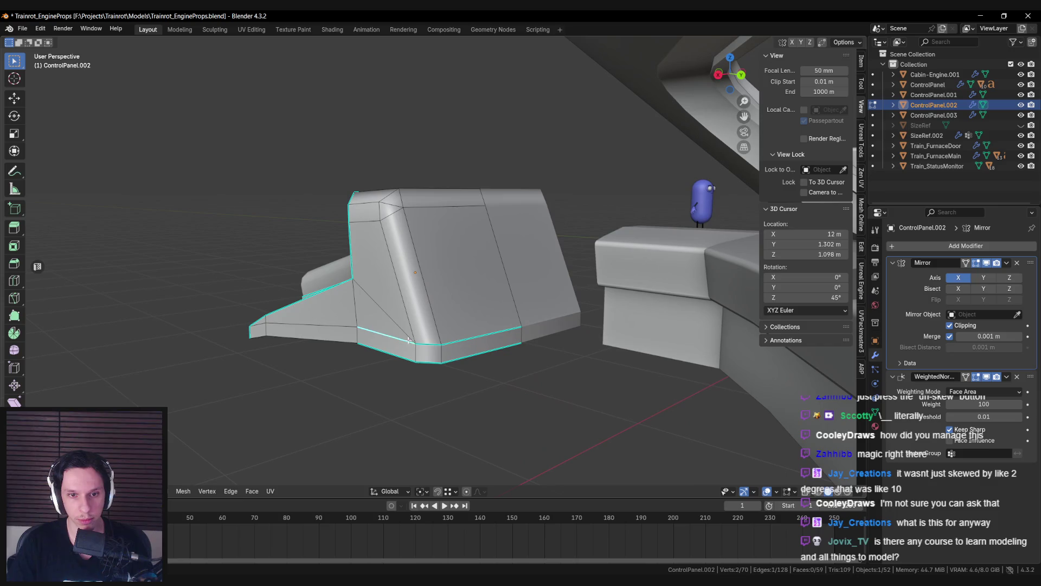
pyautogui.hotkey('ctrl', 'e')
pyautogui.click(454, 340)
pyautogui.press('Tab')
pyautogui.moveTo(453, 340)
pyautogui.mouseDown(button='middle')
pyautogui.moveTo(484, 351)
pyautogui.moveTo(471, 298)
pyautogui.moveTo(427, 311)
pyautogui.moveTo(484, 330)
pyautogui.moveTo(405, 296)
pyautogui.moveTo(540, 280)
pyautogui.mouseUp(button='middle')
pyautogui.press('Tab')
pyautogui.hotkey('ctrl', 'e')
pyautogui.click(514, 301)
pyautogui.press('Tab')
# Step: Fill the hole in the trim strip's top surface with a face from its edges
pyautogui.click(485, 336)
pyautogui.scroll(-5, 541, 283)
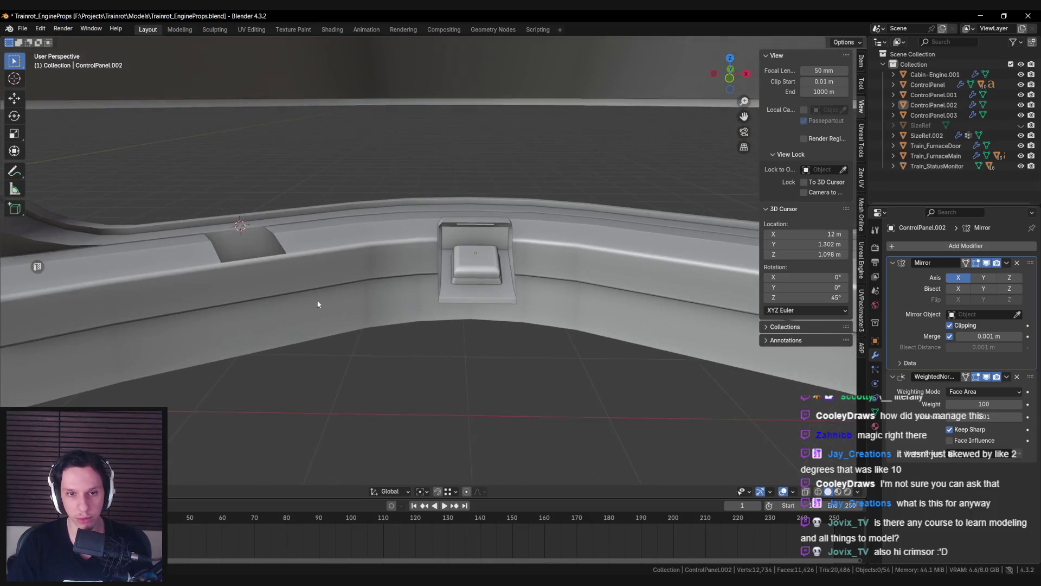
pyautogui.moveTo(318, 302); pyautogui.dragTo(371, 298, button='middle')
pyautogui.click(372, 298)
pyautogui.press('Tab')
pyautogui.keyDown('alt'); pyautogui.click(343, 281); pyautogui.keyUp('alt')
pyautogui.moveTo(307, 282)
pyautogui.mouseDown(button='middle')
pyautogui.moveTo(418, 290)
pyautogui.moveTo(338, 238)
pyautogui.mouseUp(button='middle')
pyautogui.scroll(4, 396, 291)
pyautogui.press('f')
pyautogui.press('f')
pyautogui.press('f')
pyautogui.hotkey('alt', 'a')
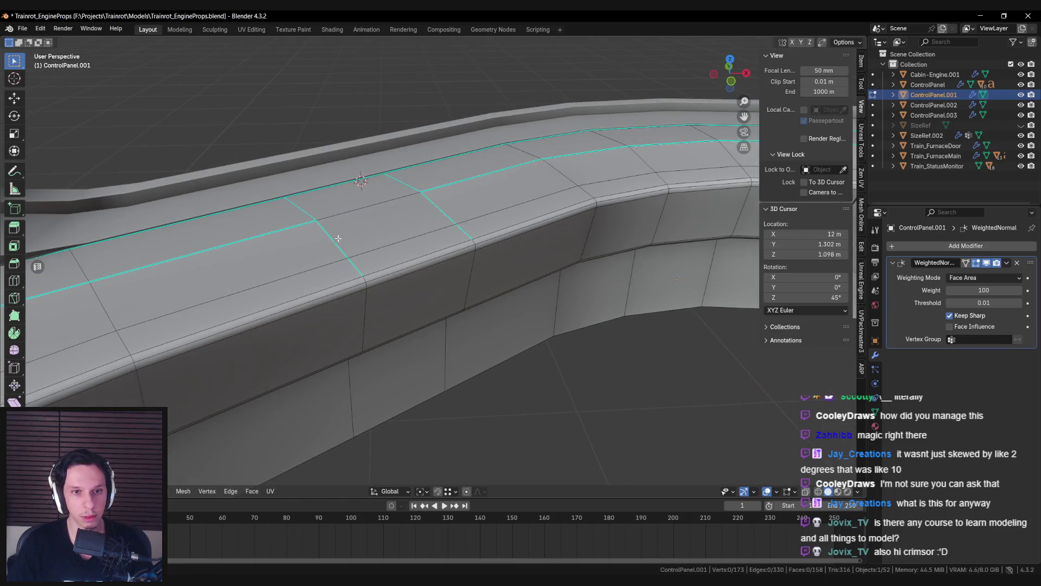
# Step: Clear the sharp marking from the crosswise edge loop across the trim strip
pyautogui.keyDown('alt'); pyautogui.click(332, 239); pyautogui.keyUp('alt')
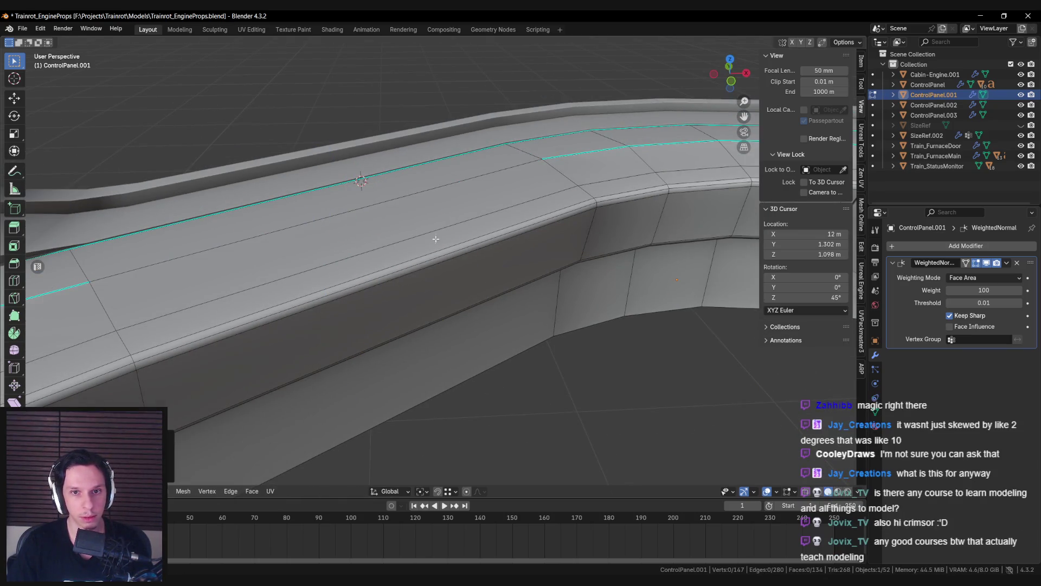
pyautogui.scroll(-3, 435, 239)
pyautogui.hotkey('ctrl', 'e')
pyautogui.click(342, 230)
pyautogui.press('Tab')
pyautogui.scroll(-2, 525, 290)
pyautogui.hotkey('alt', 'a')
# Step: Select the button part and frame the view on it
pyautogui.moveTo(526, 290)
pyautogui.mouseDown(button='middle')
pyautogui.moveTo(382, 281)
pyautogui.moveTo(475, 262)
pyautogui.moveTo(337, 282)
pyautogui.moveTo(278, 268)
pyautogui.moveTo(470, 295)
pyautogui.mouseUp(button='middle')
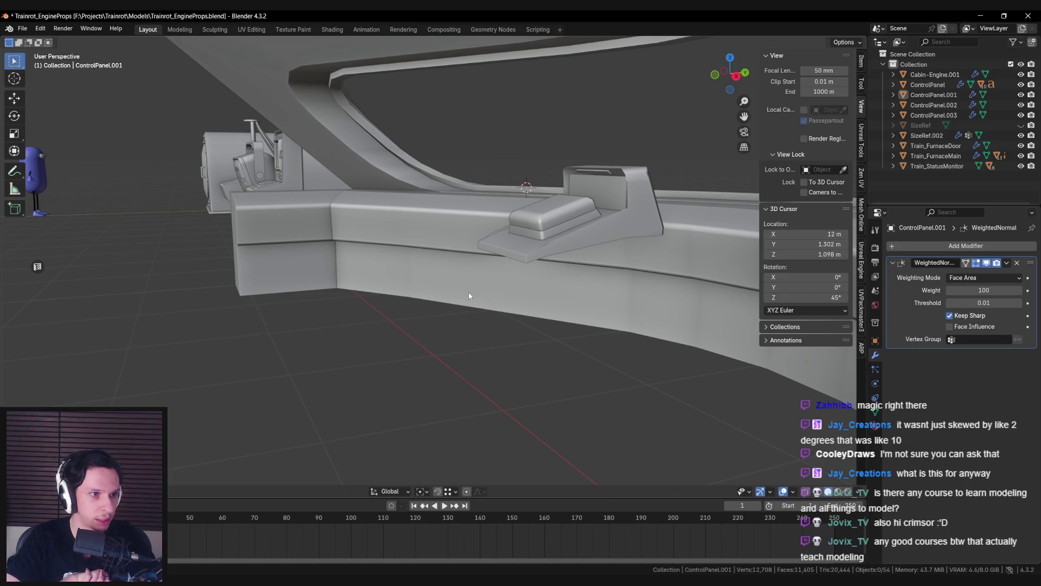
pyautogui.moveTo(469, 296)
pyautogui.mouseDown(button='middle')
pyautogui.moveTo(518, 298)
pyautogui.moveTo(517, 315)
pyautogui.moveTo(480, 300)
pyautogui.moveTo(418, 227)
pyautogui.moveTo(551, 263)
pyautogui.moveTo(443, 269)
pyautogui.moveTo(473, 258)
pyautogui.moveTo(531, 275)
pyautogui.moveTo(520, 282)
pyautogui.moveTo(542, 304)
pyautogui.moveTo(536, 334)
pyautogui.moveTo(495, 298)
pyautogui.moveTo(522, 327)
pyautogui.moveTo(496, 310)
pyautogui.moveTo(599, 331)
pyautogui.mouseUp(button='middle')
pyautogui.click(420, 228)
pyautogui.click(442, 269)
pyautogui.scroll(-5, 535, 335)
pyautogui.click(509, 347)
pyautogui.click(497, 310)
pyautogui.press('KP_Decimal')
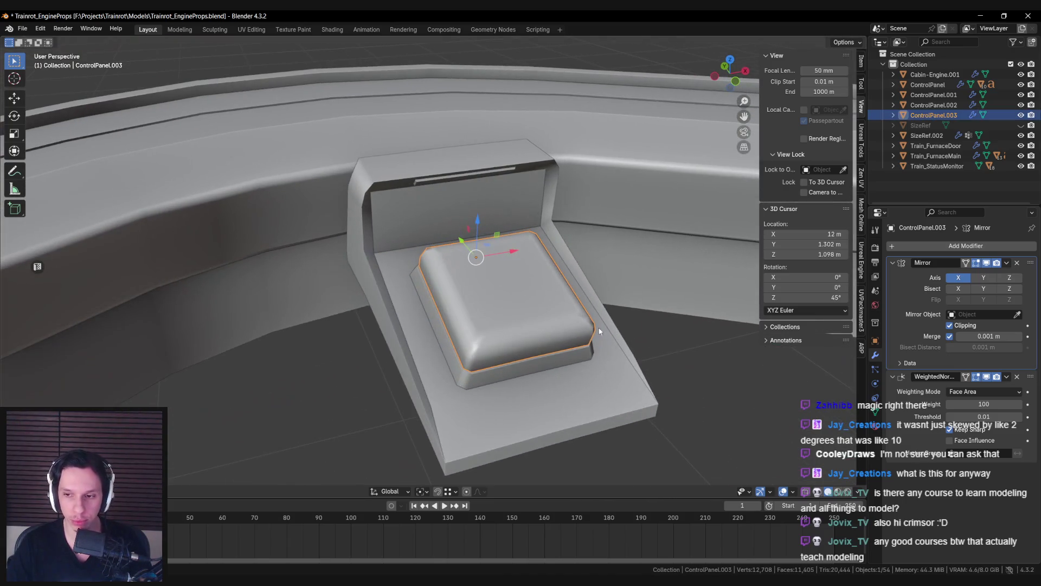
# Step: Replace the button's Electronics material slot with the existing Glass material
pyautogui.click(876, 426)
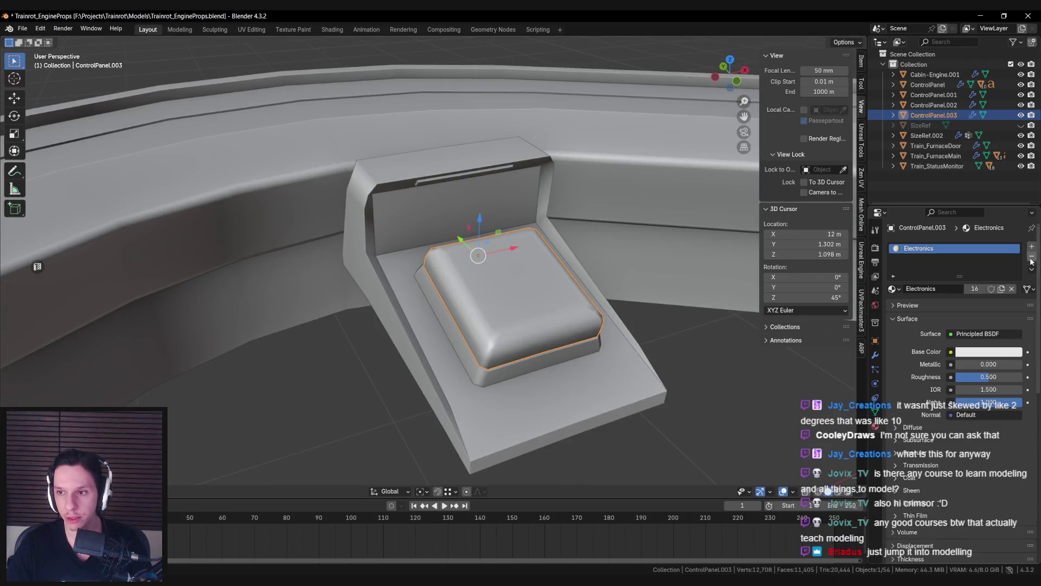
pyautogui.click(1032, 252)
pyautogui.click(1032, 247)
pyautogui.click(892, 289)
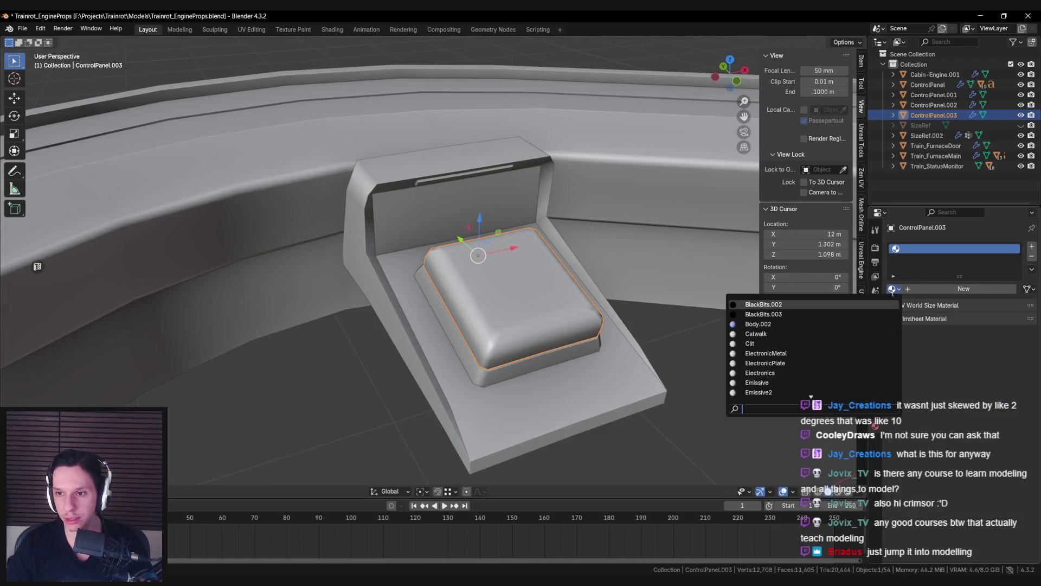
pyautogui.click(824, 304)
# Step: Compare the housing in Blender against the Unreal Engine view from several angles
pyautogui.moveTo(596, 299); pyautogui.dragTo(504, 293, button='middle')
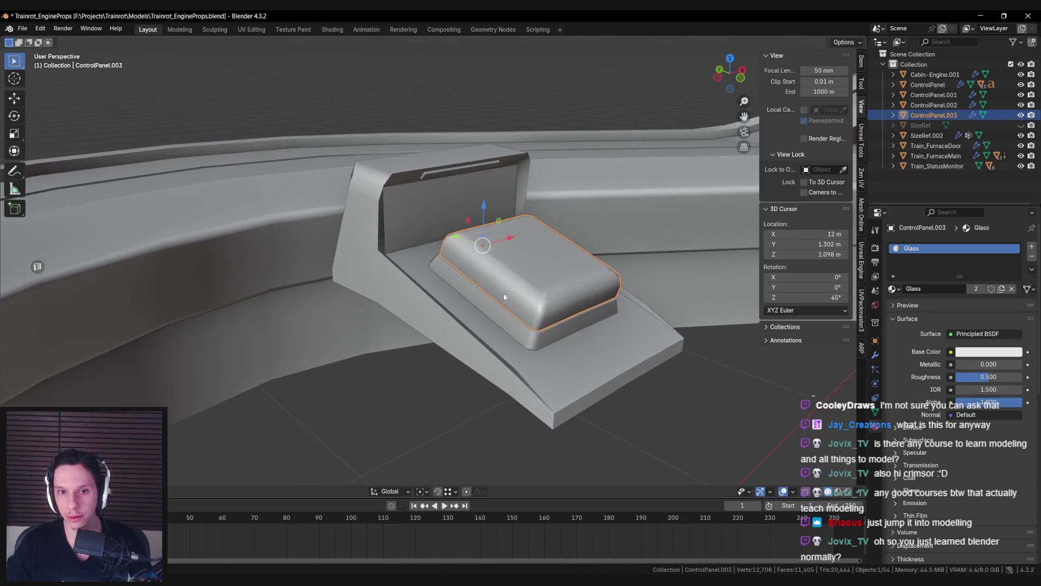
pyautogui.click(477, 294)
pyautogui.scroll(-3, 473, 290)
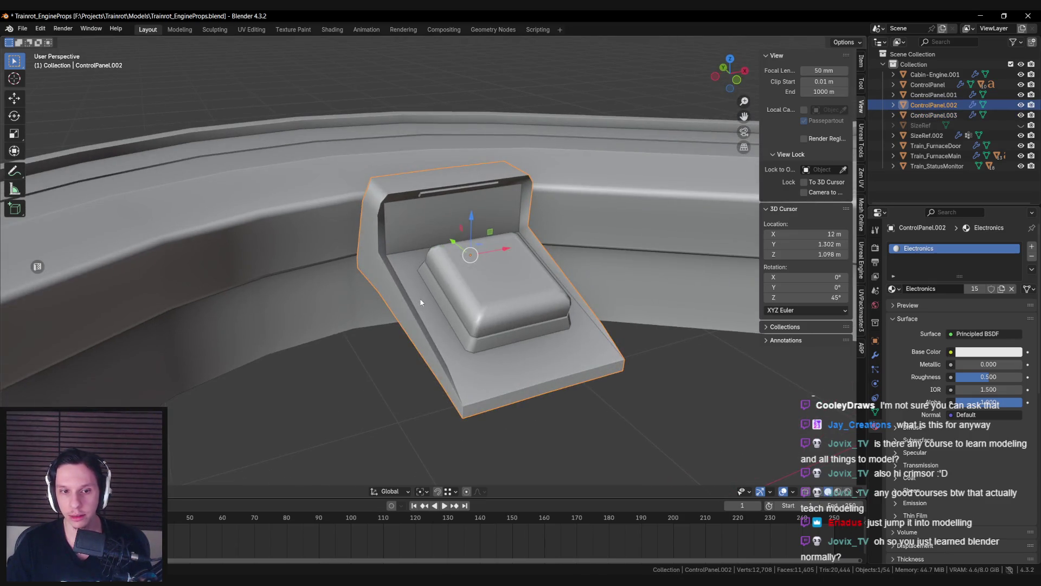
pyautogui.hotkey('alt', 'Tab')
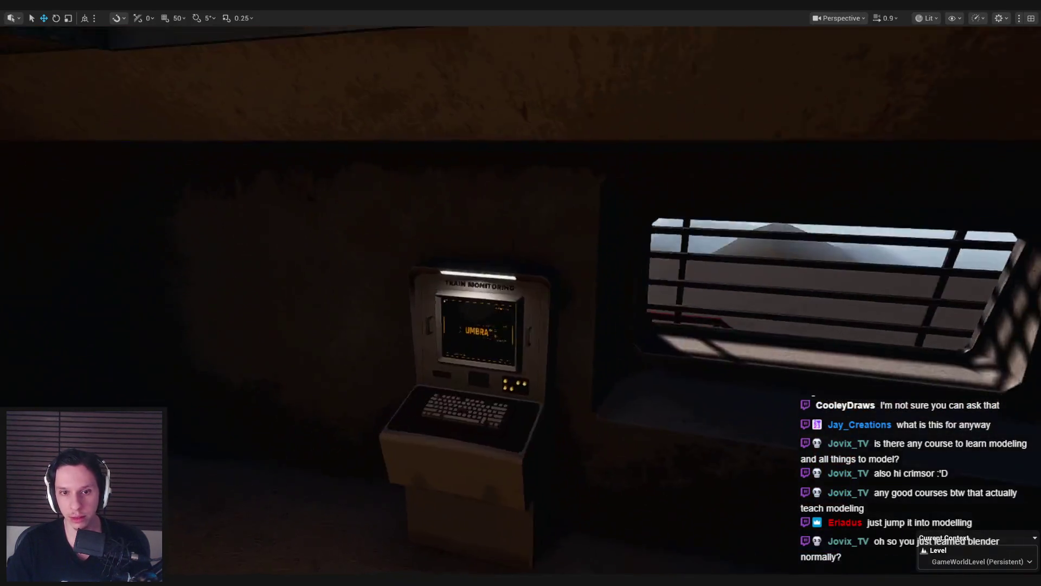
pyautogui.hotkey('alt', 'Tab')
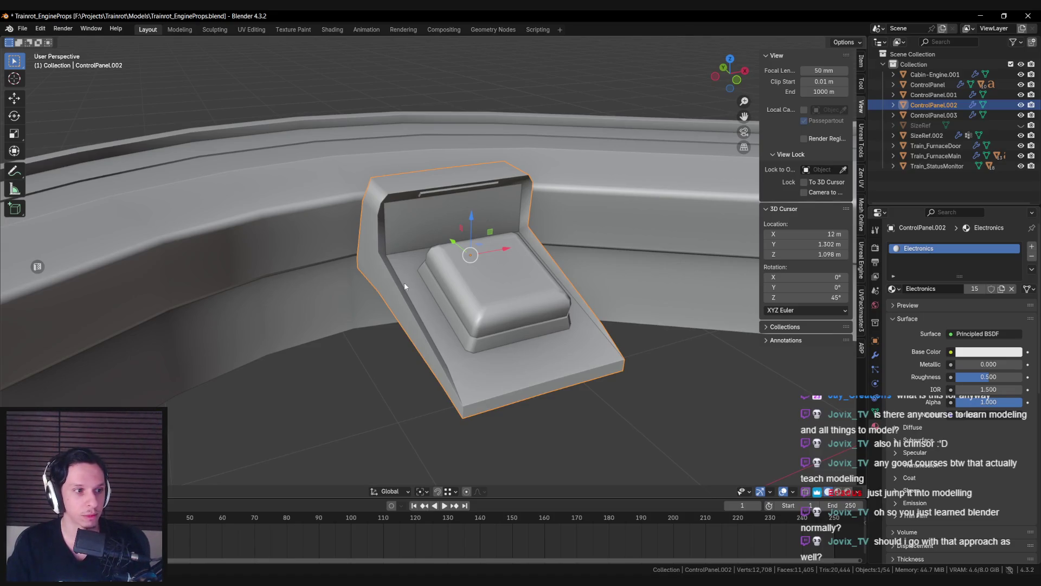
pyautogui.moveTo(404, 281); pyautogui.dragTo(369, 261, button='middle')
pyautogui.moveTo(440, 214)
pyautogui.mouseDown(button='middle')
pyautogui.moveTo(427, 229)
pyautogui.moveTo(440, 233)
pyautogui.mouseUp(button='middle')
pyautogui.hotkey('alt', 'Tab')
pyautogui.moveTo(402, 217); pyautogui.dragTo(403, 216, button='right')
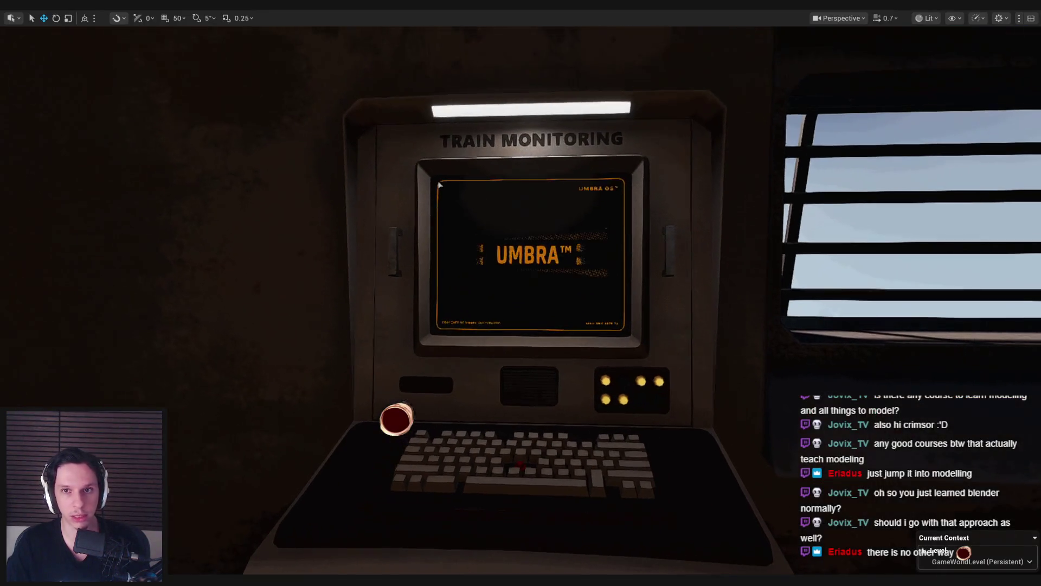
pyautogui.hotkey('alt', 'Tab')
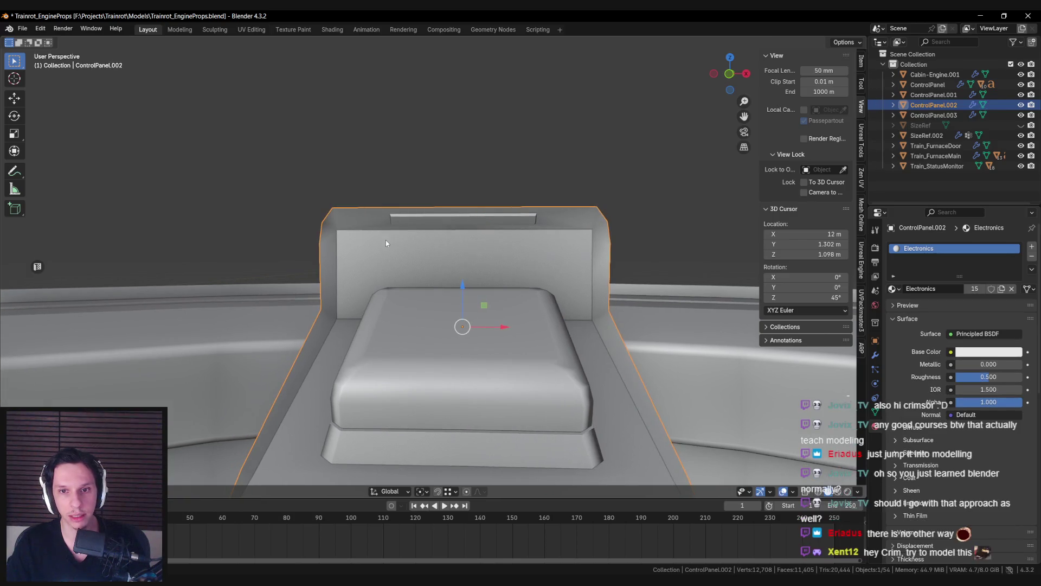
pyautogui.moveTo(387, 243); pyautogui.dragTo(434, 243, button='middle')
pyautogui.hotkey('alt', 'Tab')
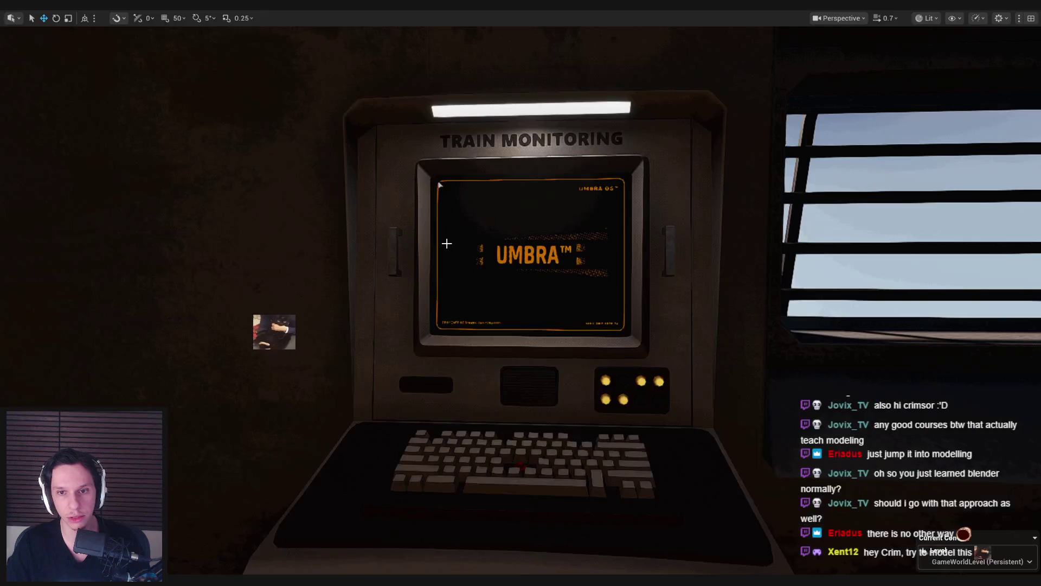
pyautogui.hotkey('alt', 'Tab')
pyautogui.moveTo(369, 246); pyautogui.dragTo(389, 247, button='middle')
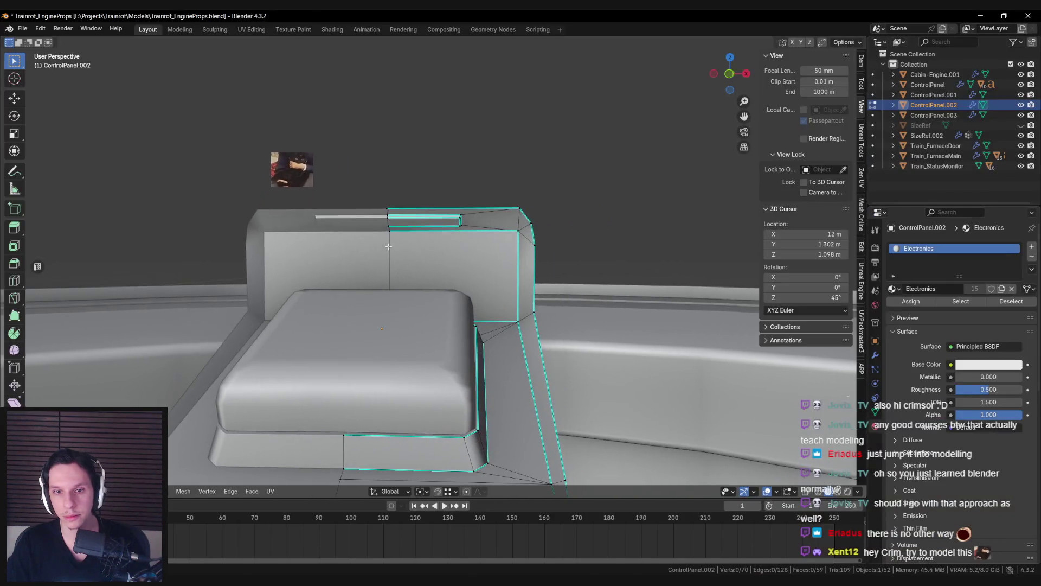
pyautogui.hotkey('alt', 'Tab')
# Step: Mark one of the housing's edges as sharp and check it in Unreal Engine
pyautogui.hotkey('alt', 'Tab')
pyautogui.moveTo(491, 249)
pyautogui.mouseDown(button='middle')
pyautogui.moveTo(504, 303)
pyautogui.moveTo(522, 233)
pyautogui.moveTo(521, 255)
pyautogui.moveTo(517, 244)
pyautogui.mouseUp(button='middle')
pyautogui.click(522, 232)
pyautogui.hotkey('ctrl', 'e')
pyautogui.click(523, 232)
pyautogui.press('Tab')
pyautogui.hotkey('alt', 'Tab')
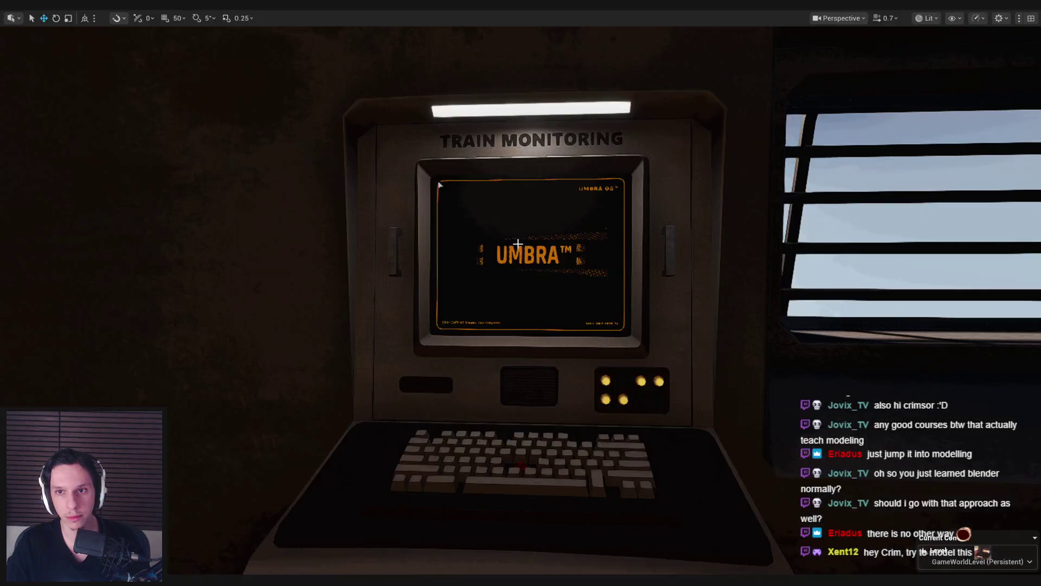
pyautogui.hotkey('alt', 'Tab')
# Step: Mark a second housing edge as sharp, then return to the Unreal Engine view
pyautogui.press('Tab')
pyautogui.hotkey('ctrl', 'e')
pyautogui.click(521, 318)
pyautogui.hotkey('ctrl', 'e')
pyautogui.click(533, 320)
pyautogui.press('Tab')
pyautogui.scroll(-5, 532, 321)
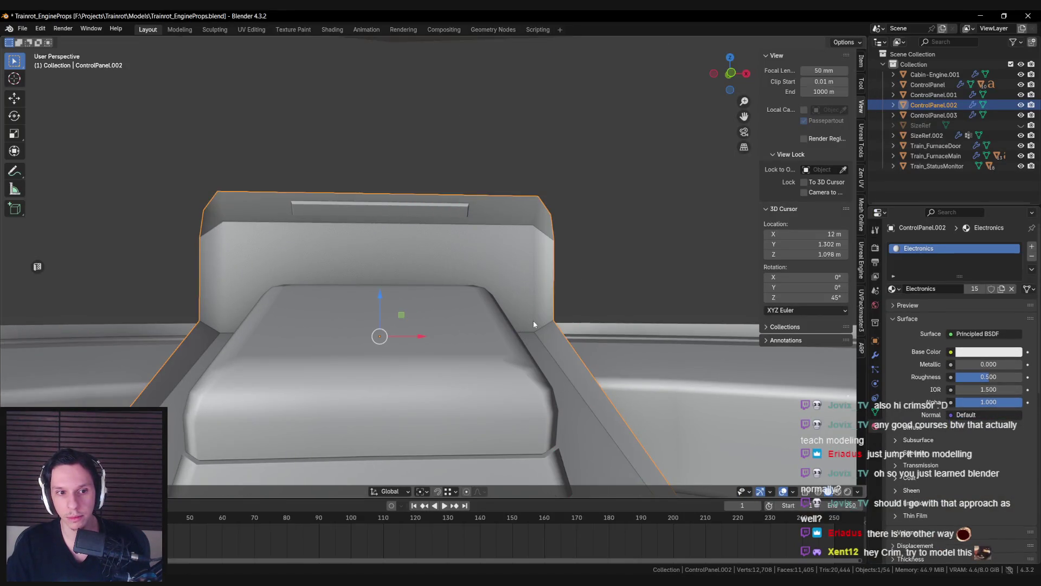
pyautogui.scroll(6, 491, 319)
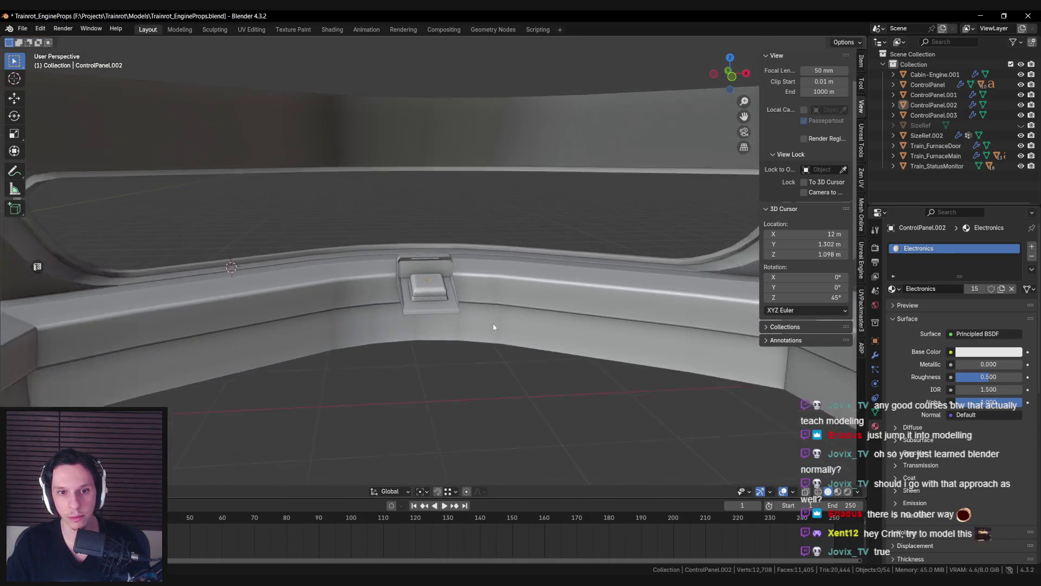
pyautogui.hotkey('alt', 'Tab')
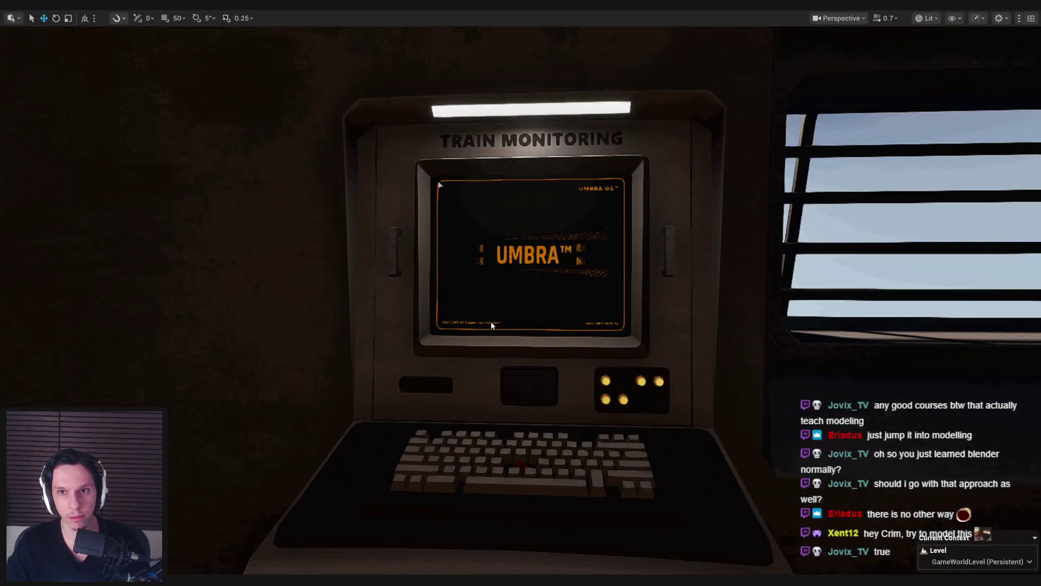
pyautogui.hotkey('alt', 'Tab')
pyautogui.hotkey('alt', 'Tab')
pyautogui.hotkey('alt', 'Tab')
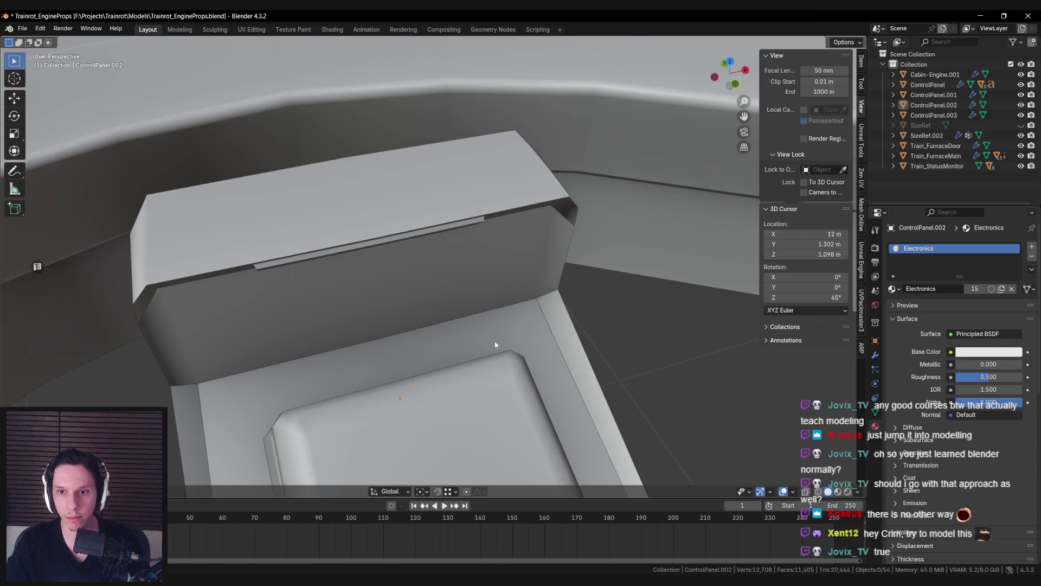
# Step: In vertex select mode, pick the housing's corner vertex and slide it along Y
pyautogui.moveTo(493, 344); pyautogui.dragTo(468, 309, button='middle')
pyautogui.press('Tab')
pyautogui.scroll(2, 475, 278)
pyautogui.press('1')
pyautogui.hotkey('alt', 'a')
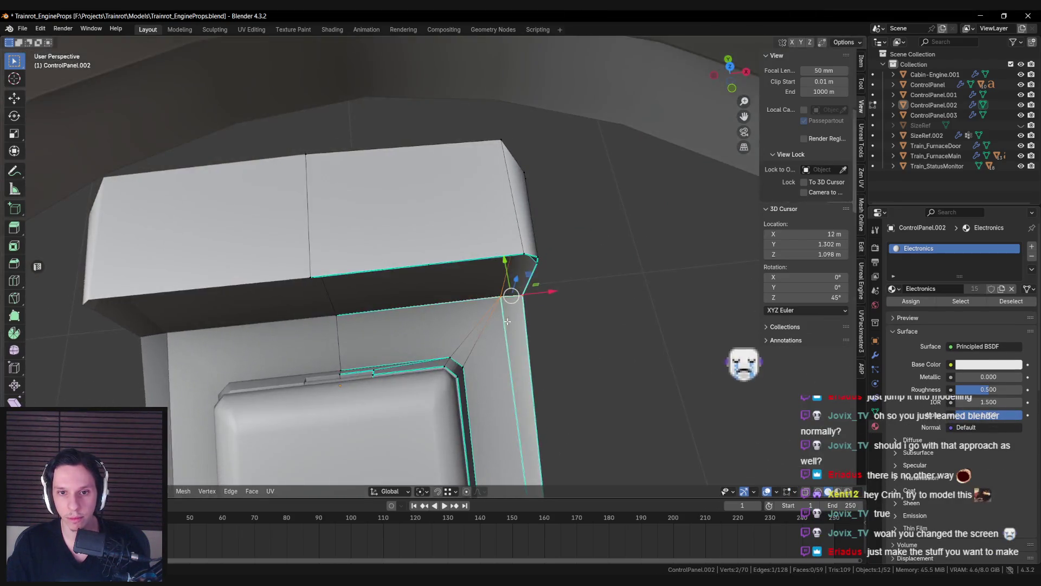
pyautogui.hotkey('alt', 'a')
pyautogui.moveTo(535, 328)
pyautogui.mouseDown(button='middle')
pyautogui.moveTo(535, 281)
pyautogui.moveTo(488, 300)
pyautogui.moveTo(555, 325)
pyautogui.moveTo(578, 314)
pyautogui.mouseUp(button='middle')
pyautogui.hotkey('ctrl', 'e')
pyautogui.press('Escape')
pyautogui.hotkey('ctrl', 'e')
pyautogui.press('Escape')
pyautogui.hotkey('alt', 'a')
pyautogui.click(451, 310)
pyautogui.moveTo(452, 309)
pyautogui.mouseDown(button='middle')
pyautogui.moveTo(442, 321)
pyautogui.moveTo(460, 321)
pyautogui.mouseUp(button='middle')
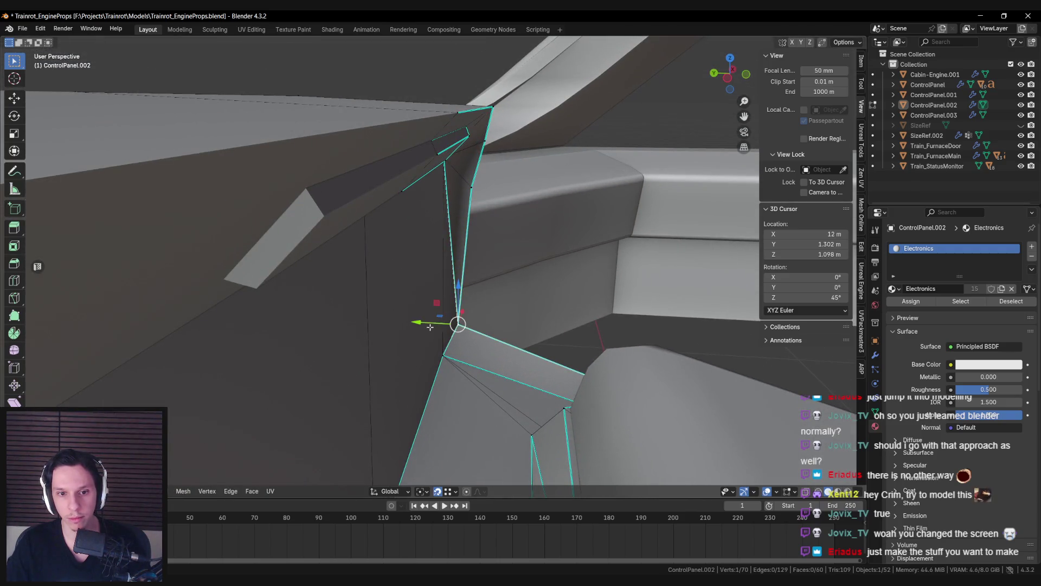
pyautogui.moveTo(430, 324); pyautogui.dragTo(442, 350)
# Step: Add the adjacent edge to the selection and mark the selected edges as sharp
pyautogui.press('Tab')
pyautogui.moveTo(486, 342)
pyautogui.mouseDown(button='middle')
pyautogui.moveTo(377, 323)
pyautogui.moveTo(399, 314)
pyautogui.mouseUp(button='middle')
pyautogui.scroll(-8, 390, 330)
pyautogui.press('Tab')
pyautogui.keyDown('ctrl'); pyautogui.click(399, 314); pyautogui.keyUp('ctrl')
pyautogui.scroll(3, 399, 313)
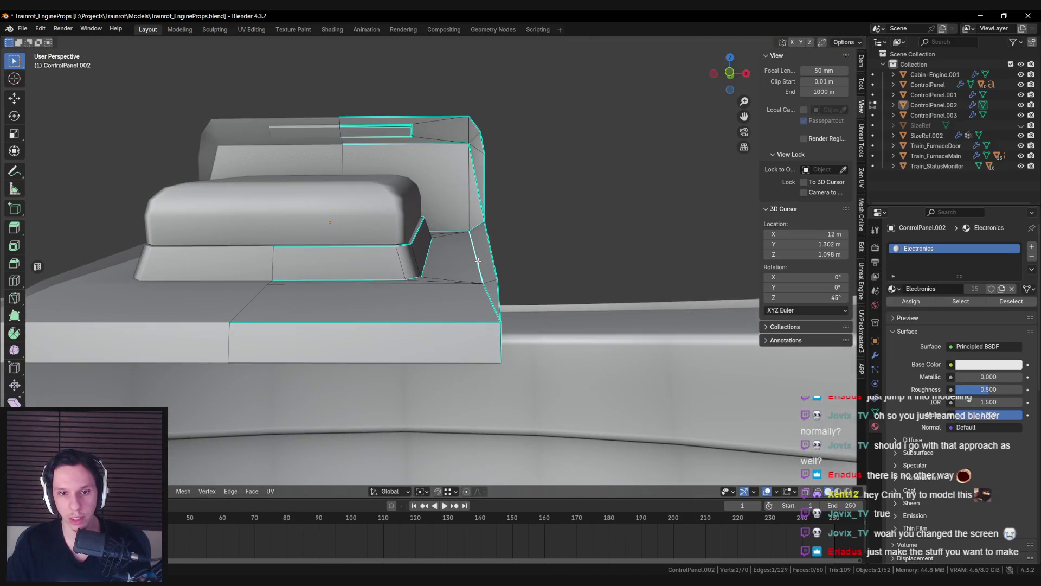
pyautogui.hotkey('ctrl', 'e')
pyautogui.click(488, 305)
pyautogui.scroll(-4, 488, 305)
# Step: Lower an edge along the housing's lower trim on the Z axis
pyautogui.moveTo(488, 305)
pyautogui.mouseDown(button='middle')
pyautogui.moveTo(439, 278)
pyautogui.moveTo(380, 271)
pyautogui.moveTo(445, 261)
pyautogui.moveTo(520, 272)
pyautogui.moveTo(477, 249)
pyautogui.moveTo(450, 217)
pyautogui.moveTo(434, 245)
pyautogui.moveTo(411, 224)
pyautogui.mouseUp(button='middle')
pyautogui.scroll(-2, 439, 278)
pyautogui.click(380, 271)
pyautogui.press('g')
pyautogui.press('z')
pyautogui.click(450, 220)
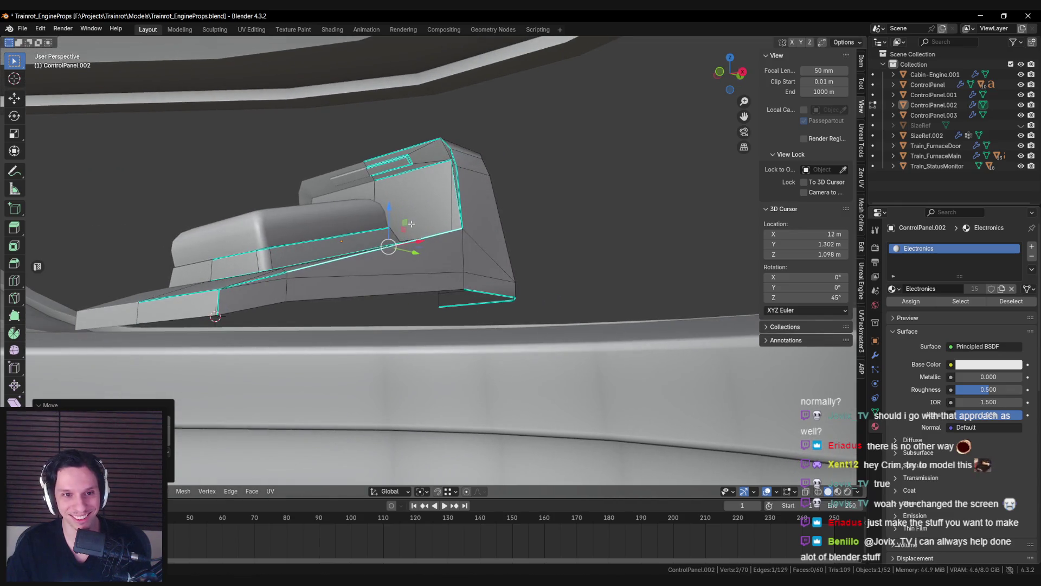
pyautogui.press('g')
pyautogui.press('z')
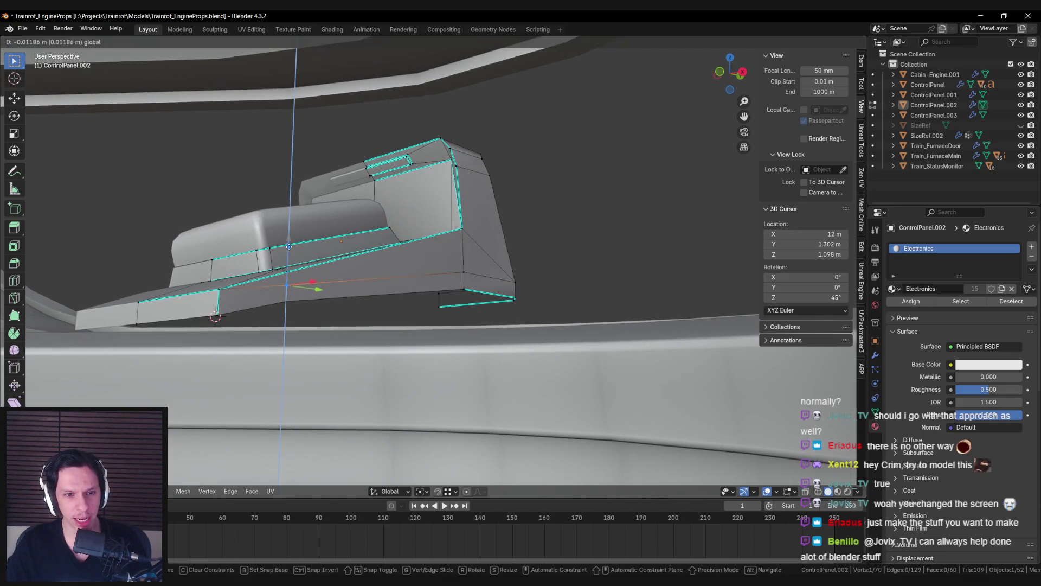
pyautogui.press('Escape')
# Step: Move the selected vertices vertically along Z
pyautogui.moveTo(289, 238); pyautogui.dragTo(309, 285, button='middle')
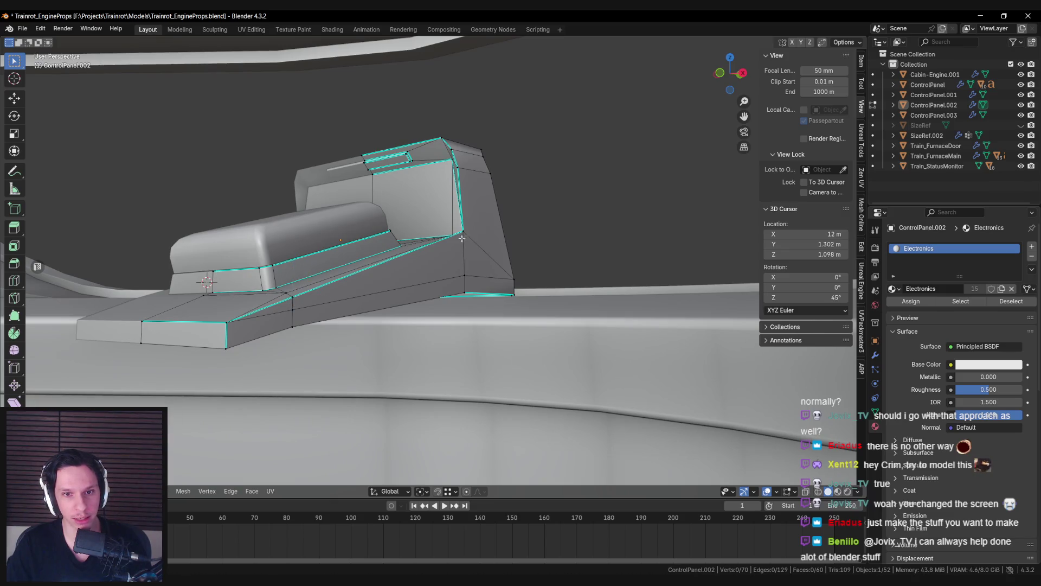
pyautogui.scroll(5, 508, 182)
pyautogui.press('g')
pyautogui.press('z')
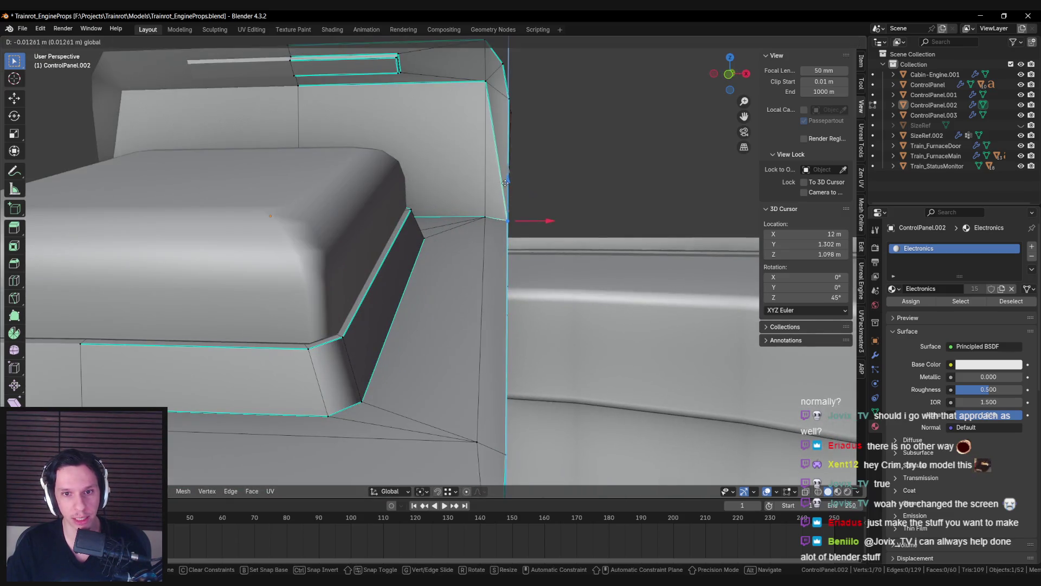
pyautogui.click(504, 187)
pyautogui.scroll(-5, 504, 187)
pyautogui.moveTo(504, 187)
pyautogui.mouseDown(button='middle')
pyautogui.moveTo(428, 257)
pyautogui.moveTo(488, 271)
pyautogui.moveTo(434, 241)
pyautogui.moveTo(368, 239)
pyautogui.moveTo(502, 241)
pyautogui.moveTo(456, 206)
pyautogui.moveTo(398, 224)
pyautogui.moveTo(366, 221)
pyautogui.mouseUp(button='middle')
# Step: Mark the edge along the housing's corner as sharp
pyautogui.press('Tab')
pyautogui.scroll(-3, 488, 271)
pyautogui.scroll(5, 514, 298)
pyautogui.press('Tab')
pyautogui.click(451, 202)
pyautogui.hotkey('ctrl', 'e')
pyautogui.click(433, 230)
# Step: Compare the Blender panel with the terminal scene in Unreal Engine
pyautogui.hotkey('alt', 'Tab')
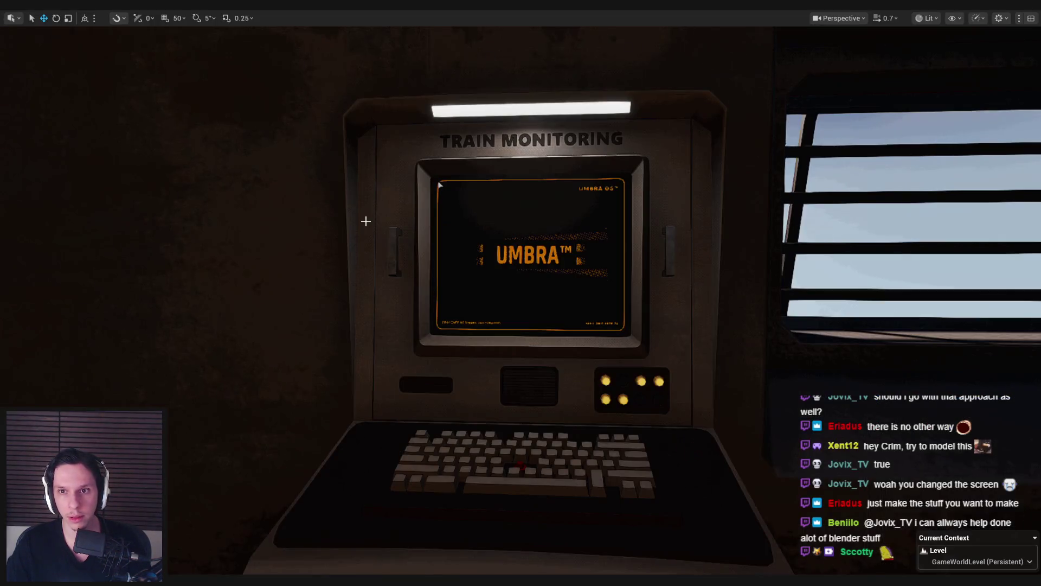
pyautogui.hotkey('alt', 'Tab')
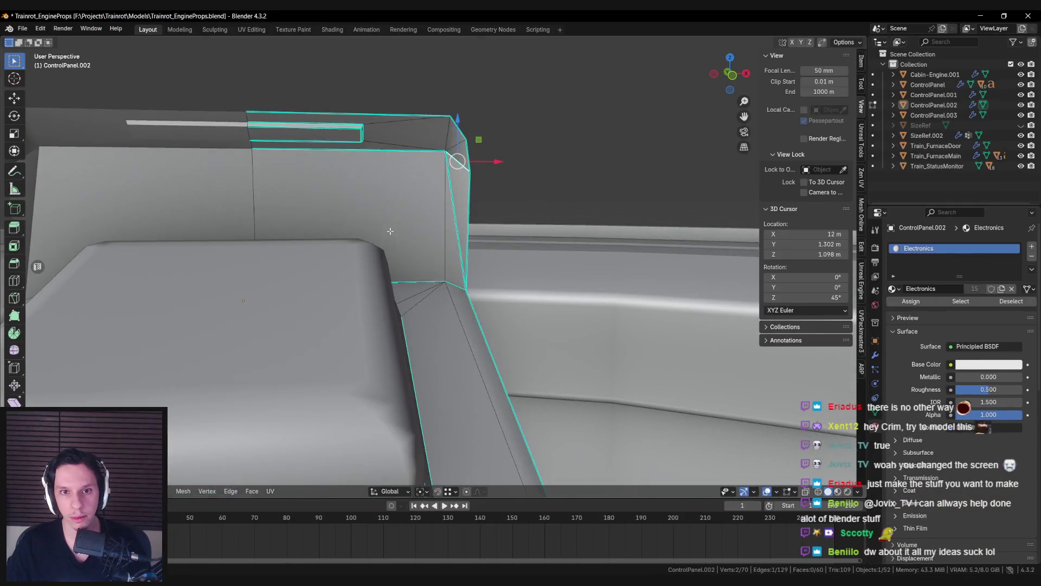
pyautogui.press('Tab')
pyautogui.scroll(-5, 390, 230)
pyautogui.hotkey('alt', 'Tab')
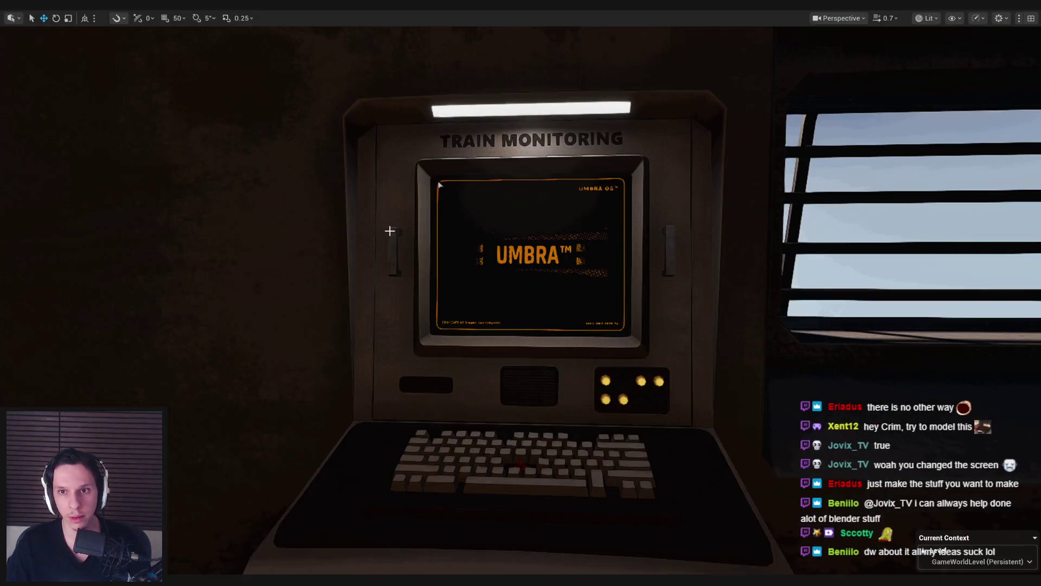
pyautogui.hotkey('alt', 'Tab')
pyautogui.scroll(1, 401, 249)
pyautogui.hotkey('alt', 'Tab')
pyautogui.hotkey('alt', 'Tab')
pyautogui.scroll(3, 507, 252)
# Step: Bevel the housing's top corner vertex, then merge the two resulting corner vertices
pyautogui.press('Tab')
pyautogui.click(487, 221)
pyautogui.hotkey('ctrl', 'shift', 'b')
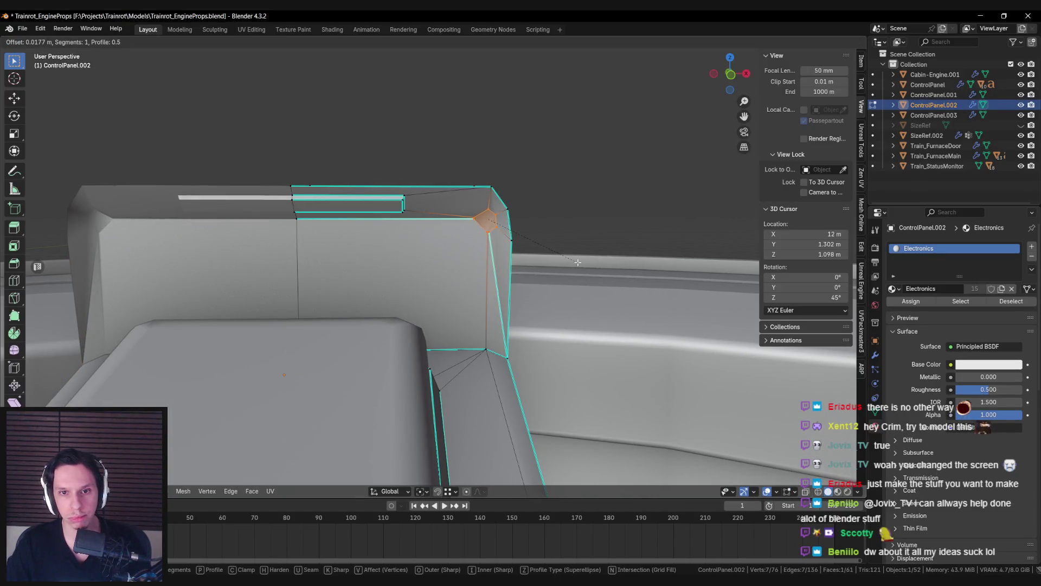
pyautogui.click(580, 263)
pyautogui.hotkey('alt', 'a')
pyautogui.scroll(3, 542, 206)
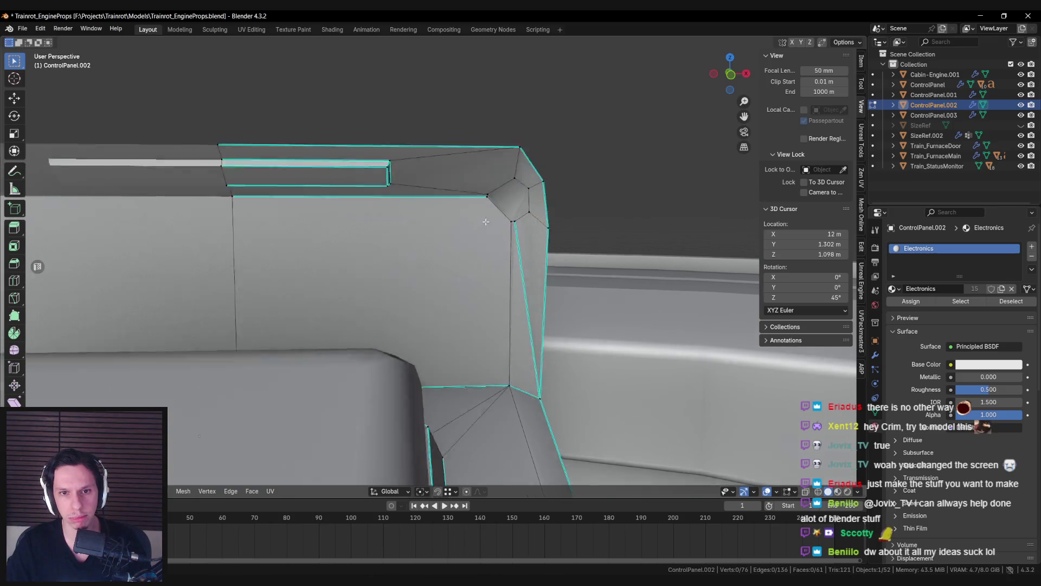
pyautogui.press('m')
pyautogui.click(499, 171)
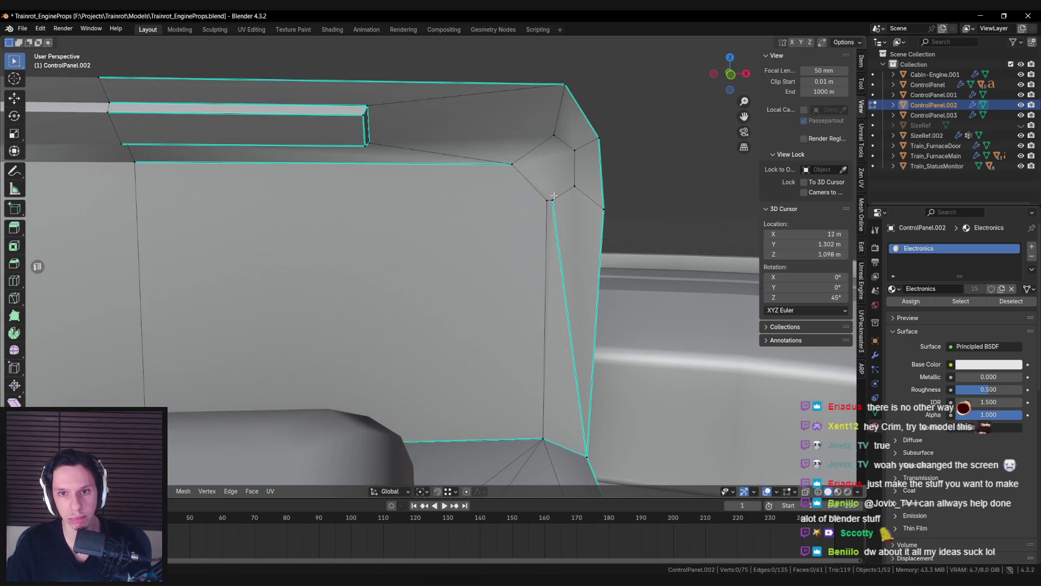
# Step: Merge a vertex into the lower one, slide another along its edge, and merge the corner vertex
pyautogui.hotkey('alt', 'Tab')
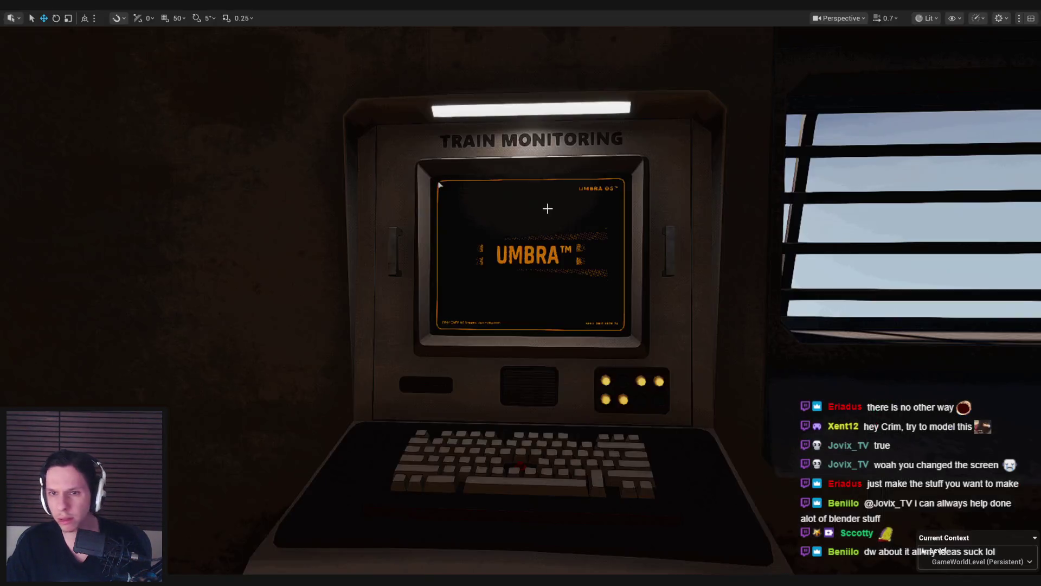
pyautogui.hotkey('alt', 'Tab')
pyautogui.press('Tab')
pyautogui.press('Tab')
pyautogui.press('m')
pyautogui.click(577, 199)
pyautogui.press('g')
pyautogui.press('g')
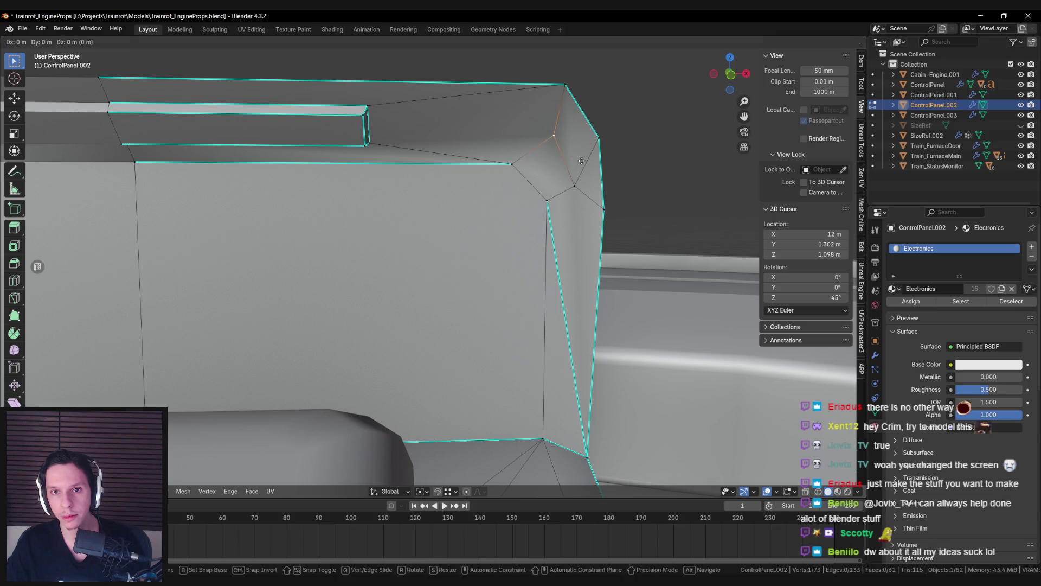
pyautogui.click(567, 169)
pyautogui.click(542, 146)
pyautogui.press('m')
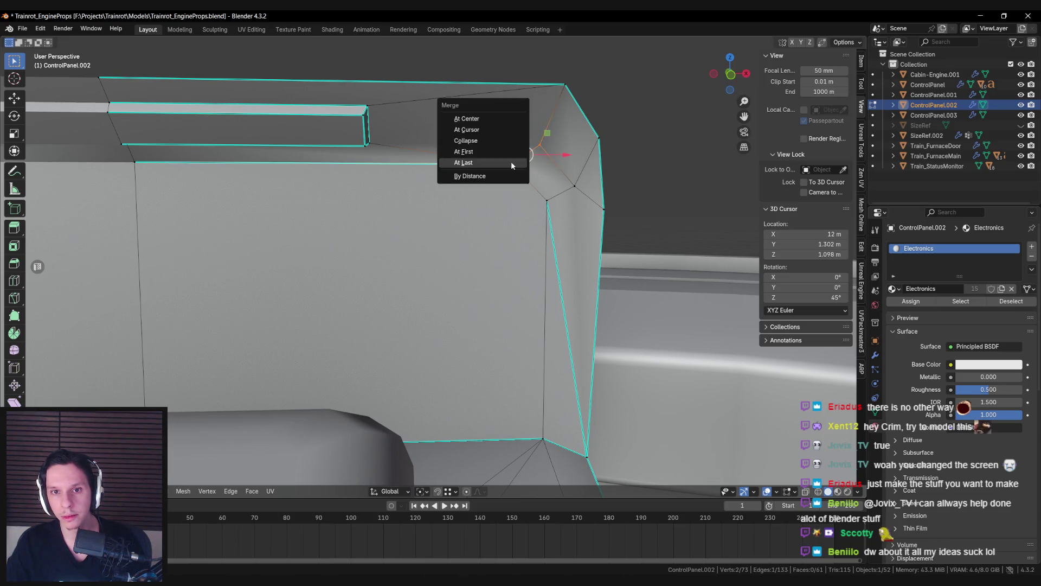
pyautogui.click(488, 161)
# Step: Apply an edge operation and shift the selected vertices slightly along X
pyautogui.hotkey('ctrl', 'e')
pyautogui.click(512, 229)
pyautogui.press('Tab')
pyautogui.press('KP_Decimal')
pyautogui.scroll(-2, 482, 242)
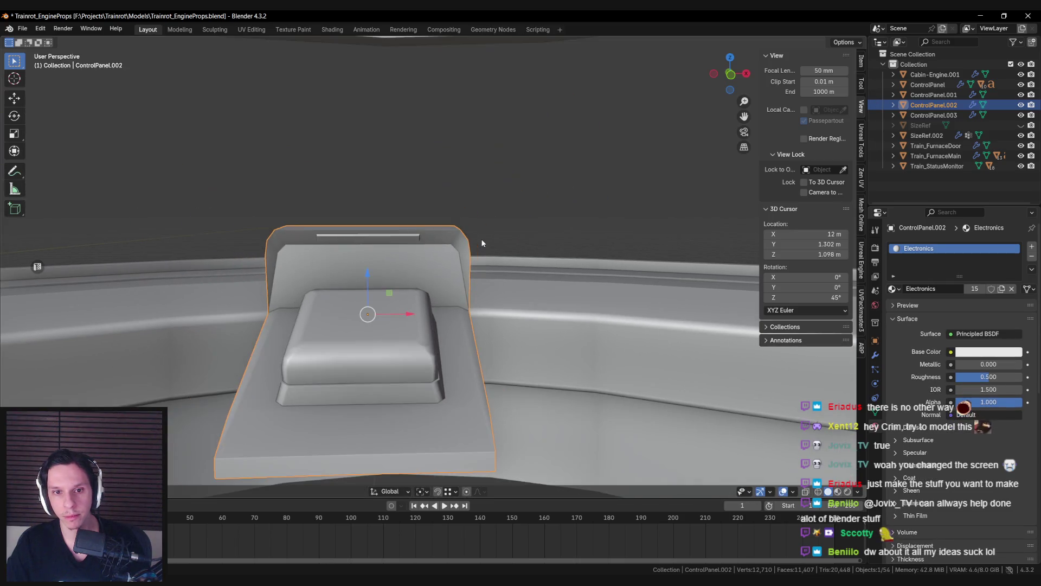
pyautogui.press('Tab')
pyautogui.scroll(5, 469, 244)
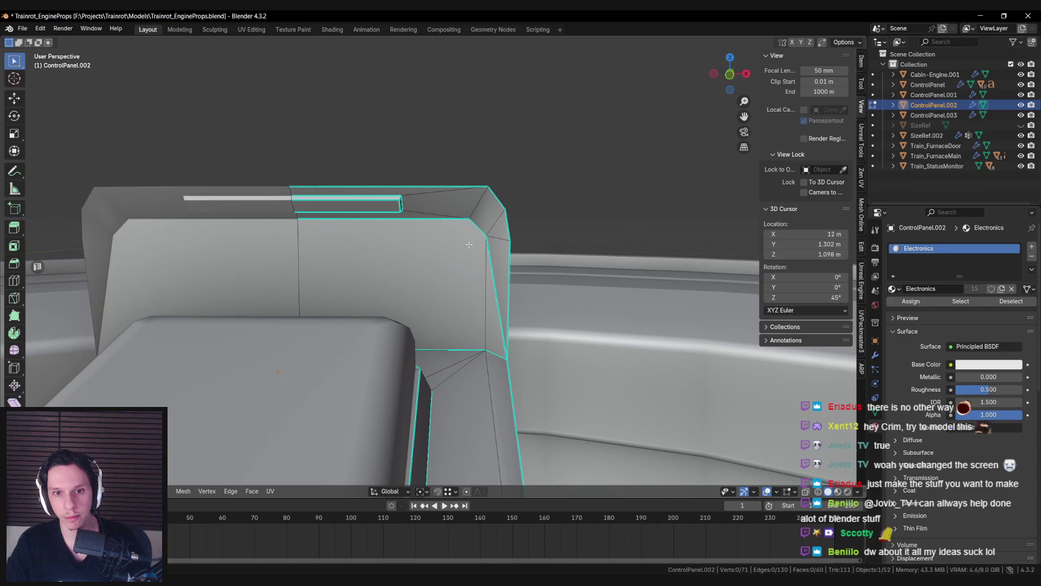
pyautogui.moveTo(519, 228)
pyautogui.mouseDown()
pyautogui.moveTo(532, 228)
pyautogui.moveTo(522, 236)
pyautogui.mouseUp()
pyautogui.press('Tab')
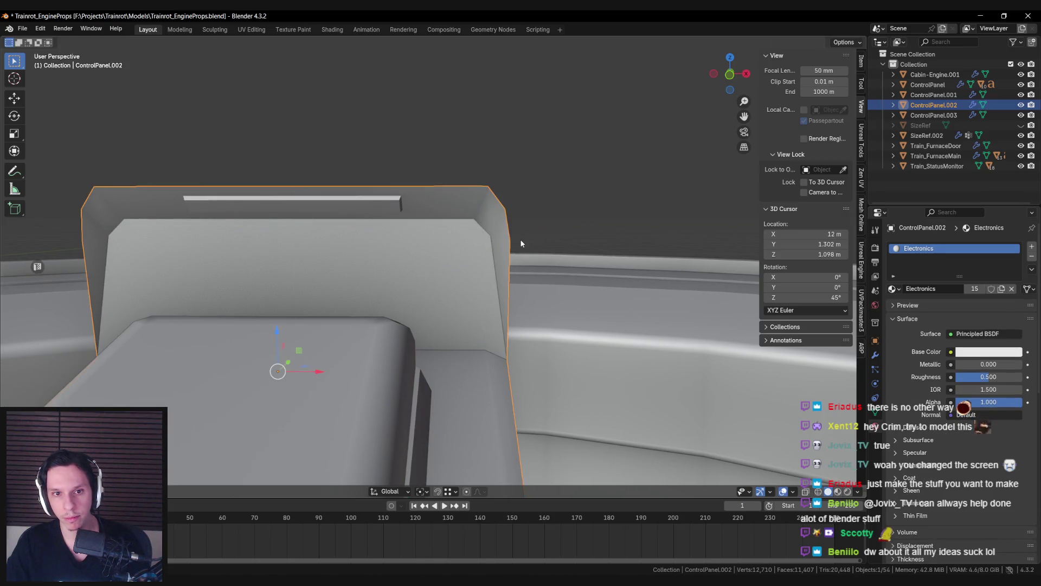
pyautogui.scroll(-5, 486, 250)
pyautogui.click(486, 250)
# Step: Check the panel against the Unreal Engine scene, orbiting out to see the whole panel
pyautogui.hotkey('alt', 'Tab')
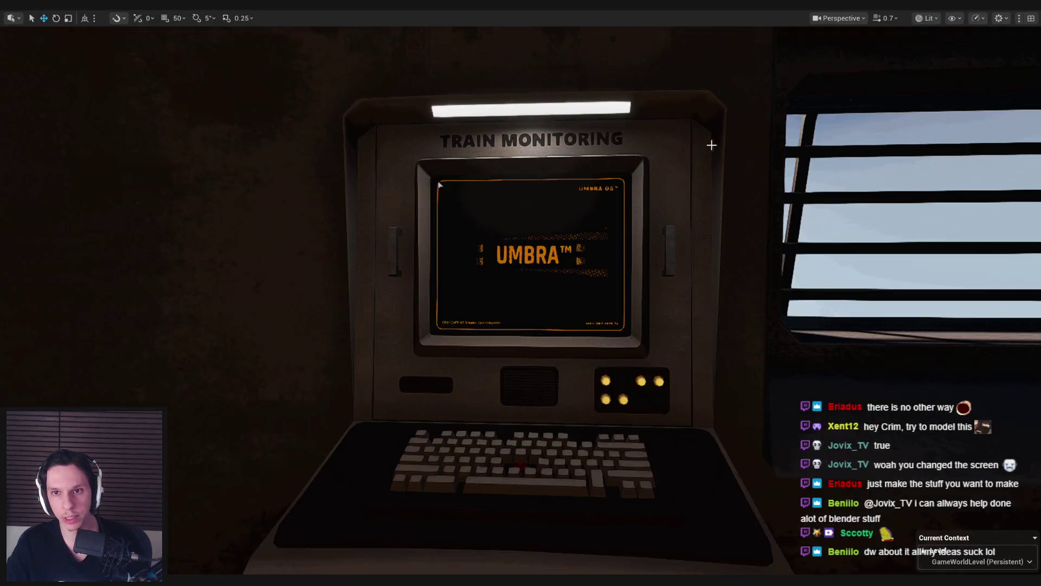
pyautogui.hotkey('alt', 'Tab')
pyautogui.hotkey('alt', 'Tab')
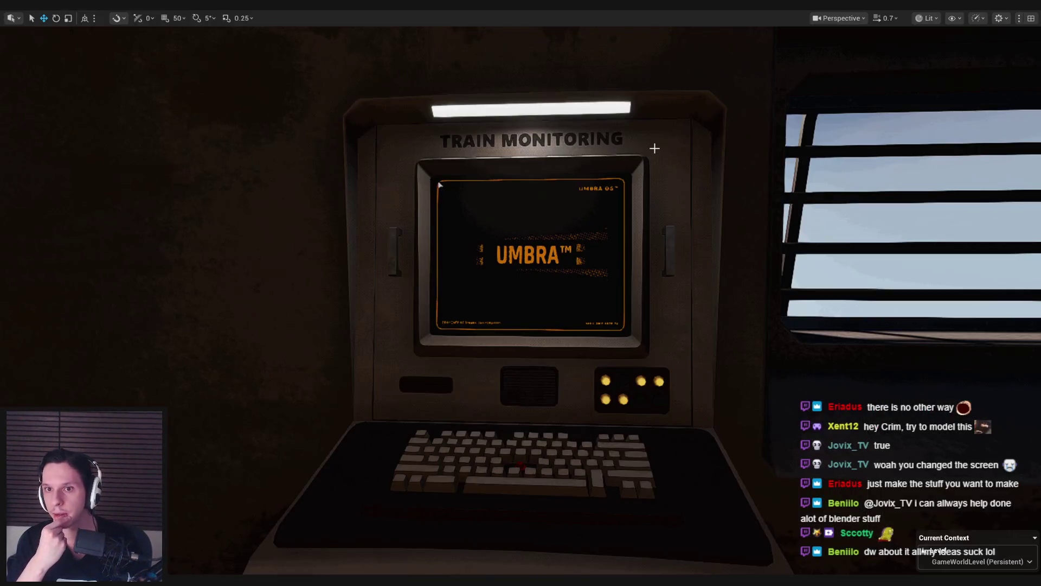
pyautogui.hotkey('alt', 'Tab')
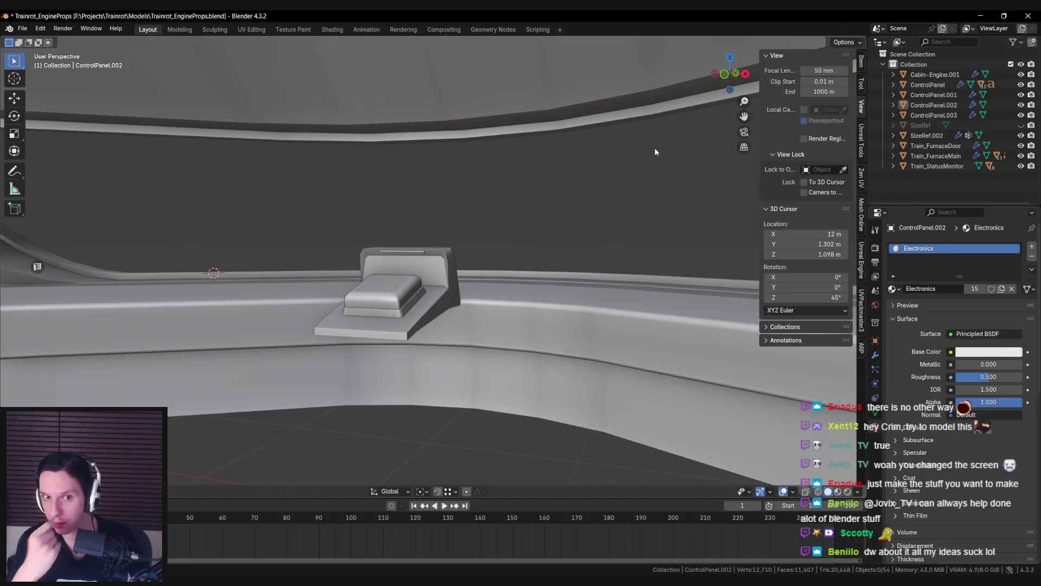
pyautogui.moveTo(655, 151); pyautogui.dragTo(616, 190, button='middle')
pyautogui.hotkey('alt', 'Tab')
pyautogui.hotkey('alt', 'Tab')
pyautogui.scroll(3, 524, 138)
pyautogui.scroll(-2, 542, 212)
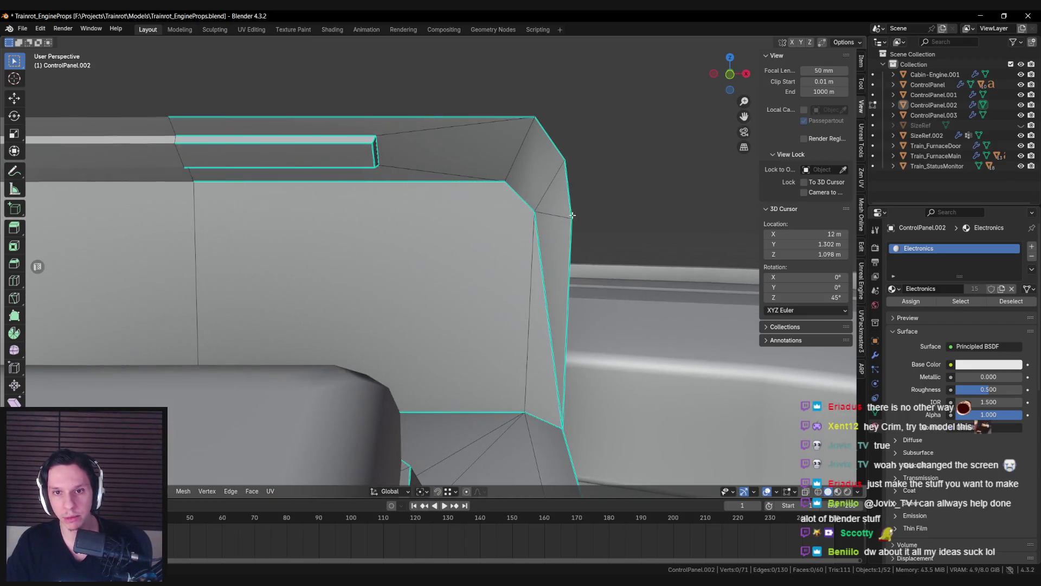
pyautogui.hotkey('alt', 'Tab')
pyautogui.hotkey('alt', 'Tab')
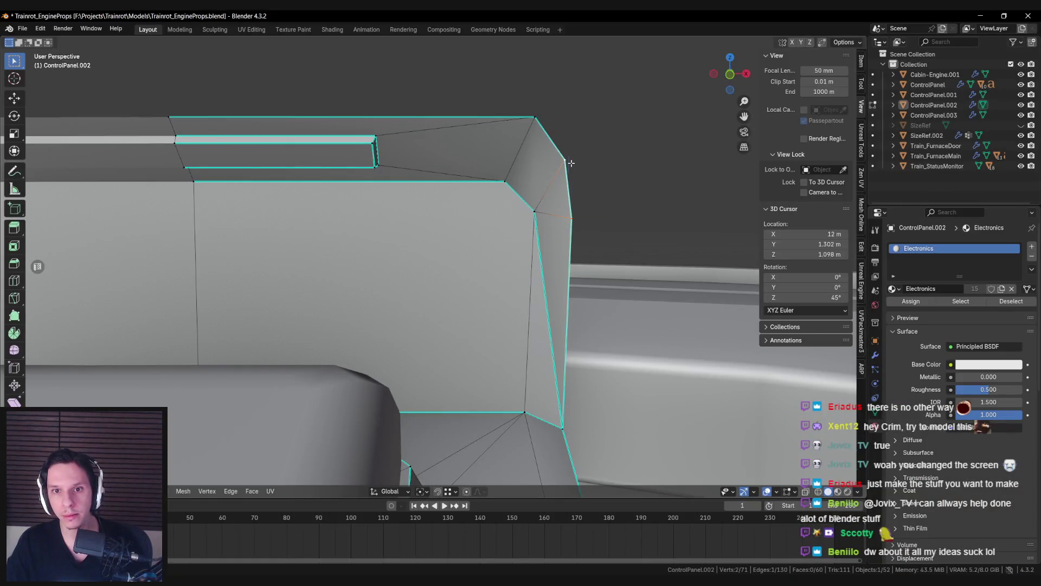
# Step: Merge two vertices at their center and move the result in the X–Z plane
pyautogui.press('m')
pyautogui.click(549, 118)
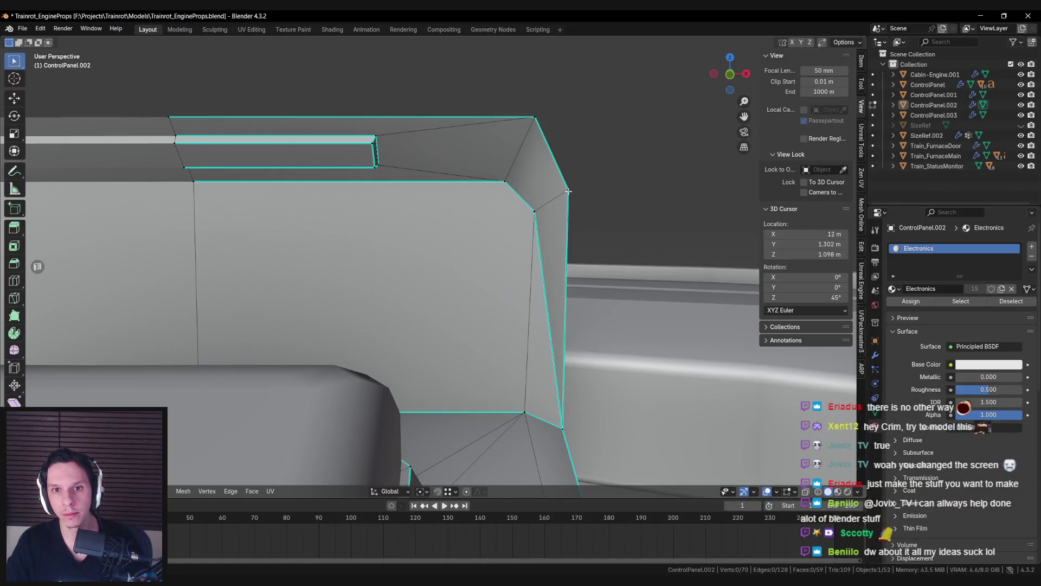
pyautogui.press('g')
pyautogui.hotkey('shift', 'y')
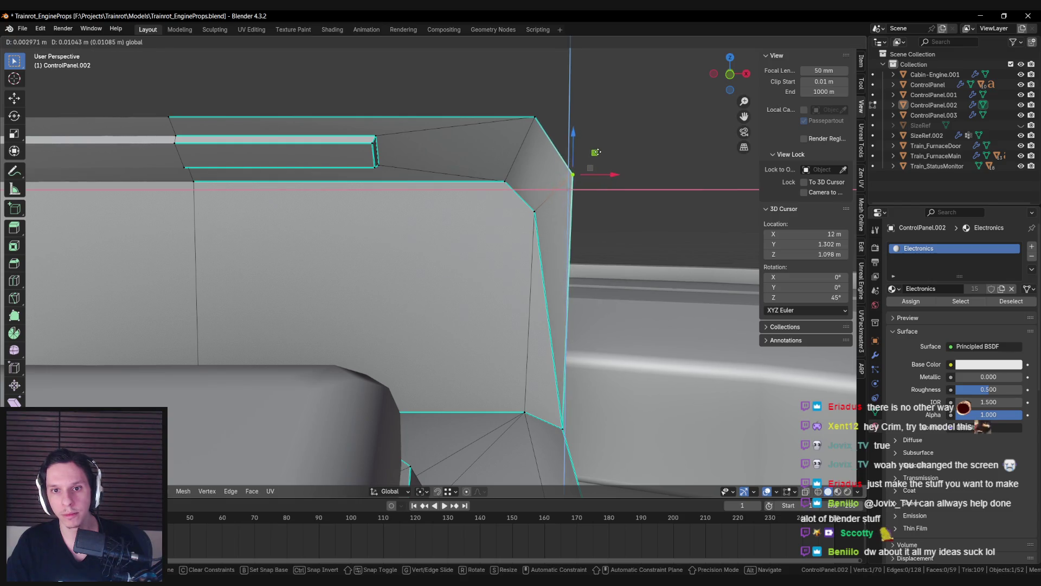
pyautogui.click(592, 154)
pyautogui.click(592, 154)
pyautogui.moveTo(592, 153)
pyautogui.mouseDown(button='middle')
pyautogui.moveTo(558, 181)
pyautogui.moveTo(378, 196)
pyautogui.moveTo(361, 213)
pyautogui.moveTo(520, 202)
pyautogui.moveTo(483, 233)
pyautogui.moveTo(486, 249)
pyautogui.moveTo(496, 240)
pyautogui.moveTo(576, 242)
pyautogui.moveTo(529, 238)
pyautogui.mouseUp(button='middle')
# Step: Merge another pair of housing corner vertices and nudge the result in X–Z
pyautogui.click(485, 249)
pyautogui.press('m')
pyautogui.click(475, 216)
pyautogui.press('Tab')
pyautogui.press('Tab')
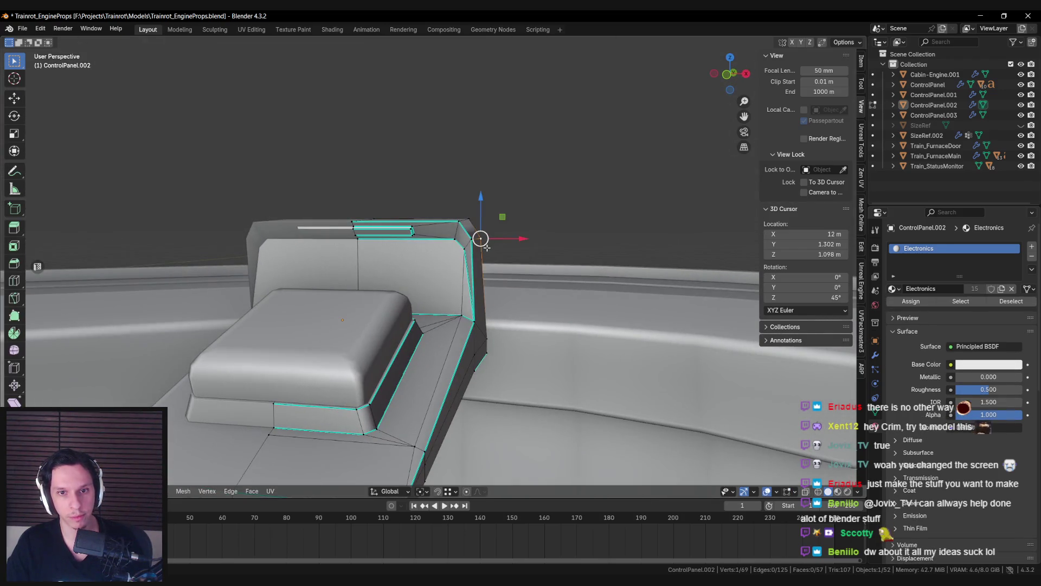
pyautogui.moveTo(503, 217); pyautogui.dragTo(502, 214)
pyautogui.moveTo(502, 215)
pyautogui.mouseDown(button='middle')
pyautogui.moveTo(435, 206)
pyautogui.moveTo(519, 271)
pyautogui.moveTo(530, 268)
pyautogui.mouseUp(button='middle')
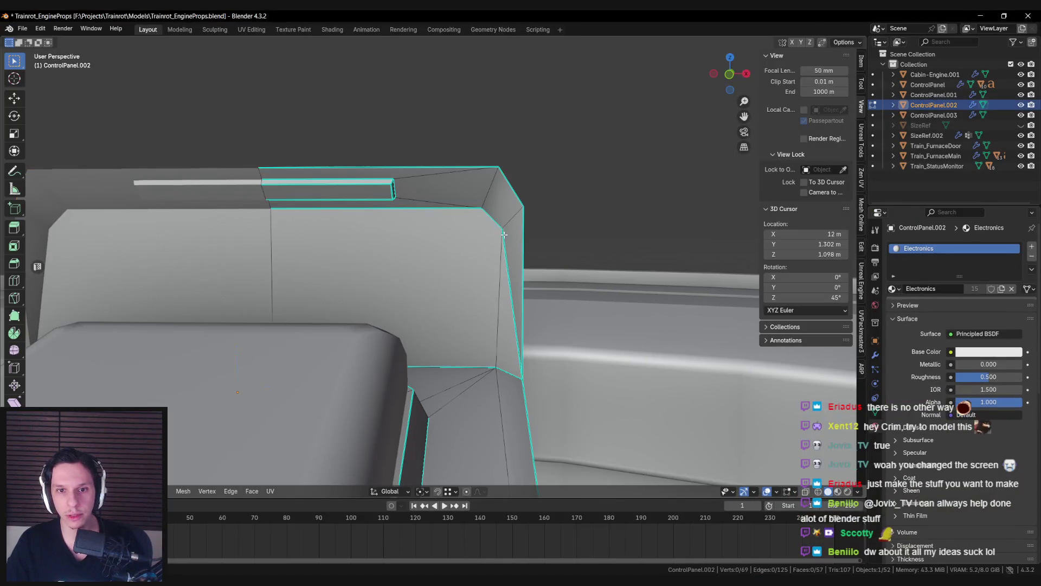
# Step: Slide the top corner vertex along X, then raise it slightly along Z
pyautogui.click(508, 228)
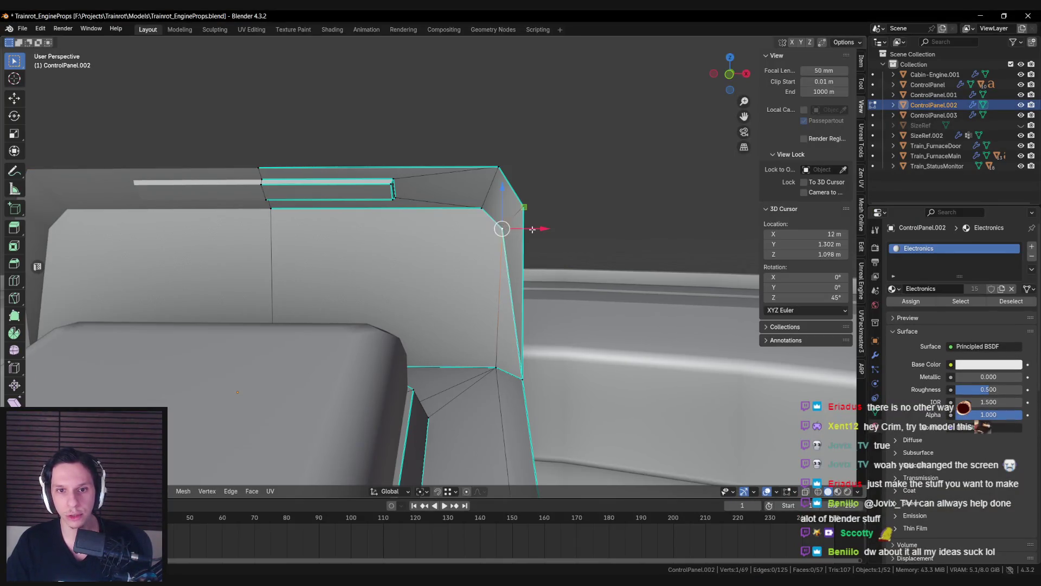
pyautogui.press('g')
pyautogui.press('x')
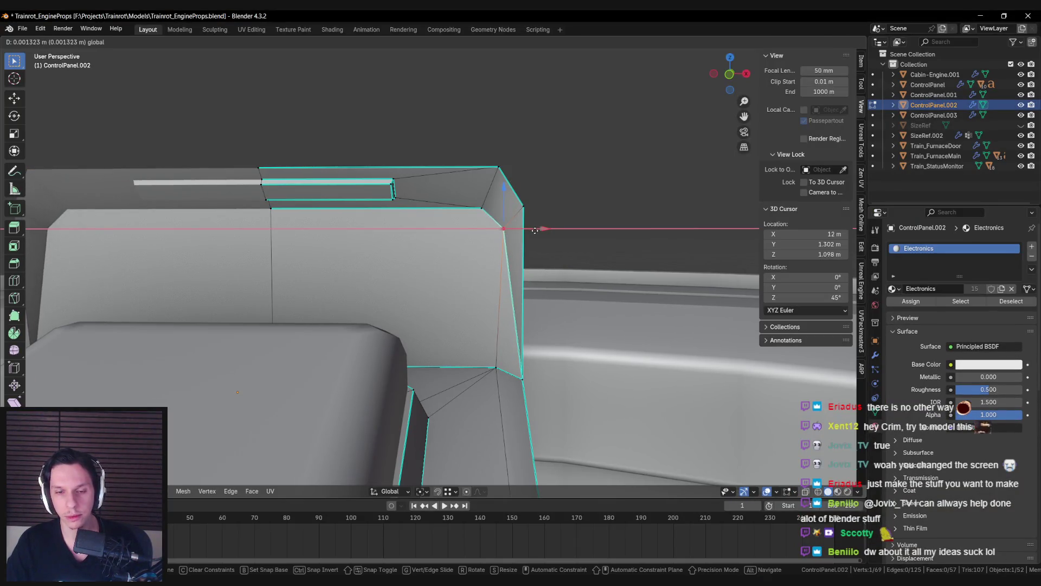
pyautogui.click(527, 232)
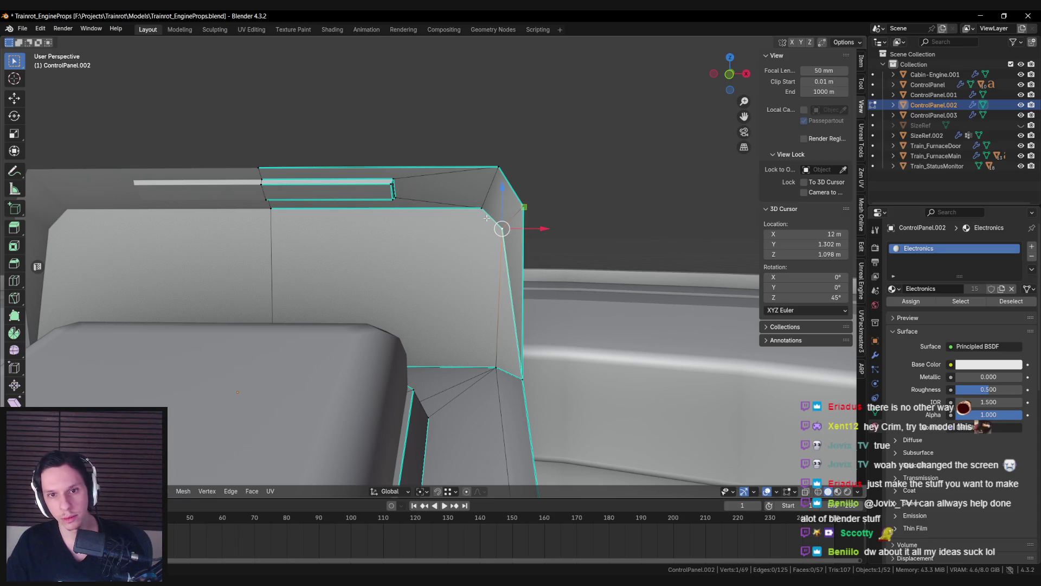
pyautogui.press('g')
pyautogui.press('z')
pyautogui.click(503, 193)
pyautogui.press('g')
pyautogui.press('z')
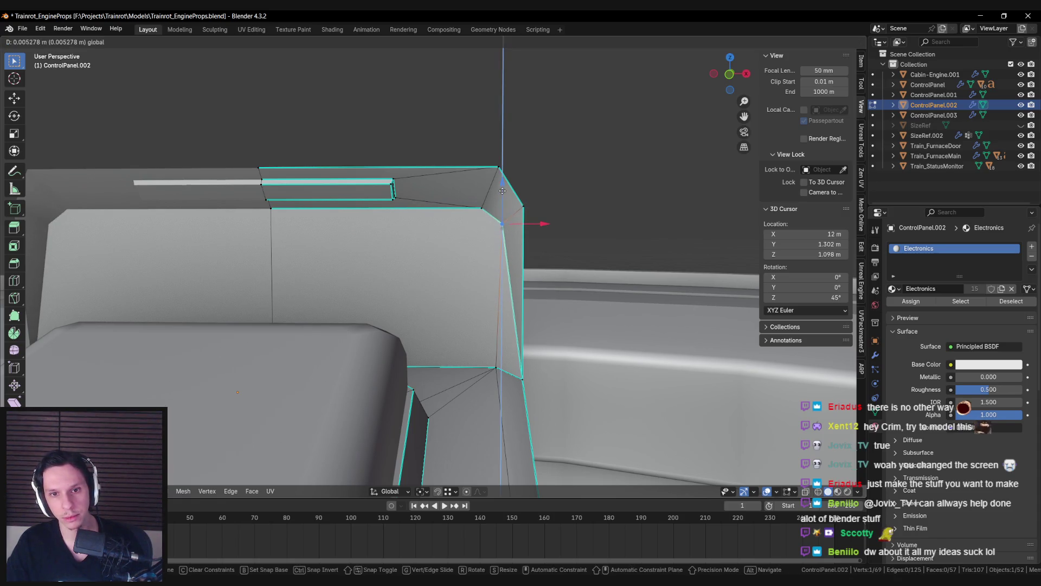
pyautogui.click(505, 197)
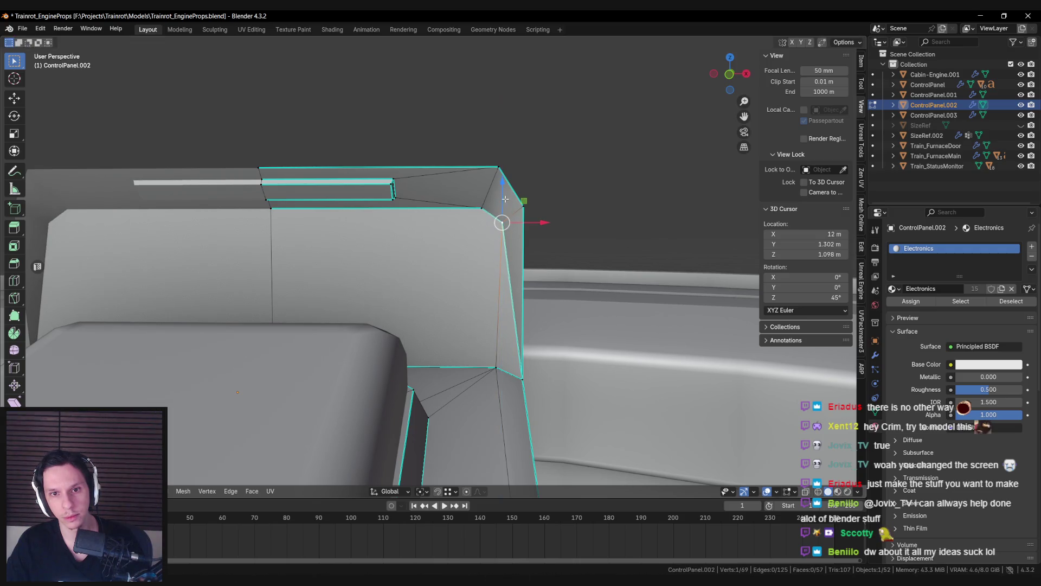
# Step: Review the reshaped corner in Object Mode, then return to editing and clear the selection
pyautogui.press('Tab')
pyautogui.scroll(-6, 503, 204)
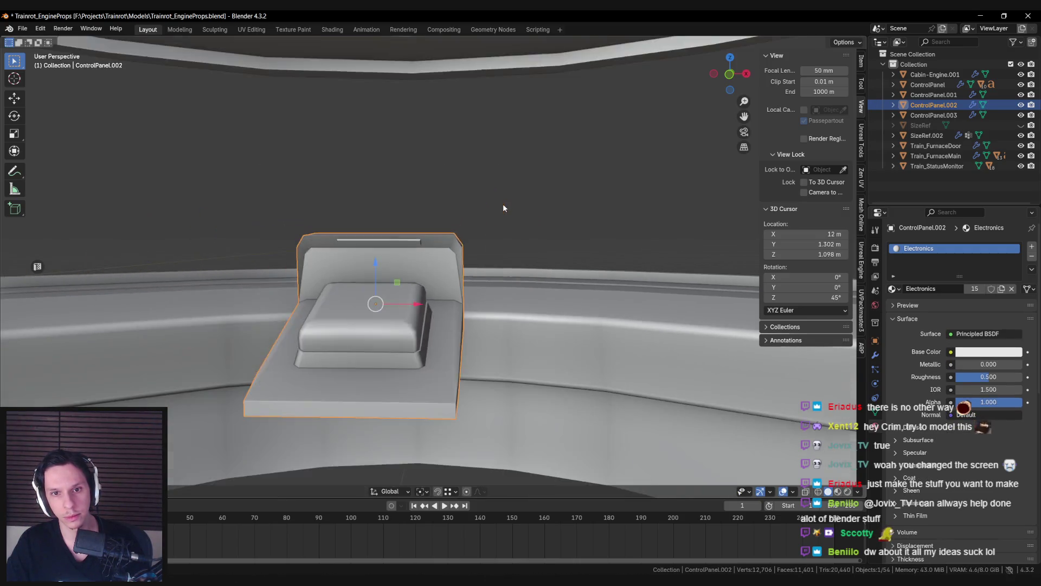
pyautogui.moveTo(502, 208)
pyautogui.mouseDown(button='middle')
pyautogui.moveTo(611, 212)
pyautogui.moveTo(477, 298)
pyautogui.mouseUp(button='middle')
pyautogui.press('Tab')
pyautogui.scroll(5, 543, 210)
pyautogui.click(476, 299)
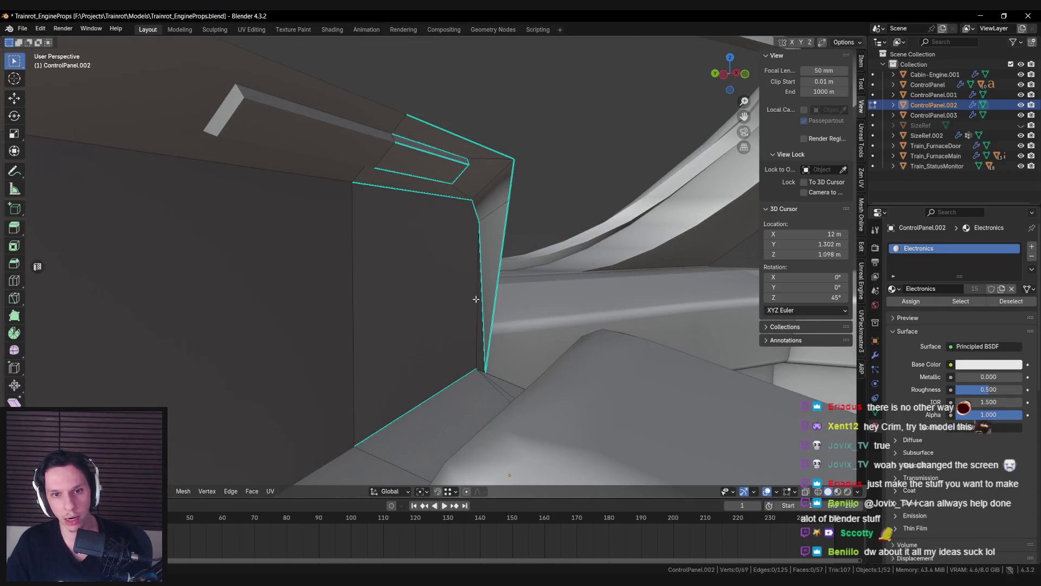
# Step: Add the large left face and flatten the selected side faces into one plane with LoopTools
pyautogui.keyDown('shift'); pyautogui.click(454, 313); pyautogui.keyUp('shift')
pyautogui.rightClick(434, 305)
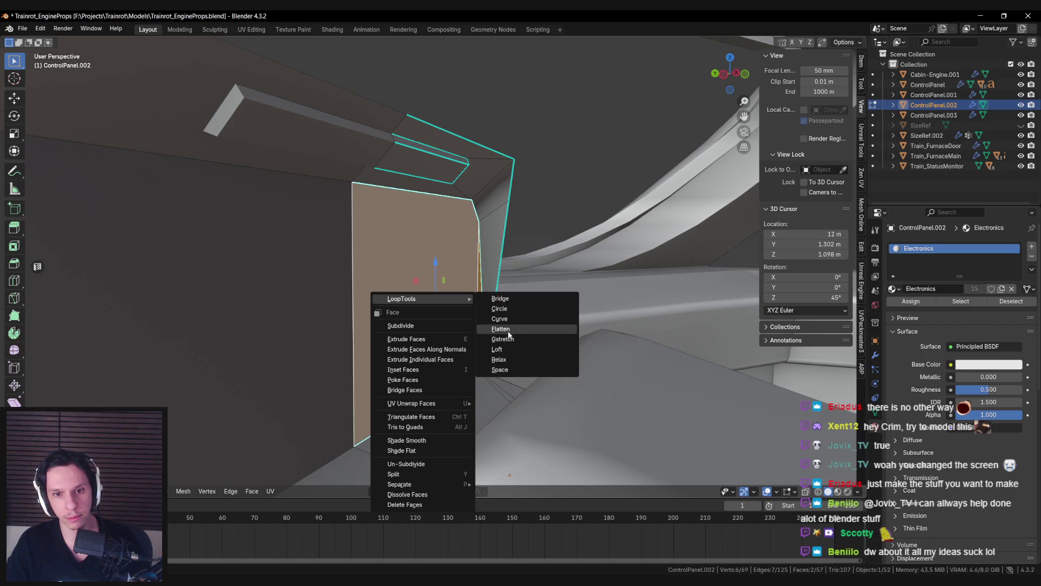
pyautogui.click(508, 335)
pyautogui.moveTo(508, 334)
pyautogui.mouseDown(button='middle')
pyautogui.moveTo(418, 330)
pyautogui.moveTo(422, 322)
pyautogui.mouseUp(button='middle')
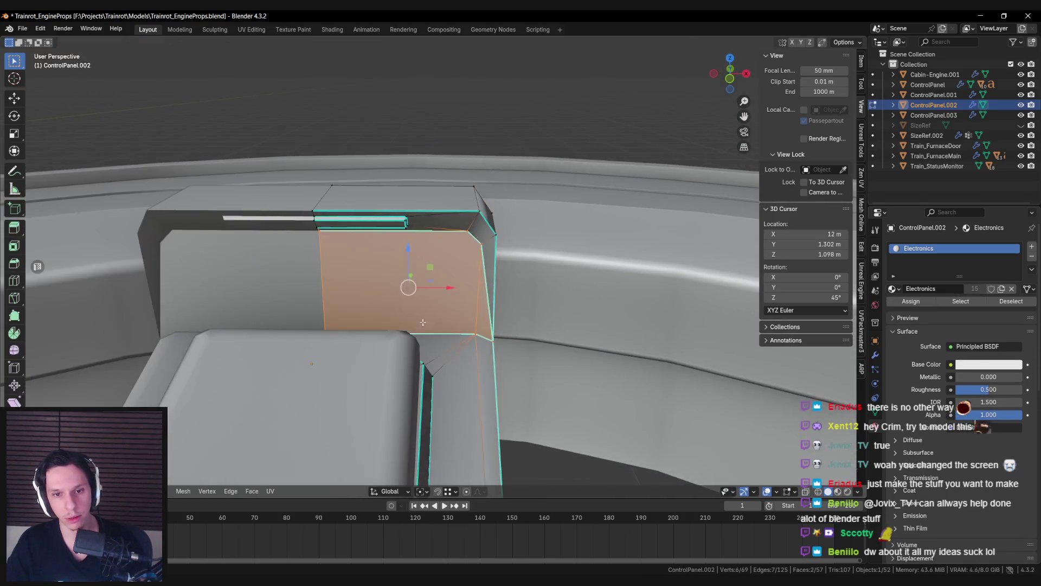
# Step: Compare the flattened housing against the Unreal Engine console view
pyautogui.hotkey('alt', 'Tab')
pyautogui.scroll(-5, 412, 306)
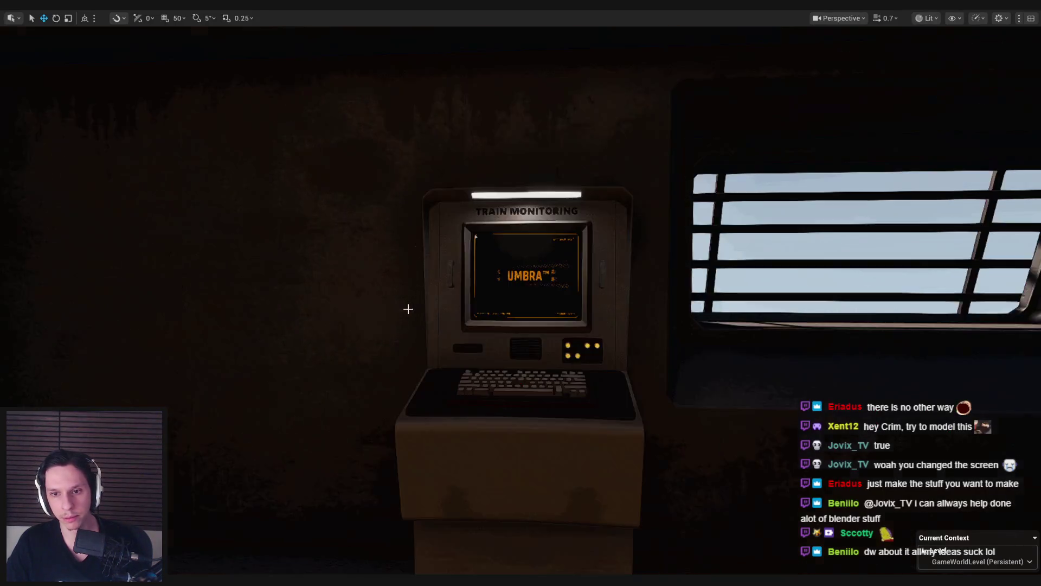
pyautogui.hotkey('alt', 'Tab')
pyautogui.scroll(-5, 400, 313)
pyautogui.hotkey('alt', 'Tab')
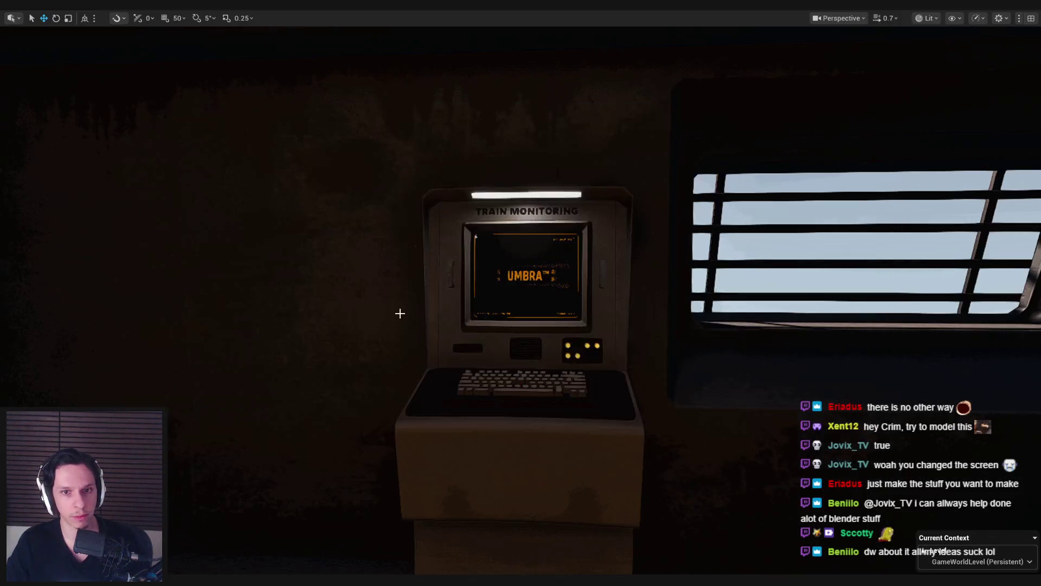
pyautogui.hotkey('alt', 'Tab')
pyautogui.scroll(6, 461, 279)
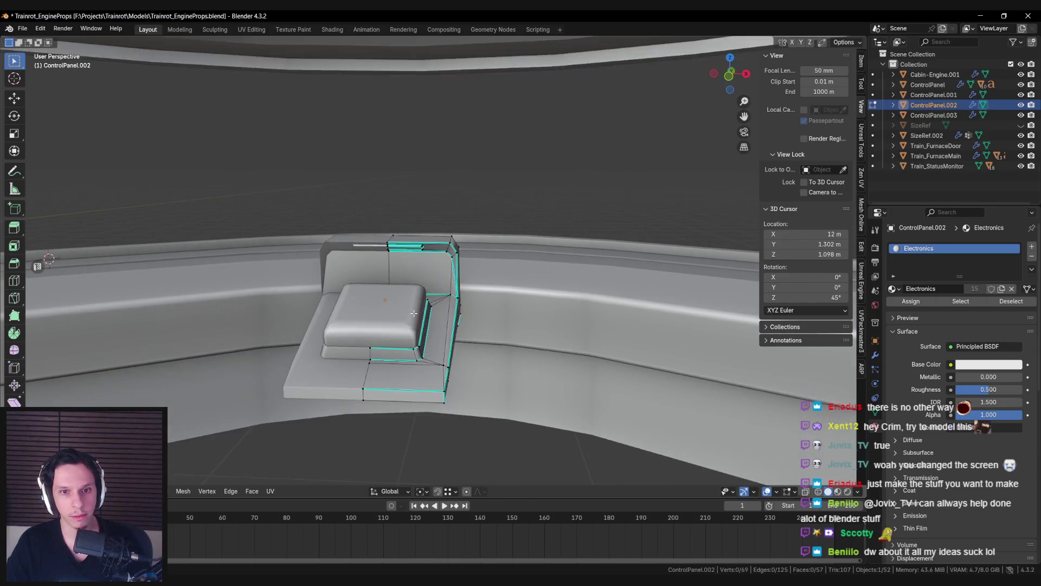
pyautogui.scroll(-2, 461, 279)
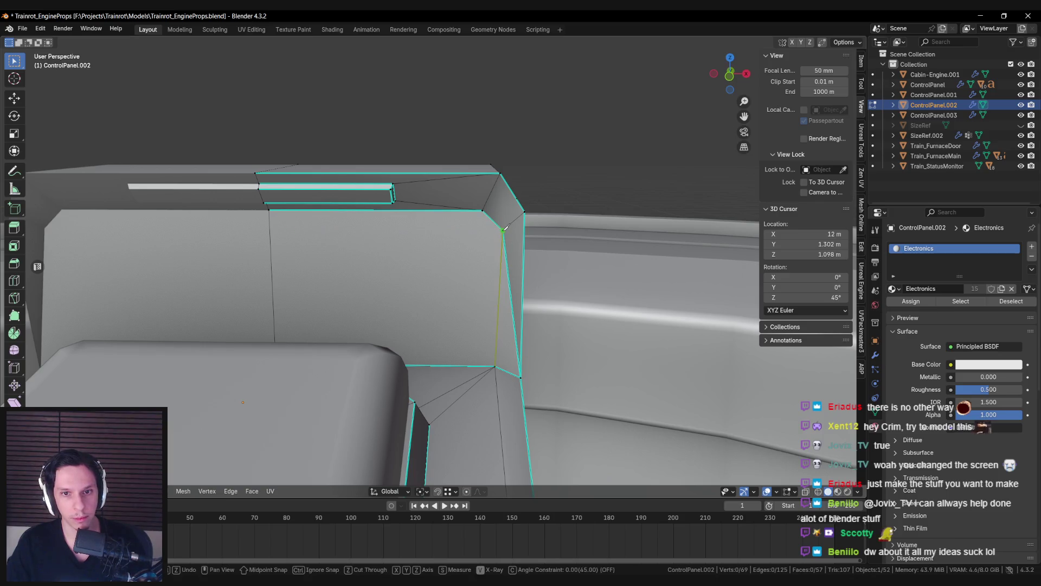
# Step: Knife a cut across the housing wall, return to Object Mode, and switch to Unreal Engine
pyautogui.click(270, 230)
pyautogui.press('Return')
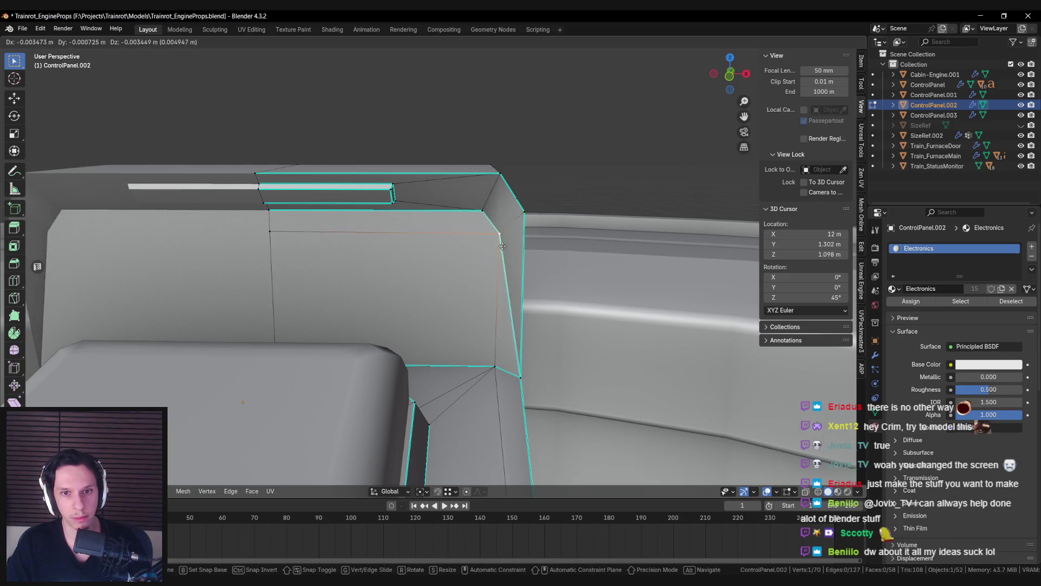
pyautogui.press('Tab')
pyautogui.scroll(-8, 489, 302)
pyautogui.hotkey('alt', 'a')
pyautogui.moveTo(489, 302)
pyautogui.mouseDown(button='middle')
pyautogui.moveTo(331, 327)
pyautogui.moveTo(352, 288)
pyautogui.moveTo(385, 292)
pyautogui.mouseUp(button='middle')
pyautogui.hotkey('alt', 'Tab')
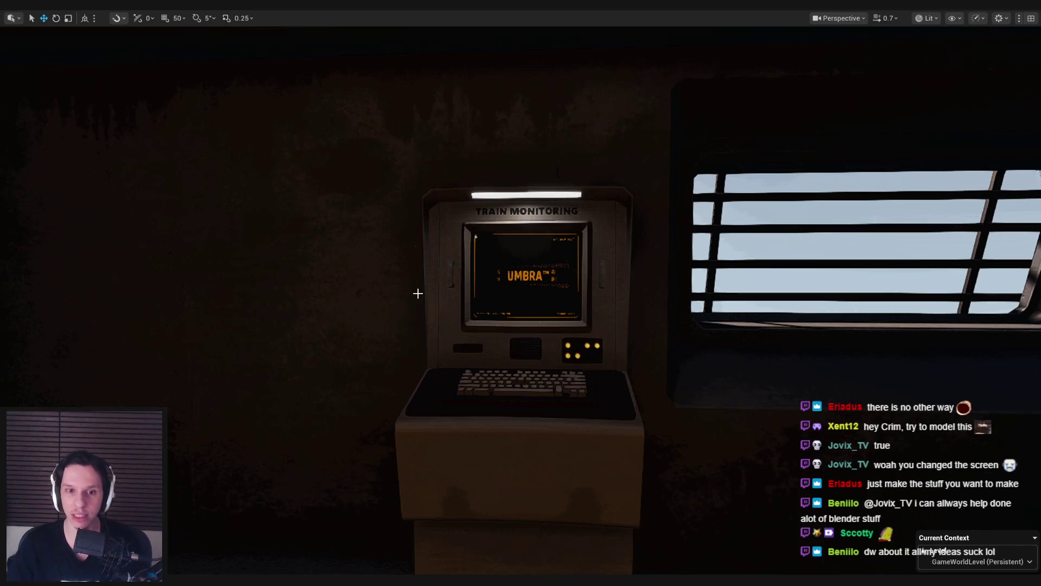
# Step: Compare the Train Monitoring console in Unreal, then orbit Blender's view onto ControlPanel.002
pyautogui.hotkey('alt', 'Tab')
pyautogui.moveTo(461, 292)
pyautogui.mouseDown(button='middle')
pyautogui.moveTo(461, 338)
pyautogui.moveTo(450, 299)
pyautogui.moveTo(359, 320)
pyautogui.moveTo(467, 287)
pyautogui.mouseUp(button='middle')
pyautogui.scroll(2, 466, 287)
pyautogui.scroll(-4, 466, 290)
pyautogui.hotkey('alt', 'Tab')
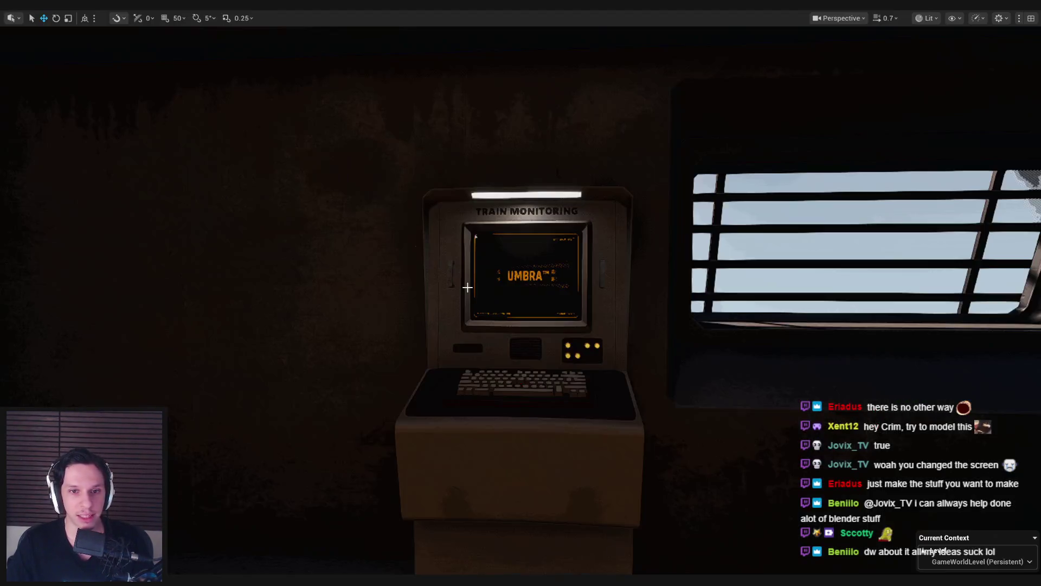
pyautogui.hotkey('alt', 'Tab')
pyautogui.moveTo(476, 341)
pyautogui.mouseDown(button='middle')
pyautogui.moveTo(433, 342)
pyautogui.moveTo(445, 333)
pyautogui.mouseUp(button='middle')
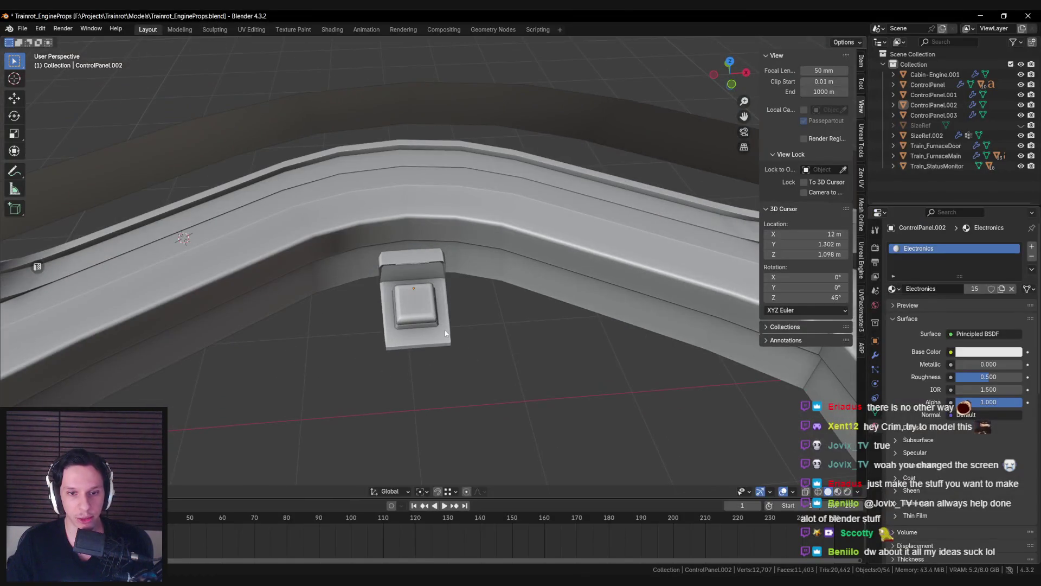
# Step: Orbit to the housing's top corner and enter Edit Mode on the panel mesh
pyautogui.scroll(3, 444, 353)
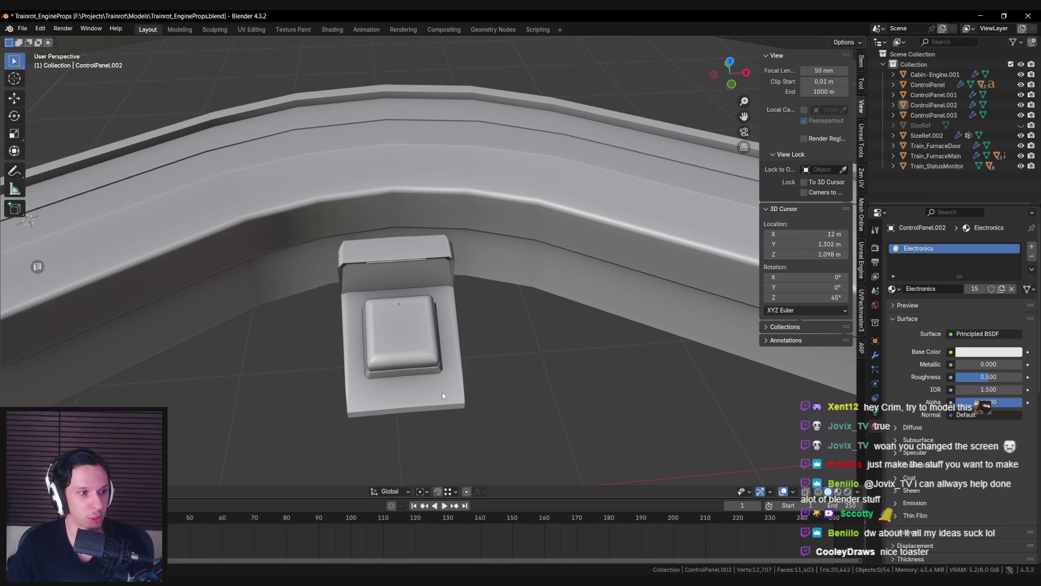
pyautogui.hotkey('alt', 'Tab')
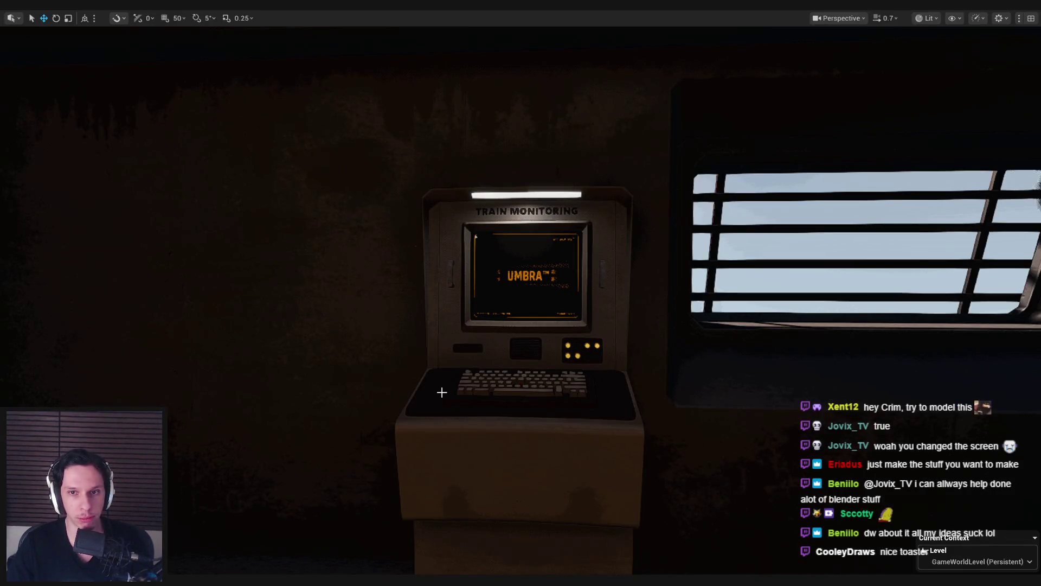
pyautogui.hotkey('alt', 'Tab')
pyautogui.moveTo(441, 392); pyautogui.dragTo(401, 197, button='middle')
pyautogui.press('Tab')
pyautogui.scroll(4, 422, 254)
pyautogui.moveTo(422, 255); pyautogui.dragTo(426, 250, button='middle')
pyautogui.moveTo(510, 295); pyautogui.dragTo(542, 302, button='middle')
# Step: Start beveling the housing's top edges, checking the monitoring machine in Unreal Engine
pyautogui.hotkey('ctrl', 'b')
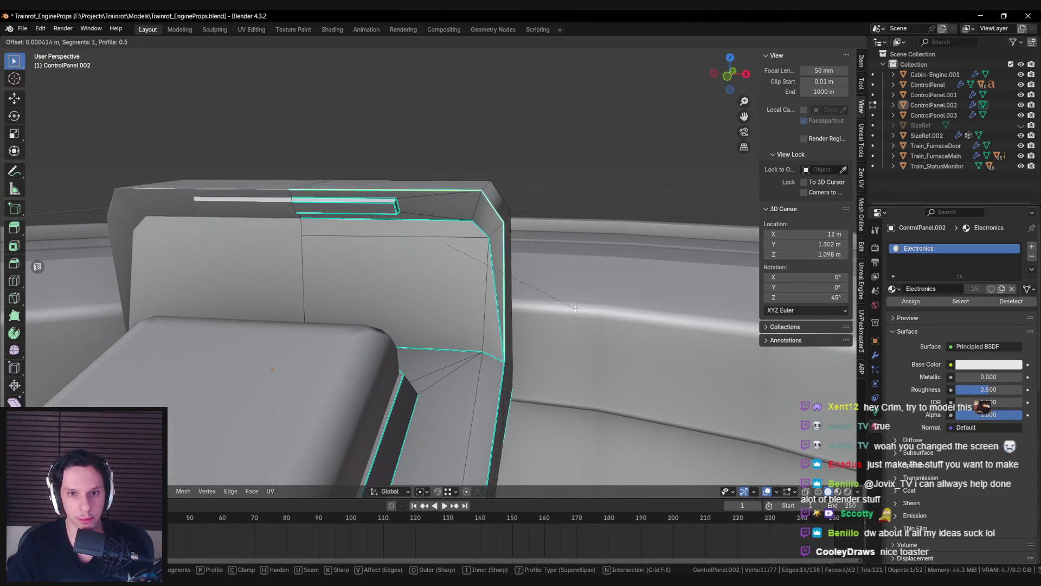
pyautogui.hotkey('alt', 'Tab')
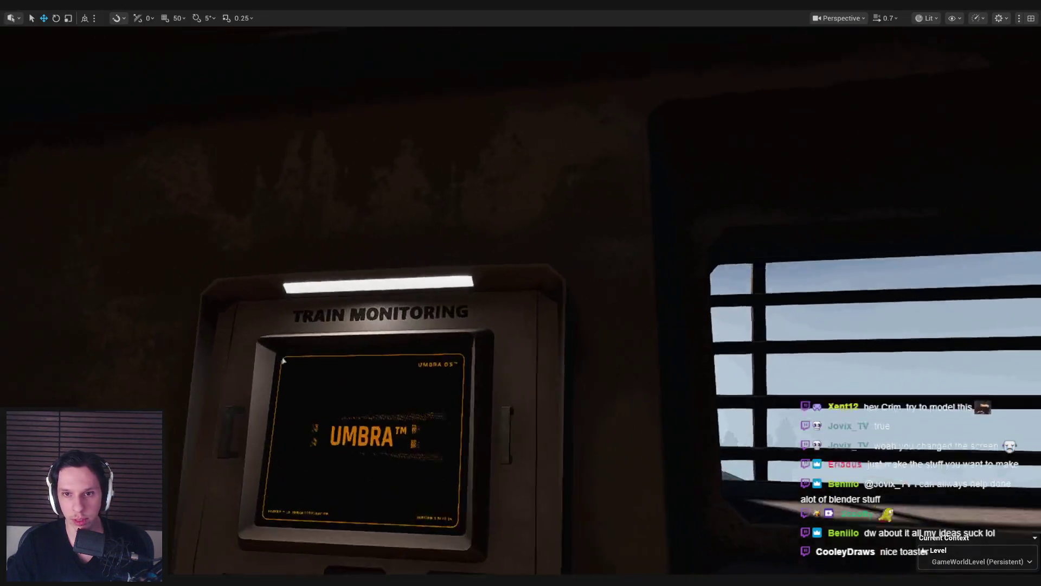
pyautogui.moveTo(520, 293); pyautogui.dragTo(491, 293, button='right')
pyautogui.hotkey('alt', 'Tab')
pyautogui.scroll(2, 492, 174)
# Step: Add a centred edge loop with Ctrl+R and bevel the housing's corner edges
pyautogui.hotkey('ctrl', 'r')
pyautogui.click(493, 174)
pyautogui.rightClick(493, 174)
pyautogui.moveTo(493, 174); pyautogui.dragTo(476, 168, button='middle')
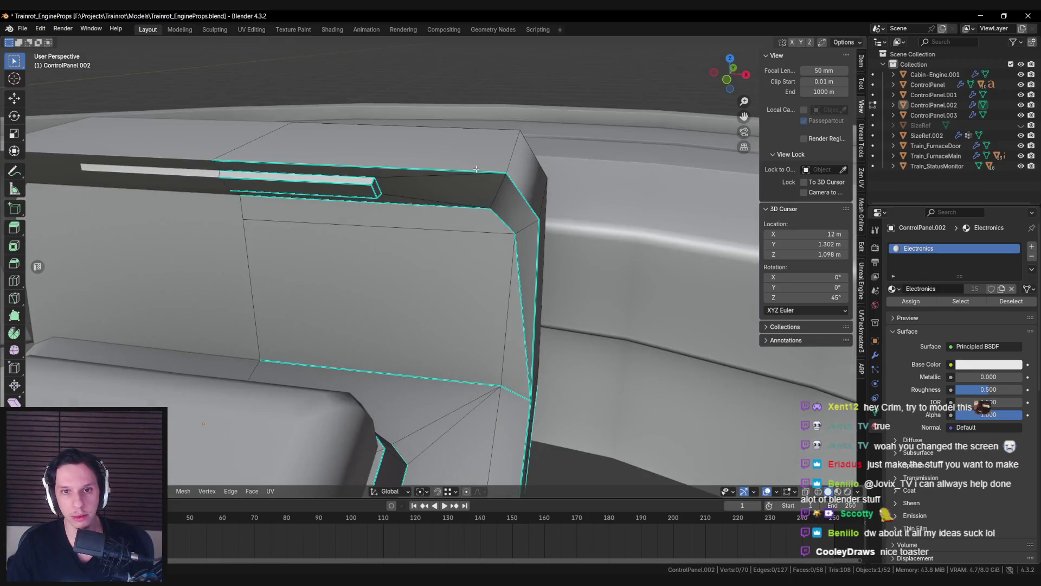
pyautogui.moveTo(546, 258); pyautogui.dragTo(564, 260, button='middle')
pyautogui.hotkey('ctrl', 'b')
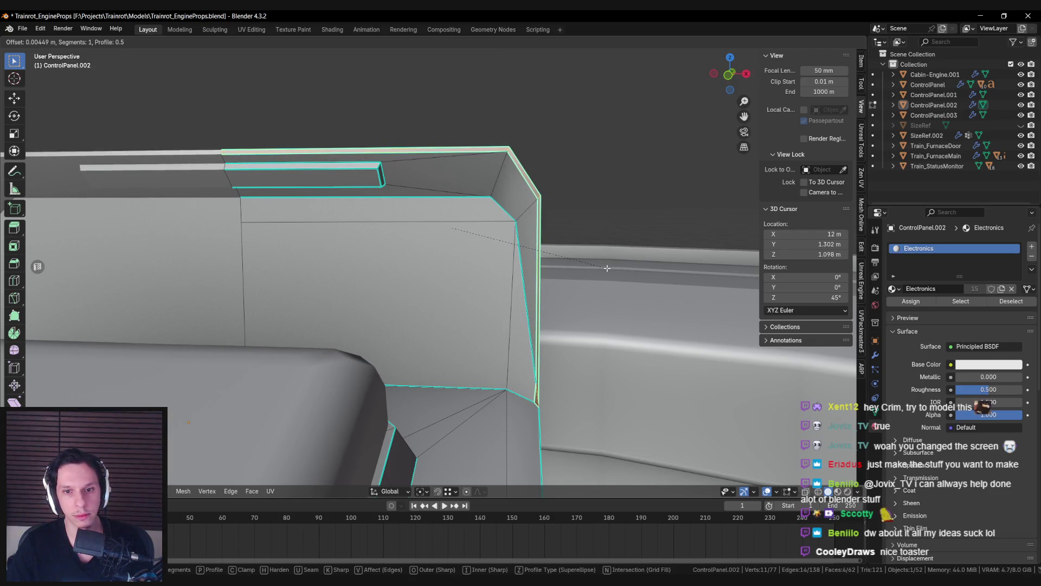
pyautogui.rightClick(609, 268)
pyautogui.hotkey('alt', 'a')
pyautogui.scroll(5, 488, 298)
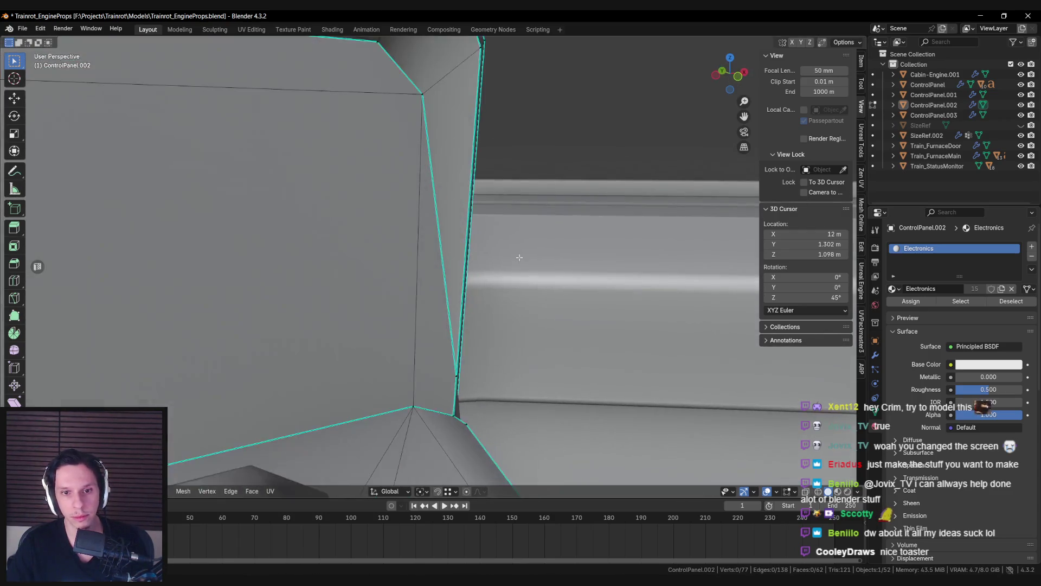
# Step: Merge the leftover corner vertices and slide one vertex along its edge, leaving 74 vertices
pyautogui.press('m')
pyautogui.click(418, 440)
pyautogui.hotkey('alt', 'a')
pyautogui.moveTo(418, 439)
pyautogui.mouseDown(button='middle')
pyautogui.moveTo(394, 434)
pyautogui.moveTo(418, 423)
pyautogui.moveTo(390, 423)
pyautogui.moveTo(464, 349)
pyautogui.moveTo(495, 356)
pyautogui.moveTo(434, 325)
pyautogui.moveTo(415, 296)
pyautogui.moveTo(423, 312)
pyautogui.moveTo(438, 299)
pyautogui.mouseUp(button='middle')
pyautogui.press('m')
pyautogui.click(400, 420)
pyautogui.hotkey('shift', 'v')
pyautogui.click(438, 419)
pyautogui.hotkey('alt', 'a')
# Step: Apply a Ctrl+E edge setting to the bevelled edges and check the shading
pyautogui.scroll(-5, 438, 299)
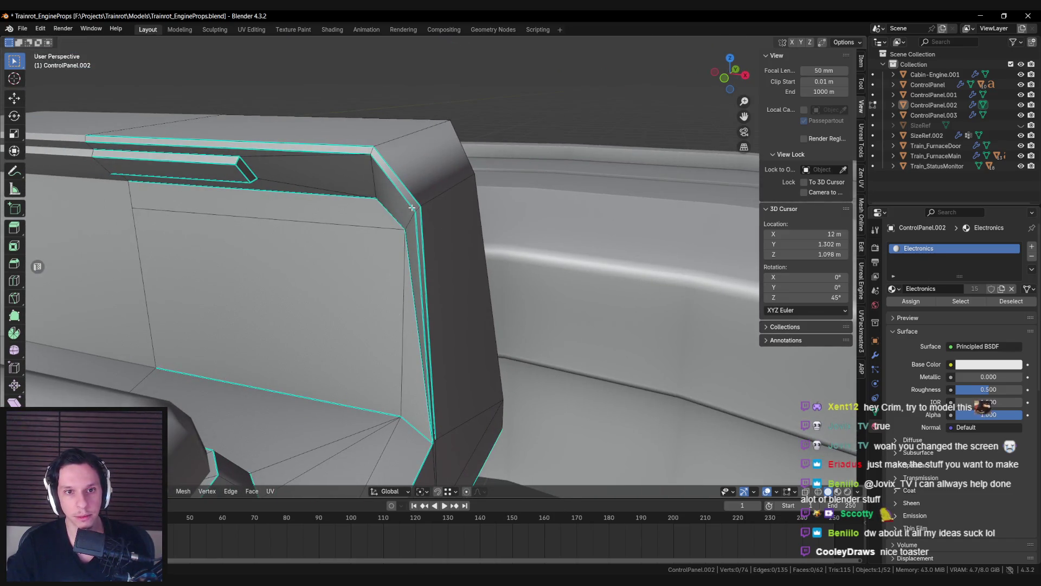
pyautogui.moveTo(385, 218)
pyautogui.mouseDown(button='middle')
pyautogui.moveTo(426, 249)
pyautogui.moveTo(286, 179)
pyautogui.mouseUp(button='middle')
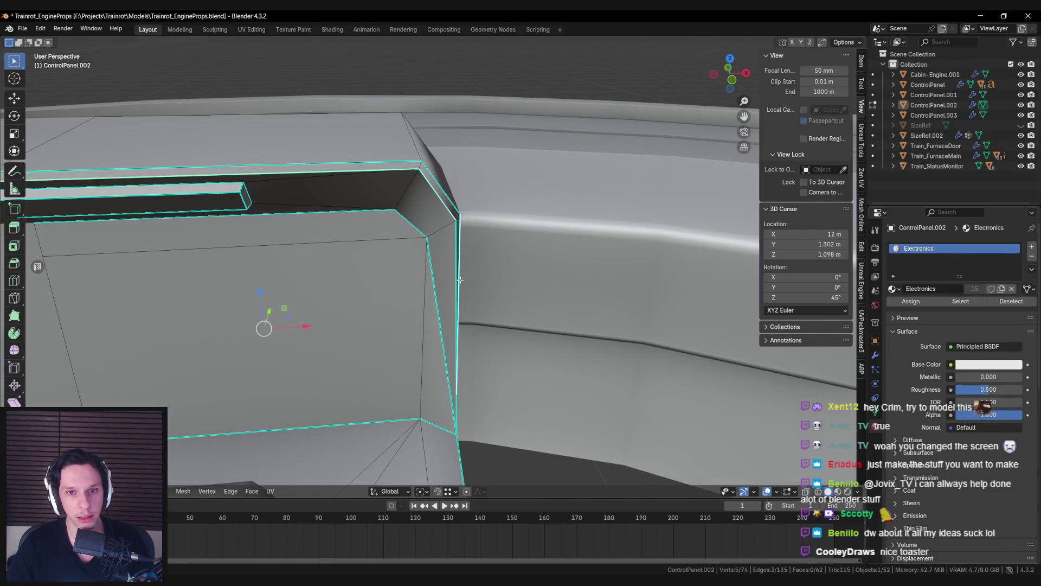
pyautogui.moveTo(457, 285)
pyautogui.mouseDown(button='middle')
pyautogui.moveTo(434, 277)
pyautogui.moveTo(464, 279)
pyautogui.moveTo(428, 259)
pyautogui.moveTo(455, 217)
pyautogui.moveTo(432, 240)
pyautogui.moveTo(477, 251)
pyautogui.moveTo(454, 231)
pyautogui.moveTo(458, 243)
pyautogui.moveTo(416, 257)
pyautogui.moveTo(453, 268)
pyautogui.moveTo(516, 232)
pyautogui.mouseUp(button='middle')
pyautogui.keyDown('alt'); pyautogui.keyDown('shift'); pyautogui.click(428, 259); pyautogui.keyUp('shift'); pyautogui.keyUp('alt')
pyautogui.hotkey('ctrl', 'e')
pyautogui.click(418, 210)
pyautogui.press('Tab')
# Step: Save the Trainrot_EngineProps.blend file
pyautogui.press('Tab')
# Step: Box-select the housing's right-edge vertices in X-ray and raise them along Z
pyautogui.hotkey('alt', 'Tab')
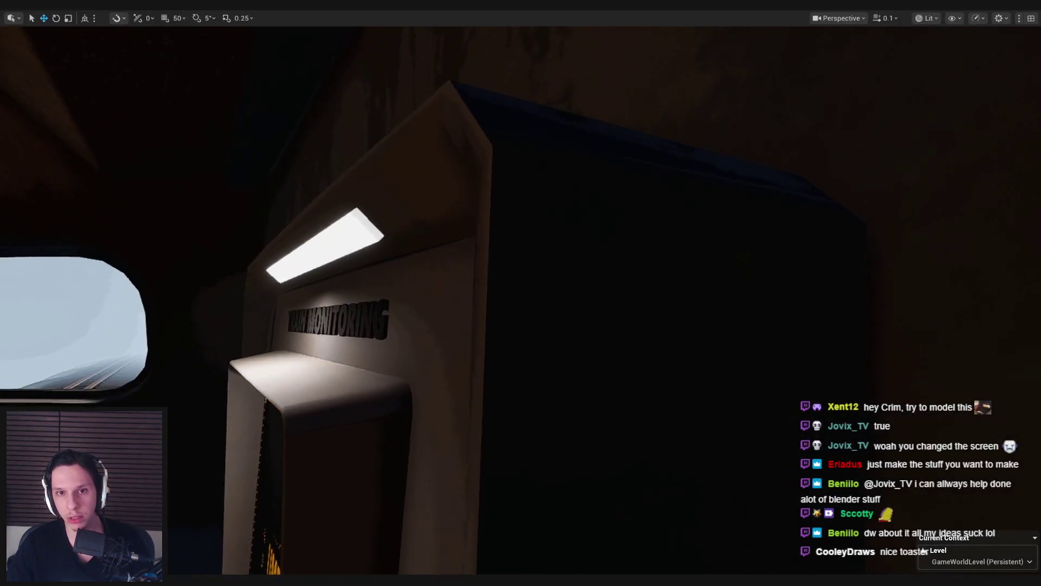
pyautogui.moveTo(453, 237); pyautogui.dragTo(454, 238, button='right')
pyautogui.hotkey('alt', 'Tab')
pyautogui.moveTo(453, 237); pyautogui.dragTo(492, 223, button='middle')
pyautogui.hotkey('shift', 'z')
pyautogui.press('b')
pyautogui.moveTo(470, 199); pyautogui.dragTo(488, 220)
pyautogui.hotkey('shift', 'z')
pyautogui.press('g')
pyautogui.press('z')
pyautogui.click(478, 170)
pyautogui.press('Tab')
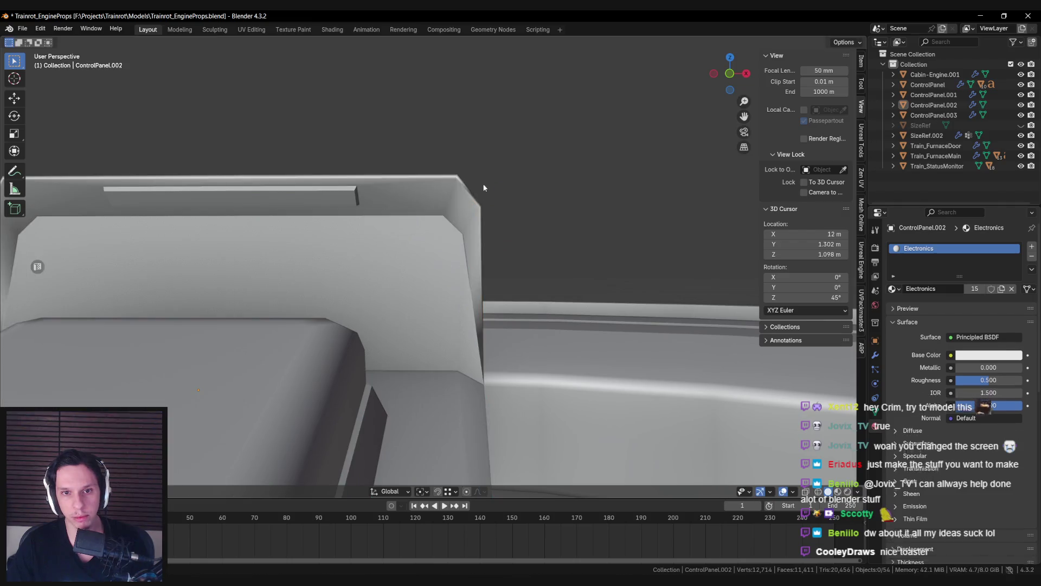
pyautogui.scroll(-5, 484, 200)
pyautogui.press('a')
# Step: Move a housing edge along the Y axis
pyautogui.press('Tab')
pyautogui.moveTo(479, 208)
pyautogui.mouseDown(button='middle')
pyautogui.moveTo(379, 251)
pyautogui.moveTo(477, 229)
pyautogui.moveTo(461, 237)
pyautogui.moveTo(513, 236)
pyautogui.moveTo(565, 260)
pyautogui.moveTo(507, 247)
pyautogui.moveTo(507, 265)
pyautogui.mouseUp(button='middle')
pyautogui.hotkey('ctrl', 's')
pyautogui.scroll(3, 378, 251)
pyautogui.scroll(3, 476, 229)
pyautogui.hotkey('alt', 'a')
pyautogui.click(477, 229)
pyautogui.press('g')
pyautogui.press('y')
pyautogui.click(458, 238)
pyautogui.press('Tab')
pyautogui.scroll(-4, 499, 247)
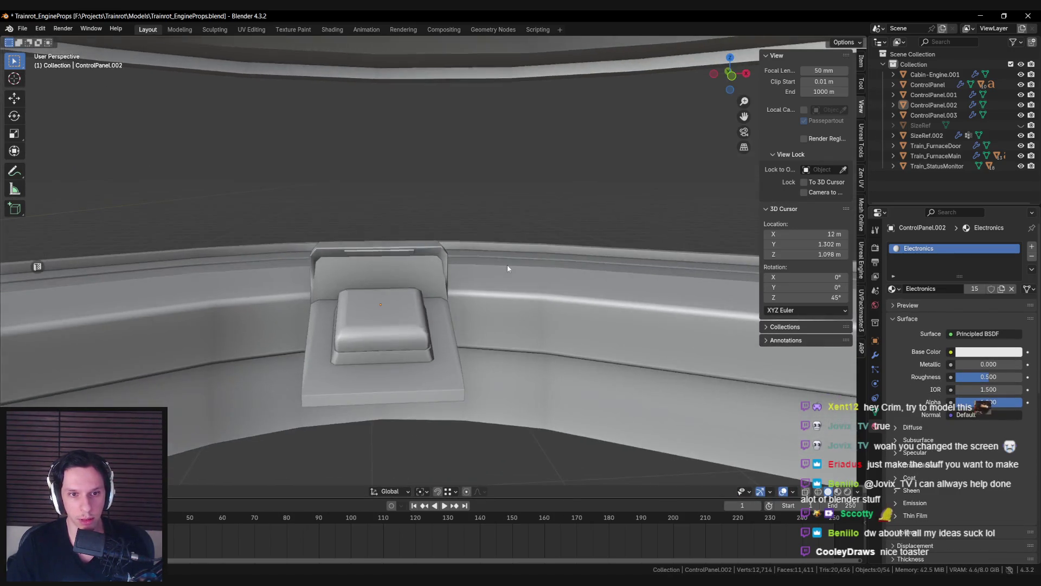
pyautogui.scroll(5, 432, 275)
pyautogui.moveTo(432, 274)
pyautogui.mouseDown(button='middle')
pyautogui.moveTo(404, 271)
pyautogui.moveTo(404, 249)
pyautogui.mouseUp(button='middle')
# Step: Merge two corner vertices At Last, bringing the housing to 73 vertices
pyautogui.hotkey('alt', 'Tab')
pyautogui.scroll(-5, 412, 266)
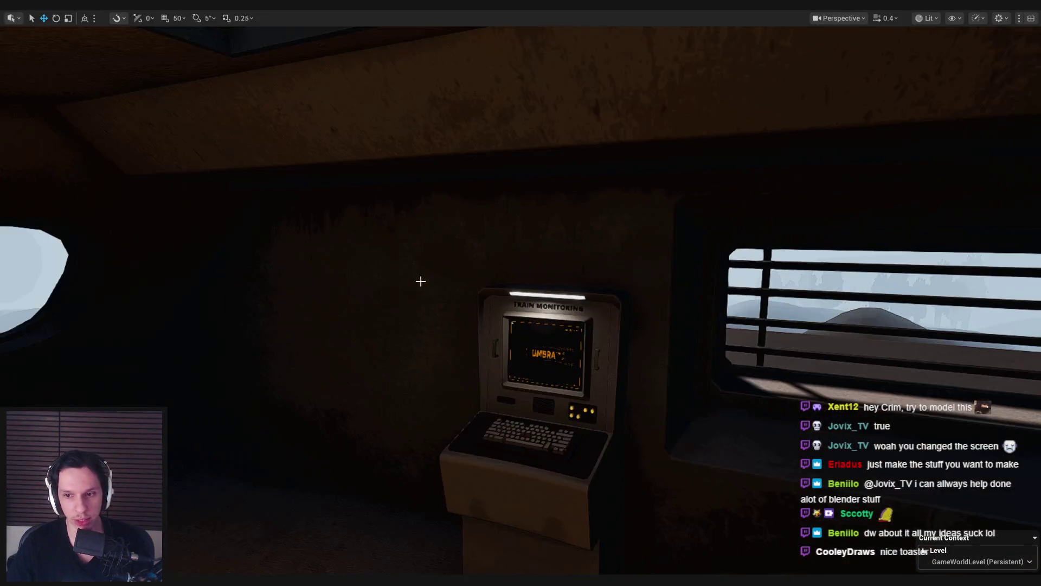
pyautogui.hotkey('alt', 'Tab')
pyautogui.moveTo(450, 303); pyautogui.dragTo(455, 313, button='middle')
pyautogui.scroll(3, 456, 313)
pyautogui.scroll(2, 455, 312)
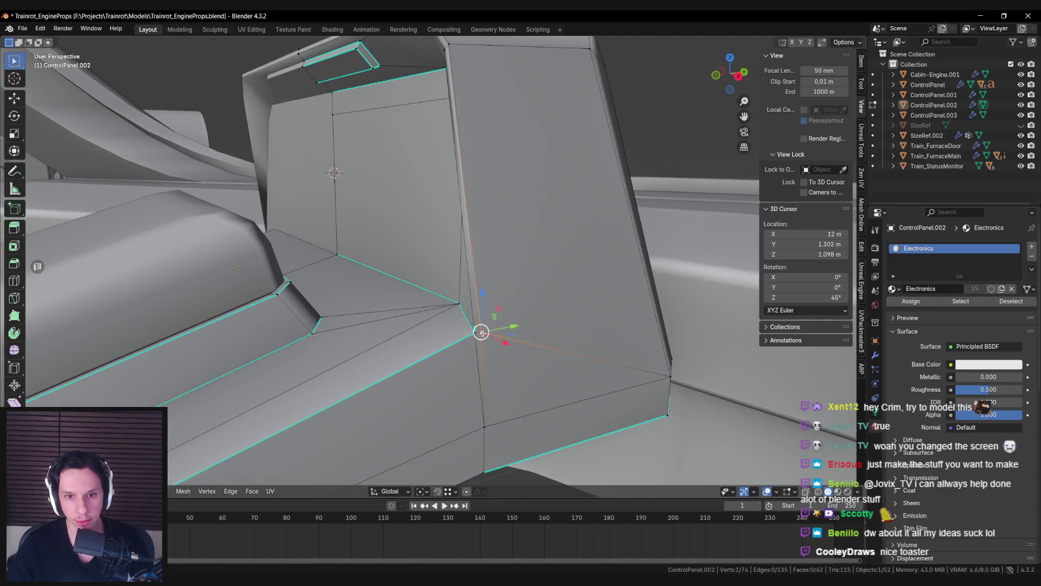
pyautogui.click(475, 332)
pyautogui.keyDown('shift'); pyautogui.click(475, 335); pyautogui.keyUp('shift')
pyautogui.press('m')
pyautogui.click(473, 332)
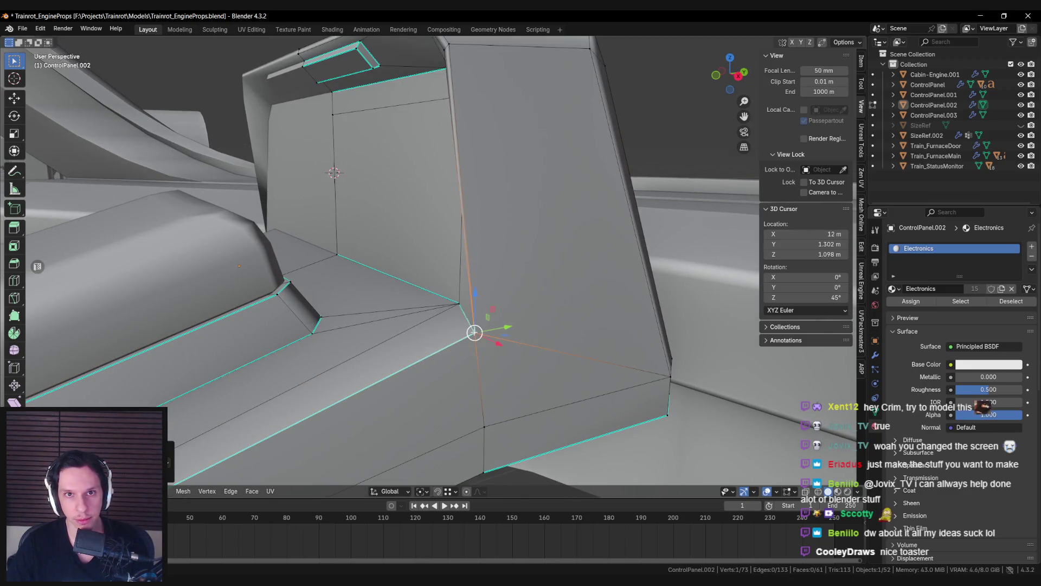
pyautogui.moveTo(474, 331); pyautogui.dragTo(555, 321, button='middle')
pyautogui.press('Tab')
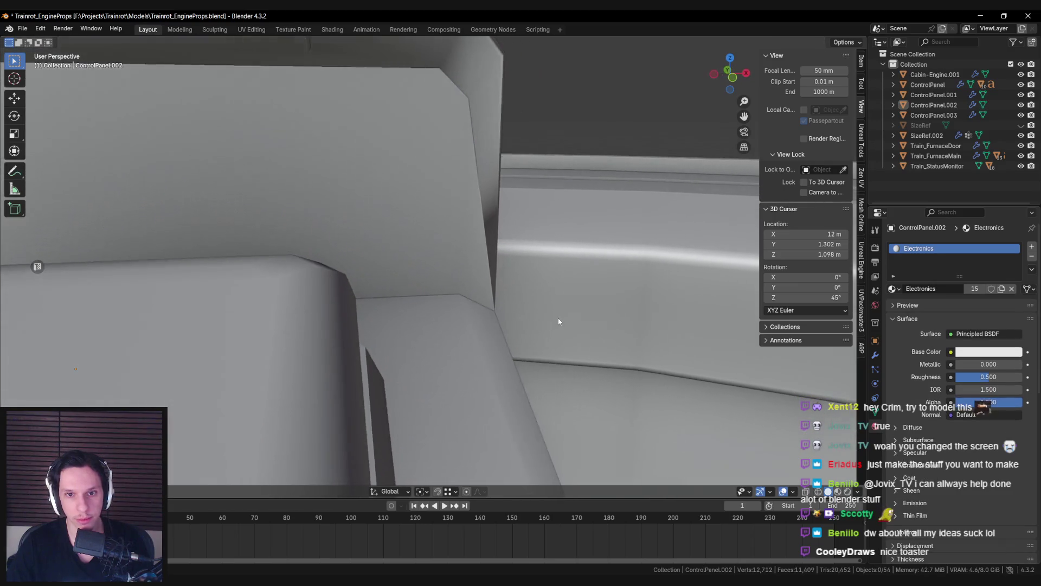
# Step: Mark the selected control box housing edges as sharp
pyautogui.press('Tab')
pyautogui.moveTo(528, 284); pyautogui.dragTo(453, 269, button='middle')
pyautogui.hotkey('alt', 'Tab')
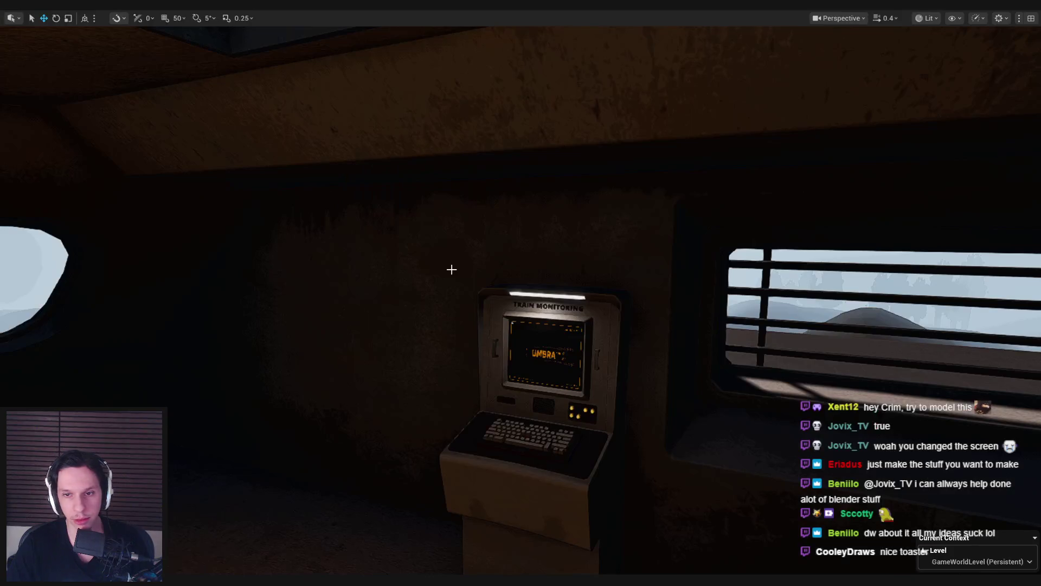
pyautogui.hotkey('alt', 'Tab')
pyautogui.click(482, 203)
pyautogui.moveTo(482, 204)
pyautogui.mouseDown(button='middle')
pyautogui.moveTo(484, 229)
pyautogui.moveTo(547, 244)
pyautogui.moveTo(353, 221)
pyautogui.moveTo(448, 228)
pyautogui.moveTo(604, 291)
pyautogui.moveTo(528, 244)
pyautogui.moveTo(375, 264)
pyautogui.moveTo(527, 262)
pyautogui.moveTo(516, 299)
pyautogui.moveTo(523, 335)
pyautogui.mouseUp(button='middle')
pyautogui.hotkey('ctrl', 'e')
pyautogui.click(484, 230)
pyautogui.hotkey('ctrl', 'e')
pyautogui.click(483, 229)
pyautogui.press('Tab')
# Step: Select an edge loop on the control box, comparing the prop in Unreal Engine
pyautogui.press('Tab')
pyautogui.scroll(-5, 547, 244)
pyautogui.press('Tab')
pyautogui.scroll(-3, 528, 243)
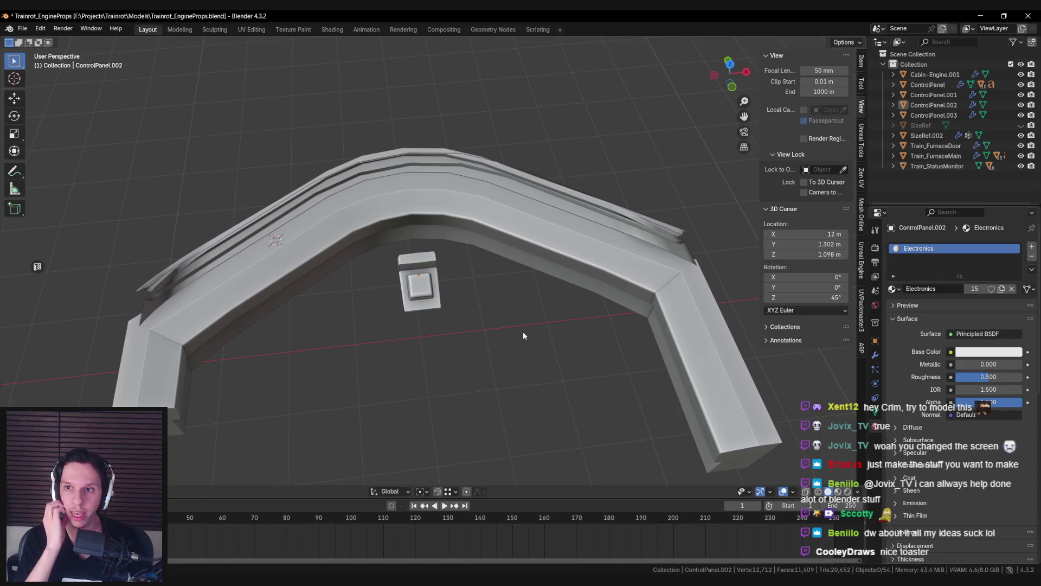
pyautogui.scroll(3, 523, 336)
pyautogui.moveTo(523, 335); pyautogui.dragTo(509, 332, button='middle')
pyautogui.hotkey('alt', 'Tab')
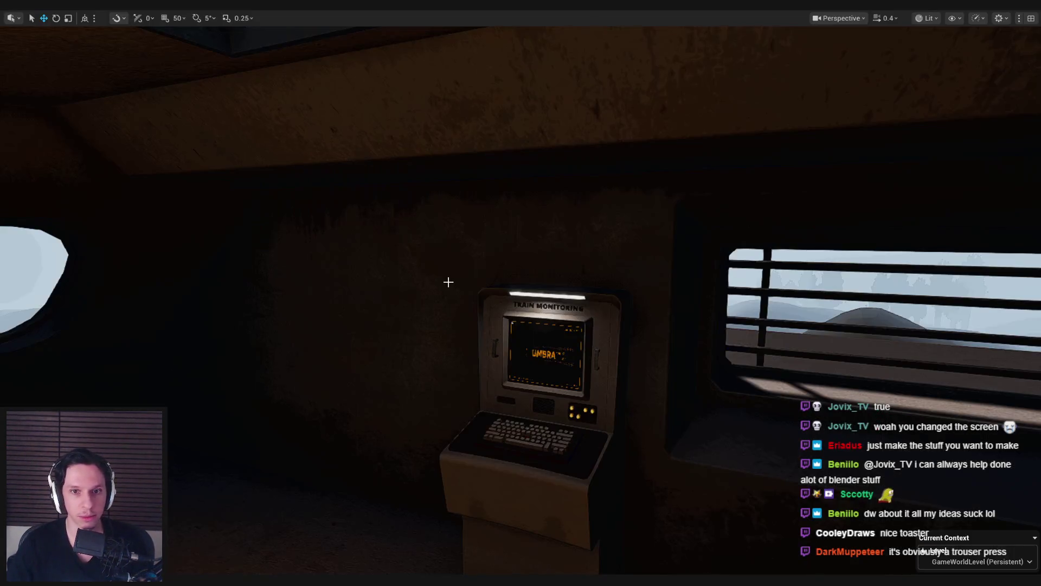
pyautogui.hotkey('alt', 'Tab')
pyautogui.moveTo(447, 282); pyautogui.dragTo(423, 303, button='middle')
pyautogui.keyDown('alt'); pyautogui.click(409, 302); pyautogui.keyUp('alt')
pyautogui.scroll(2, 409, 313)
pyautogui.hotkey('alt', 'Tab')
pyautogui.hotkey('alt', 'Tab')
pyautogui.scroll(2, 488, 352)
pyautogui.moveTo(474, 375)
pyautogui.mouseDown(button='middle')
pyautogui.moveTo(539, 312)
pyautogui.moveTo(489, 314)
pyautogui.mouseUp(button='middle')
pyautogui.press('Tab')
pyautogui.press('Tab')
# Step: Select the side-strip faces beside the button, then deselect them
pyautogui.click(446, 356)
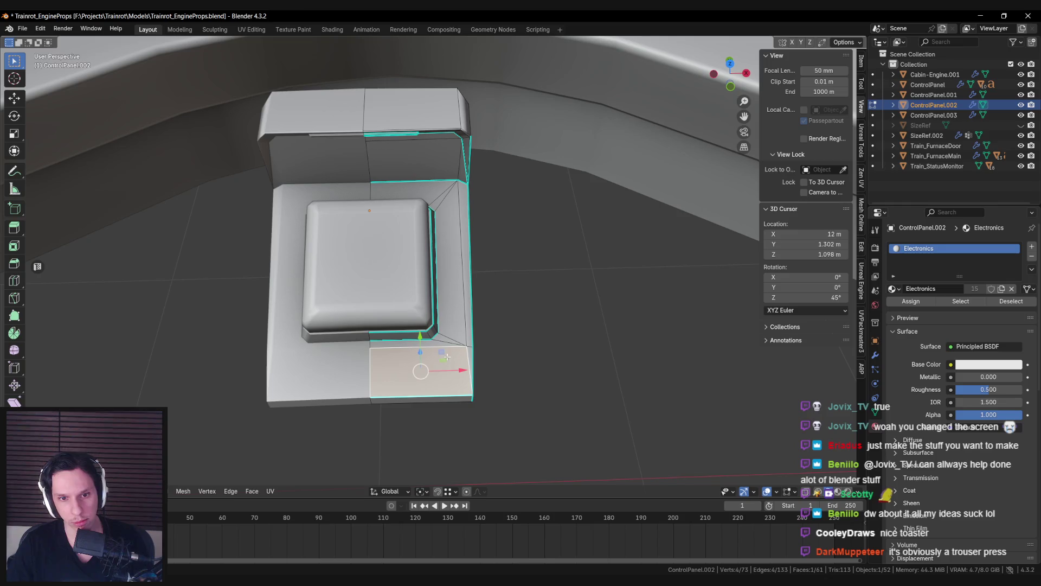
pyautogui.keyDown('alt'); pyautogui.click(447, 352); pyautogui.keyUp('alt')
pyautogui.moveTo(447, 352)
pyautogui.mouseDown(button='middle')
pyautogui.moveTo(451, 290)
pyautogui.moveTo(437, 266)
pyautogui.moveTo(395, 269)
pyautogui.mouseUp(button='middle')
pyautogui.hotkey('alt', 'a')
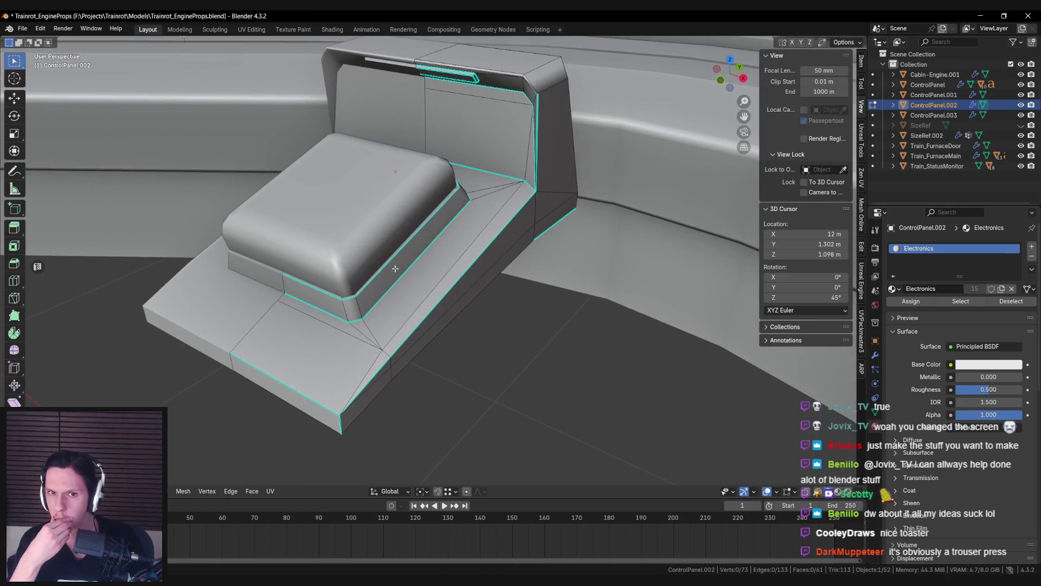
# Step: Select the front ledge's face strip around the button and start insetting it, about 0.014 m
pyautogui.hotkey('alt', 'Tab')
pyautogui.hotkey('alt', 'Tab')
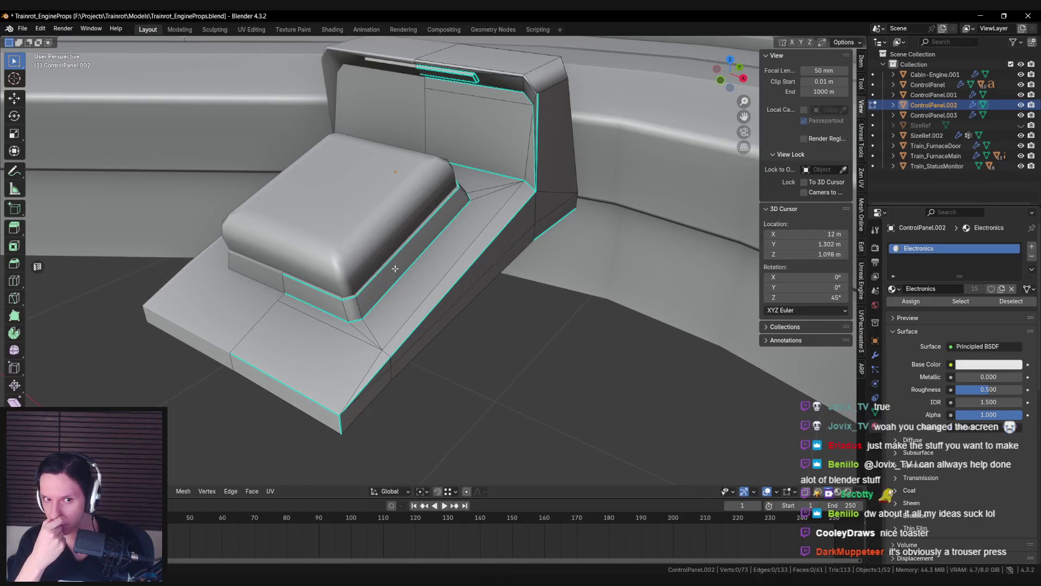
pyautogui.moveTo(388, 297)
pyautogui.mouseDown(button='middle')
pyautogui.moveTo(314, 291)
pyautogui.moveTo(316, 301)
pyautogui.mouseUp(button='middle')
pyautogui.hotkey('alt', 'Tab')
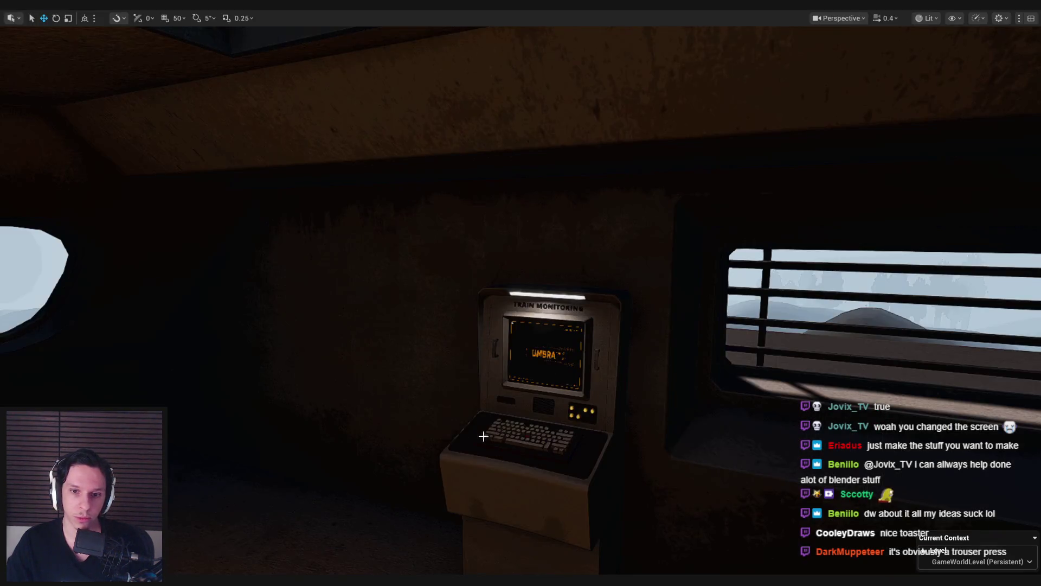
pyautogui.hotkey('alt', 'Tab')
pyautogui.press('Tab')
pyautogui.moveTo(473, 356)
pyautogui.mouseDown(button='middle')
pyautogui.moveTo(451, 320)
pyautogui.moveTo(507, 296)
pyautogui.moveTo(417, 228)
pyautogui.moveTo(286, 255)
pyautogui.moveTo(489, 311)
pyautogui.mouseUp(button='middle')
pyautogui.scroll(4, 451, 320)
pyautogui.keyDown('alt'); pyautogui.click(414, 225); pyautogui.keyUp('alt')
pyautogui.press('i')
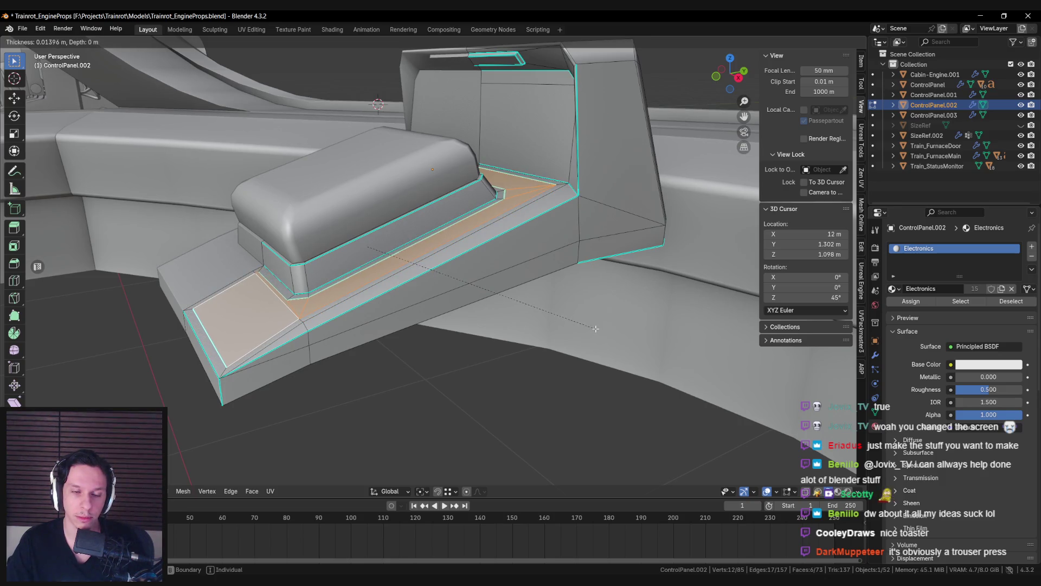
# Step: Cancel the pending inset and slide the ledge edge loop along the surface into place
pyautogui.press('Escape')
pyautogui.hotkey('alt', 'a')
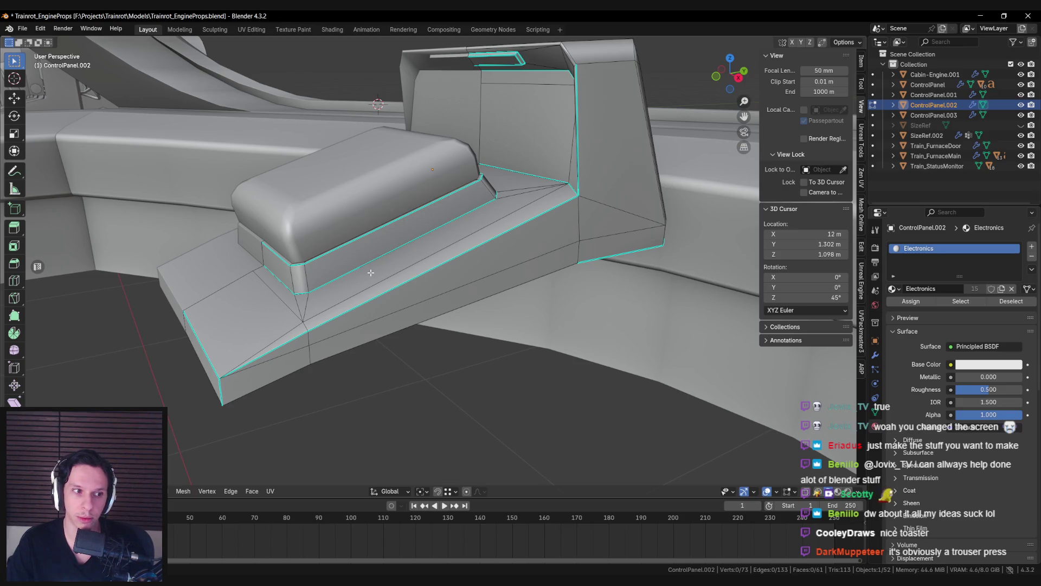
pyautogui.keyDown('alt'); pyautogui.click(363, 271); pyautogui.keyUp('alt')
pyautogui.moveTo(363, 271)
pyautogui.mouseDown(button='middle')
pyautogui.moveTo(511, 313)
pyautogui.moveTo(325, 304)
pyautogui.mouseUp(button='middle')
pyautogui.press('g')
pyautogui.press('g')
pyautogui.click(503, 300)
# Step: Inset the selected ledge faces twice to form a thin border of about 0.012 m
pyautogui.click(246, 317)
pyautogui.moveTo(246, 317)
pyautogui.mouseDown(button='middle')
pyautogui.moveTo(487, 250)
pyautogui.moveTo(623, 271)
pyautogui.mouseUp(button='middle')
pyautogui.keyDown('alt'); pyautogui.keyDown('shift'); pyautogui.click(487, 250); pyautogui.keyUp('shift'); pyautogui.keyUp('alt')
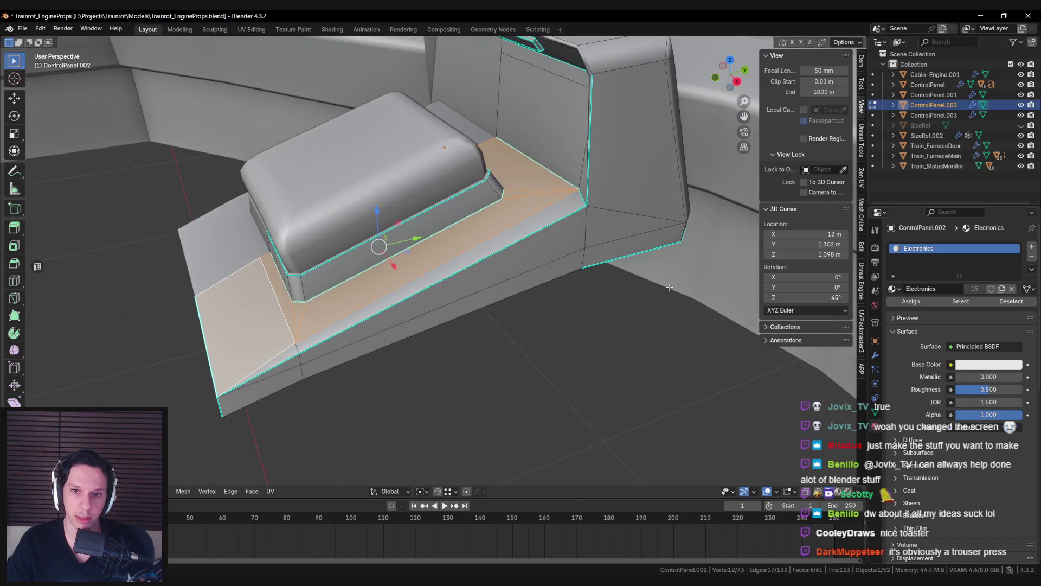
pyautogui.press('i')
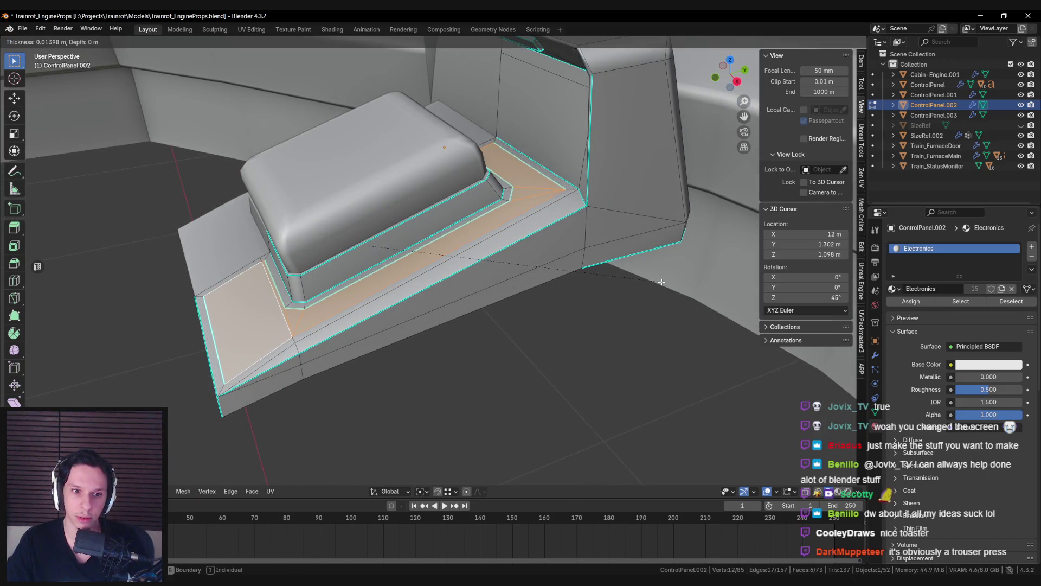
pyautogui.click(661, 282)
pyautogui.moveTo(661, 282); pyautogui.dragTo(413, 327, button='middle')
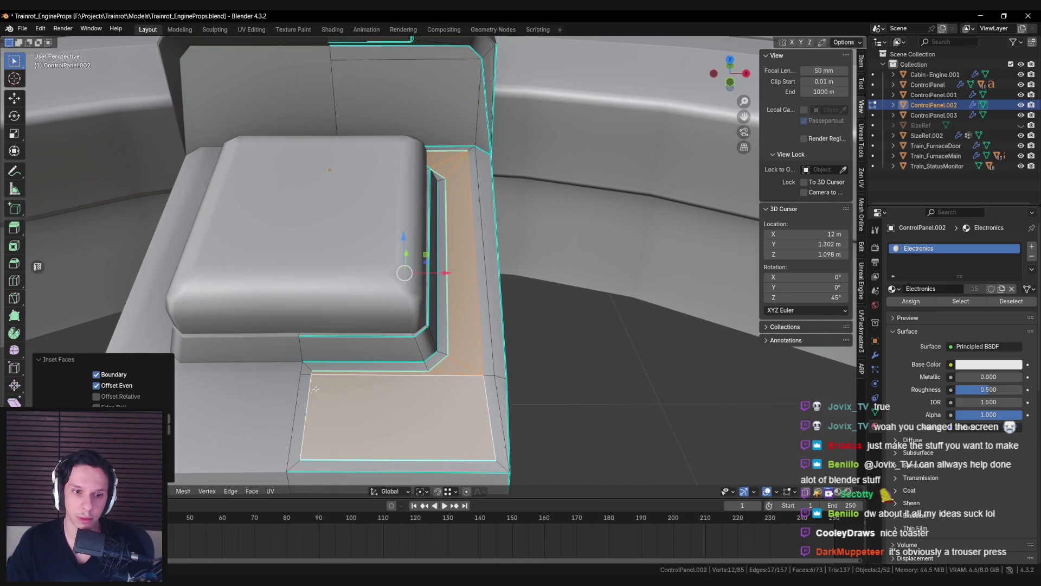
pyautogui.press('i')
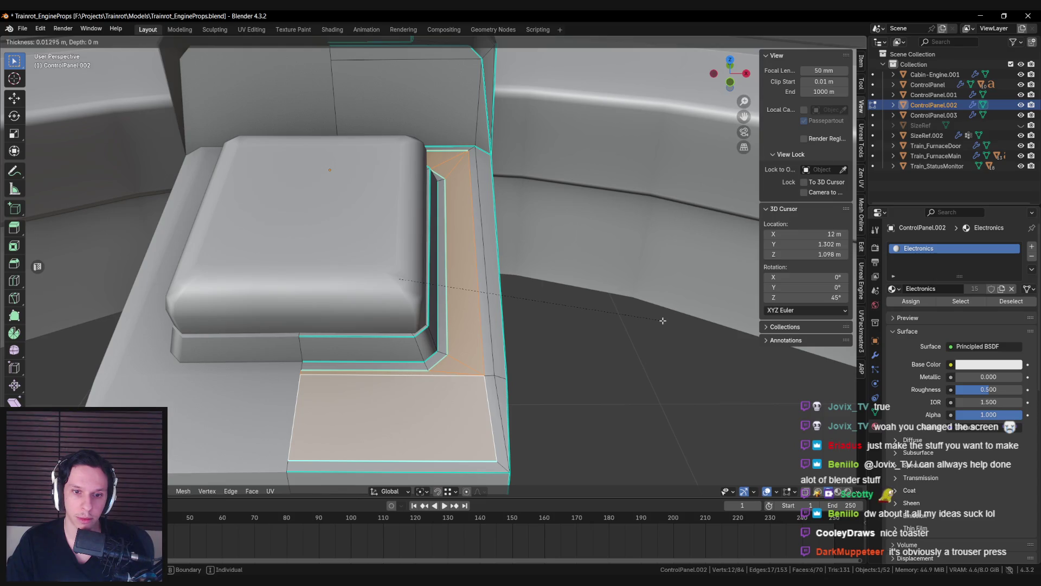
pyautogui.click(662, 320)
# Step: Select the ledge's front-end face, briefly check Unreal Engine, then return to Object Mode
pyautogui.hotkey('alt', 'a')
pyautogui.moveTo(582, 310); pyautogui.dragTo(498, 309, button='middle')
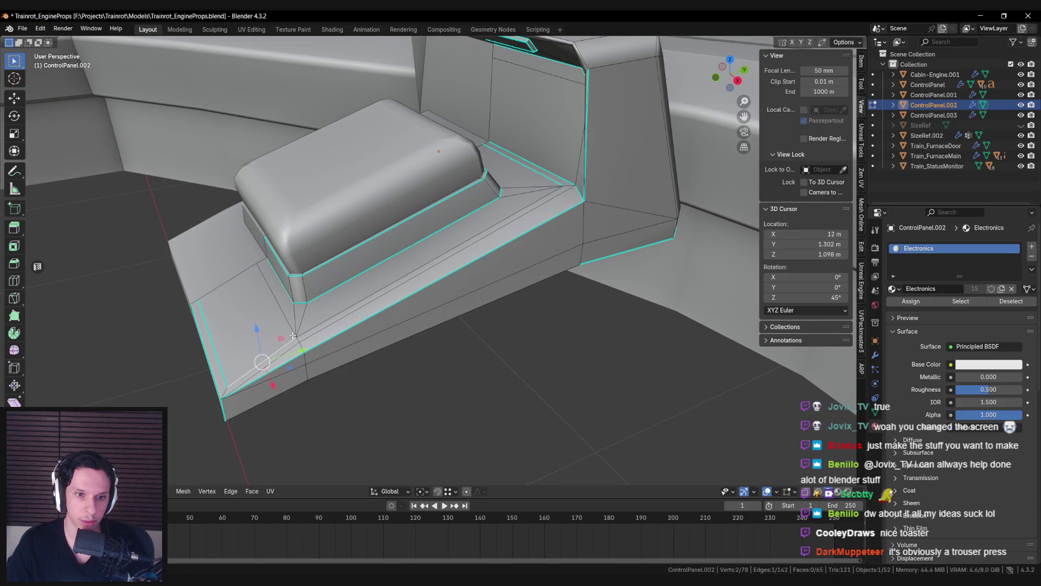
pyautogui.click(265, 335)
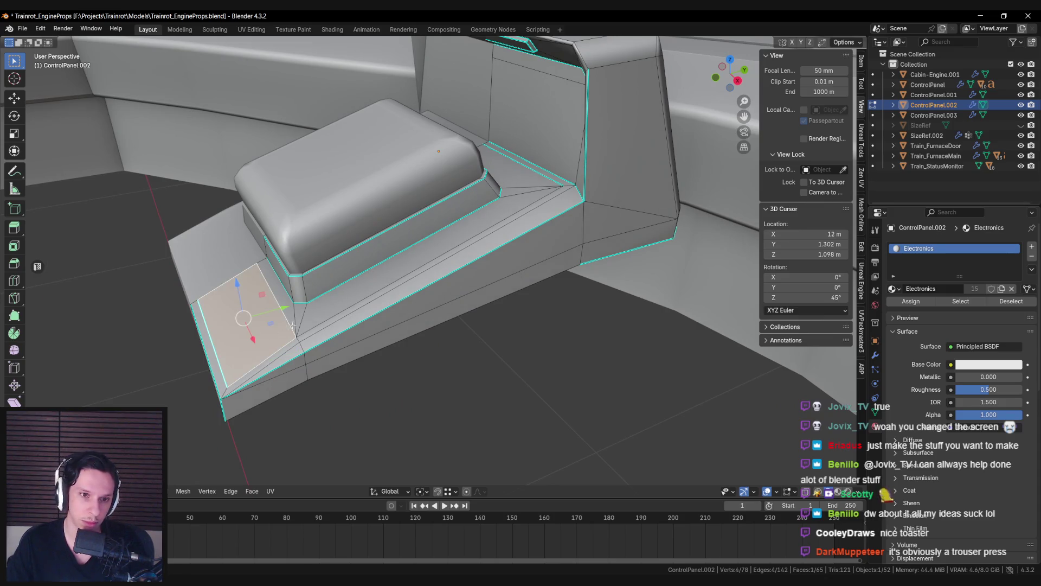
pyautogui.hotkey('alt', 'Tab')
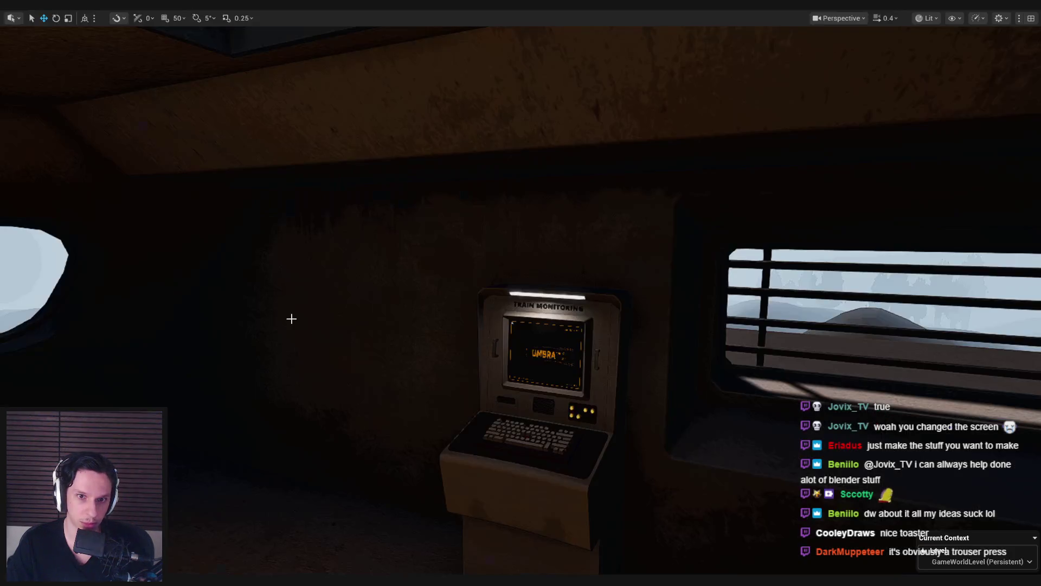
pyautogui.hotkey('alt', 'Tab')
pyautogui.scroll(-5, 304, 314)
pyautogui.press('Tab')
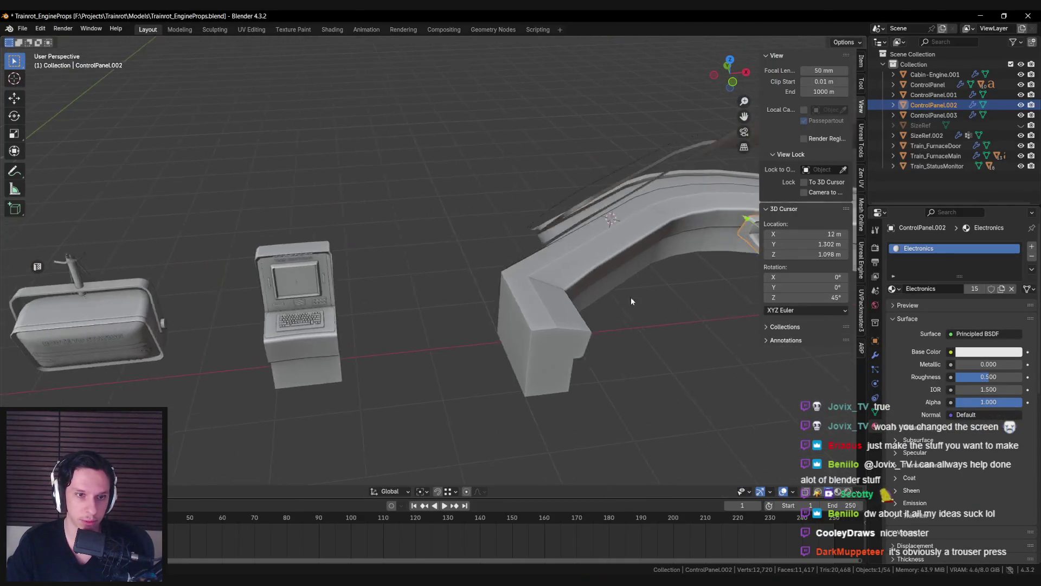
# Step: Edit ControlPanel.002 and select its front band and sloped strip faces
pyautogui.press('Tab')
pyautogui.scroll(5, 343, 336)
pyautogui.press('KP_Decimal')
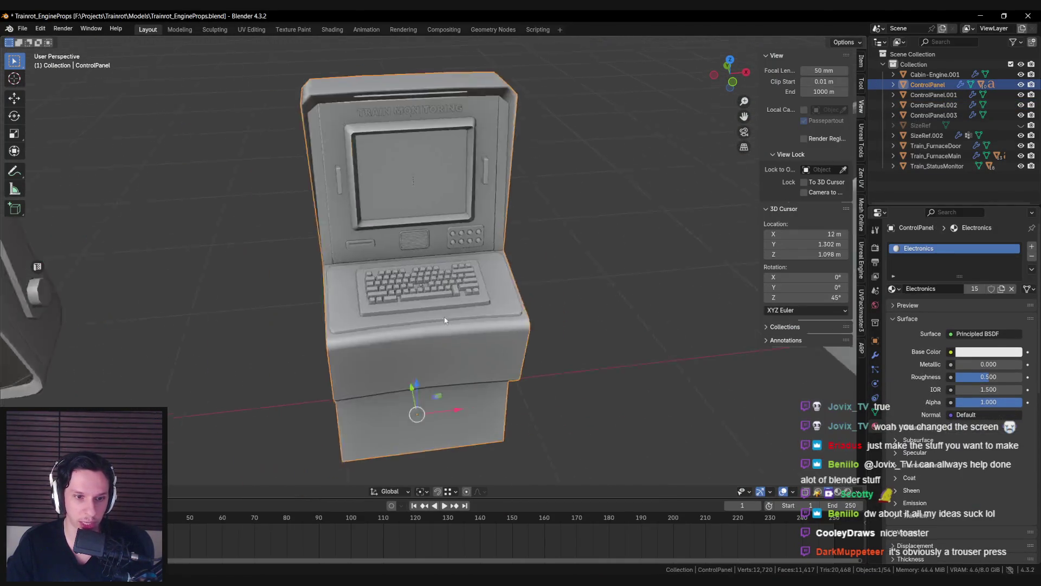
pyautogui.click(422, 310)
pyautogui.press('Tab')
pyautogui.scroll(-2, 421, 310)
pyautogui.scroll(-3, 422, 309)
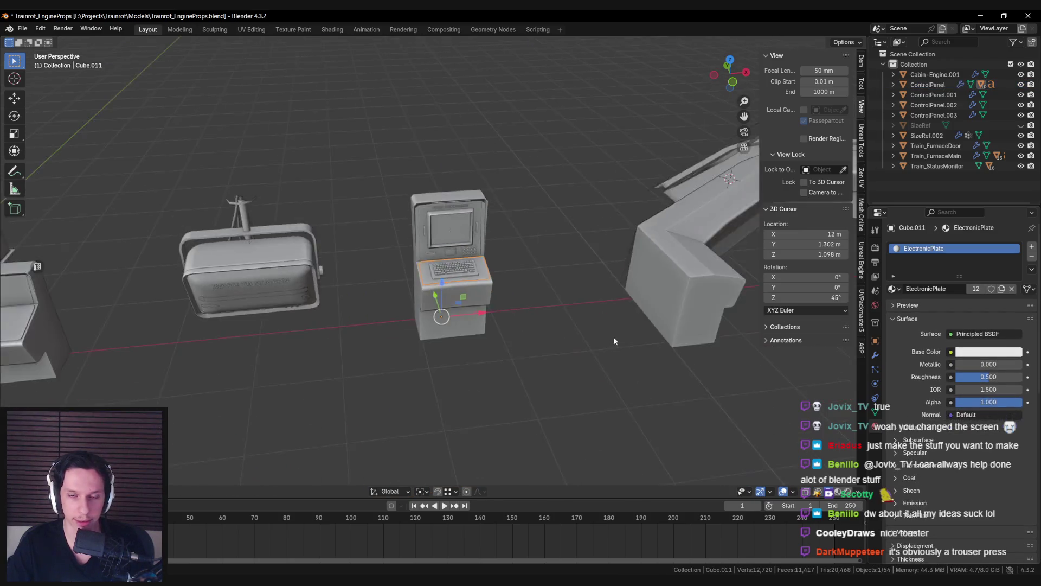
pyautogui.click(613, 336)
pyautogui.press('KP_Decimal')
pyautogui.moveTo(453, 330); pyautogui.dragTo(413, 352, button='middle')
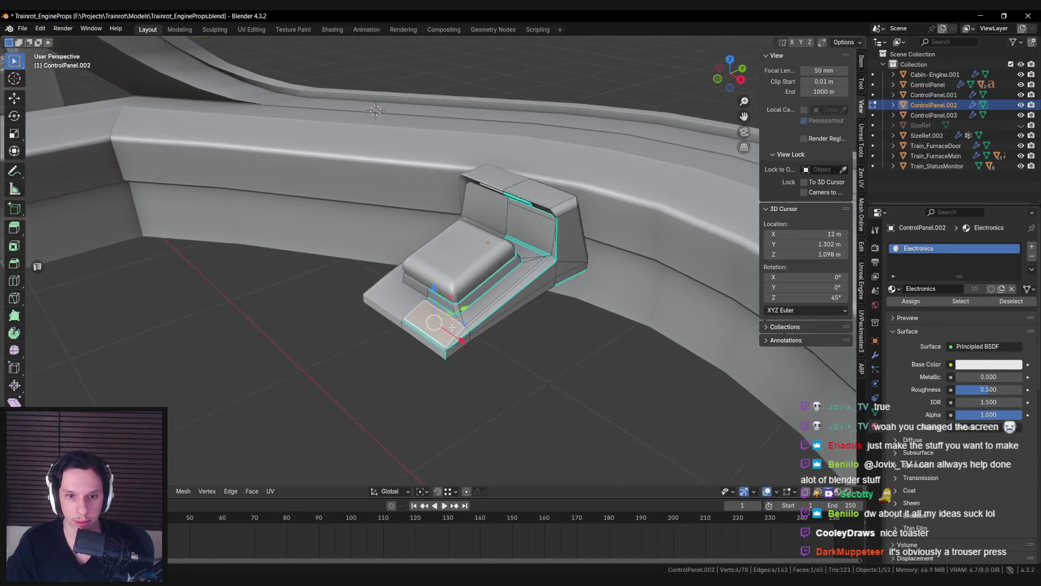
pyautogui.scroll(4, 412, 353)
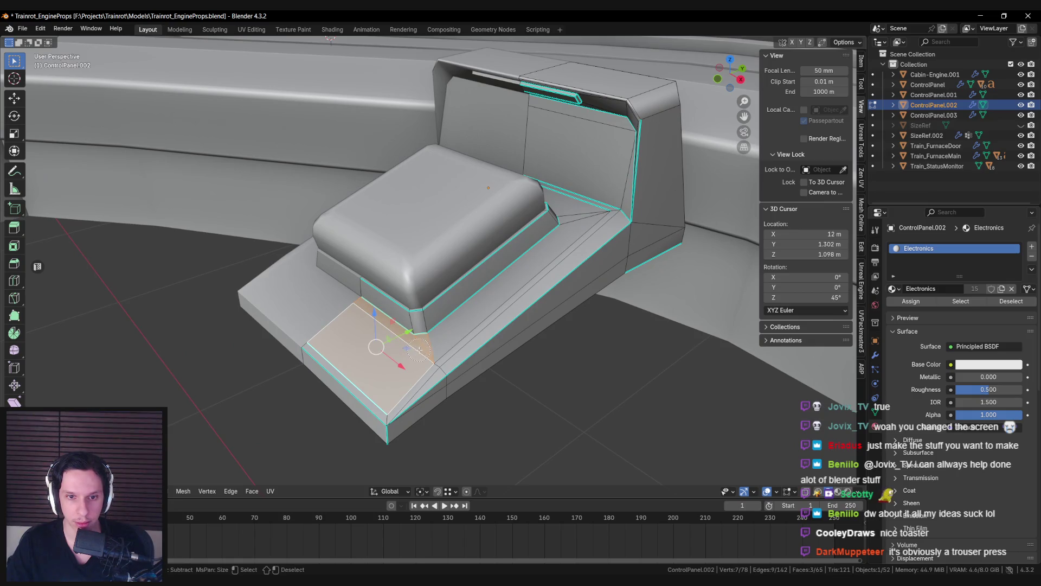
pyautogui.moveTo(425, 345)
pyautogui.mouseDown(button='middle')
pyautogui.moveTo(568, 290)
pyautogui.moveTo(566, 304)
pyautogui.mouseUp(button='middle')
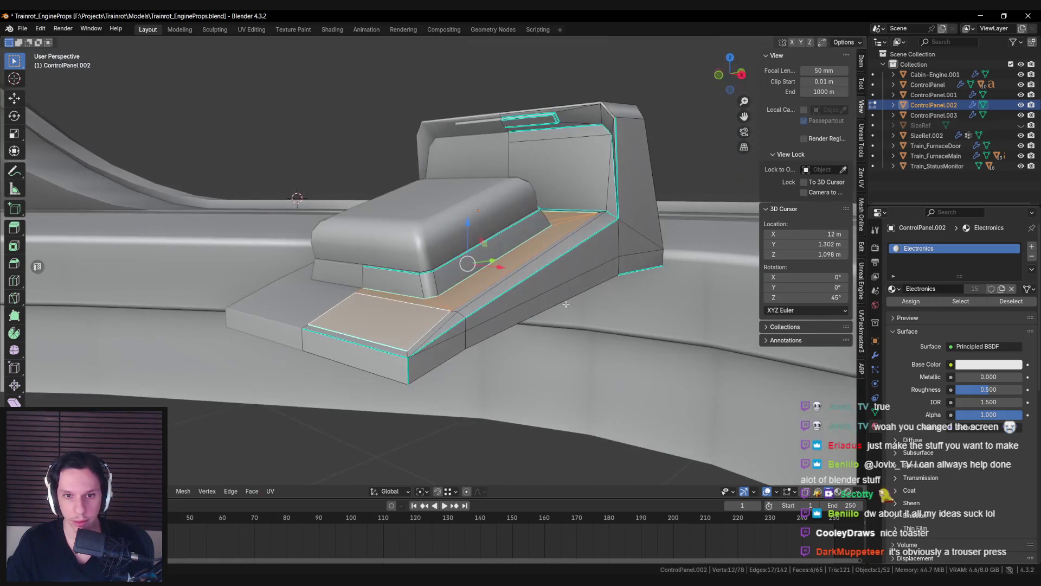
pyautogui.keyDown('alt'); pyautogui.keyDown('shift'); pyautogui.click(420, 283); pyautogui.keyUp('shift'); pyautogui.keyUp('alt')
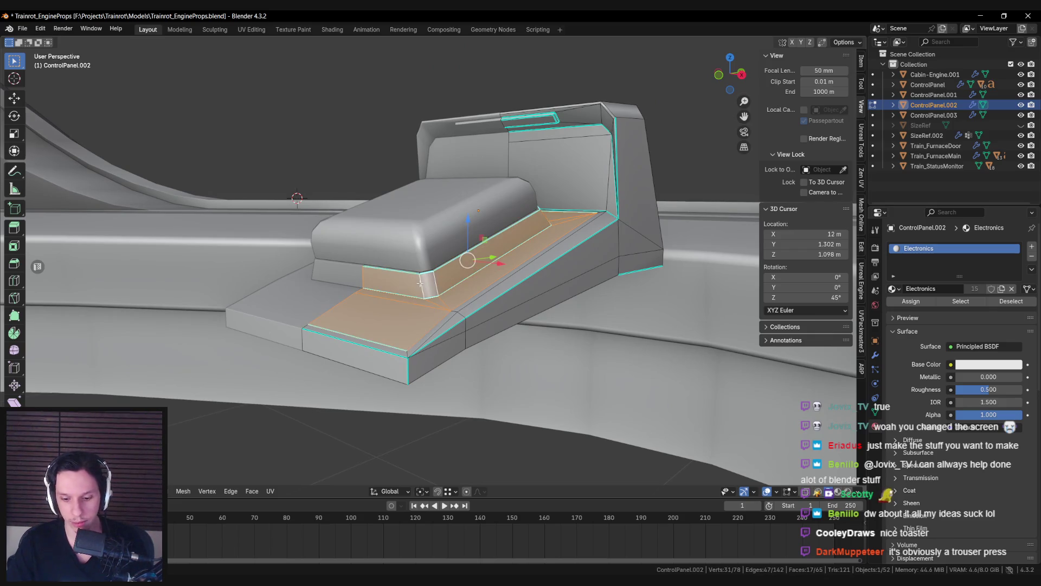
# Step: In local view, circle-select the remaining trim and floor faces and separate them into a new object
pyautogui.press('KP_Divide')
pyautogui.moveTo(293, 222); pyautogui.dragTo(270, 100, button='middle')
pyautogui.scroll(3, 433, 244)
pyautogui.keyDown('alt'); pyautogui.keyDown('shift'); pyautogui.click(584, 320); pyautogui.keyUp('shift'); pyautogui.keyUp('alt')
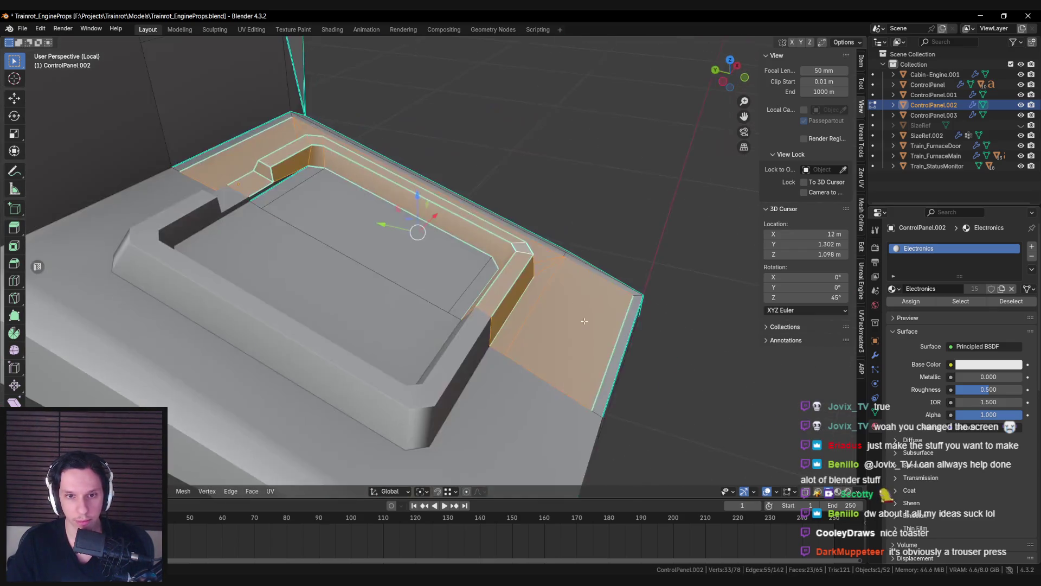
pyautogui.press('c')
pyautogui.click(461, 274)
pyautogui.rightClick(290, 188)
pyautogui.moveTo(290, 188); pyautogui.dragTo(348, 284, button='middle')
pyautogui.scroll(-5, 185, 372)
pyautogui.moveTo(185, 371); pyautogui.dragTo(461, 306, button='middle')
pyautogui.press('p')
pyautogui.click(462, 307)
pyautogui.press('Tab')
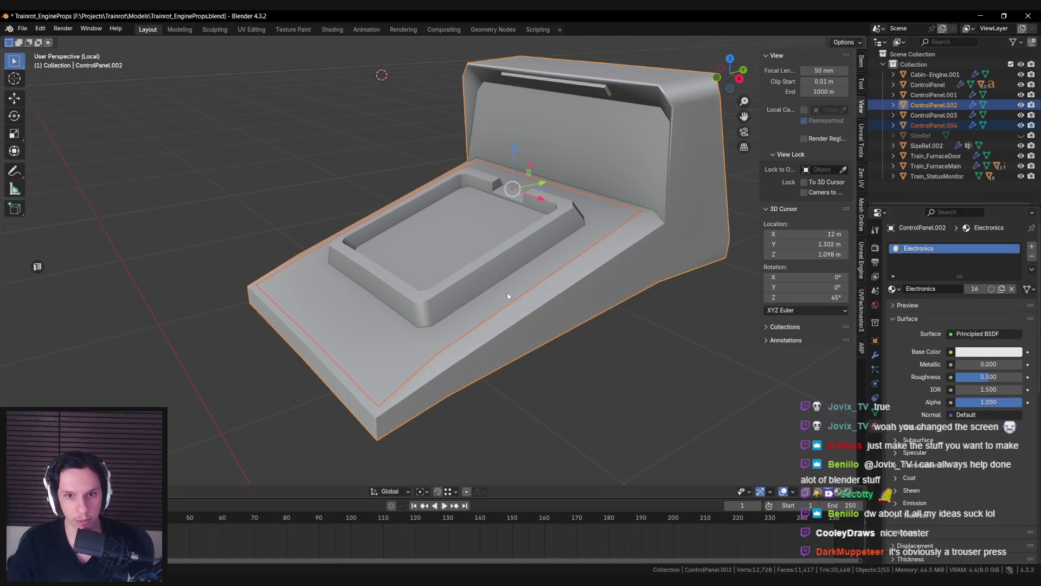
# Step: Select ControlPanel.004 and ControlPanel.003 and move them vertically along Z
pyautogui.press('Tab')
pyautogui.press('KP_Divide')
pyautogui.press('Tab')
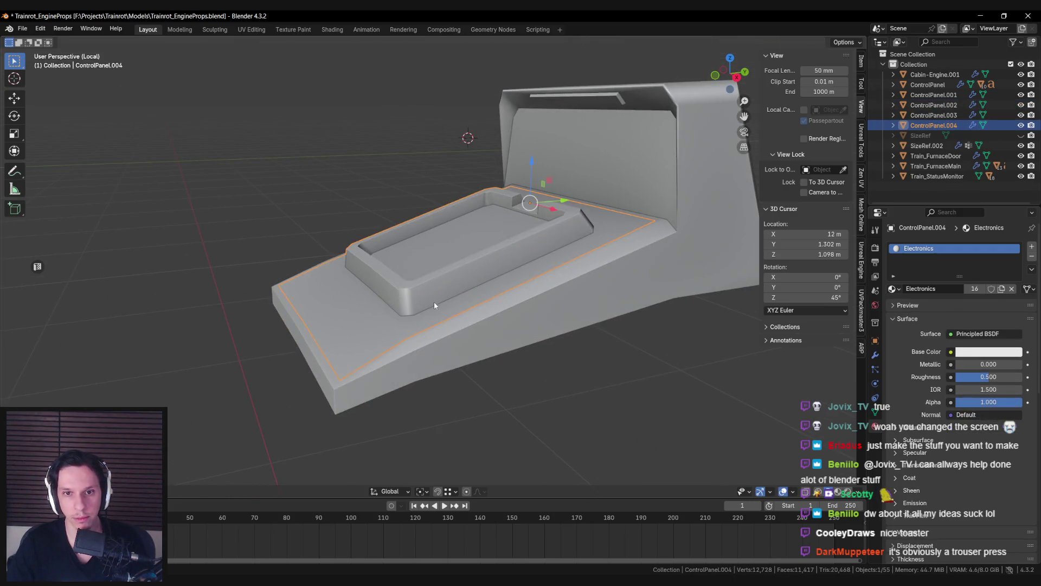
pyautogui.click(434, 302)
pyautogui.press('KP_Decimal')
pyautogui.hotkey('shift', 'z')
pyautogui.keyDown('shift'); pyautogui.click(425, 261); pyautogui.keyUp('shift')
pyautogui.hotkey('shift', 'z')
pyautogui.moveTo(425, 260)
pyautogui.mouseDown(button='middle')
pyautogui.moveTo(367, 279)
pyautogui.moveTo(509, 278)
pyautogui.moveTo(432, 279)
pyautogui.moveTo(539, 317)
pyautogui.mouseUp(button='middle')
pyautogui.press('g')
pyautogui.press('z')
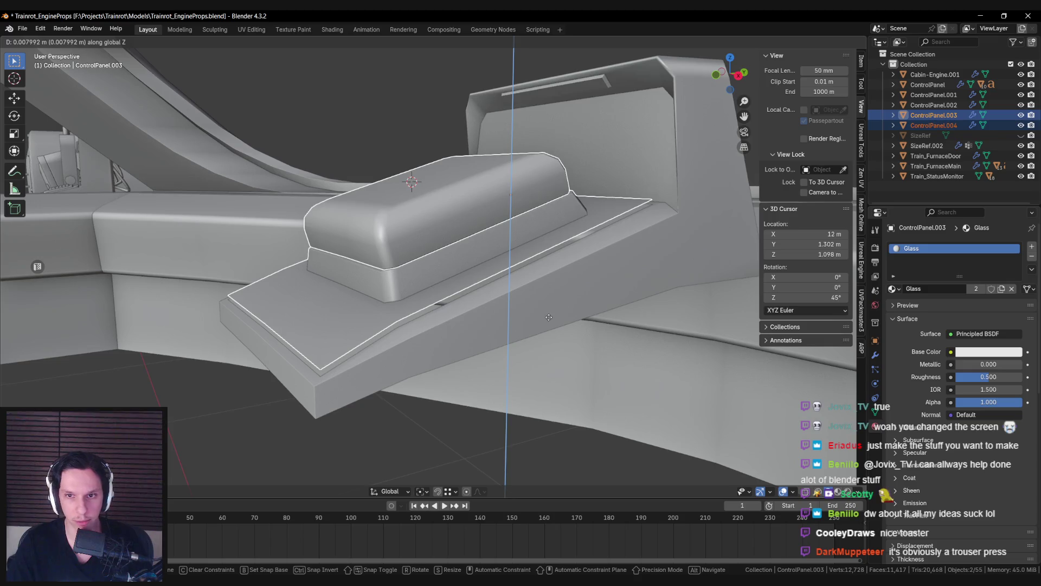
pyautogui.click(548, 318)
# Step: In local view, fill ControlPanel.002's open recess floor and cut a new edge across it
pyautogui.click(545, 317)
pyautogui.press('Tab')
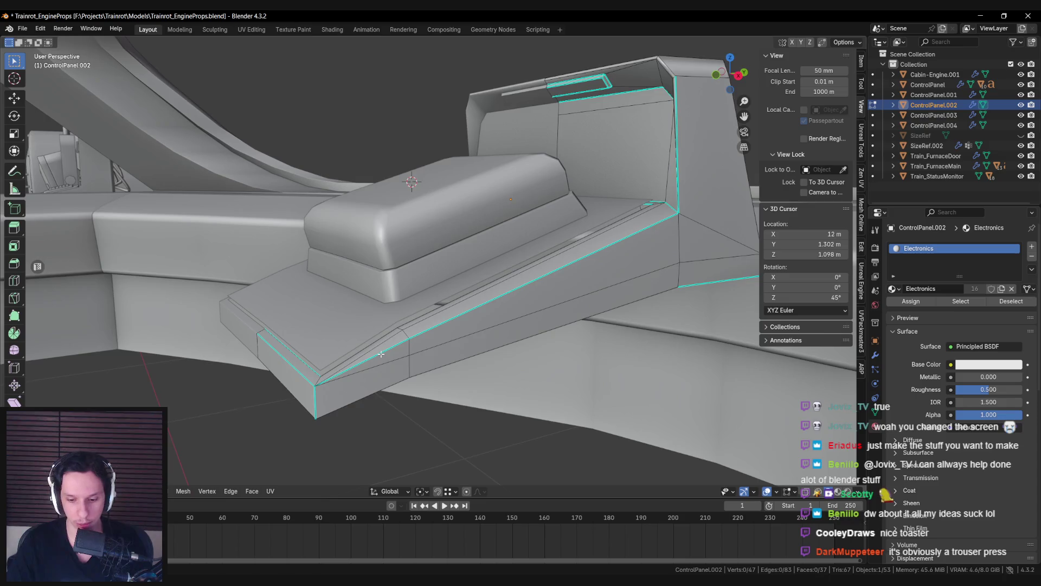
pyautogui.press('KP_Divide')
pyautogui.scroll(5, 416, 196)
pyautogui.moveTo(416, 197); pyautogui.dragTo(450, 356, button='middle')
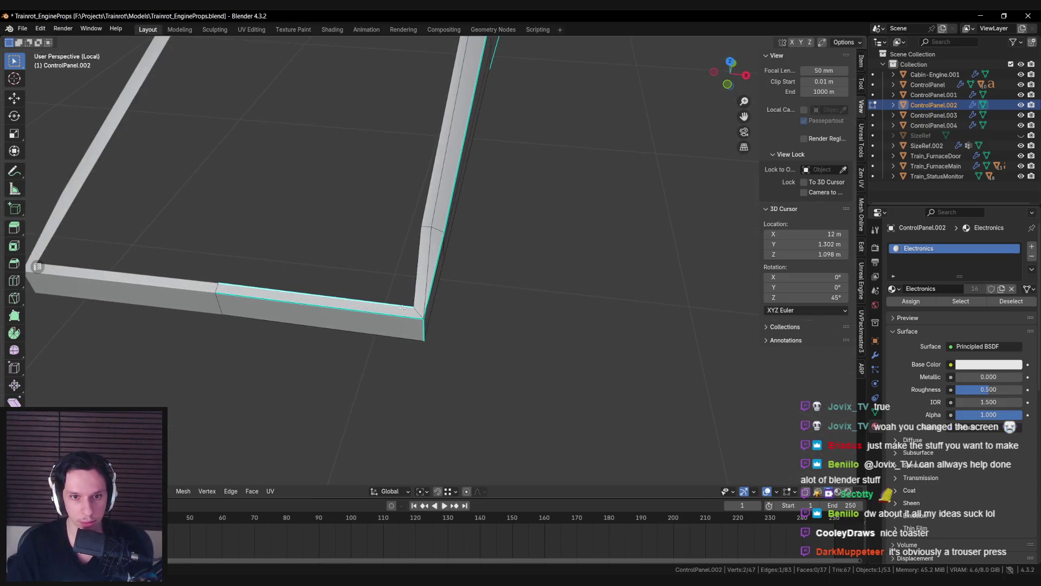
pyautogui.scroll(-3, 412, 286)
pyautogui.moveTo(413, 286)
pyautogui.keyDown('shift'); pyautogui.mouseDown(button='middle')
pyautogui.moveTo(496, 323)
pyautogui.moveTo(496, 280)
pyautogui.mouseUp(button='middle'); pyautogui.keyUp('shift')
pyautogui.press('f')
pyautogui.scroll(3, 496, 280)
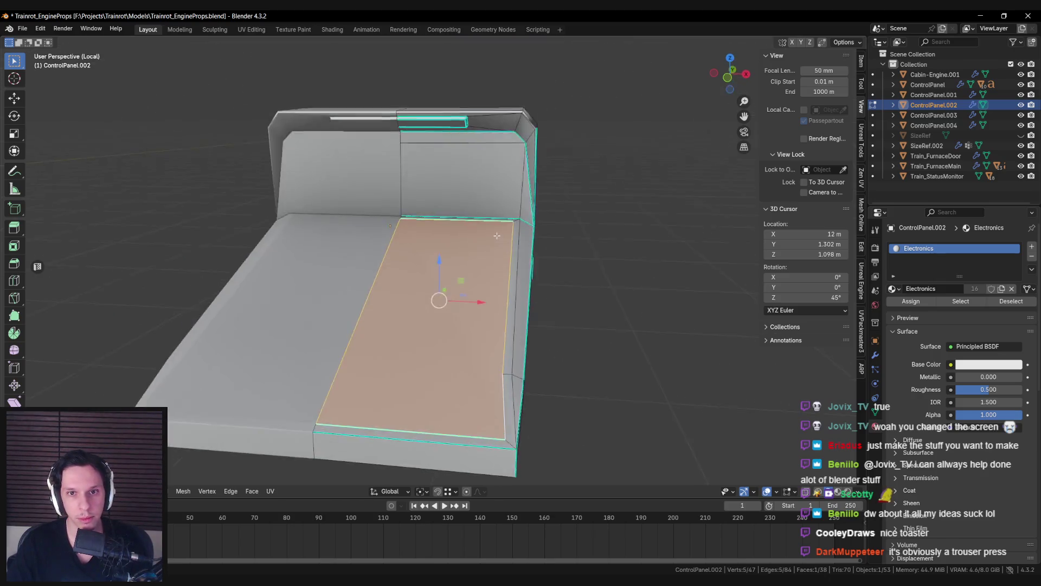
pyautogui.hotkey('alt', 'a')
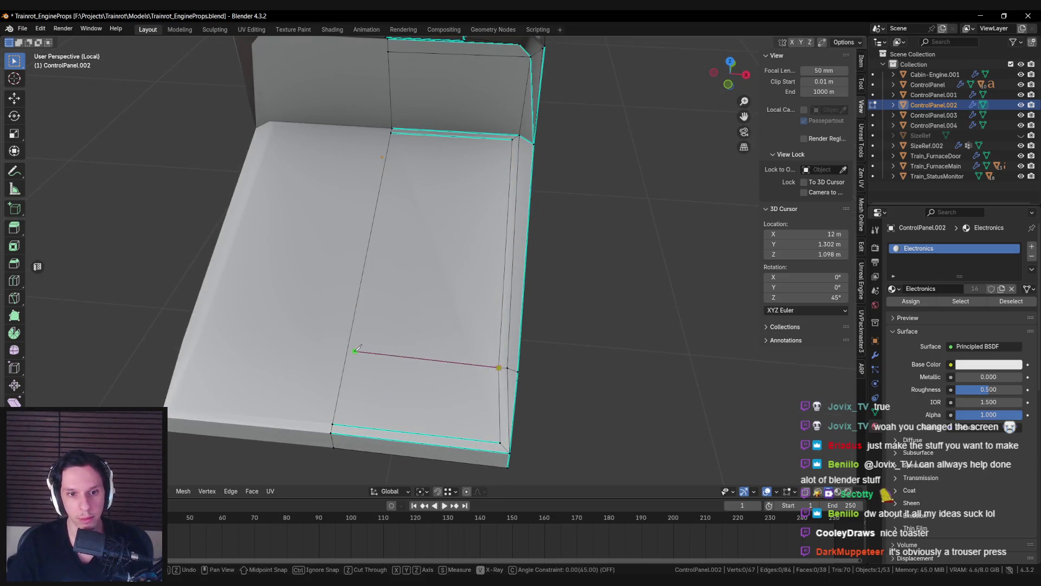
pyautogui.click(347, 352)
pyautogui.press('Return')
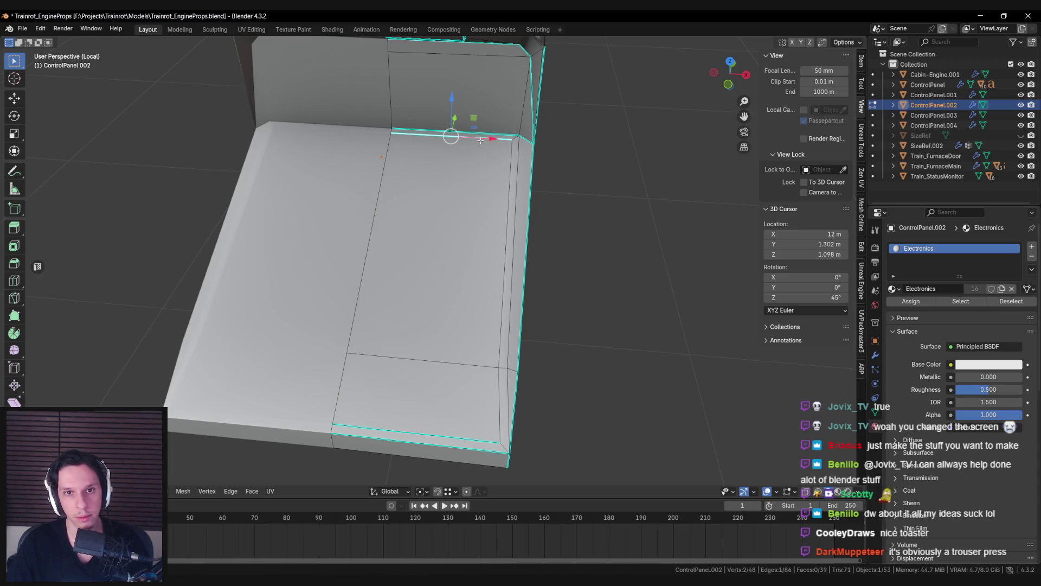
pyautogui.hotkey('ctrl', 'e')
pyautogui.click(414, 426)
# Step: Exit local view and edit ControlPanel.004's mesh with see-through display on
pyautogui.press('Tab')
pyautogui.scroll(-5, 401, 317)
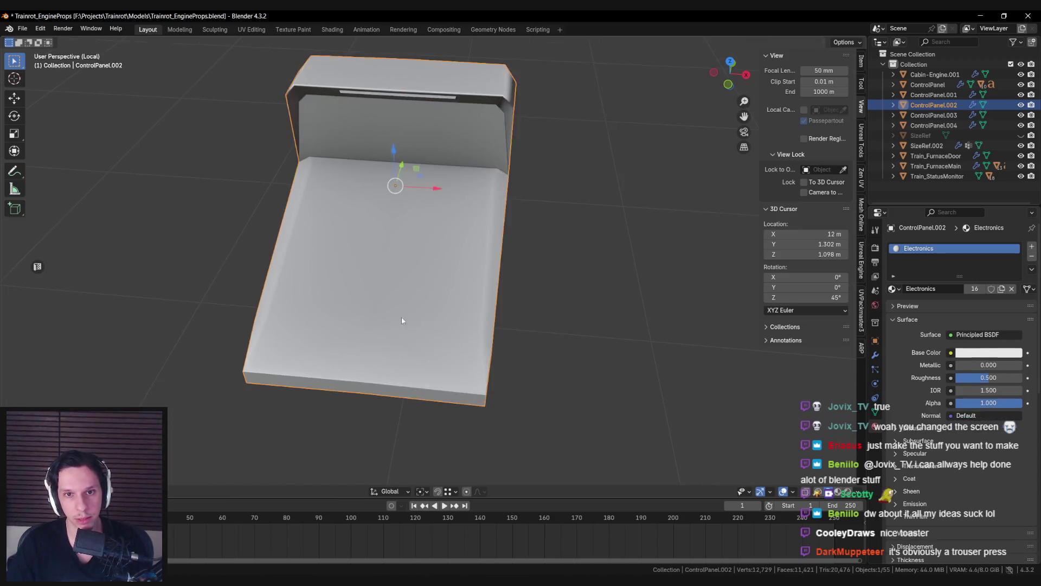
pyautogui.press('KP_Divide')
pyautogui.click(367, 301)
pyautogui.press('Tab')
pyautogui.moveTo(352, 349)
pyautogui.mouseDown(button='middle')
pyautogui.moveTo(366, 396)
pyautogui.moveTo(475, 228)
pyautogui.mouseUp(button='middle')
pyautogui.hotkey('alt', 'z')
pyautogui.hotkey('alt', 'z')
# Step: Extrude ControlPanel.004's trim edges downward along Z and mark them sharp
pyautogui.press('e')
pyautogui.press('z')
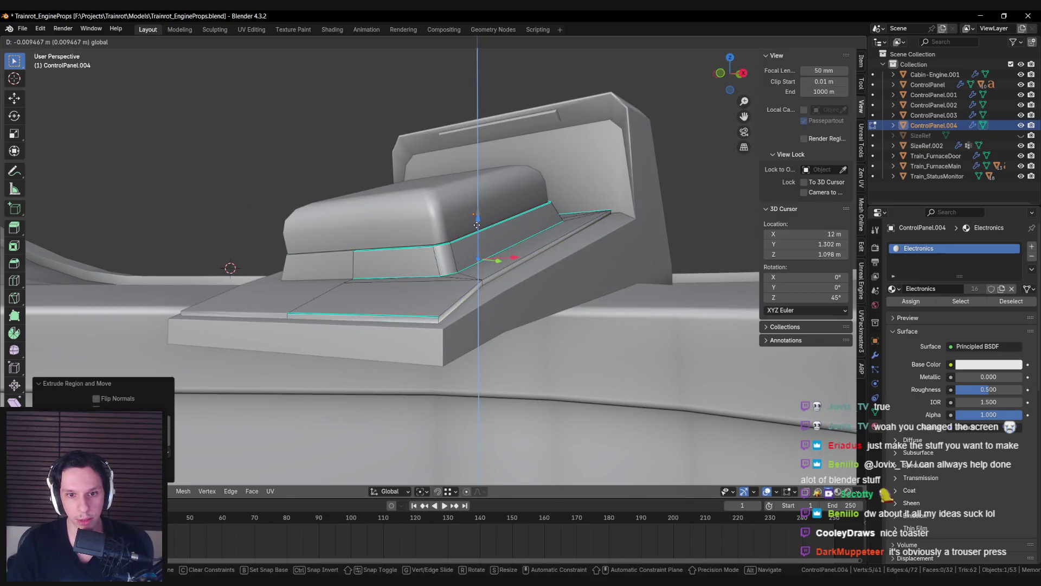
pyautogui.click(477, 224)
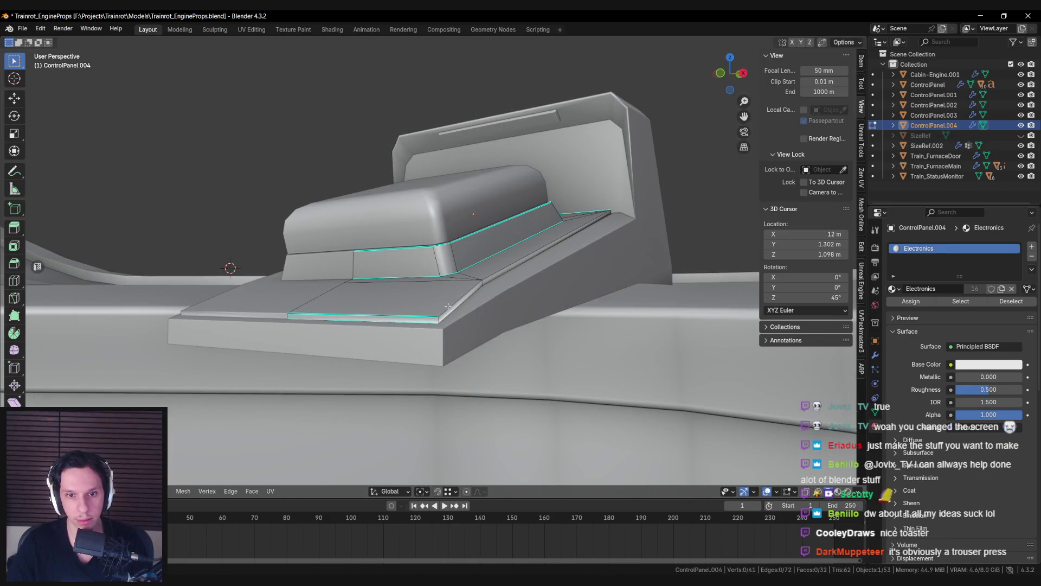
pyautogui.hotkey('ctrl', 'e')
pyautogui.click(488, 267)
# Step: Reselect ControlPanel.004 for editing, start bevelling its trim edges, and switch to Unreal Engine
pyautogui.moveTo(488, 267)
pyautogui.mouseDown(button='middle')
pyautogui.moveTo(658, 310)
pyautogui.moveTo(650, 293)
pyautogui.mouseUp(button='middle')
pyautogui.click(650, 294)
pyautogui.press('Tab')
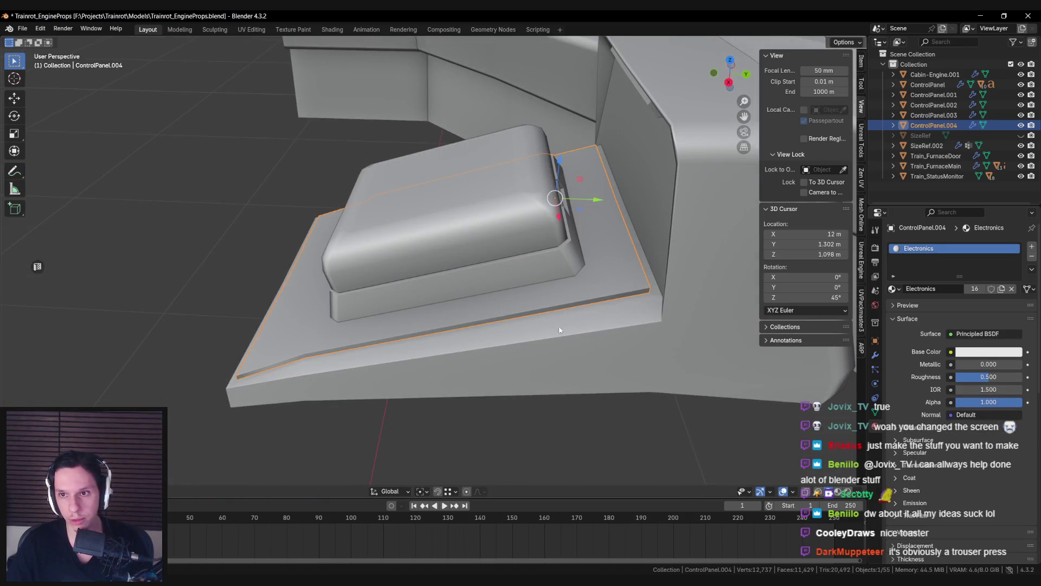
pyautogui.click(862, 62)
pyautogui.click(577, 320)
pyautogui.click(577, 320)
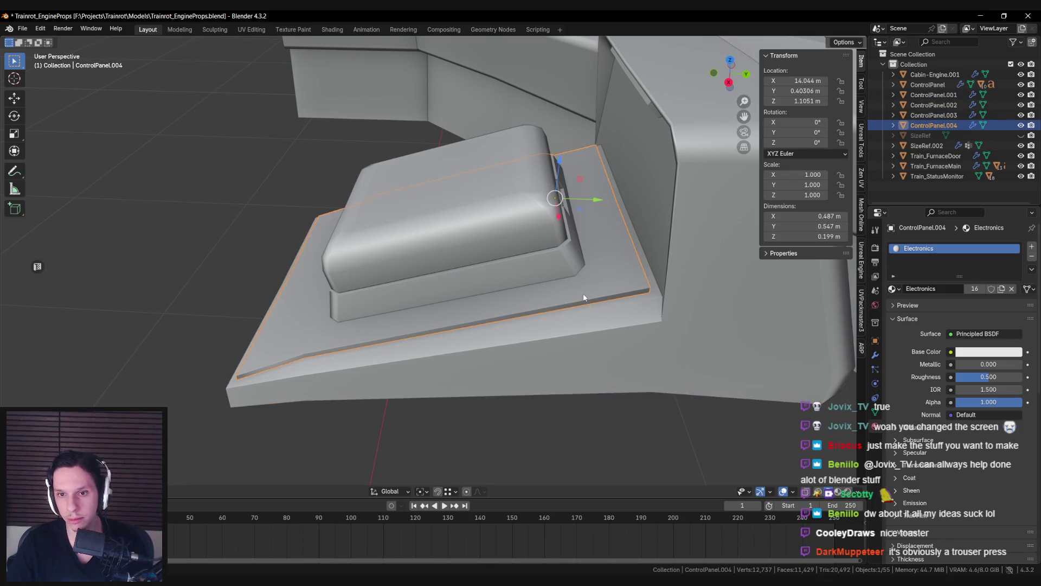
pyautogui.press('Tab')
pyautogui.moveTo(577, 320); pyautogui.dragTo(427, 378, button='middle')
pyautogui.hotkey('ctrl', 'b')
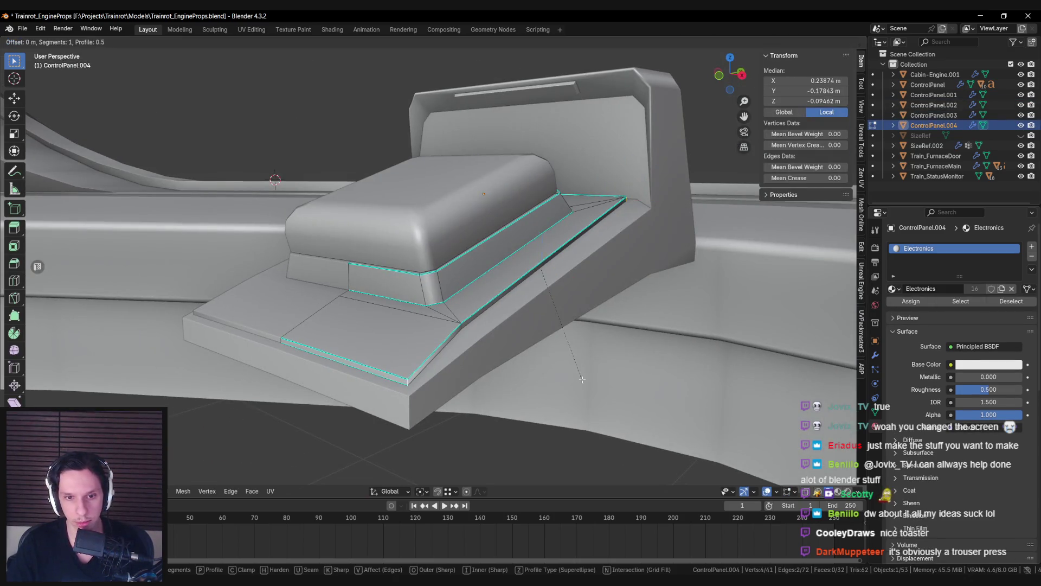
pyautogui.scroll(-10, 595, 382)
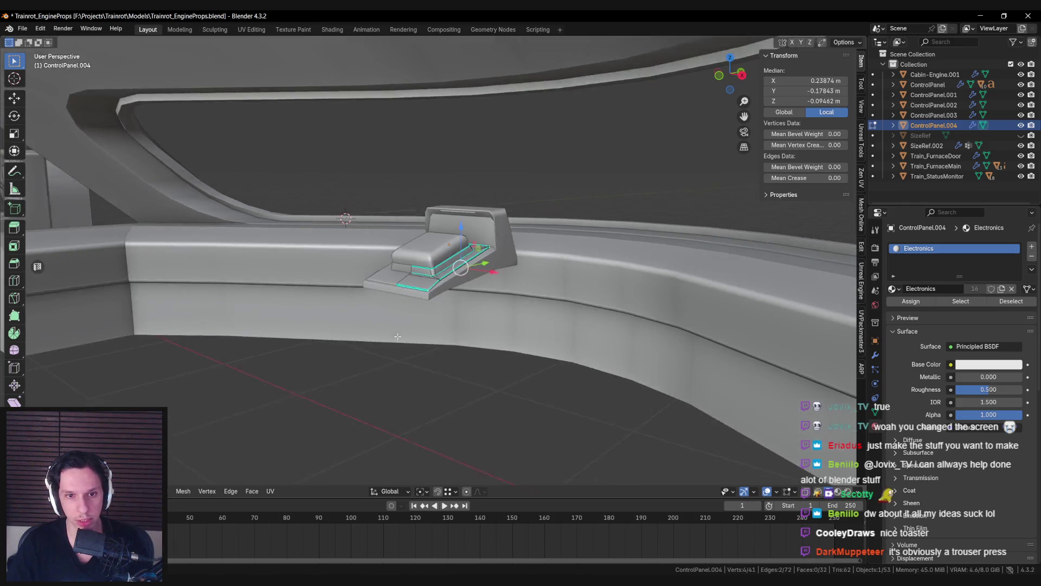
pyautogui.hotkey('alt', 'Tab')
pyautogui.scroll(10, 521, 293)
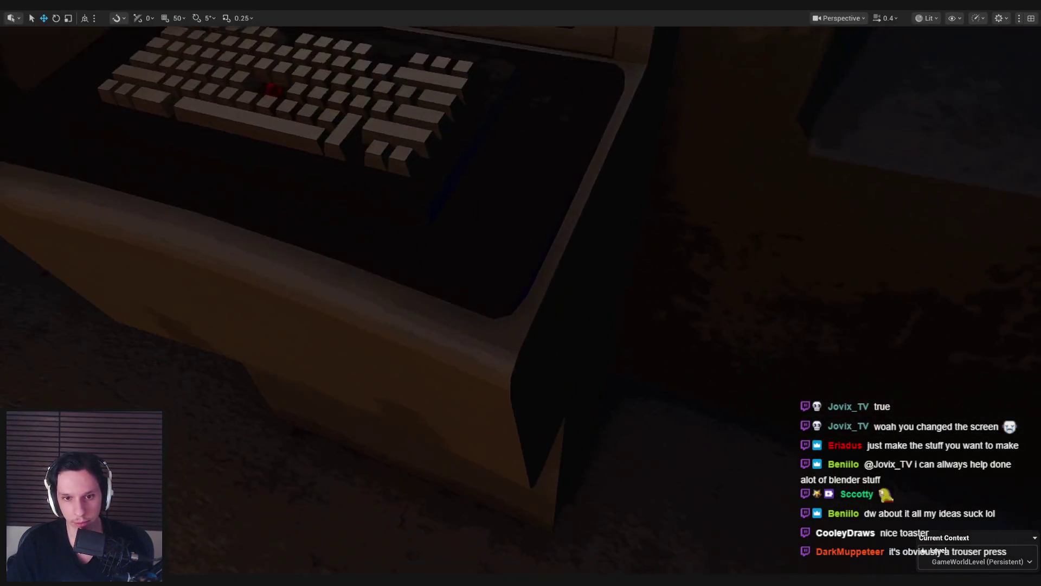
# Step: Zoom in and out on the Unreal console's rounded edge, then restart the trim bevel in Blender
pyautogui.scroll(-10, 539, 358)
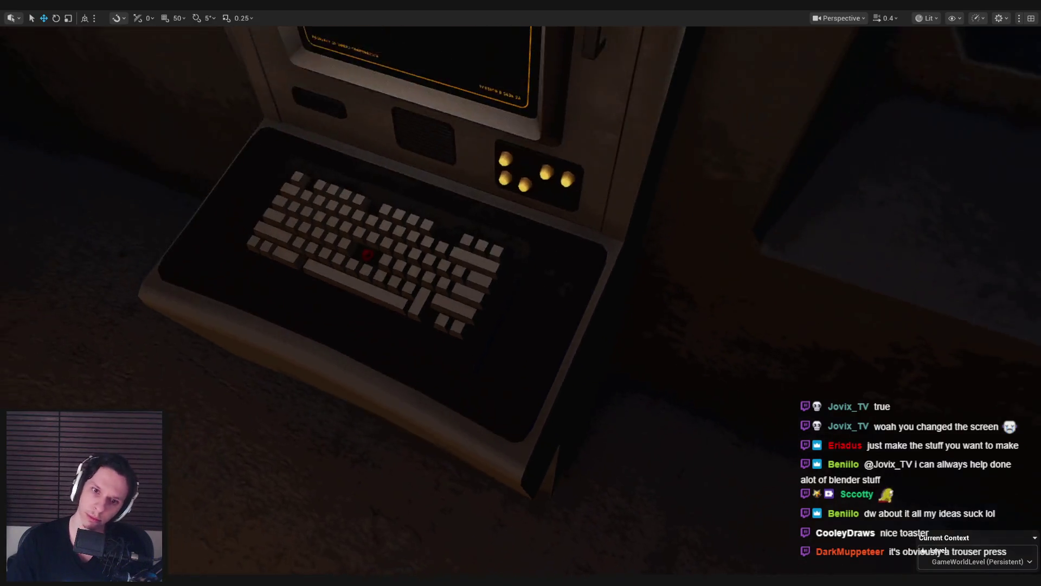
pyautogui.scroll(10, 521, 293)
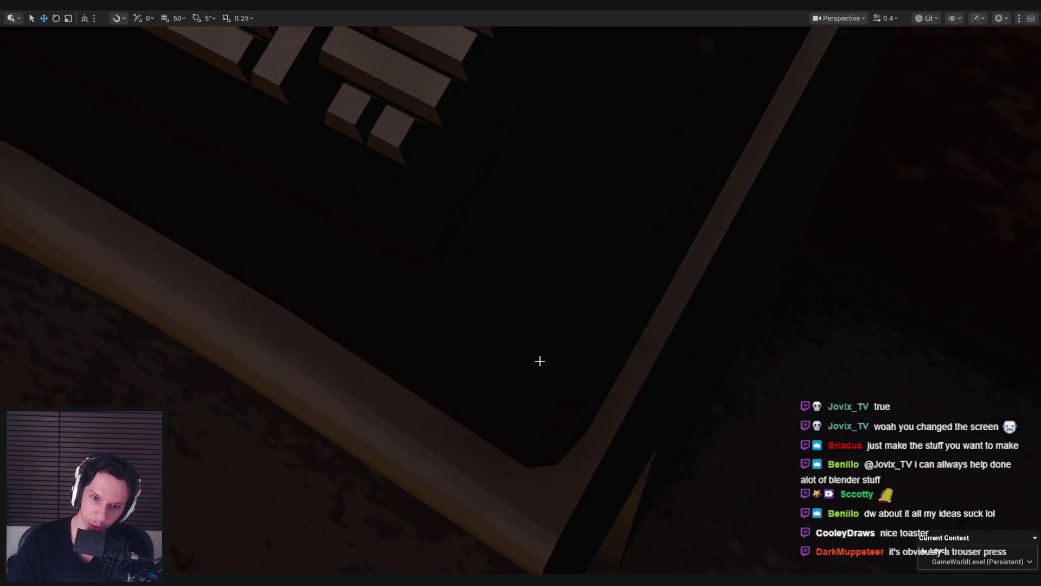
pyautogui.hotkey('alt', 'Tab')
pyautogui.scroll(5, 543, 298)
pyautogui.moveTo(542, 298); pyautogui.dragTo(651, 352, button='middle')
pyautogui.hotkey('ctrl', 'b')
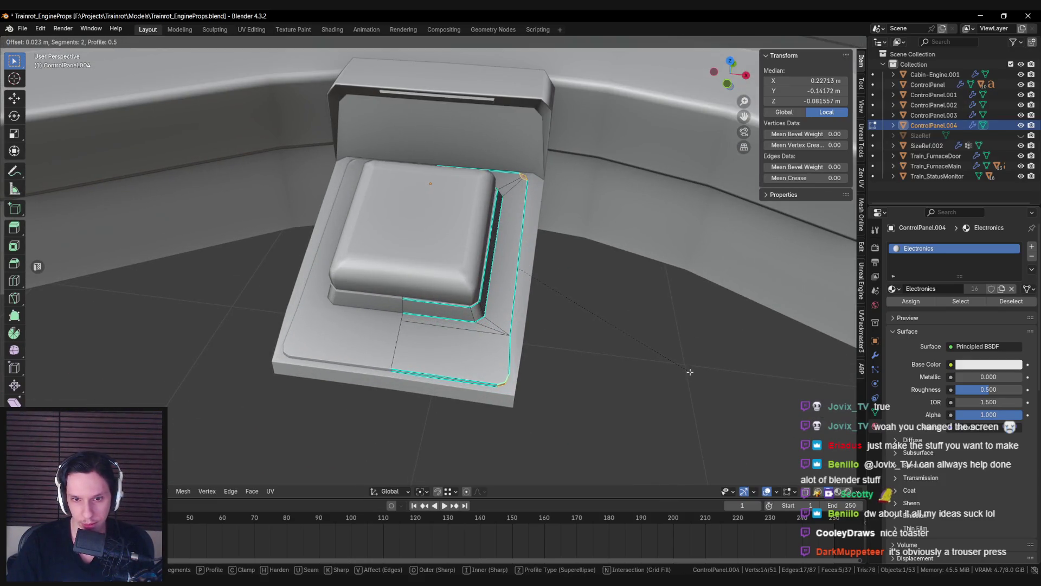
# Step: Confirm the two-segment bevel on ControlPanel.004's trim edges
pyautogui.click(690, 372)
pyautogui.hotkey('alt', 'a')
pyautogui.scroll(2, 564, 387)
pyautogui.moveTo(564, 387)
pyautogui.mouseDown(button='middle')
pyautogui.moveTo(521, 385)
pyautogui.moveTo(512, 407)
pyautogui.mouseUp(button='middle')
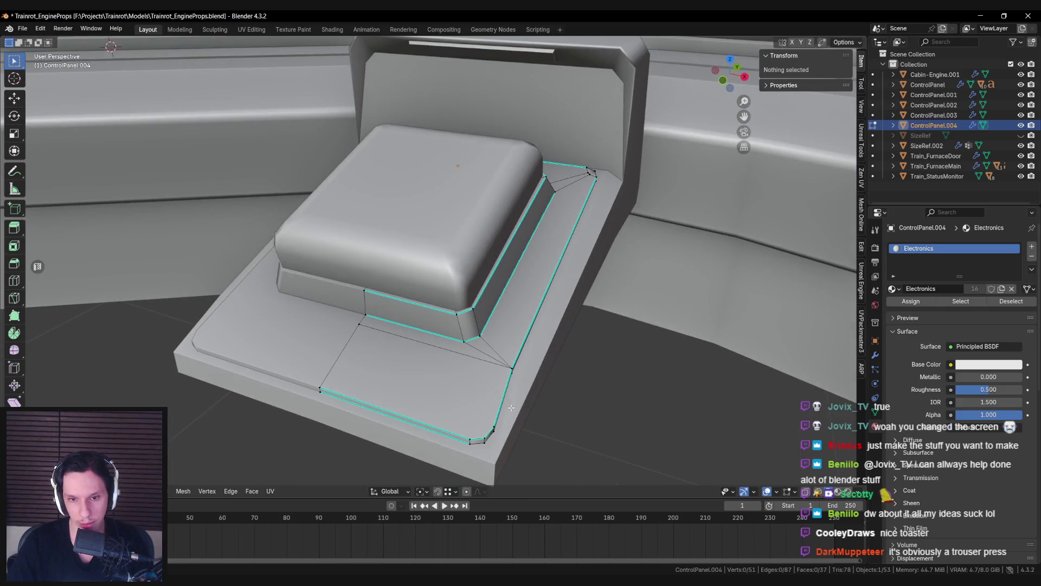
# Step: Merge the two doubled trim-corner vertices into one using Merge At Last
pyautogui.click(463, 432)
pyautogui.scroll(4, 589, 183)
pyautogui.moveTo(589, 182)
pyautogui.mouseDown(button='middle')
pyautogui.moveTo(444, 331)
pyautogui.moveTo(442, 312)
pyautogui.moveTo(577, 306)
pyautogui.moveTo(414, 324)
pyautogui.moveTo(521, 274)
pyautogui.moveTo(515, 293)
pyautogui.moveTo(526, 291)
pyautogui.mouseUp(button='middle')
pyautogui.keyDown('shift'); pyautogui.click(439, 337); pyautogui.keyUp('shift')
pyautogui.press('m')
pyautogui.click(387, 312)
pyautogui.rightClick(451, 311)
# Step: Clear the selection and toggle out of and back into Edit Mode to inspect the panel
pyautogui.hotkey('alt', 'a')
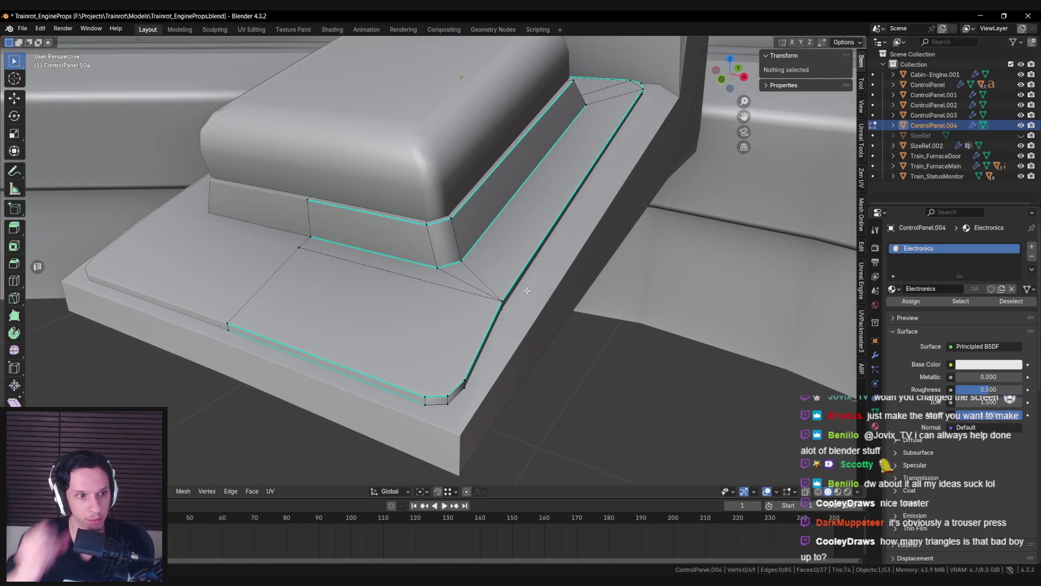
pyautogui.press('Tab')
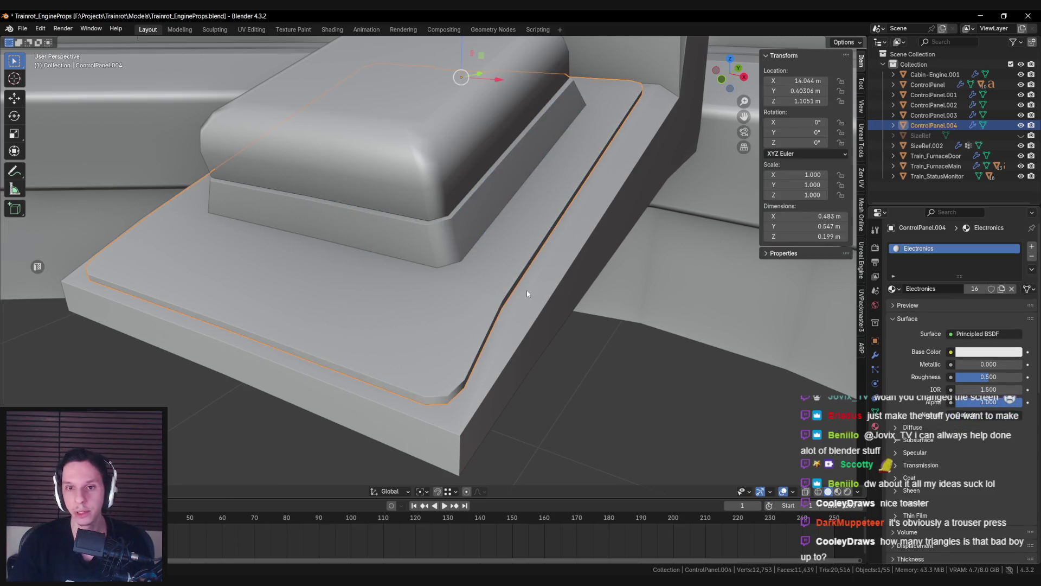
pyautogui.scroll(-3, 522, 278)
pyautogui.moveTo(523, 278)
pyautogui.mouseDown(button='middle')
pyautogui.moveTo(454, 315)
pyautogui.moveTo(493, 279)
pyautogui.moveTo(500, 285)
pyautogui.moveTo(456, 298)
pyautogui.moveTo(556, 377)
pyautogui.mouseUp(button='middle')
pyautogui.press('Tab')
pyautogui.scroll(3, 434, 318)
pyautogui.scroll(3, 434, 318)
pyautogui.press('Tab')
pyautogui.press('Tab')
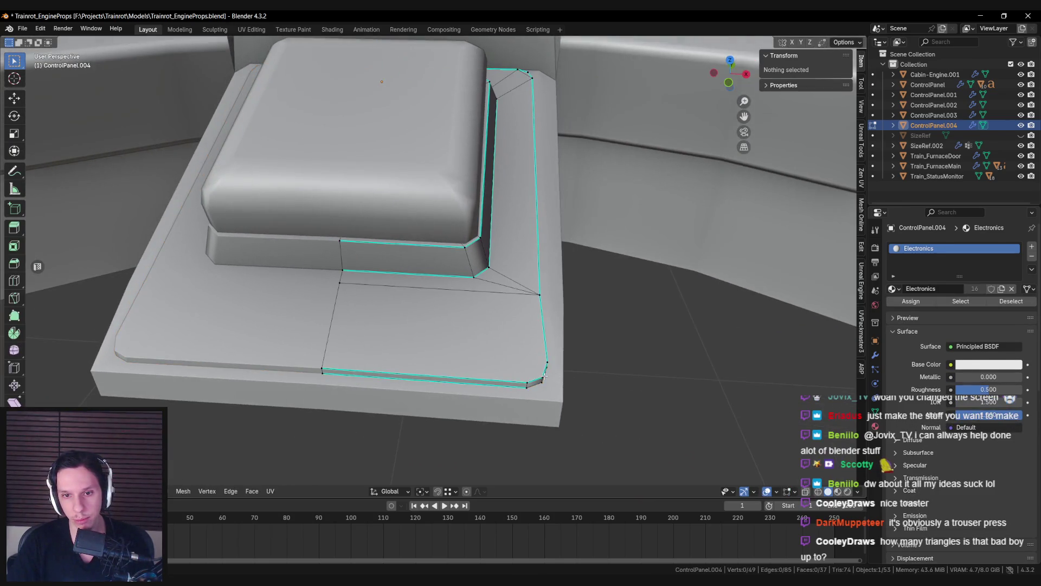
# Step: In Top view, shift the trim corner about 0.008 m along X, then return to Object Mode
pyautogui.press('KP_7')
pyautogui.hotkey('alt', 'z')
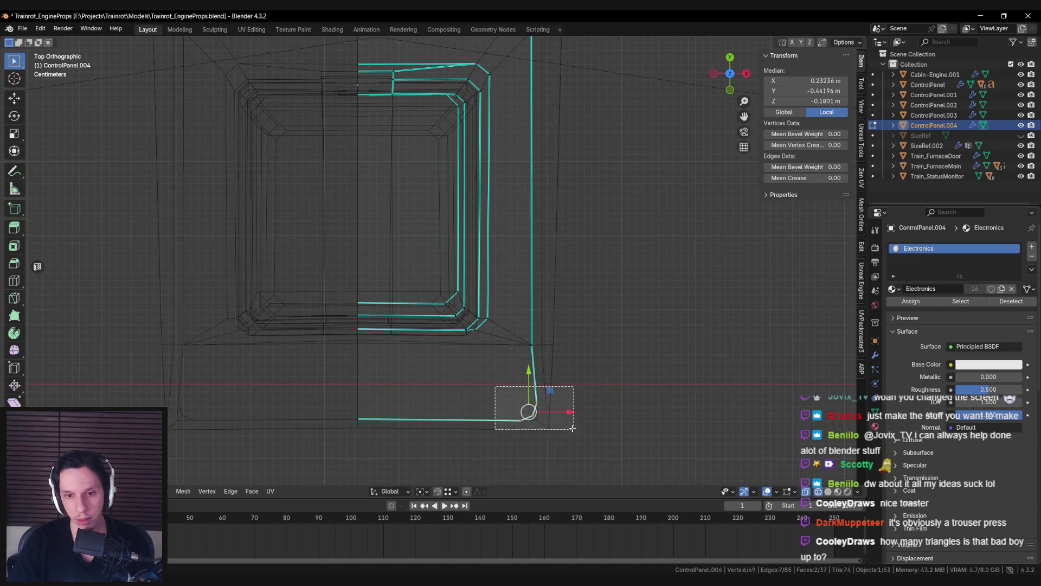
pyautogui.hotkey('alt', 'z')
pyautogui.moveTo(560, 411); pyautogui.dragTo(556, 411)
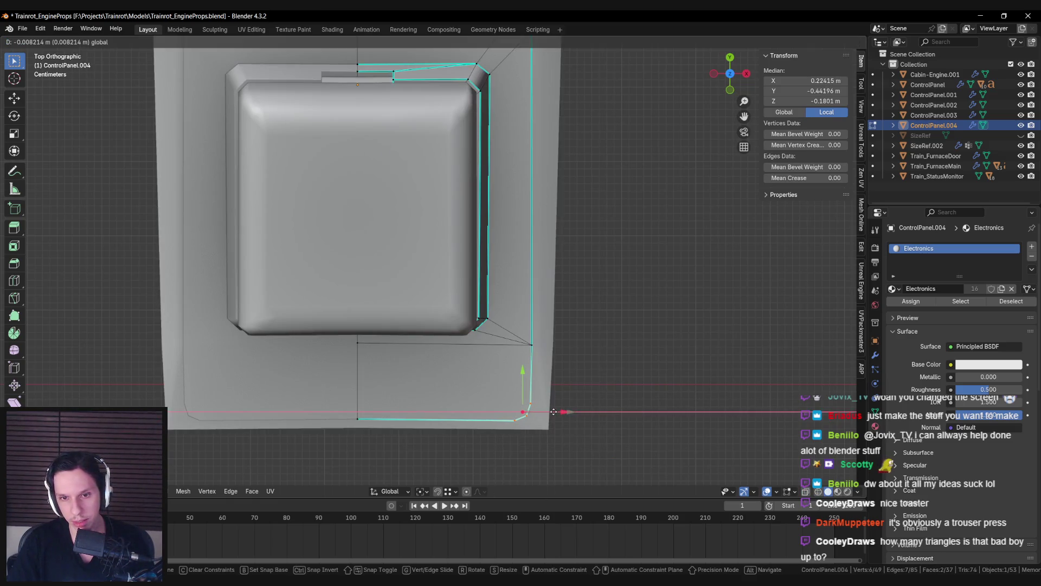
pyautogui.moveTo(554, 413); pyautogui.dragTo(552, 412)
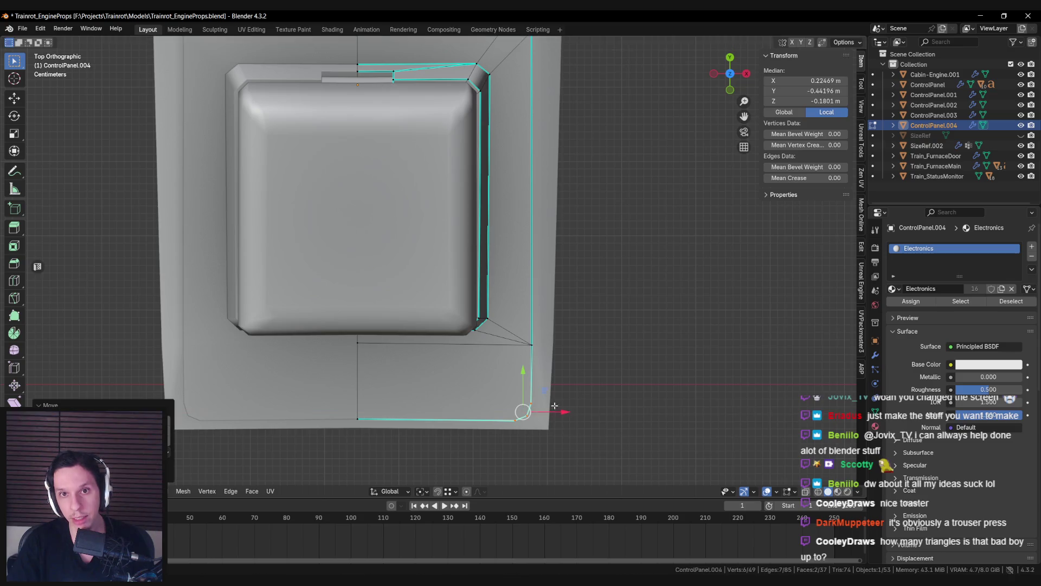
pyautogui.keyDown('shift'); pyautogui.moveTo(544, 216); pyautogui.dragTo(529, 267, button='middle'); pyautogui.keyUp('shift')
pyautogui.moveTo(527, 325); pyautogui.dragTo(544, 217, button='middle')
pyautogui.press('Tab')
pyautogui.press('Tab')
# Step: Select the button's trim loop and corner edges, then shrink them slightly inward with Alt+S
pyautogui.click(528, 231)
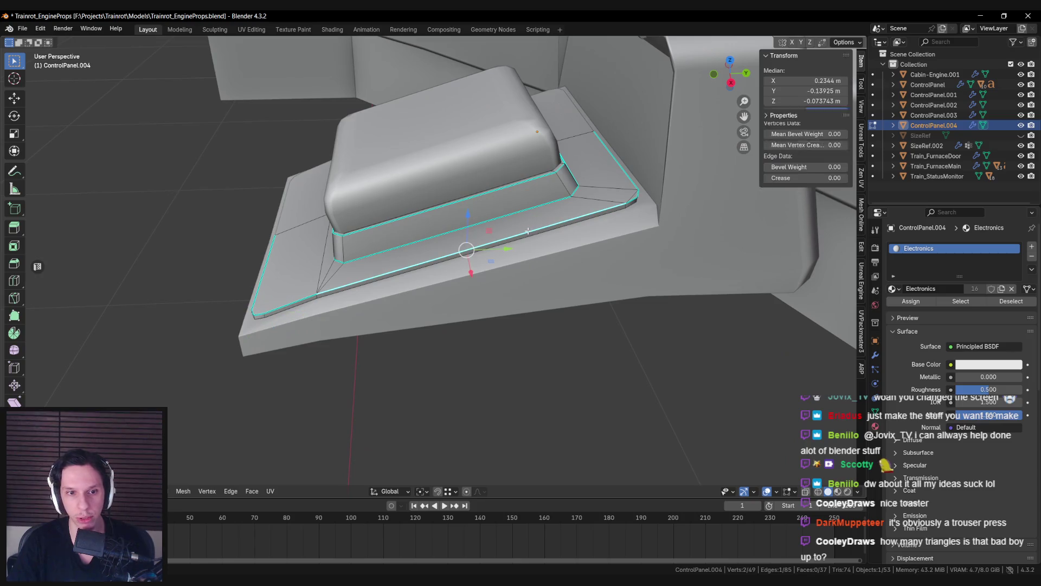
pyautogui.keyDown('shift'); pyautogui.click(633, 199); pyautogui.keyUp('shift')
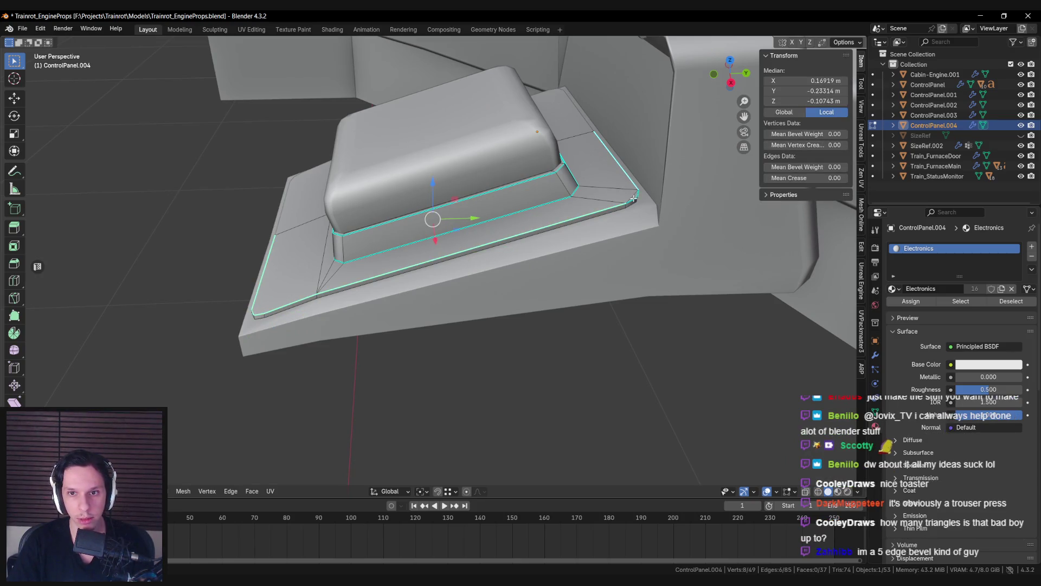
pyautogui.keyDown('ctrl'); pyautogui.click(636, 195); pyautogui.keyUp('ctrl')
pyautogui.moveTo(635, 195); pyautogui.dragTo(735, 237, button='middle')
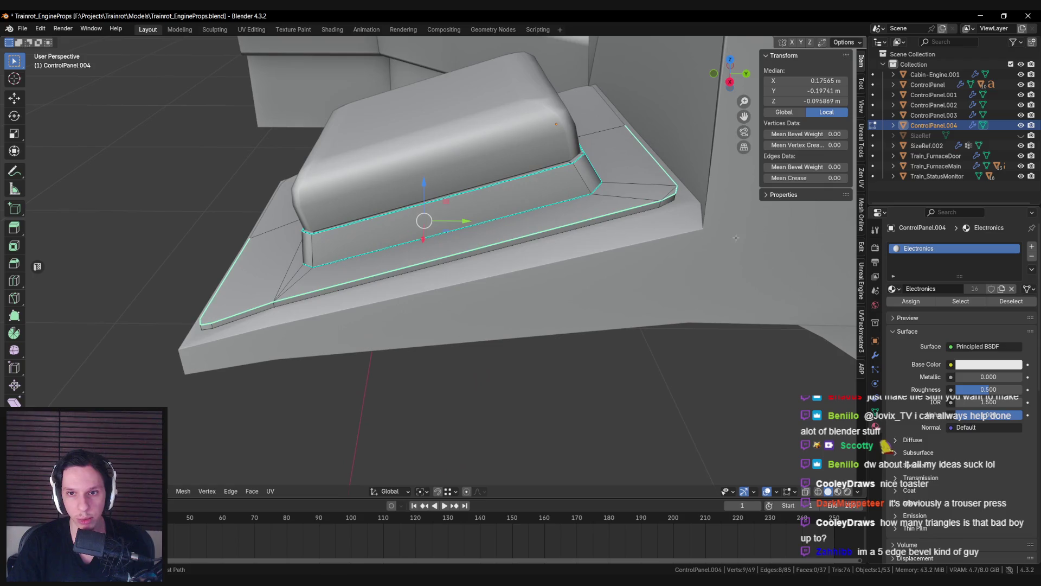
pyautogui.hotkey('alt', 's')
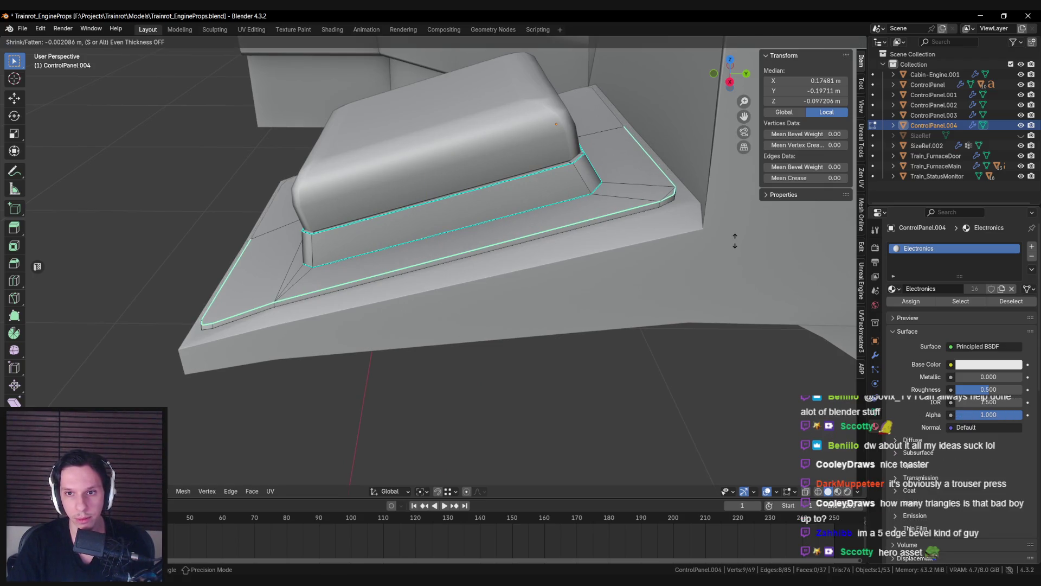
pyautogui.click(732, 243)
# Step: Knife-cut the front face corner, splitting the flat trim face into triangles for 40 faces
pyautogui.moveTo(727, 244)
pyautogui.mouseDown(button='middle')
pyautogui.moveTo(471, 392)
pyautogui.moveTo(448, 389)
pyautogui.mouseUp(button='middle')
pyautogui.hotkey('alt', 'a')
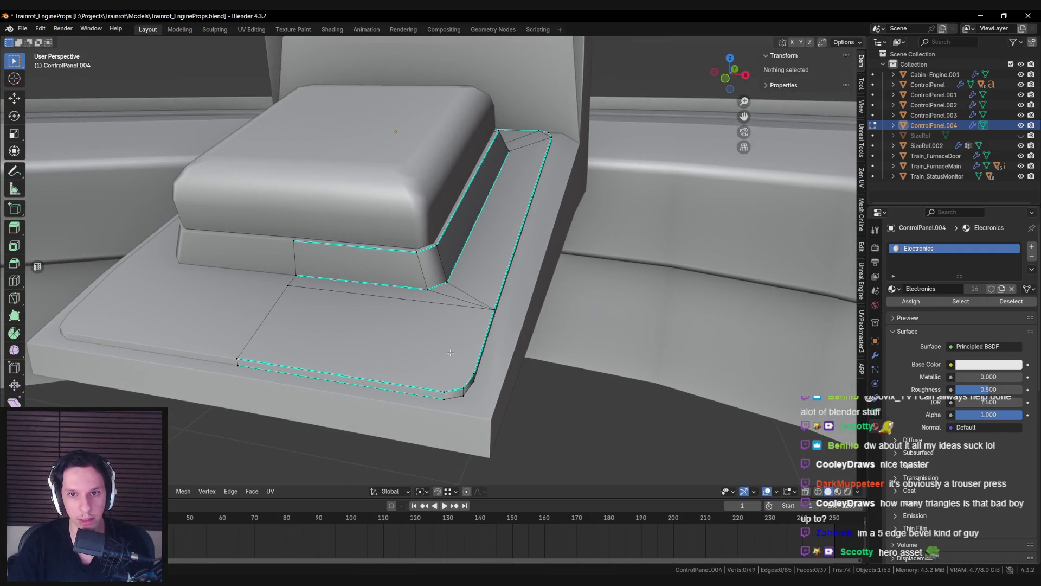
pyautogui.moveTo(428, 350); pyautogui.dragTo(550, 401, button='middle')
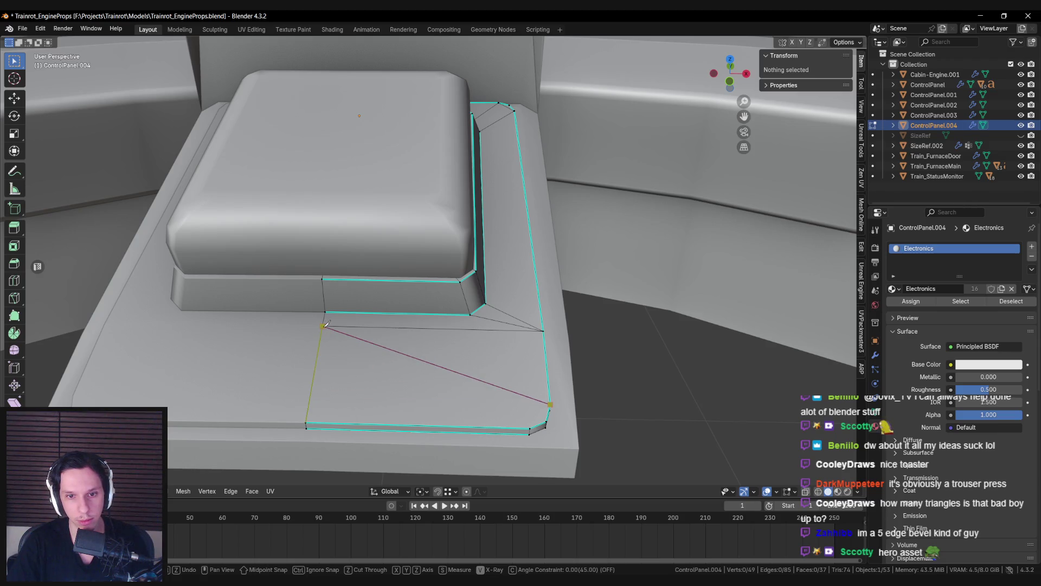
pyautogui.press('Return')
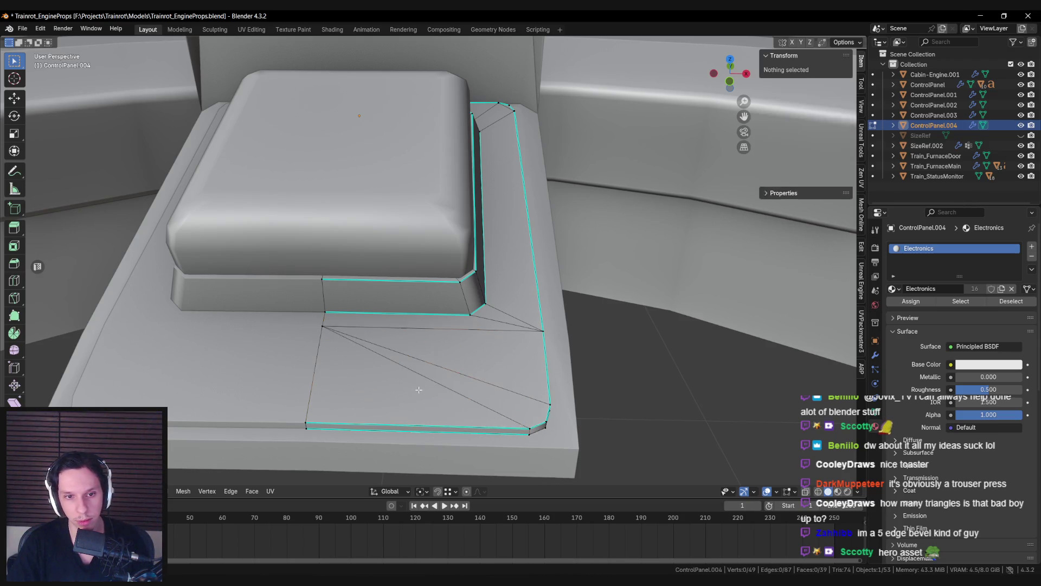
pyautogui.press('Tab')
pyautogui.moveTo(425, 345)
pyautogui.mouseDown(button='middle')
pyautogui.moveTo(404, 330)
pyautogui.moveTo(439, 332)
pyautogui.mouseUp(button='middle')
pyautogui.press('Tab')
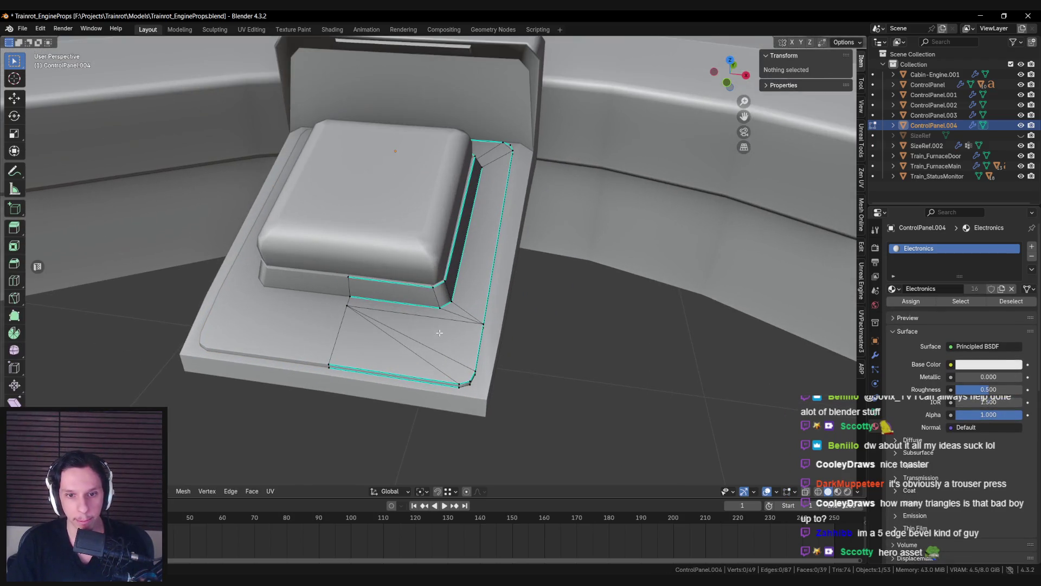
pyautogui.press('Tab')
pyautogui.moveTo(467, 377)
pyautogui.mouseDown(button='middle')
pyautogui.moveTo(385, 316)
pyautogui.moveTo(293, 321)
pyautogui.moveTo(321, 338)
pyautogui.mouseUp(button='middle')
pyautogui.press('Tab')
pyautogui.scroll(4, 293, 320)
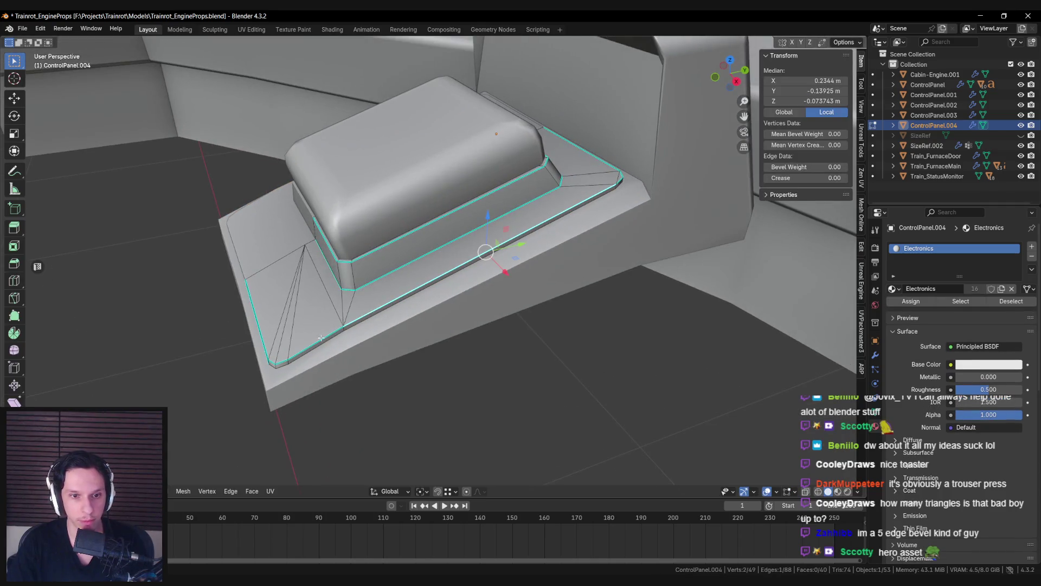
# Step: Circle-select the two corner faces and the flat floor faces around the button
pyautogui.hotkey('alt', 'a')
pyautogui.press('c')
pyautogui.moveTo(583, 178); pyautogui.dragTo(595, 172)
pyautogui.scroll(3, 629, 163)
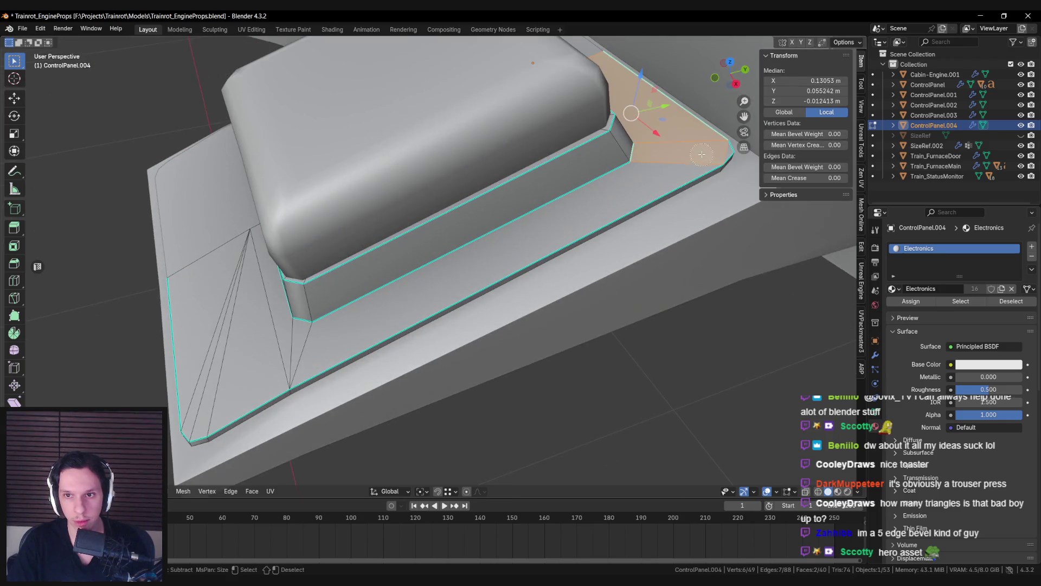
pyautogui.moveTo(322, 340); pyautogui.dragTo(257, 355)
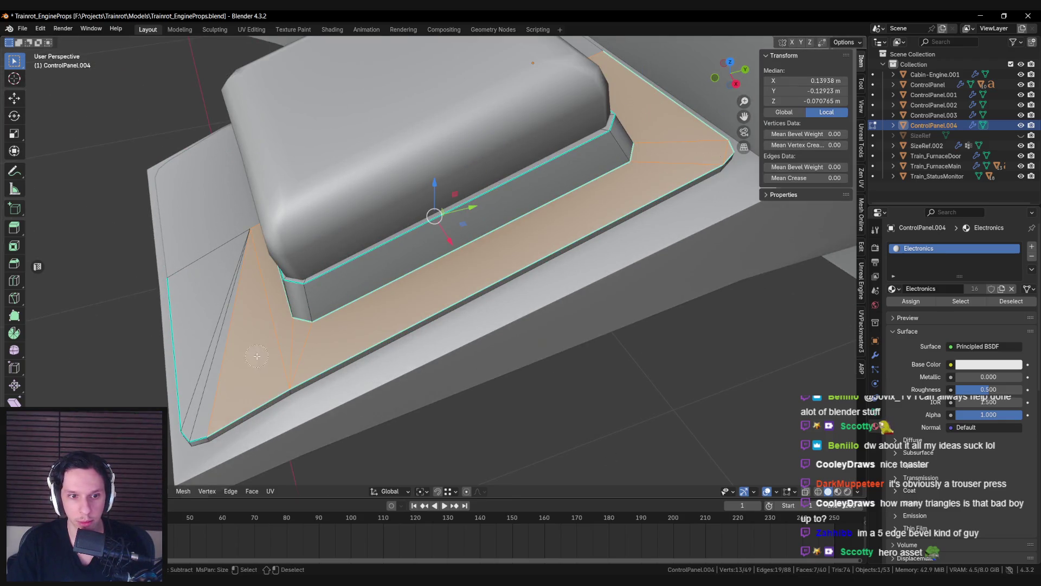
pyautogui.scroll(-3, 211, 369)
pyautogui.moveTo(228, 363); pyautogui.dragTo(478, 341, button='middle')
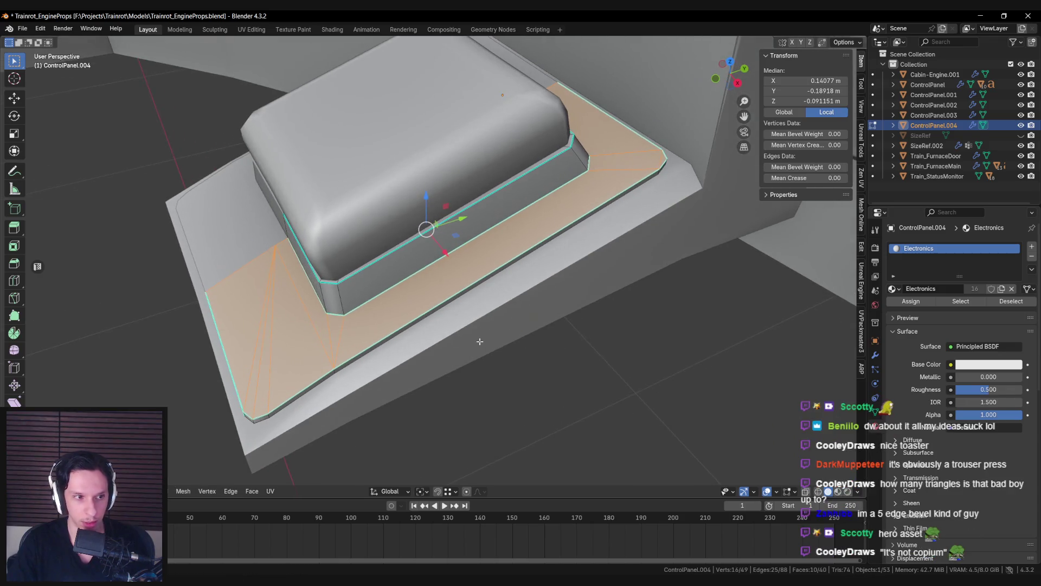
pyautogui.scroll(-4, 361, 300)
# Step: Look over the keyboard terminal model, then undo back to editing the button panel
pyautogui.press('Tab')
pyautogui.scroll(-4, 360, 300)
pyautogui.keyDown('shift'); pyautogui.moveTo(361, 301); pyautogui.dragTo(246, 236, button='middle'); pyautogui.keyUp('shift')
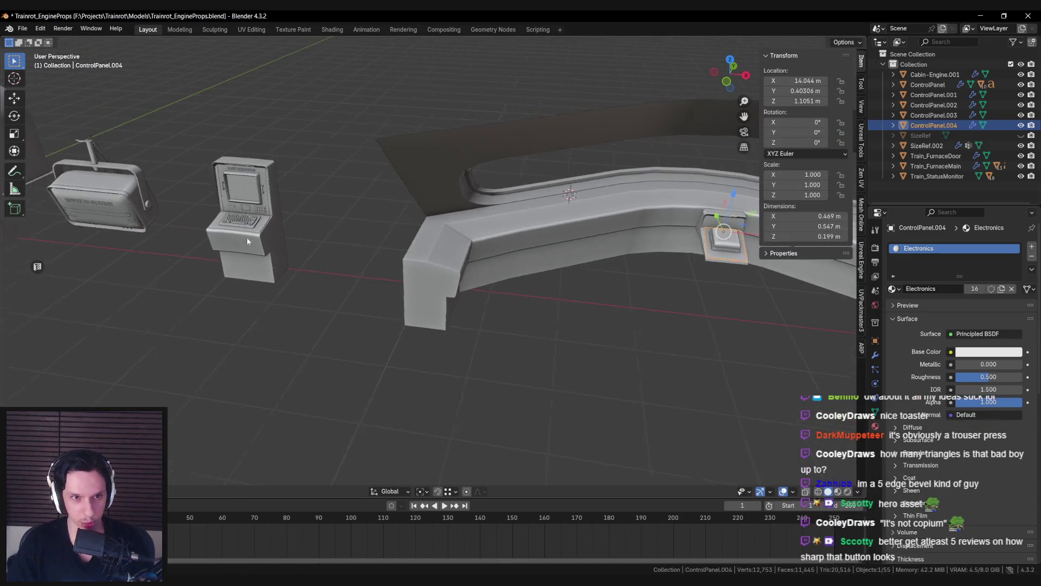
pyautogui.scroll(6, 246, 236)
pyautogui.moveTo(430, 309)
pyautogui.mouseDown(button='middle')
pyautogui.moveTo(523, 308)
pyautogui.moveTo(446, 275)
pyautogui.moveTo(542, 299)
pyautogui.moveTo(558, 325)
pyautogui.mouseUp(button='middle')
pyautogui.scroll(-3, 425, 274)
pyautogui.press(']')
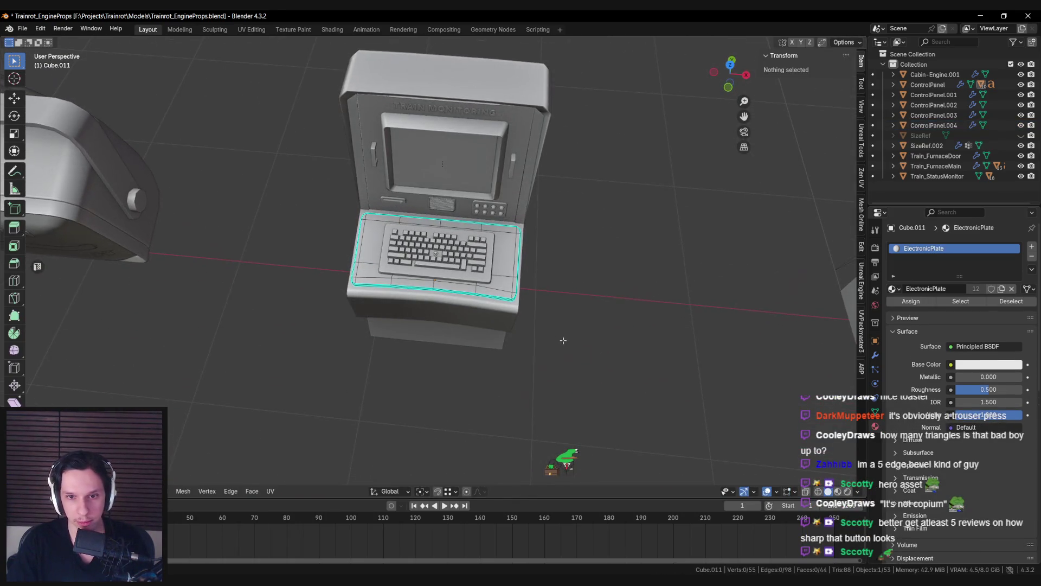
pyautogui.scroll(-3, 563, 343)
pyautogui.hotkey('ctrl', 'z')
pyautogui.scroll(5, 417, 316)
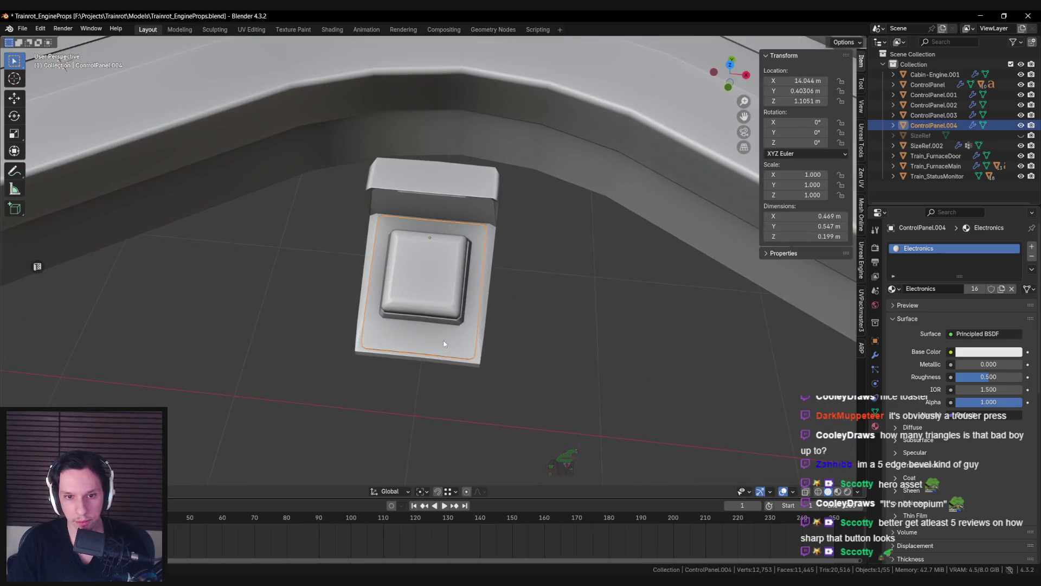
# Step: Inset the selected floor faces with a thin border of about 0.0038 m
pyautogui.moveTo(579, 374)
pyautogui.mouseDown(button='middle')
pyautogui.moveTo(614, 374)
pyautogui.moveTo(488, 325)
pyautogui.mouseUp(button='middle')
pyautogui.press('i')
pyautogui.click(612, 372)
# Step: Undo the inset and return the control panel to Object Mode
pyautogui.hotkey('alt', 'a')
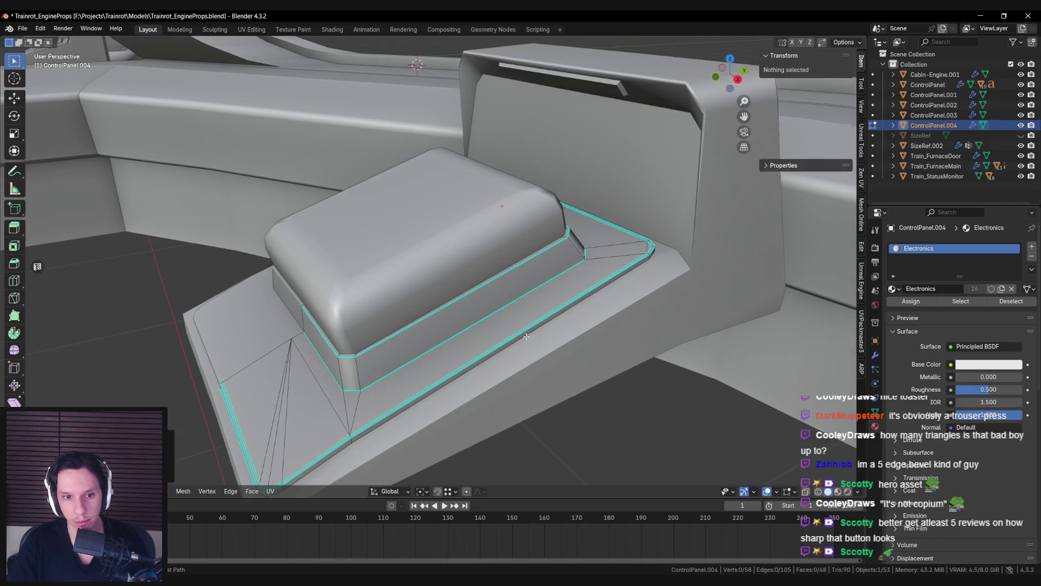
pyautogui.hotkey('ctrl', 'z')
pyautogui.hotkey('ctrl', 'z')
pyautogui.moveTo(398, 409)
pyautogui.mouseDown(button='middle')
pyautogui.moveTo(402, 379)
pyautogui.moveTo(399, 414)
pyautogui.moveTo(311, 435)
pyautogui.mouseUp(button='middle')
pyautogui.press('Tab')
pyautogui.hotkey('alt', 'a')
# Step: Inspect the button from above and from a low side angle
pyautogui.moveTo(414, 390)
pyautogui.mouseDown(button='middle')
pyautogui.moveTo(451, 361)
pyautogui.moveTo(533, 390)
pyautogui.moveTo(488, 425)
pyautogui.mouseUp(button='middle')
pyautogui.scroll(3, 488, 425)
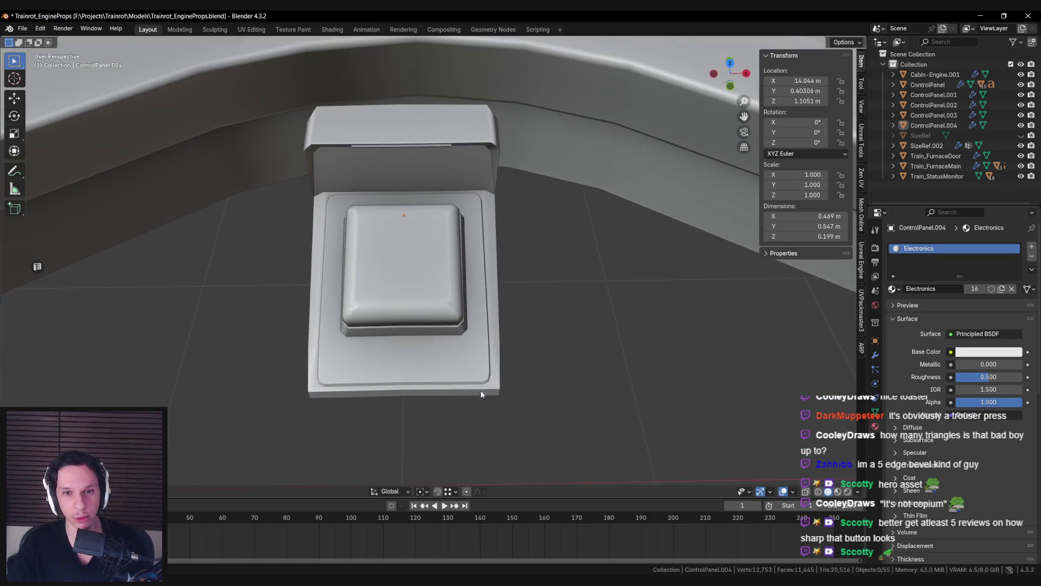
pyautogui.moveTo(480, 383)
pyautogui.mouseDown(button='middle')
pyautogui.moveTo(460, 378)
pyautogui.moveTo(506, 318)
pyautogui.moveTo(411, 253)
pyautogui.moveTo(461, 279)
pyautogui.moveTo(233, 307)
pyautogui.mouseUp(button='middle')
pyautogui.scroll(-6, 422, 251)
pyautogui.scroll(5, 473, 272)
pyautogui.scroll(-2, 473, 273)
pyautogui.scroll(-1, 233, 307)
pyautogui.scroll(4, 465, 295)
# Step: Select the button control panel and toggle wireframe shading to inspect it
pyautogui.moveTo(465, 295)
pyautogui.mouseDown(button='middle')
pyautogui.moveTo(401, 315)
pyautogui.moveTo(410, 317)
pyautogui.mouseUp(button='middle')
pyautogui.click(409, 317)
pyautogui.scroll(-3, 429, 306)
pyautogui.hotkey('shift', 'z')
pyautogui.hotkey('shift', 'z')
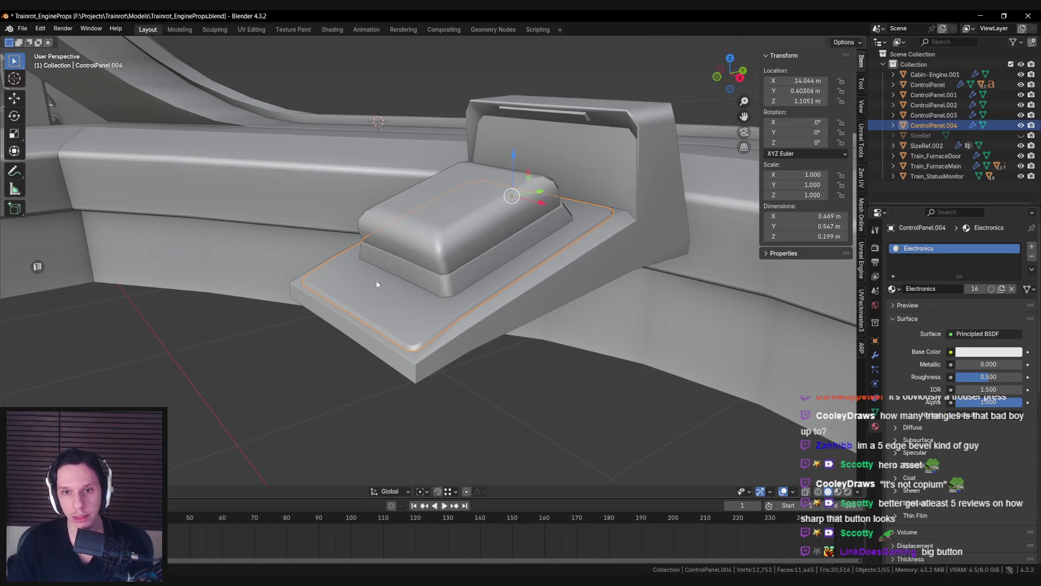
pyautogui.scroll(-4, 102, 190)
pyautogui.scroll(2, 134, 170)
pyautogui.scroll(4, 393, 261)
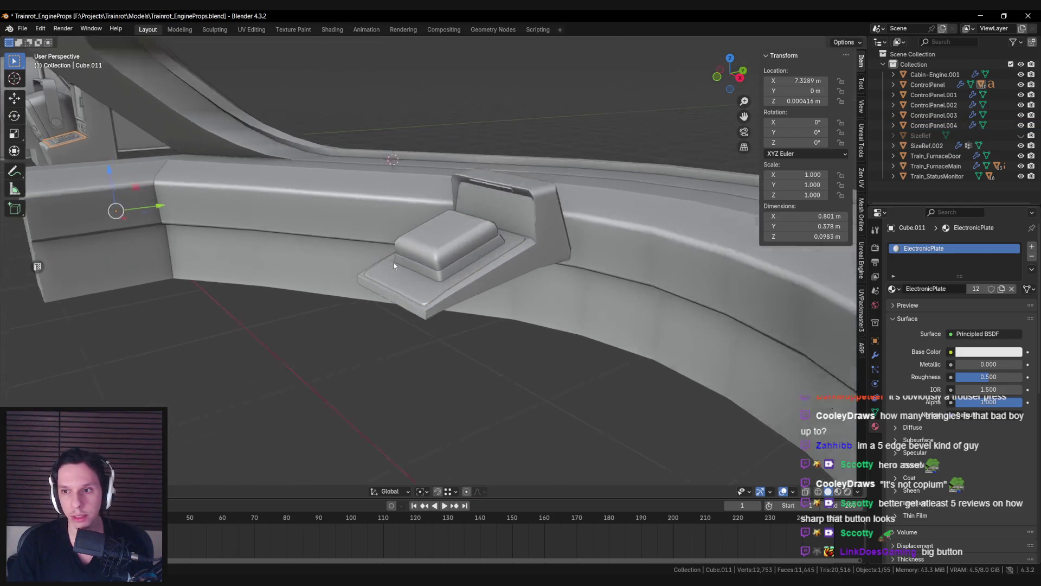
pyautogui.scroll(-3, 447, 322)
pyautogui.hotkey('shift', 'z')
pyautogui.hotkey('shift', 'z')
# Step: Browse the slot's materials, then check the framed terminal in Unreal Engine
pyautogui.click(892, 289)
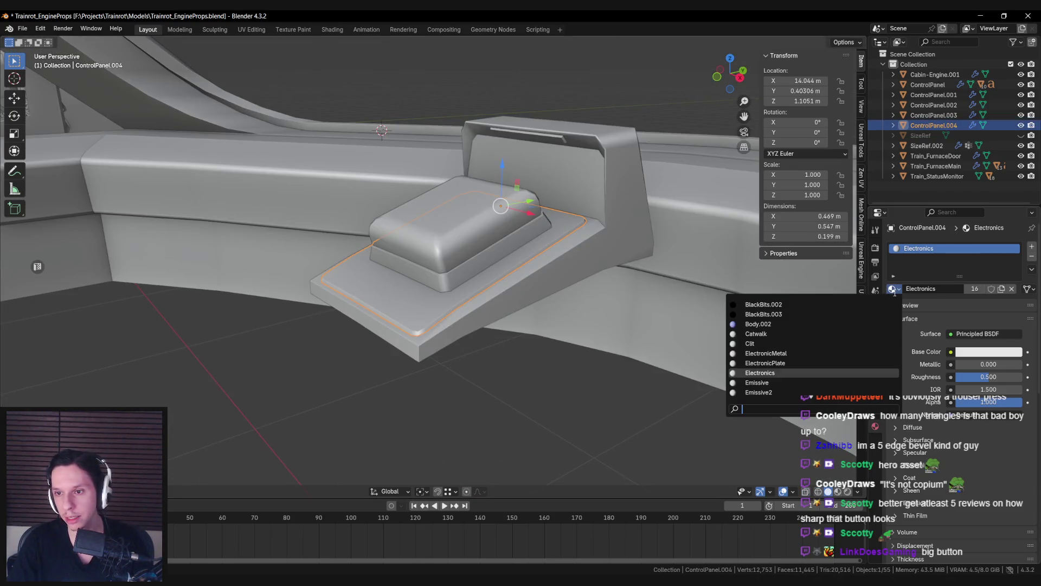
pyautogui.hotkey('alt', 'Tab')
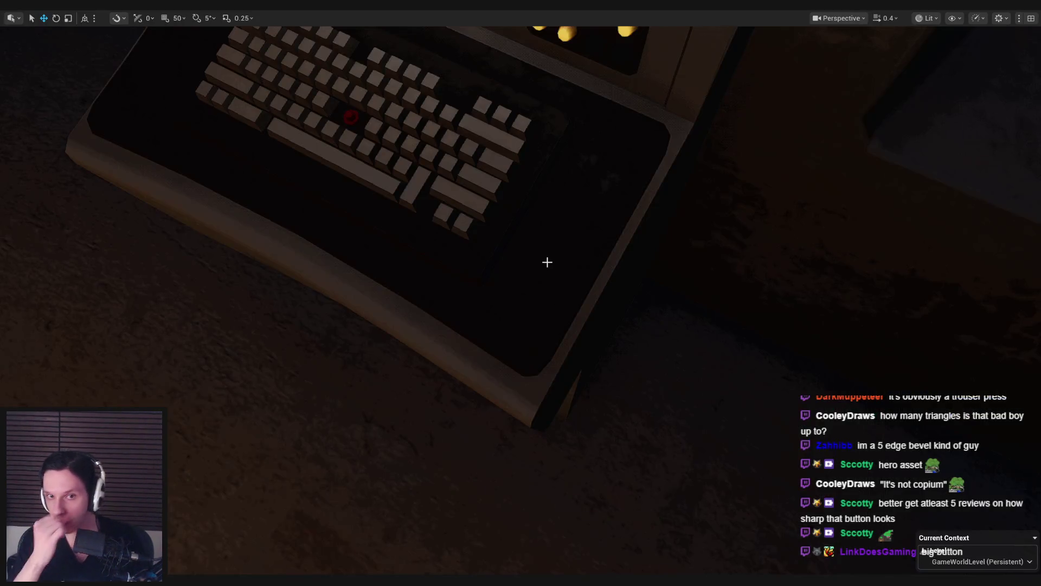
pyautogui.press('f')
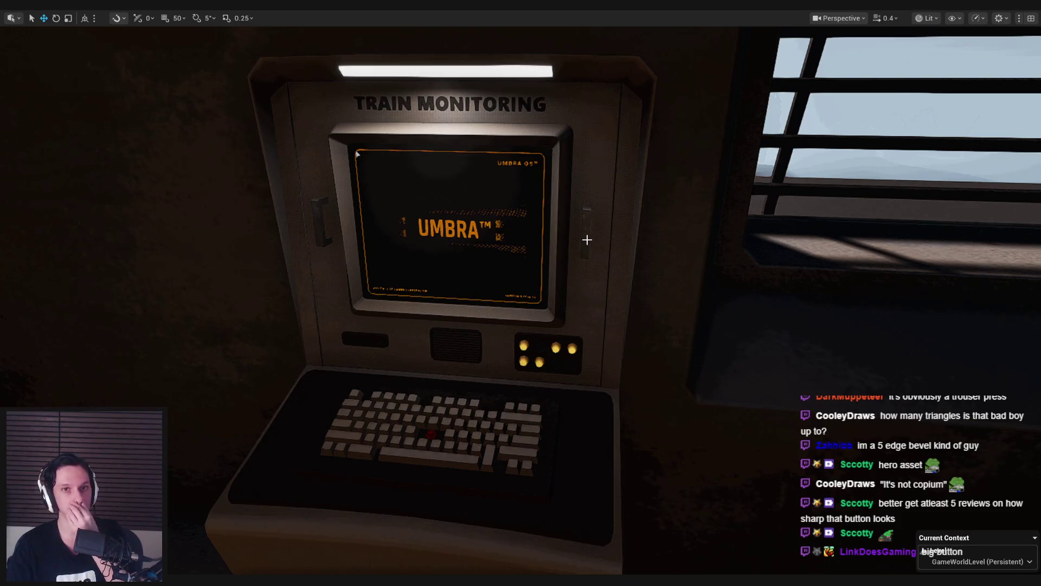
pyautogui.hotkey('alt', 'Tab')
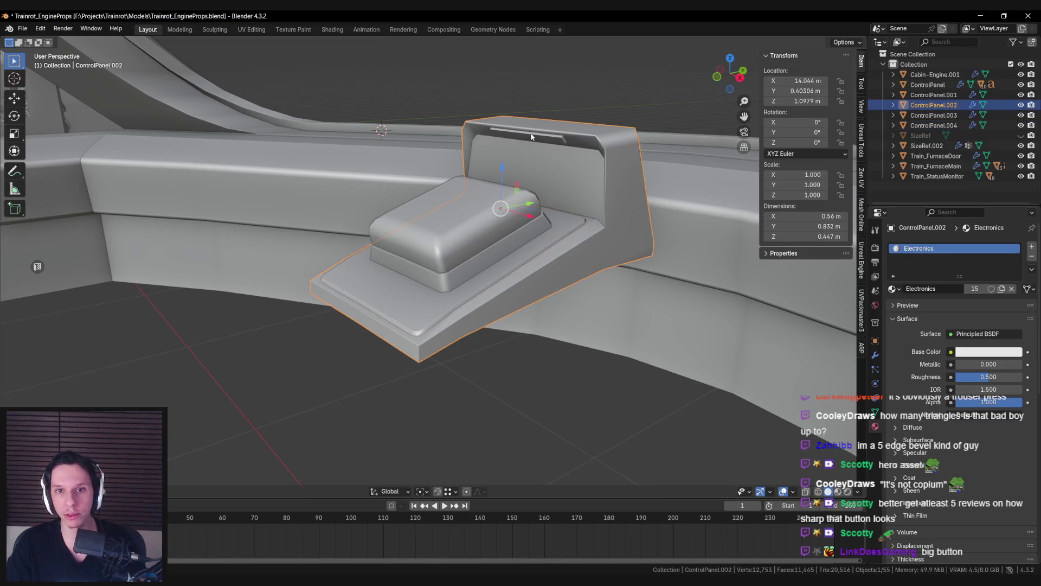
# Step: Select the hooded ControlPanel.002, toggling wireframe to see through the cabin model
pyautogui.click(529, 140)
pyautogui.hotkey('shift', 'z')
pyautogui.hotkey('shift', 'z')
pyautogui.click(530, 140)
pyautogui.hotkey('shift', 'z')
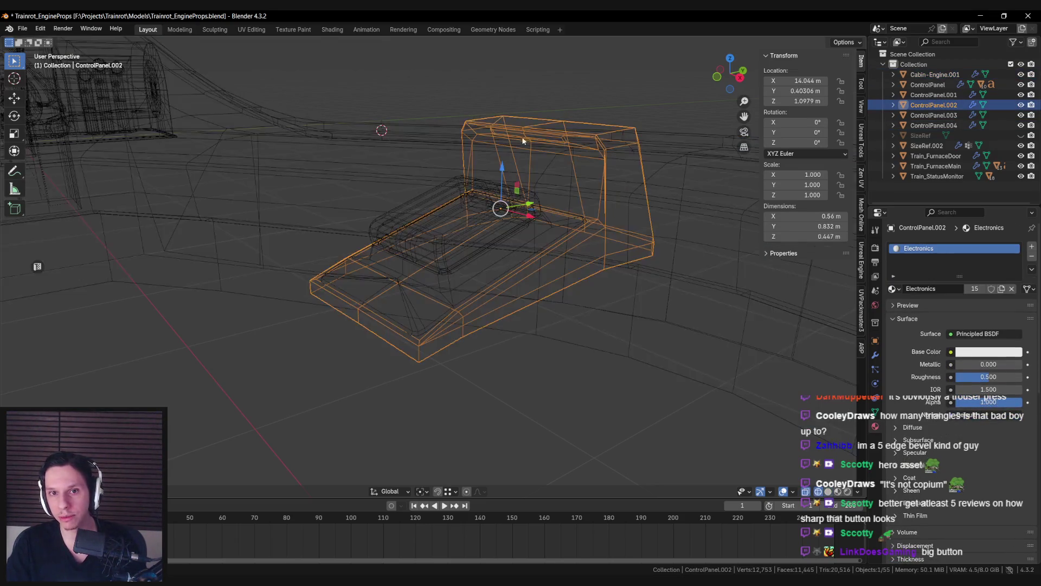
pyautogui.hotkey('shift', 'z')
pyautogui.press('Tab')
pyautogui.press('Tab')
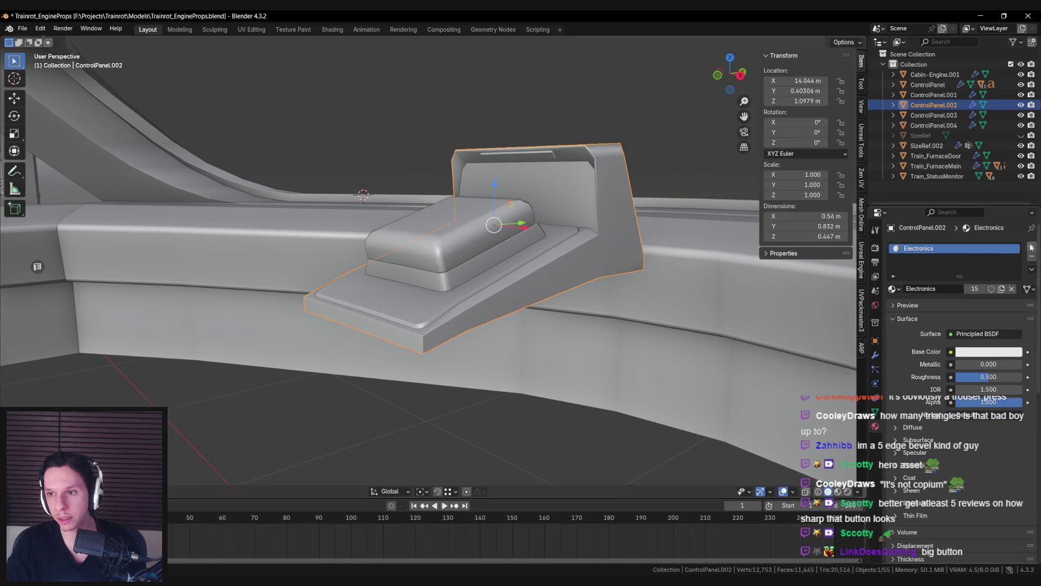
pyautogui.scroll(-5, 323, 242)
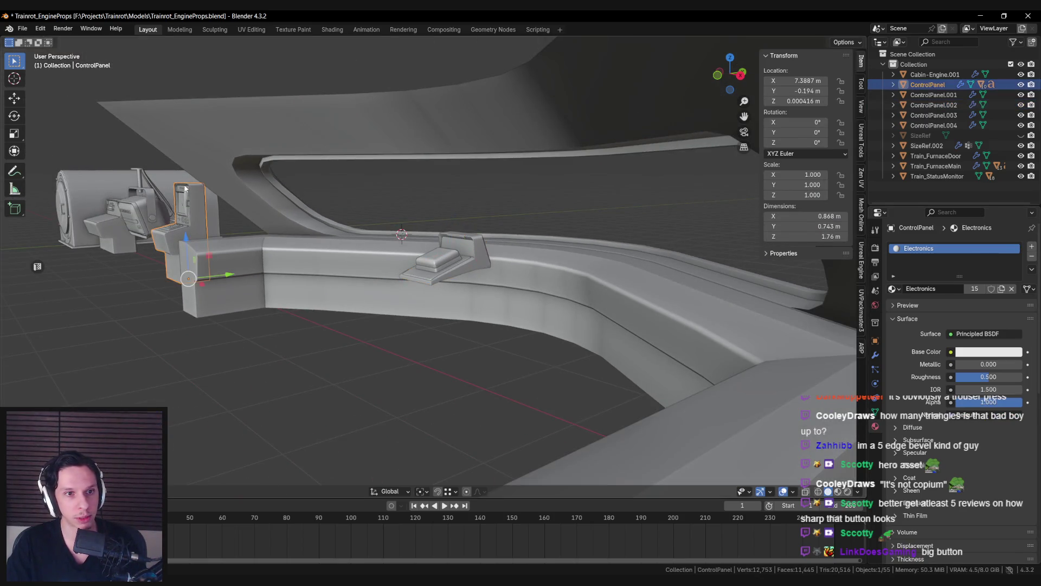
pyautogui.scroll(5, 325, 206)
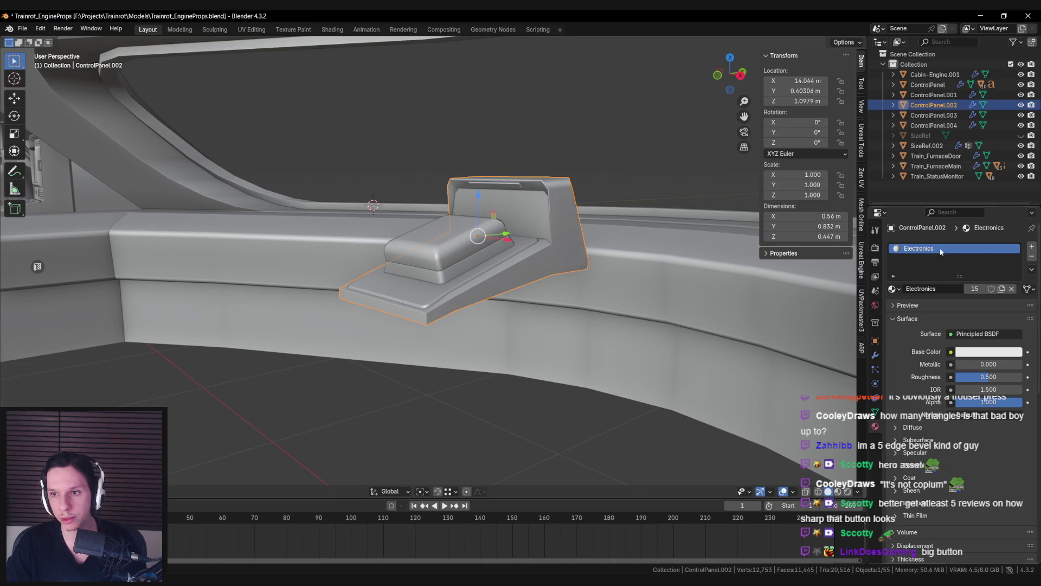
# Step: Add a new material slot to the panel and set it to the Emissive material
pyautogui.click(1032, 246)
pyautogui.click(922, 309)
pyautogui.click(892, 308)
pyautogui.write('em')
pyautogui.press('Return')
# Step: Assign Emissive to the thin strip face across the top of the hood
pyautogui.press('Tab')
pyautogui.scroll(6, 542, 161)
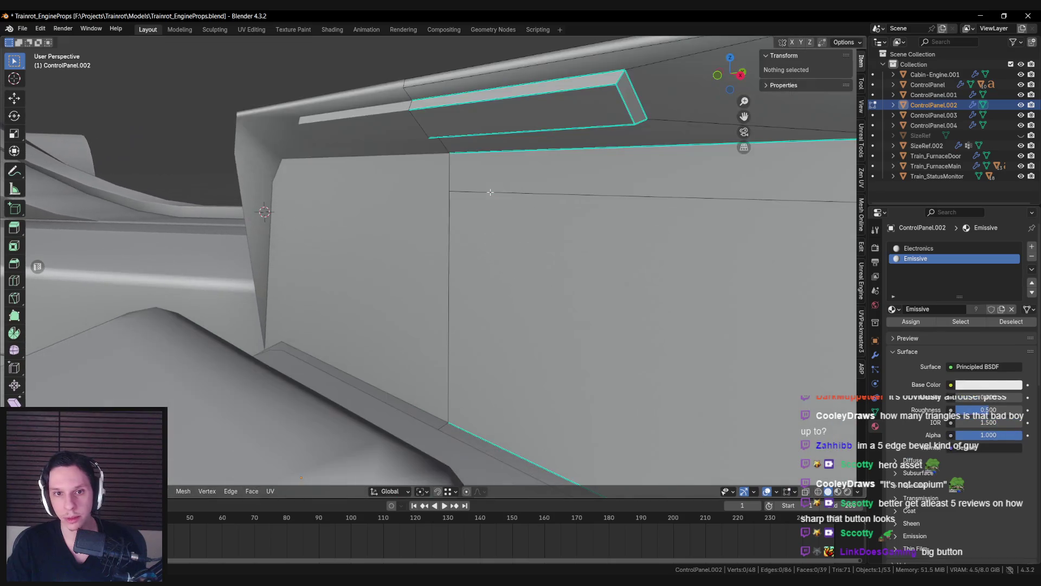
pyautogui.press('a')
pyautogui.click(511, 114)
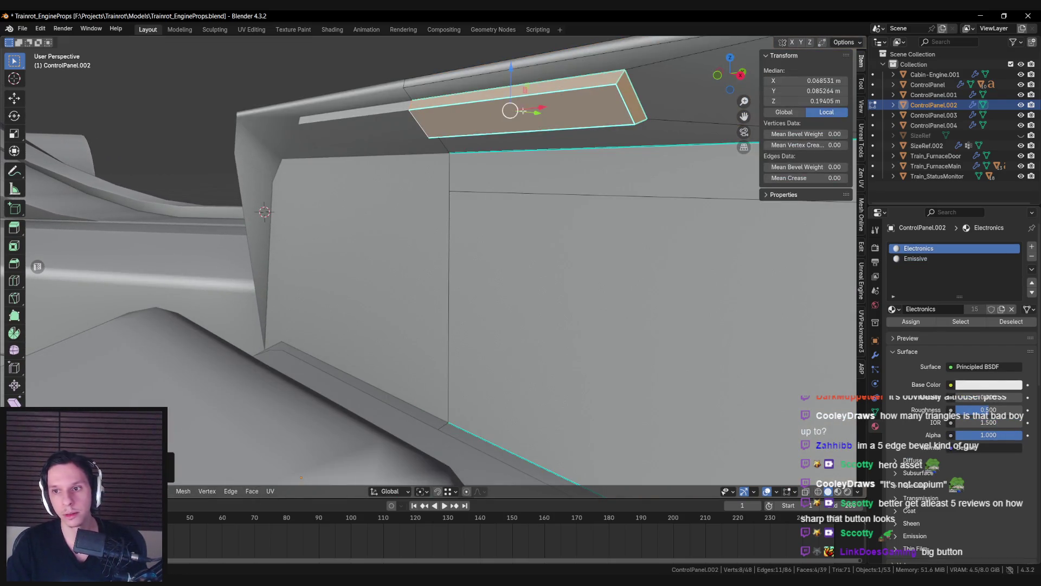
pyautogui.click(911, 321)
# Step: Save Trainrot_EngineProps.blend and check the glowing strip in Unreal Engine
pyautogui.scroll(-8, 488, 271)
pyautogui.moveTo(488, 271); pyautogui.dragTo(498, 278, button='middle')
pyautogui.hotkey('alt', 'a')
pyautogui.press('Tab')
pyautogui.hotkey('ctrl', 's')
pyautogui.press('Tab')
pyautogui.hotkey('ctrl', 'z')
pyautogui.hotkey('ctrl', 'z')
pyautogui.hotkey('ctrl', 'z')
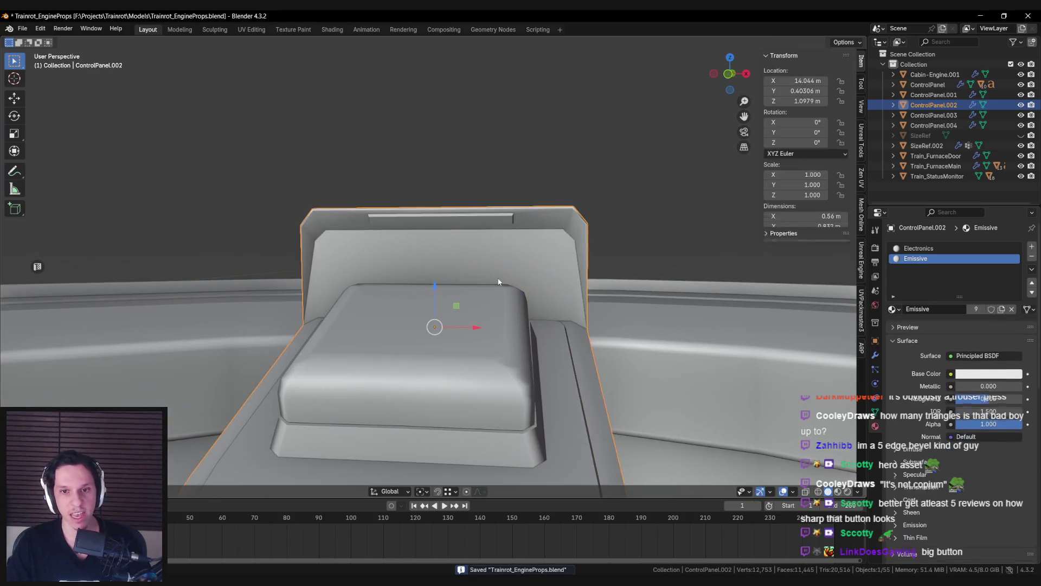
pyautogui.hotkey('alt', 'Tab')
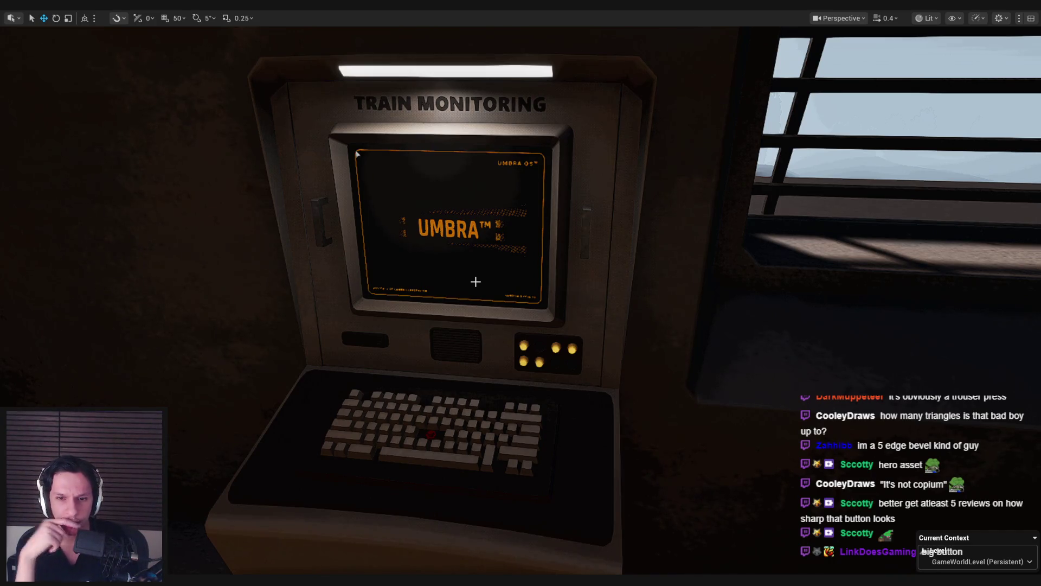
pyautogui.hotkey('alt', 'Tab')
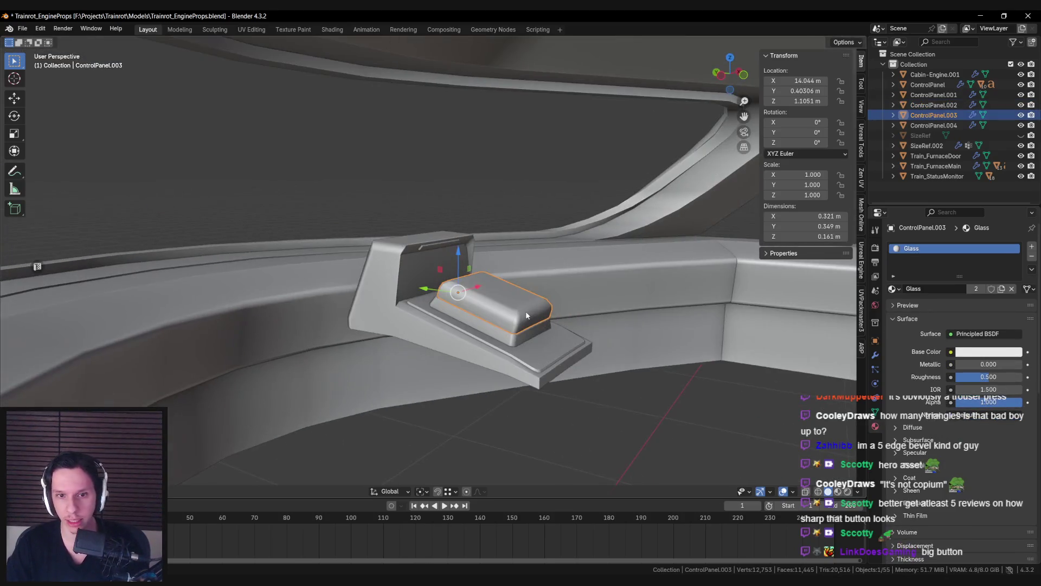
pyautogui.scroll(2, 525, 311)
pyautogui.moveTo(526, 311)
pyautogui.mouseDown(button='middle')
pyautogui.moveTo(547, 303)
pyautogui.moveTo(576, 314)
pyautogui.moveTo(562, 288)
pyautogui.moveTo(557, 366)
pyautogui.mouseUp(button='middle')
pyautogui.scroll(2, 575, 314)
pyautogui.click(556, 367)
pyautogui.scroll(-3, 557, 366)
pyautogui.click(548, 324)
pyautogui.moveTo(548, 323)
pyautogui.mouseDown(button='middle')
pyautogui.moveTo(486, 350)
pyautogui.moveTo(544, 369)
pyautogui.moveTo(460, 377)
pyautogui.moveTo(433, 254)
pyautogui.mouseUp(button='middle')
pyautogui.click(460, 377)
pyautogui.hotkey('shift', 'z')
pyautogui.hotkey('ctrl', 's')
pyautogui.hotkey('shift', 'z')
pyautogui.scroll(5, 449, 297)
pyautogui.click(449, 298)
pyautogui.moveTo(449, 297); pyautogui.dragTo(472, 271, button='middle')
pyautogui.press('r')
pyautogui.press('x')
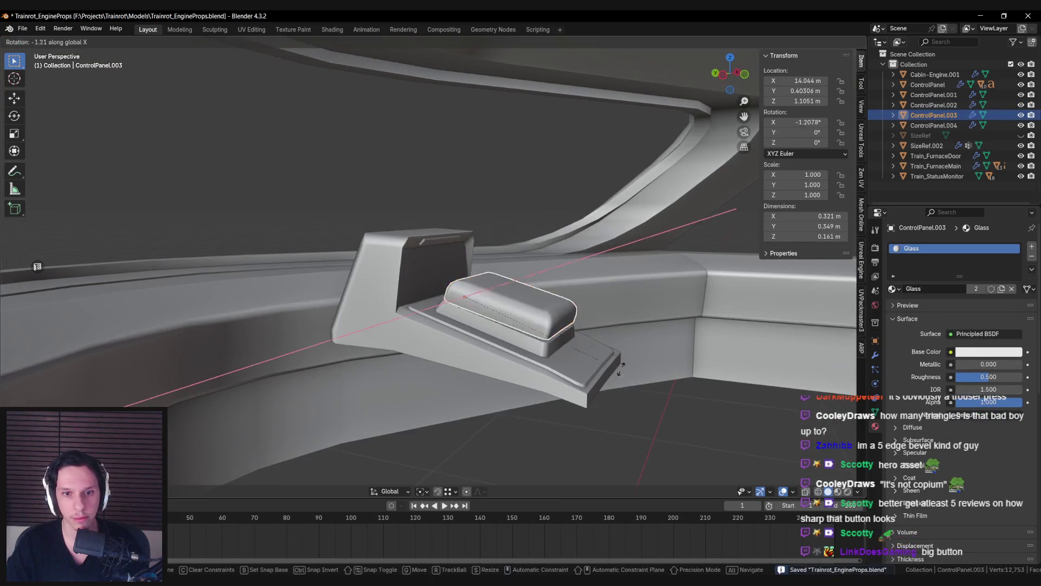
pyautogui.press('Escape')
pyautogui.moveTo(505, 154)
pyautogui.mouseDown(button='middle')
pyautogui.moveTo(465, 298)
pyautogui.moveTo(465, 286)
pyautogui.moveTo(445, 311)
pyautogui.moveTo(418, 286)
pyautogui.moveTo(401, 293)
pyautogui.mouseUp(button='middle')
pyautogui.click(418, 286)
pyautogui.hotkey('shift', 'z')
pyautogui.hotkey('shift', 'z')
# Step: Fly Unreal's viewport camera around the Train Monitoring terminal to a slightly higher view
pyautogui.hotkey('alt', 'Tab')
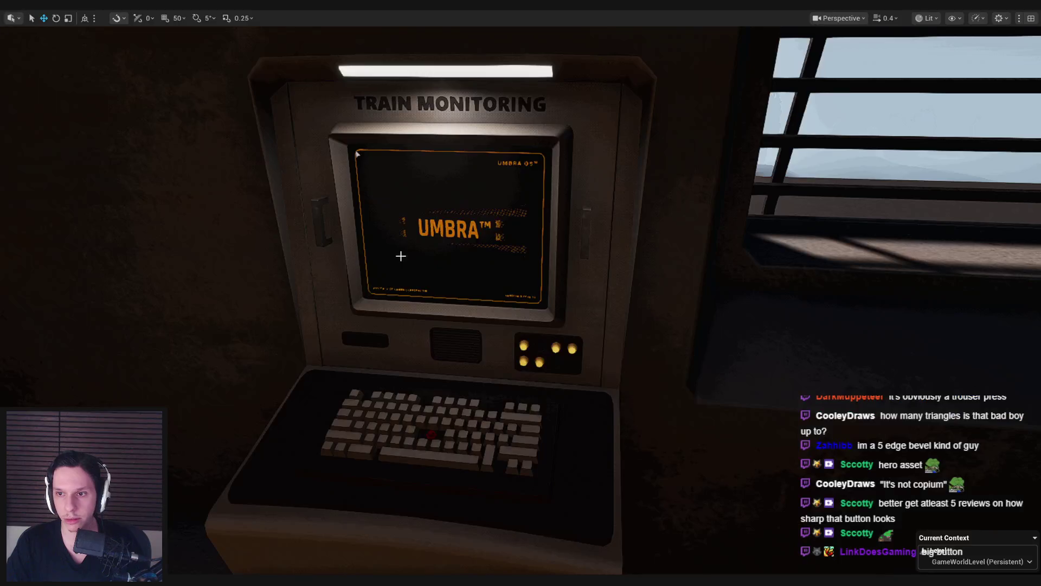
pyautogui.moveTo(429, 173)
pyautogui.mouseDown(button='right')
pyautogui.moveTo(412, 173)
pyautogui.moveTo(434, 195)
pyautogui.moveTo(461, 189)
pyautogui.moveTo(428, 228)
pyautogui.moveTo(391, 233)
pyautogui.moveTo(408, 179)
pyautogui.moveTo(428, 179)
pyautogui.moveTo(413, 181)
pyautogui.moveTo(449, 202)
pyautogui.mouseUp(button='right')
pyautogui.moveTo(576, 285); pyautogui.dragTo(566, 285, button='right')
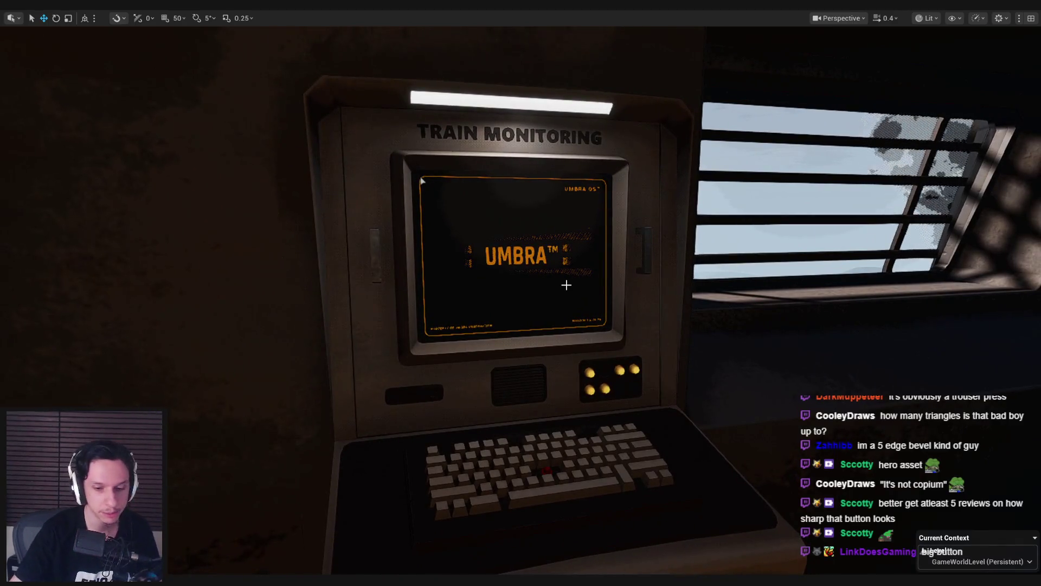
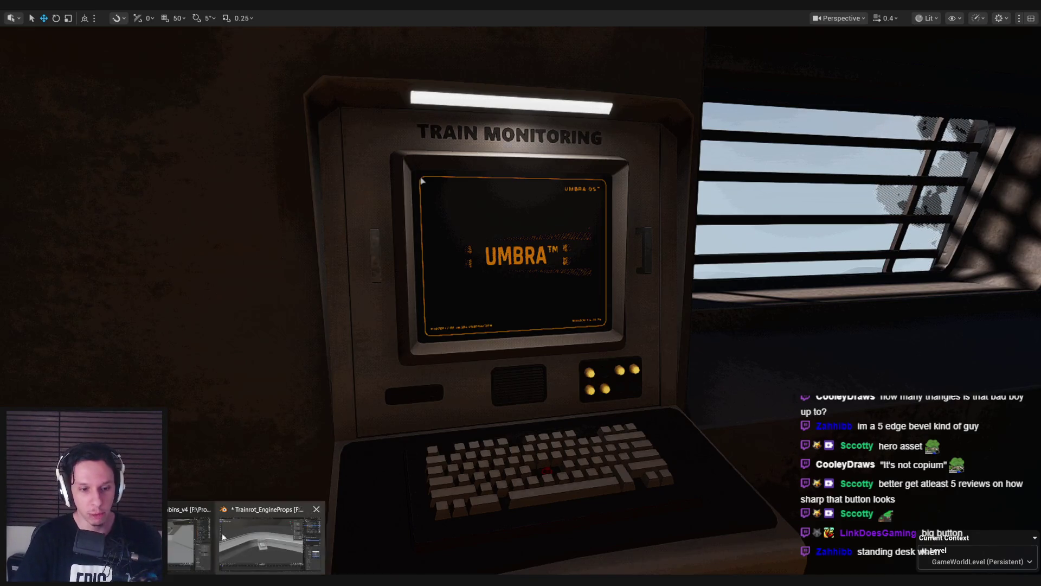
# Step: Bring the Trainrot_EngineProps Blender window forward and save Trainrot_EngineProps.blend
pyautogui.click(222, 537)
pyautogui.hotkey('ctrl', 's')
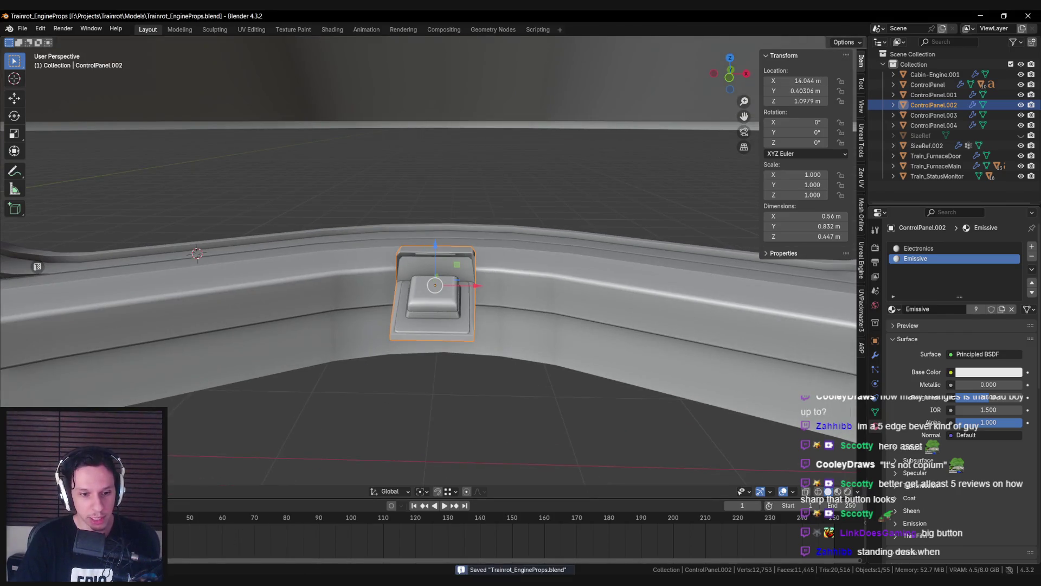
# Step: Close the Trainrot_TrainCabins_v4 Blender window, answering its save prompt
pyautogui.click(244, 543)
pyautogui.click(1029, 17)
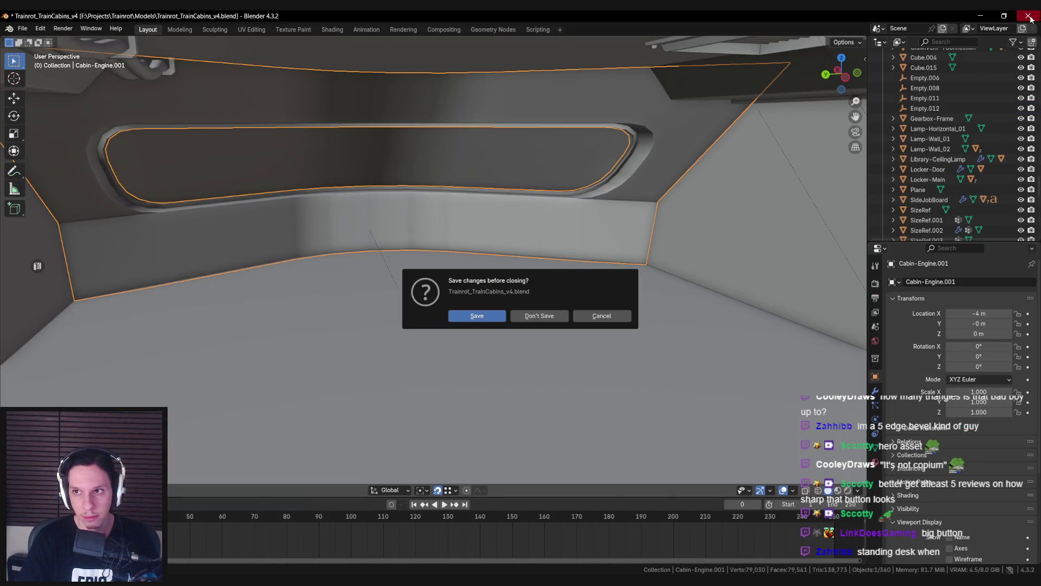
pyautogui.click(540, 317)
# Step: Zoom out to view the whole curved control desk and deselect the control panel
pyautogui.scroll(5, 473, 341)
pyautogui.scroll(-8, 432, 329)
pyautogui.moveTo(432, 329); pyautogui.dragTo(364, 320, button='middle')
pyautogui.click(364, 320)
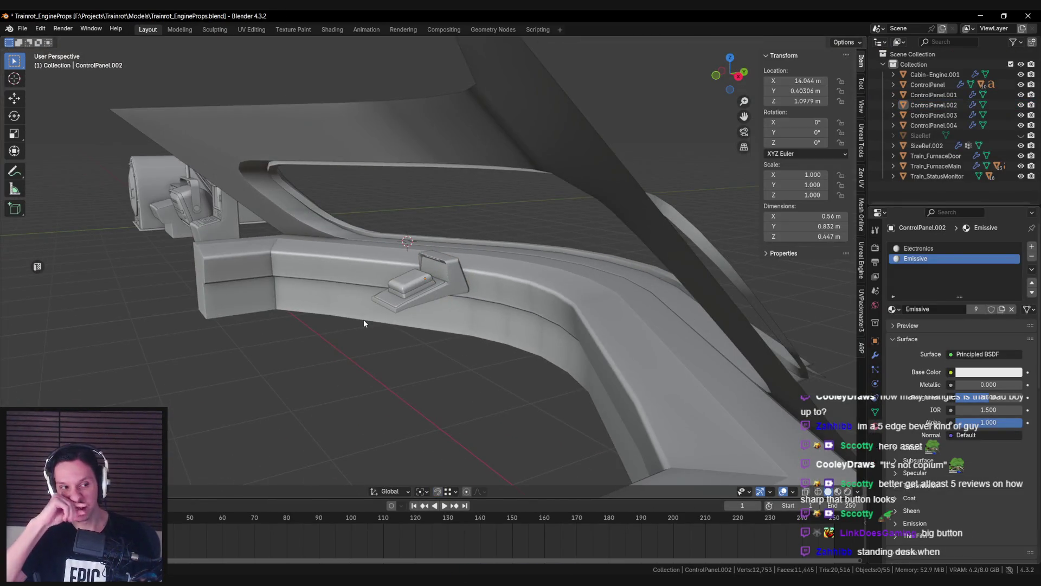
pyautogui.moveTo(191, 584)
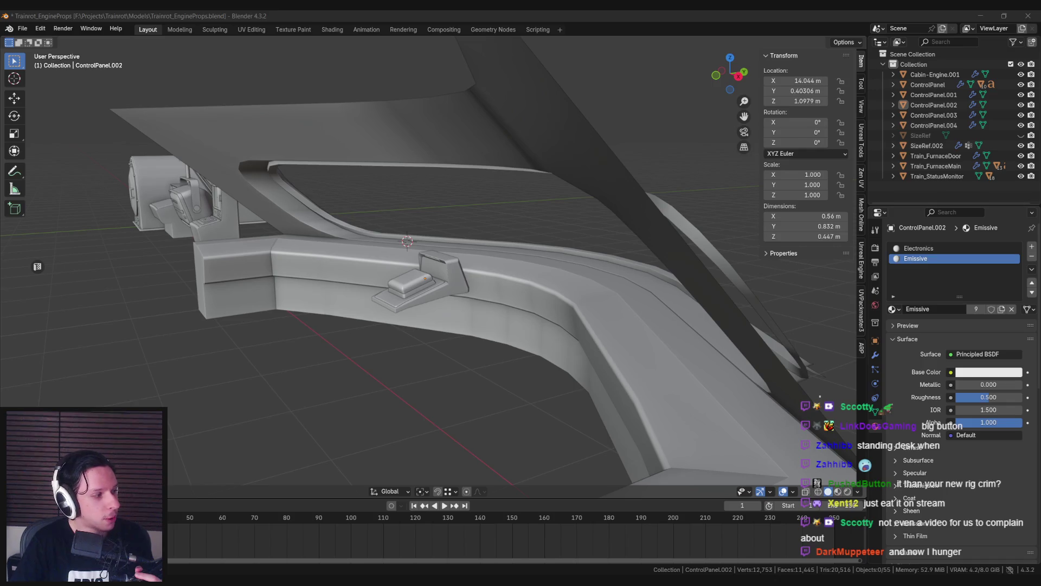
pyautogui.moveTo(336, 325); pyautogui.dragTo(357, 331, button='middle')
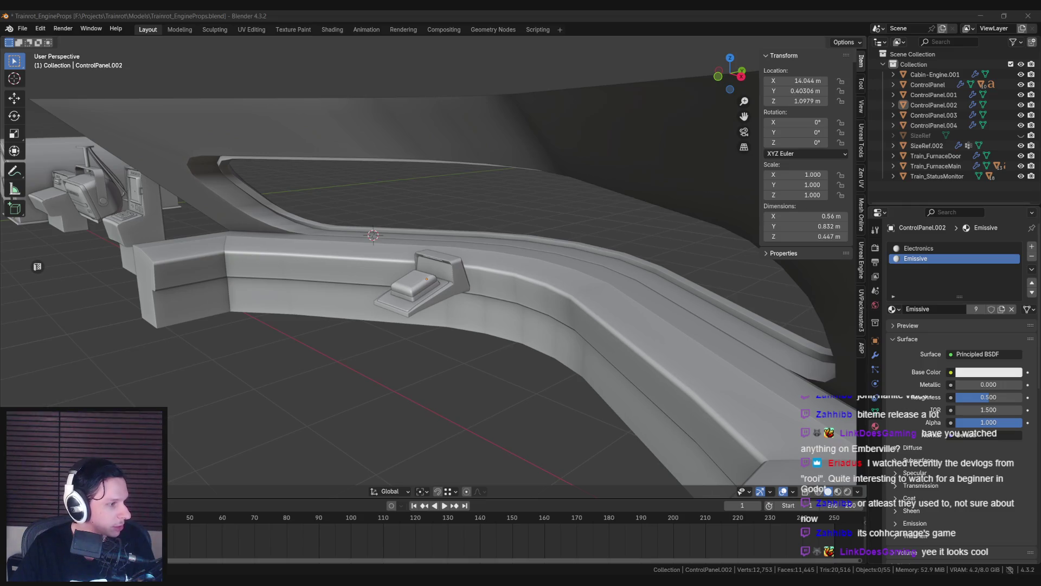
# Step: Switch from Blender to the Chrome window playing the YouTube video
pyautogui.hotkey('alt', 'Tab')
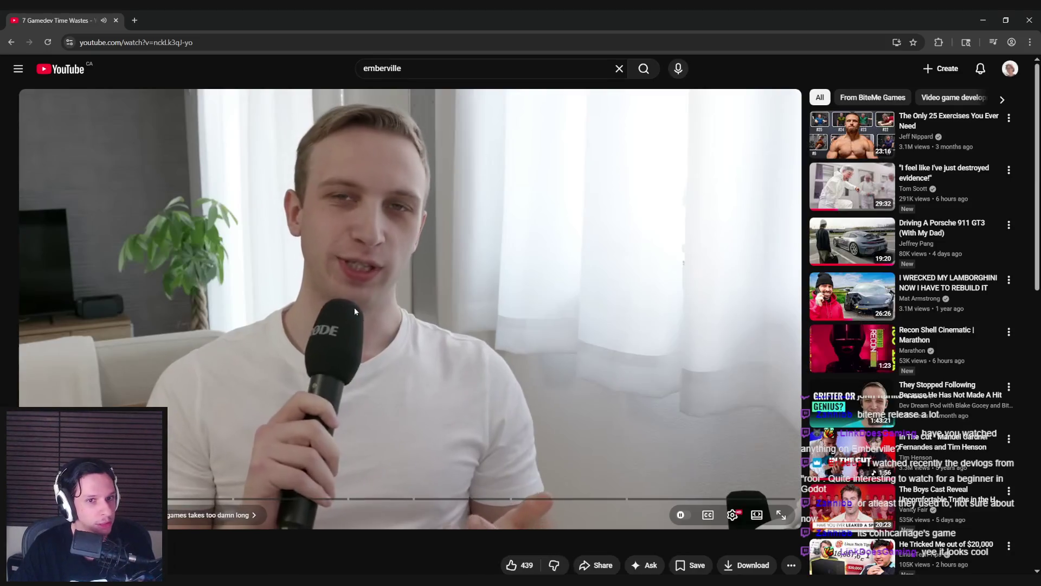
# Step: Pause and resume '7 Gamedev Time Wastes' several times as it plays to the worldbuilding chapter
pyautogui.click(356, 311)
pyautogui.moveTo(292, 582)
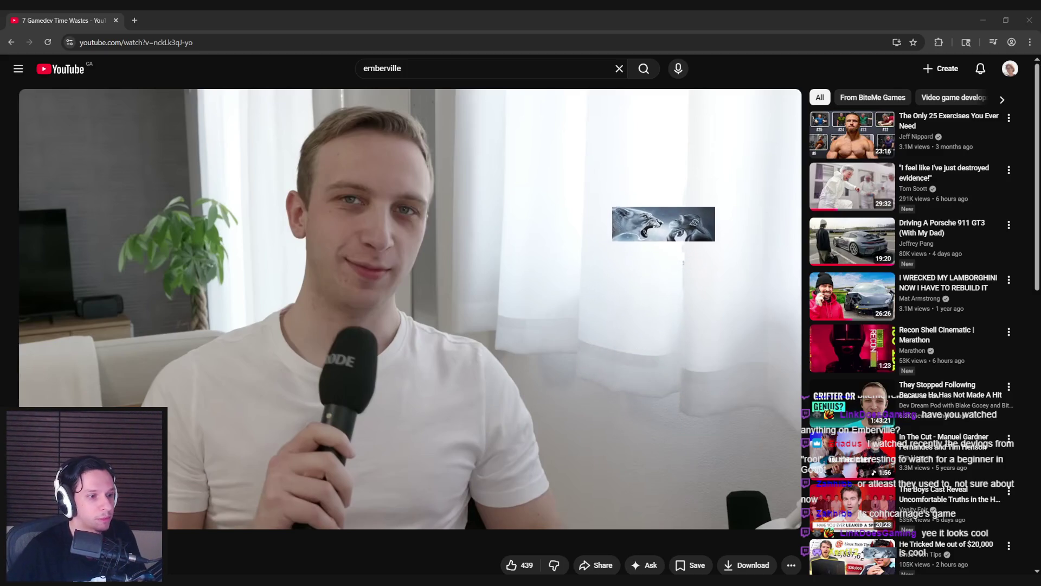
pyautogui.click(411, 309)
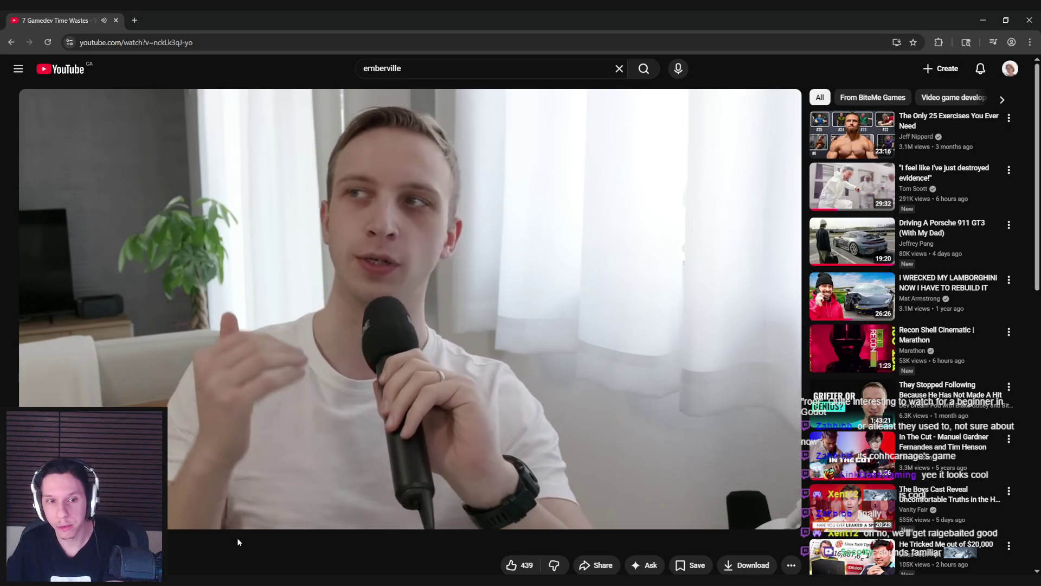
pyautogui.click(404, 478)
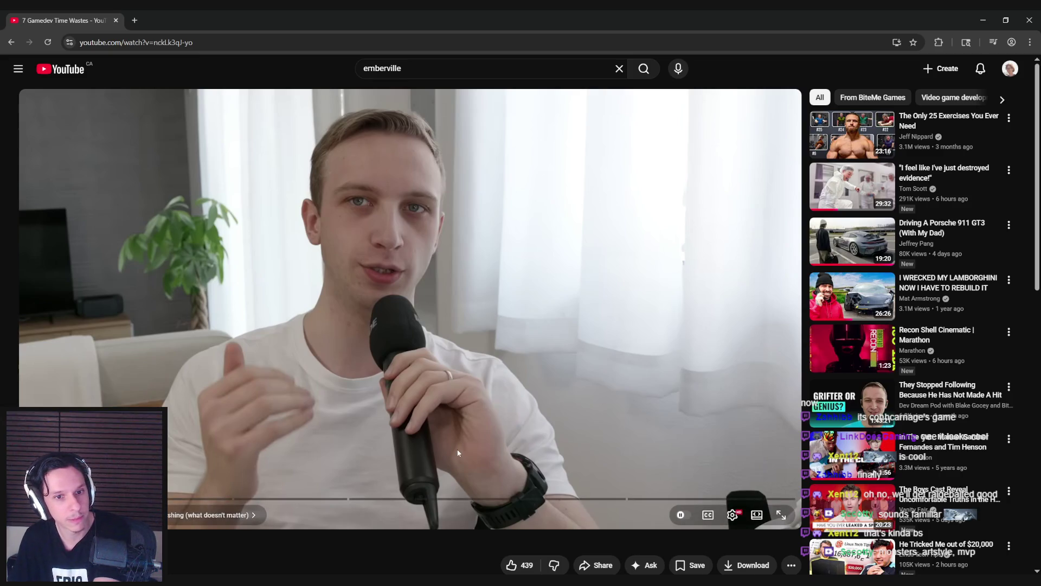
pyautogui.click(458, 420)
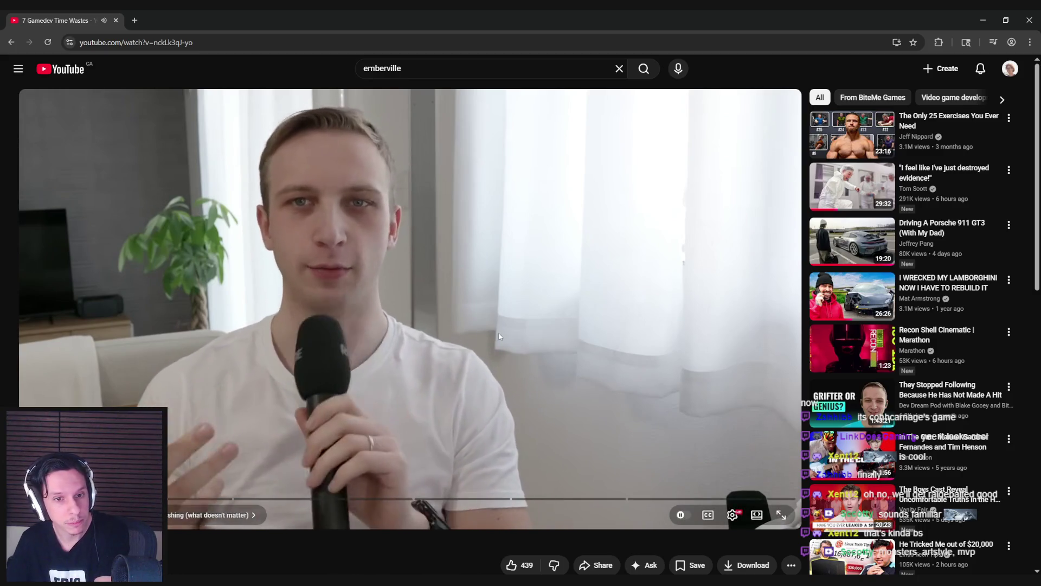
pyautogui.click(498, 336)
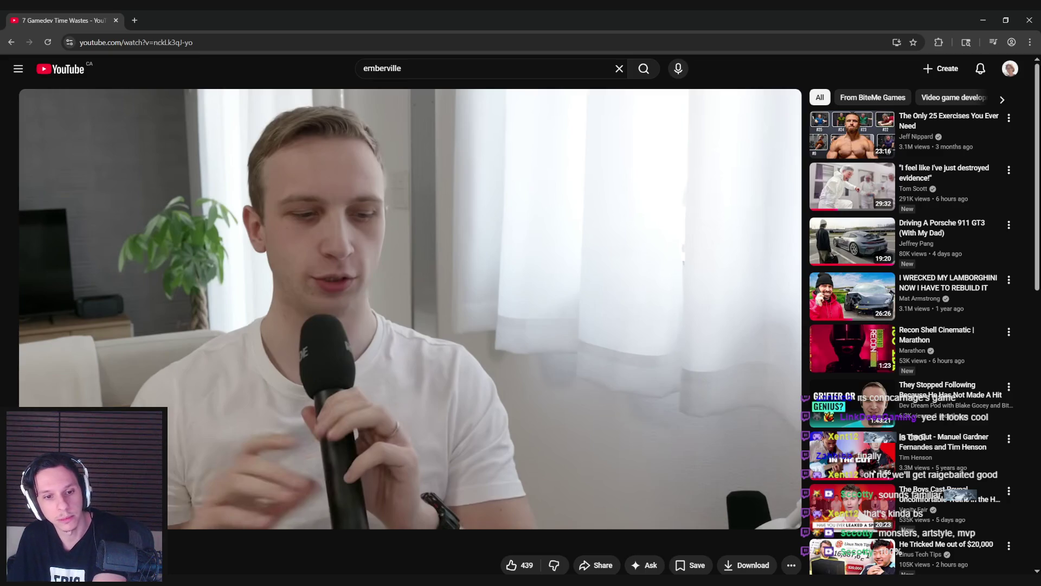
pyautogui.click(449, 307)
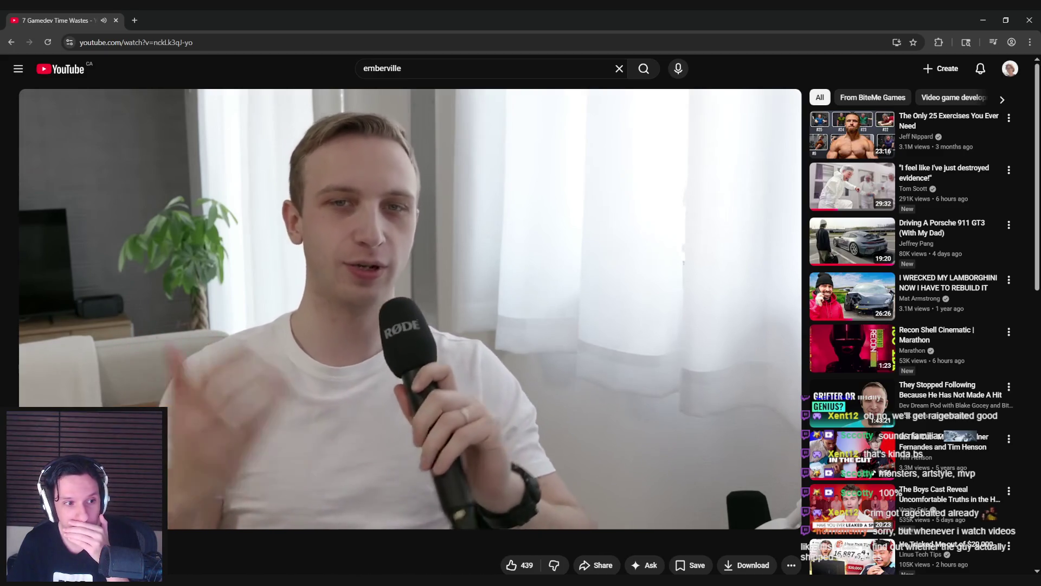
pyautogui.click(447, 279)
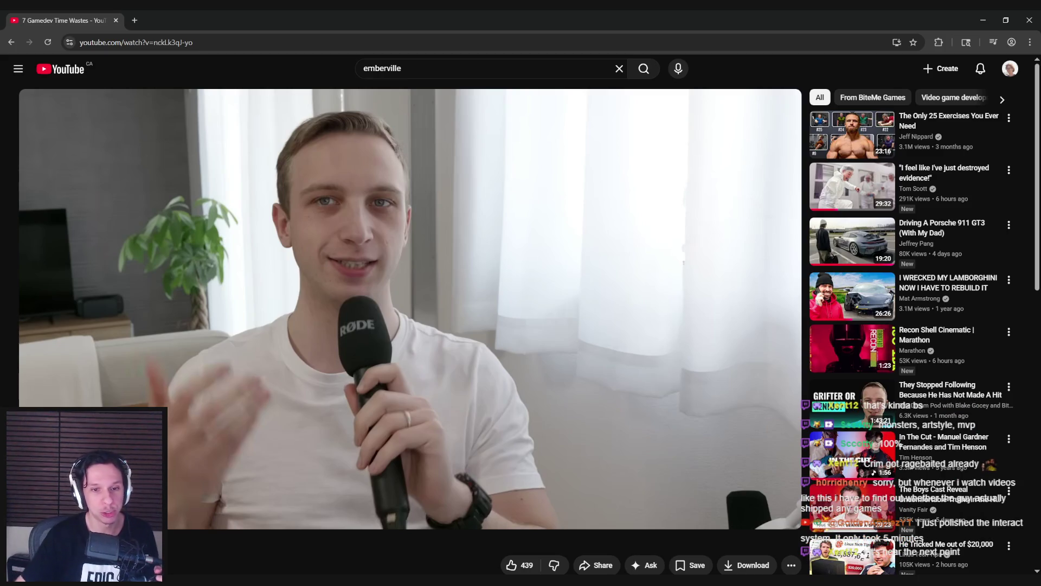
pyautogui.click(191, 478)
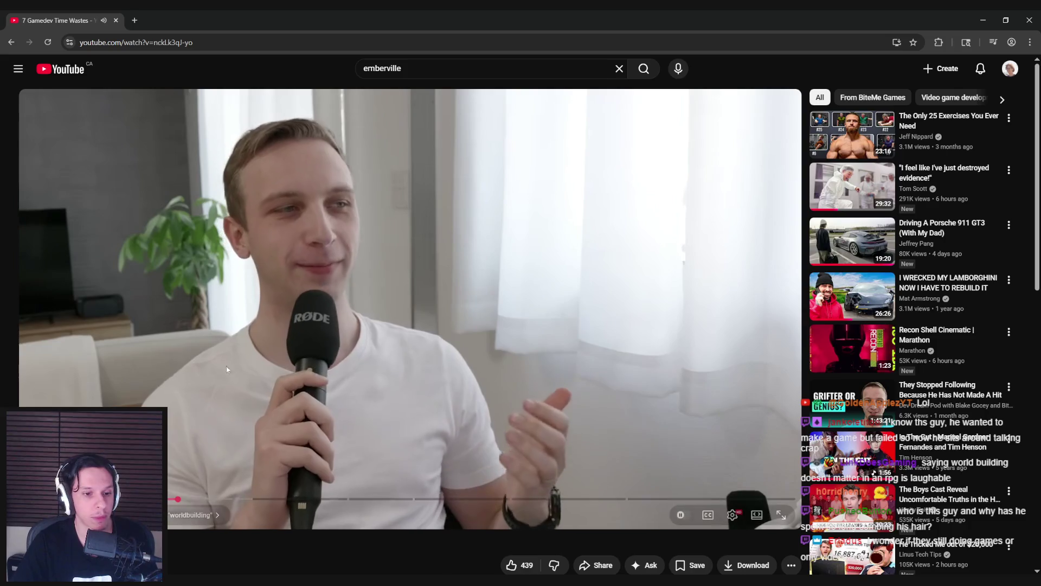
# Step: Pause the gamedev video, scroll the page briefly, then resume playback
pyautogui.click(239, 488)
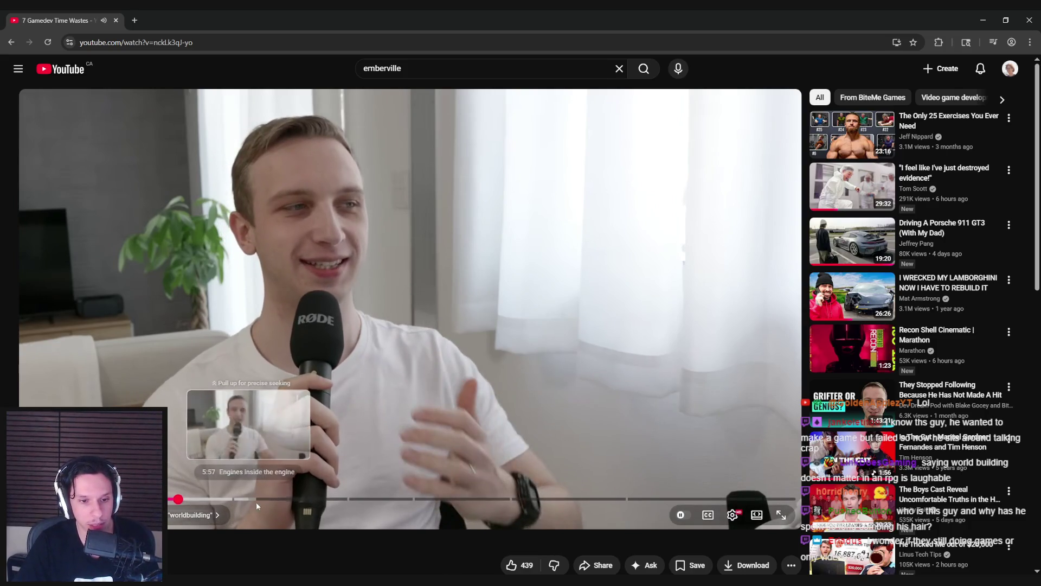
pyautogui.scroll(-3, 352, 510)
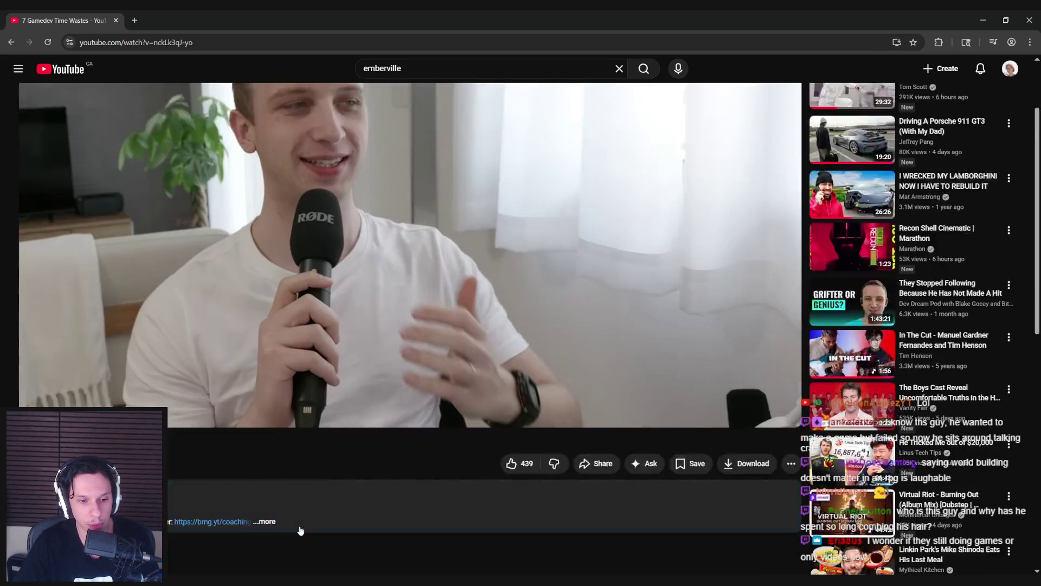
pyautogui.scroll(3, 300, 529)
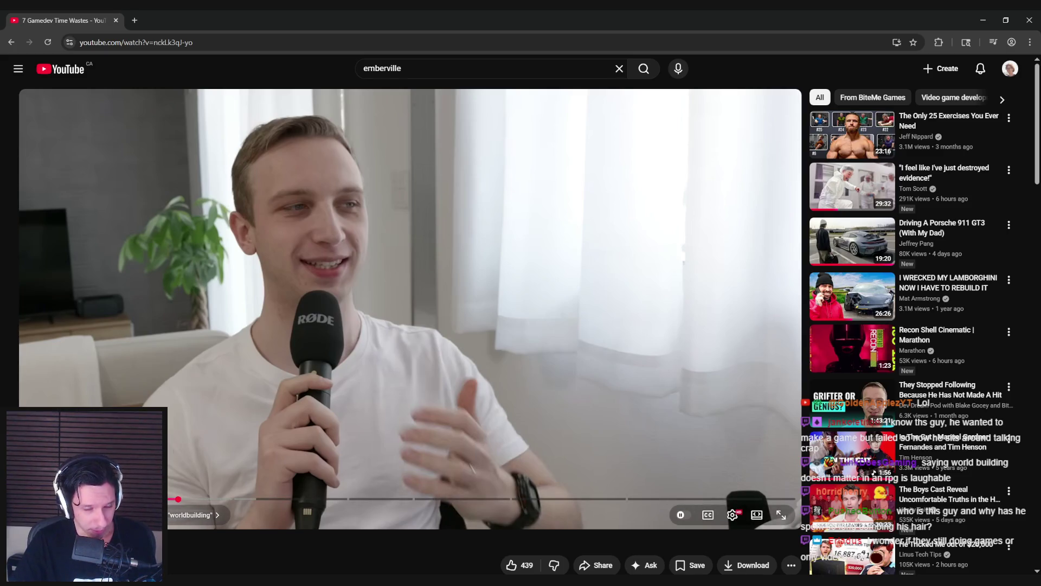
pyautogui.press('space')
# Step: Skip ahead along the progress bar to the 'Engines inside the engine' chapter
pyautogui.moveTo(185, 501); pyautogui.dragTo(199, 499)
pyautogui.click(207, 499)
pyautogui.press('space')
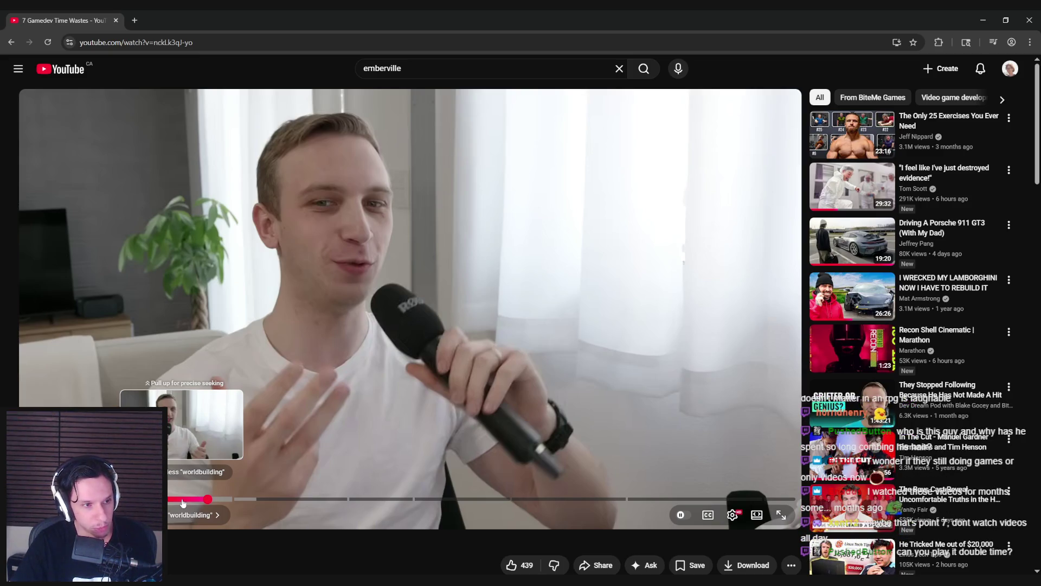
pyautogui.press('space')
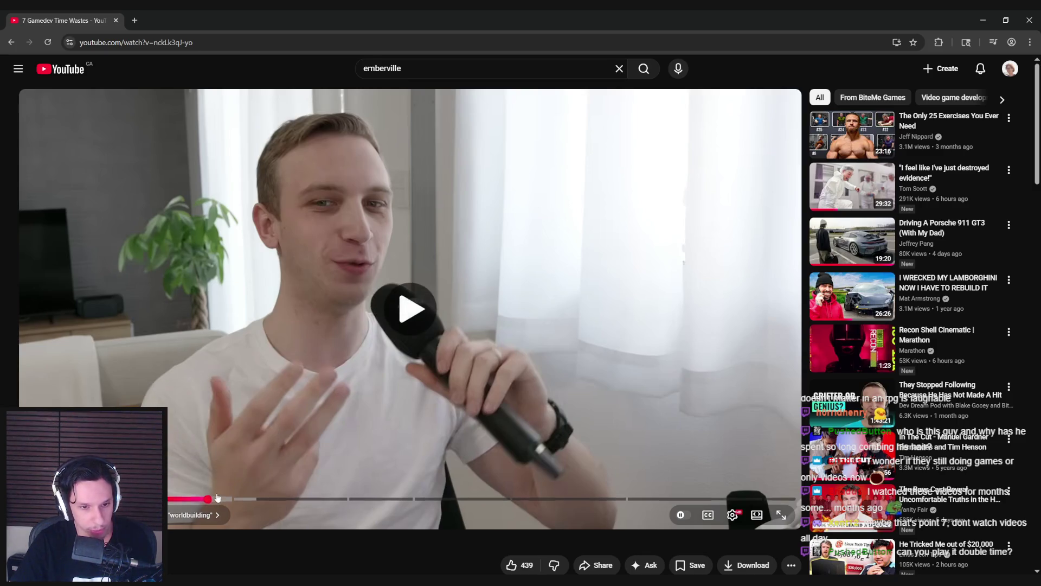
pyautogui.moveTo(215, 498)
pyautogui.mouseDown()
pyautogui.moveTo(250, 502)
pyautogui.moveTo(239, 499)
pyautogui.mouseUp()
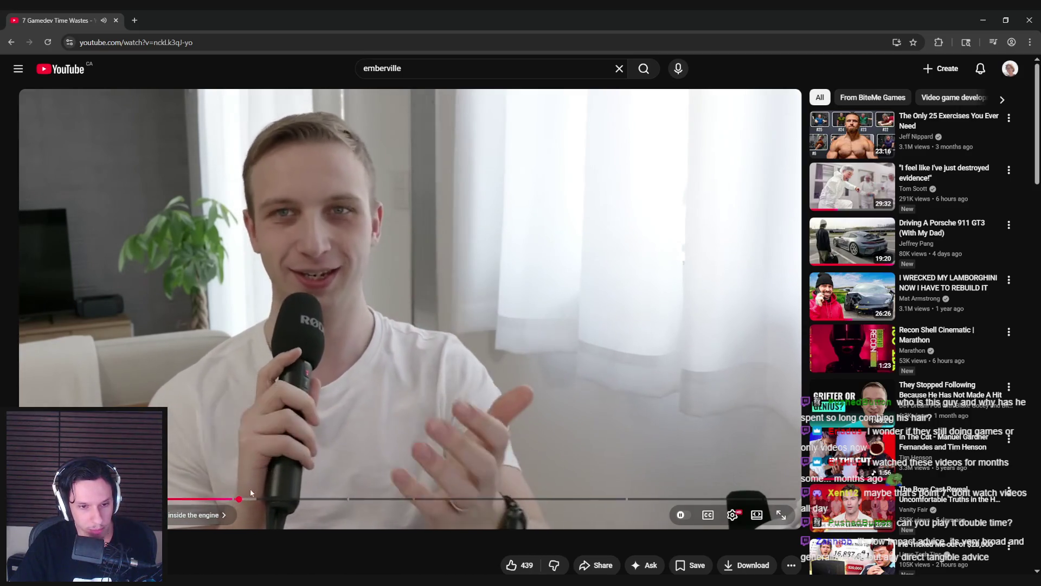